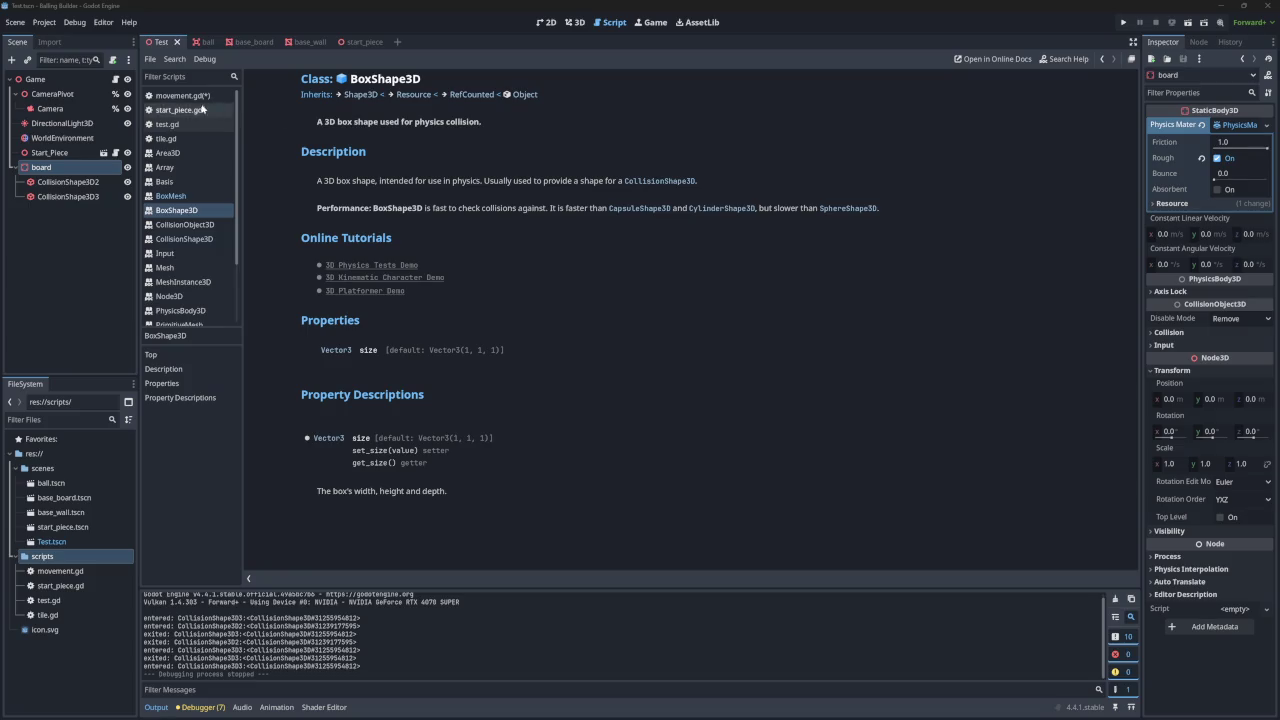
# - Open movement.gd in the script editor
pyautogui.click(171, 96)
pyautogui.scroll(-10, 408, 186)
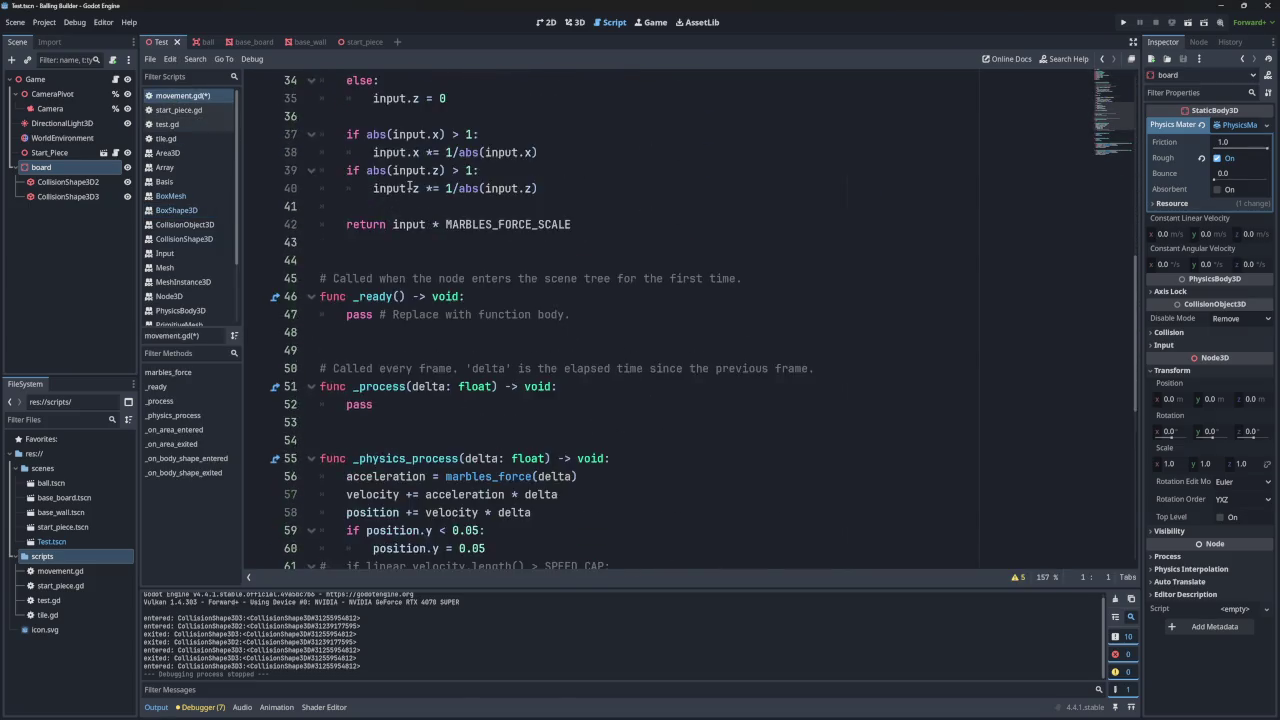
pyautogui.scroll(5, 408, 186)
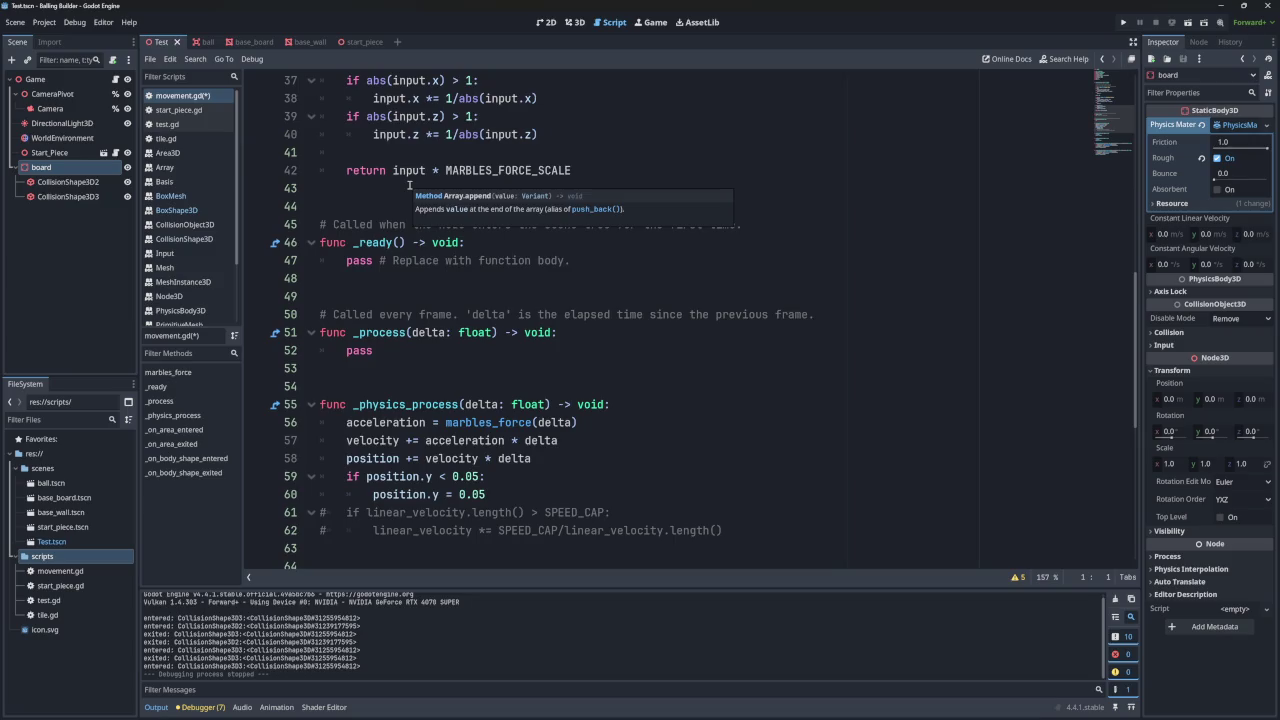
# - Add get_world_3d().direct_space_state on a new outdented line after the line-60 position.y clamp
pyautogui.click(527, 378)
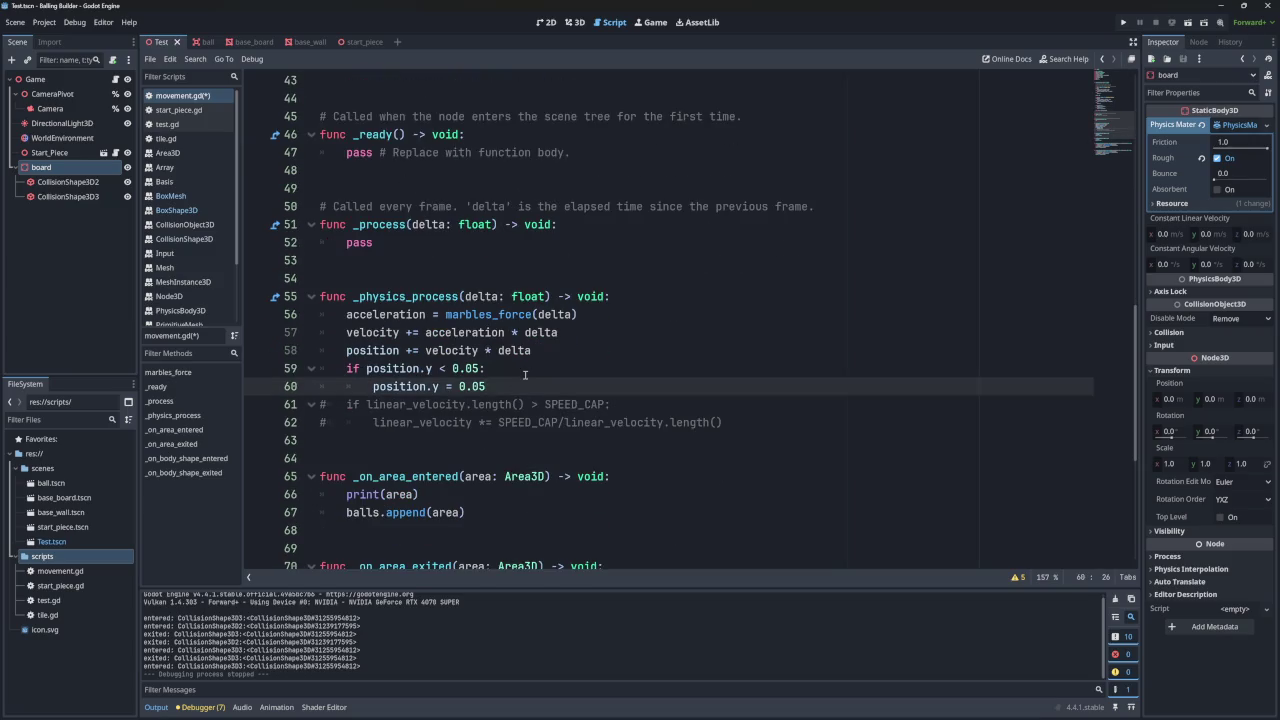
pyautogui.press('Return')
pyautogui.write('get_world_3d().direct_space_state')
pyautogui.click(371, 404)
pyautogui.press('BackSpace')
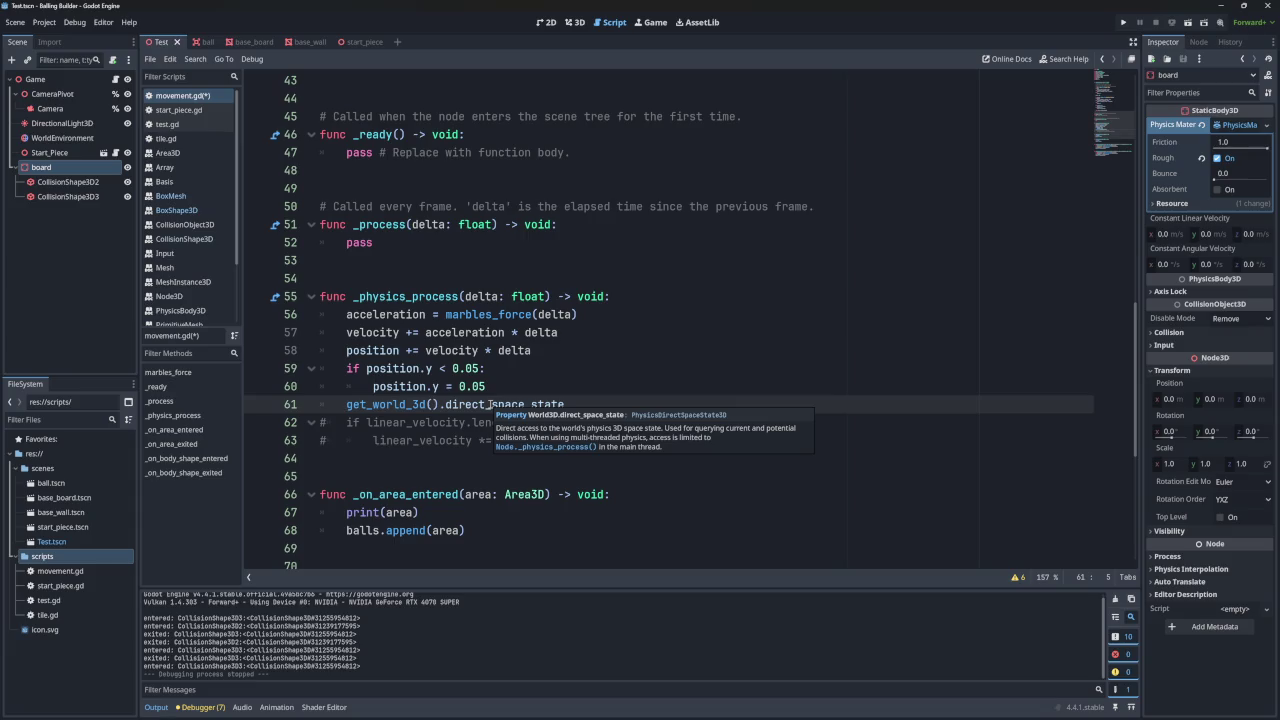
# - Append a dot to line 61 to browse the space-state method suggestions, then dismiss them
pyautogui.click(584, 404)
pyautogui.write('.')
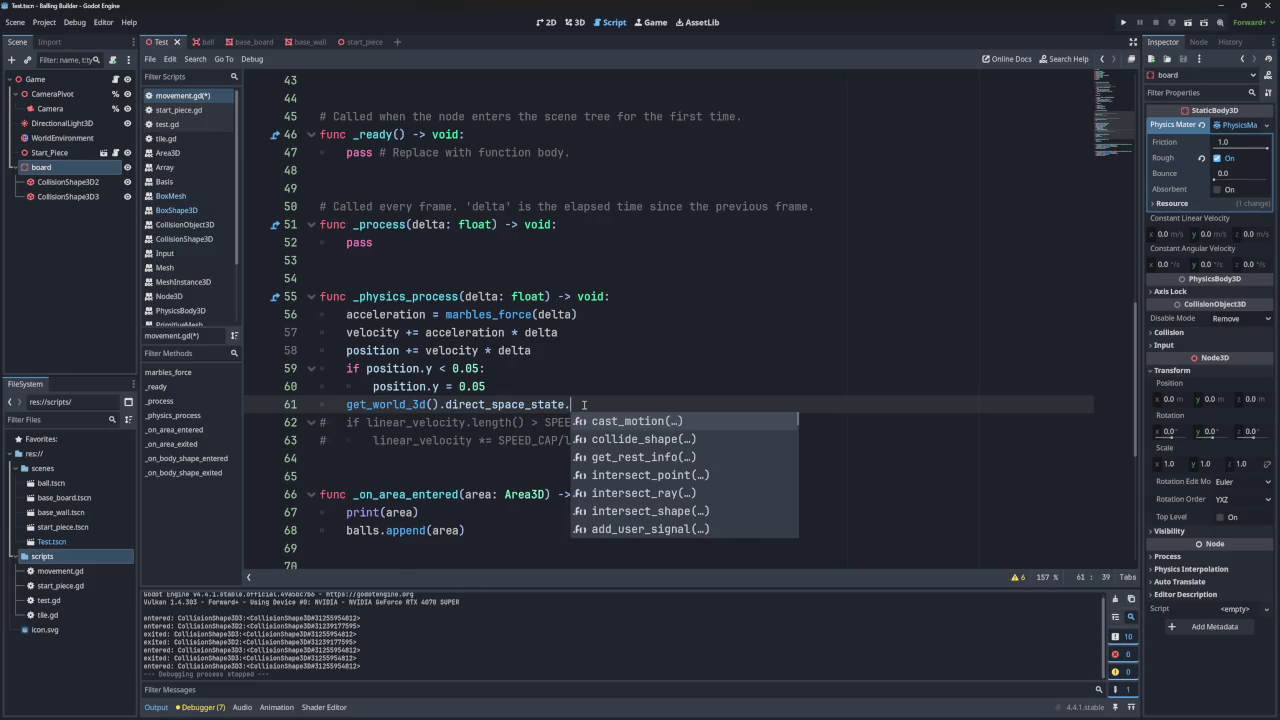
pyautogui.press('Down')
pyautogui.press('Down')
pyautogui.press('Down')
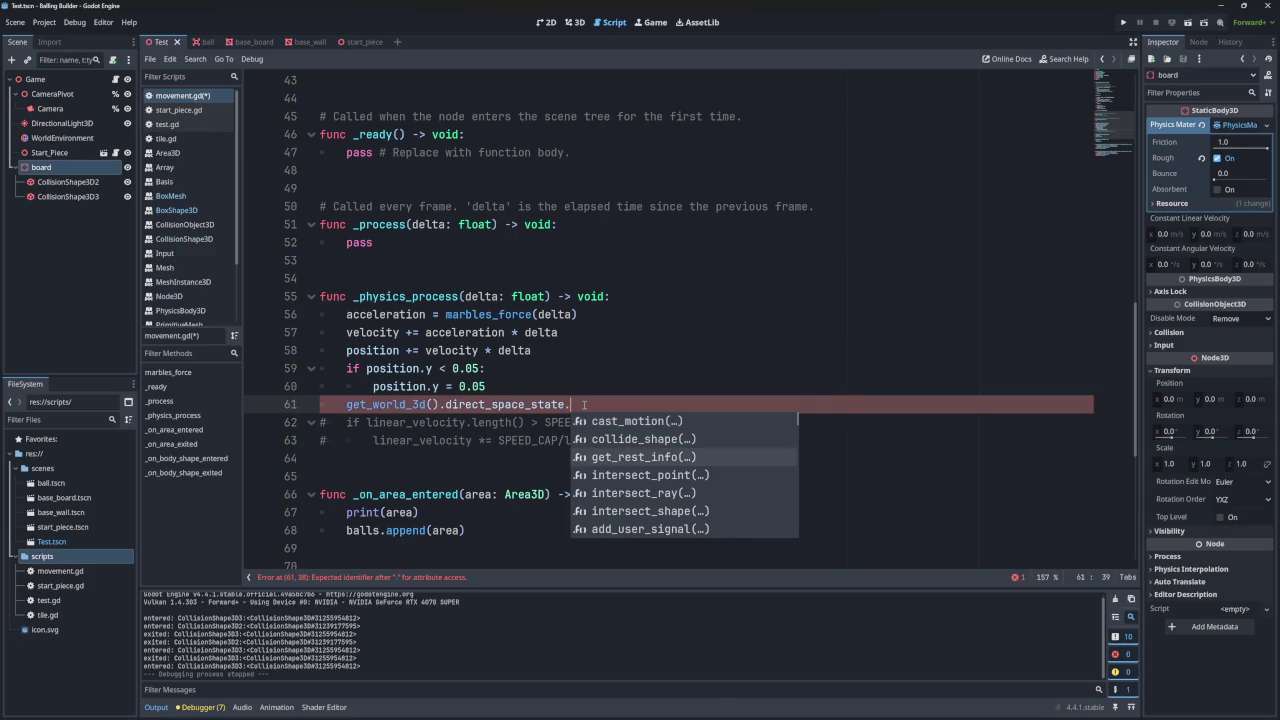
pyautogui.press('pageup')
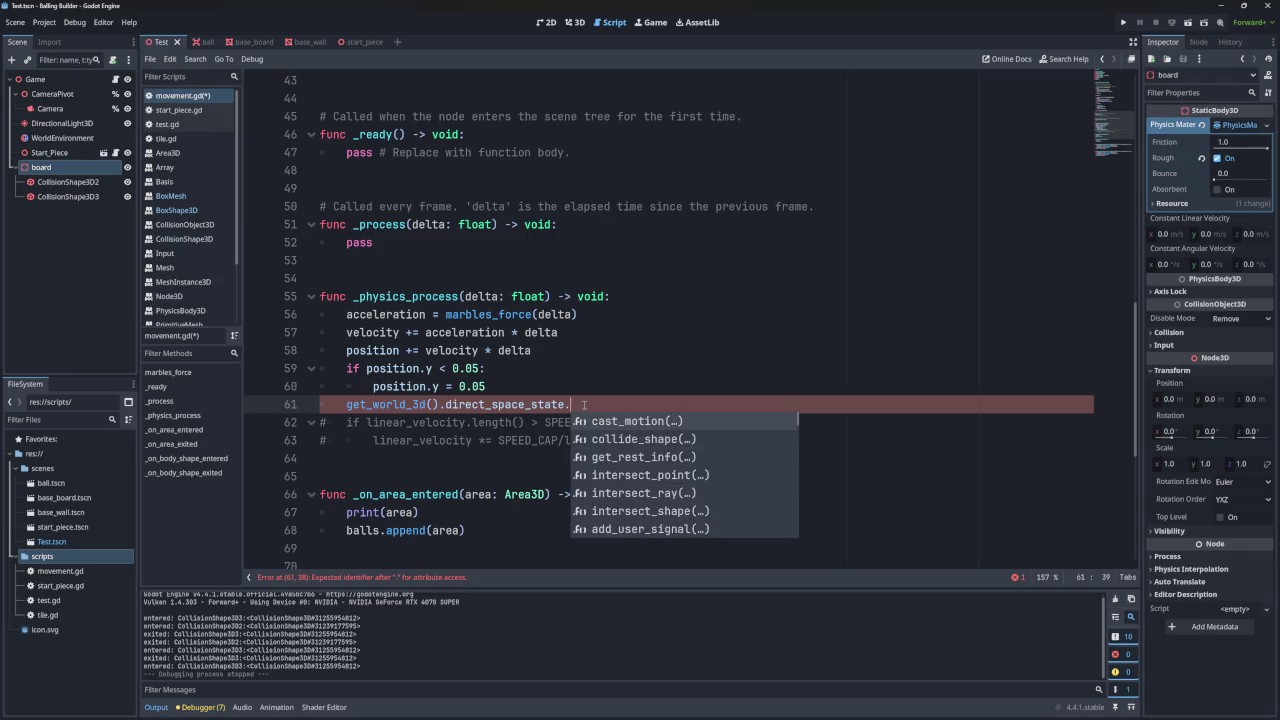
pyautogui.press('Escape')
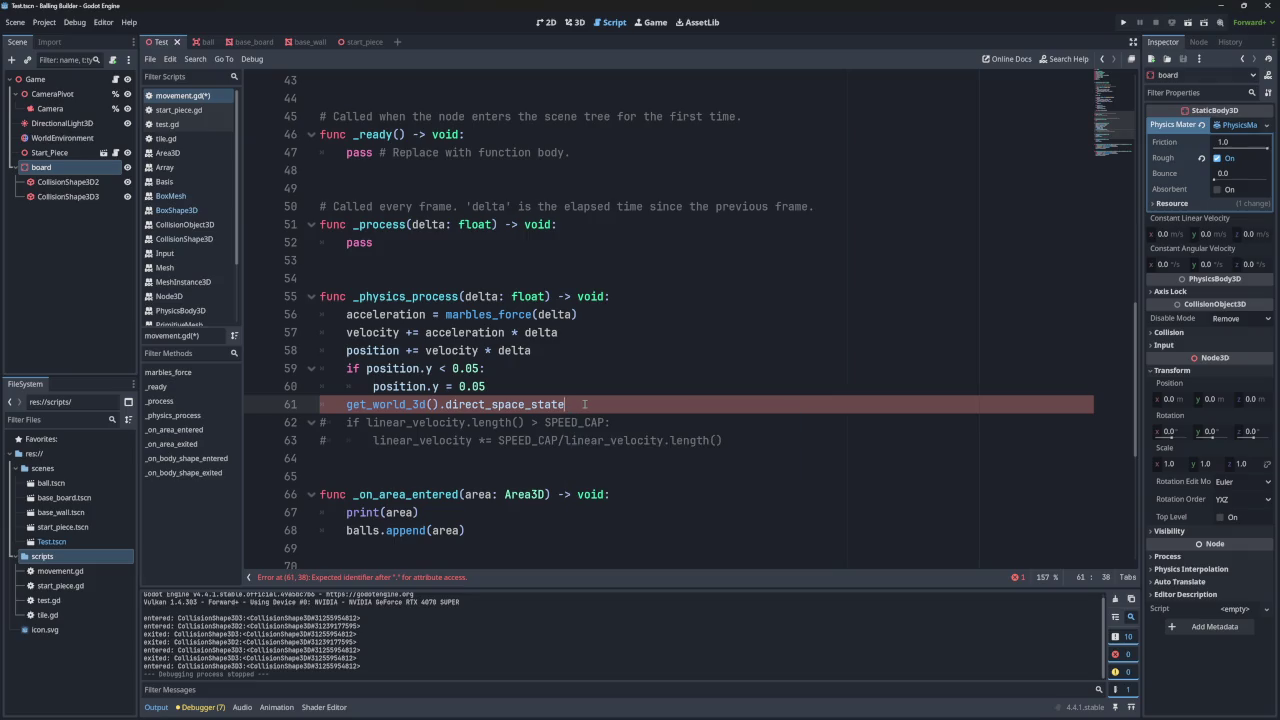
# - Remove the dot and cut line 61 out of _physics_process, then bring up clipboard history
pyautogui.hotkey('shift', 'Up')
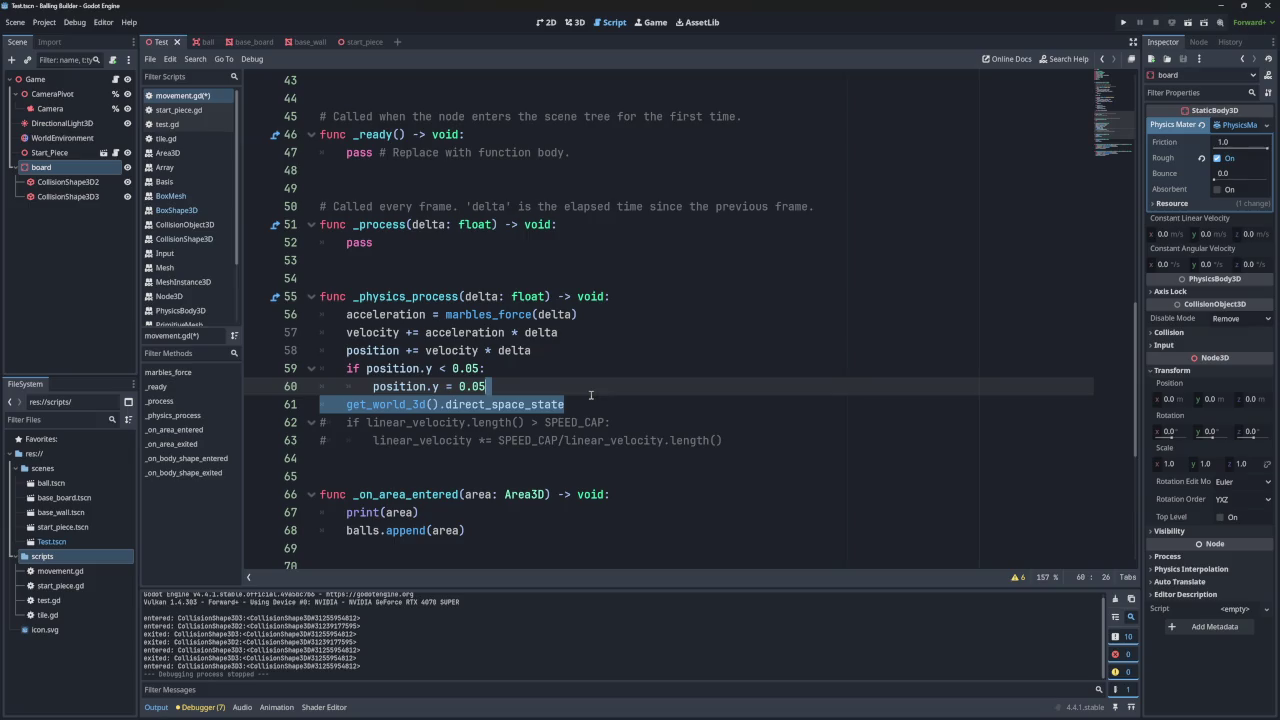
pyautogui.press('BackSpace')
pyautogui.click(605, 300)
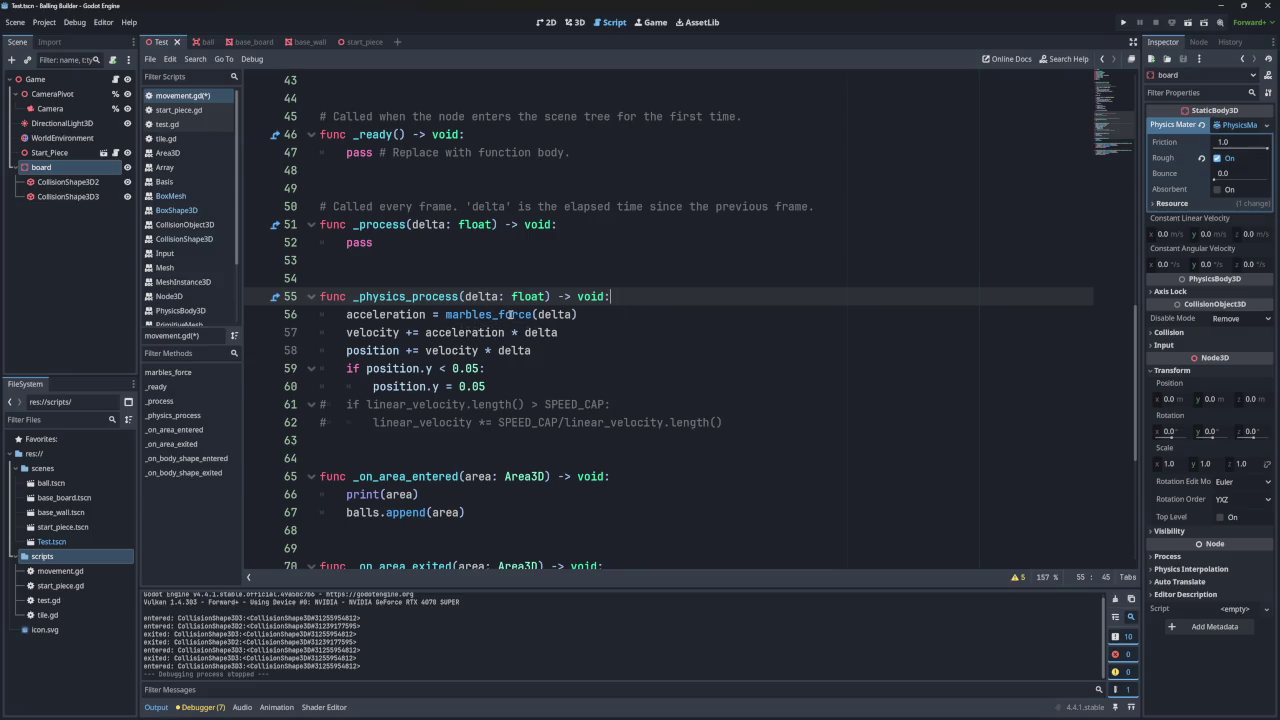
pyautogui.press('super+v')
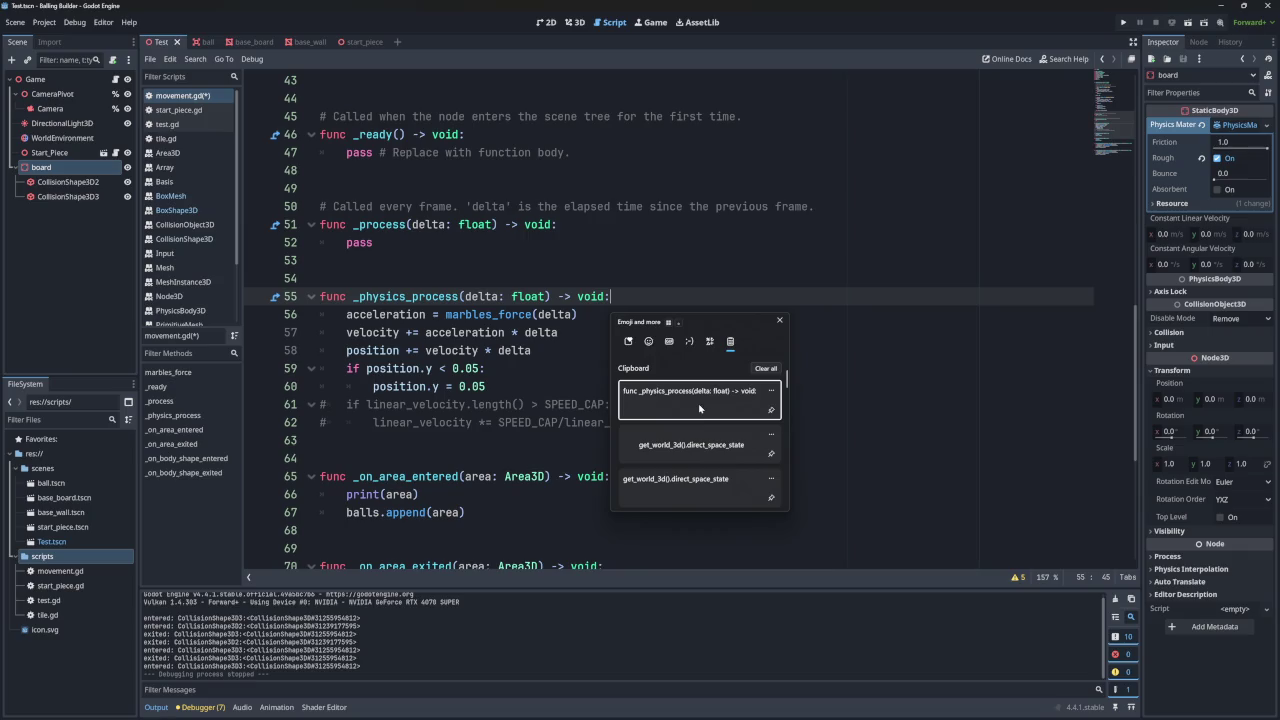
# - Paste the line as _physics_process's first line, making it var physics = get_world_3d().direct_space_state
pyautogui.click(686, 447)
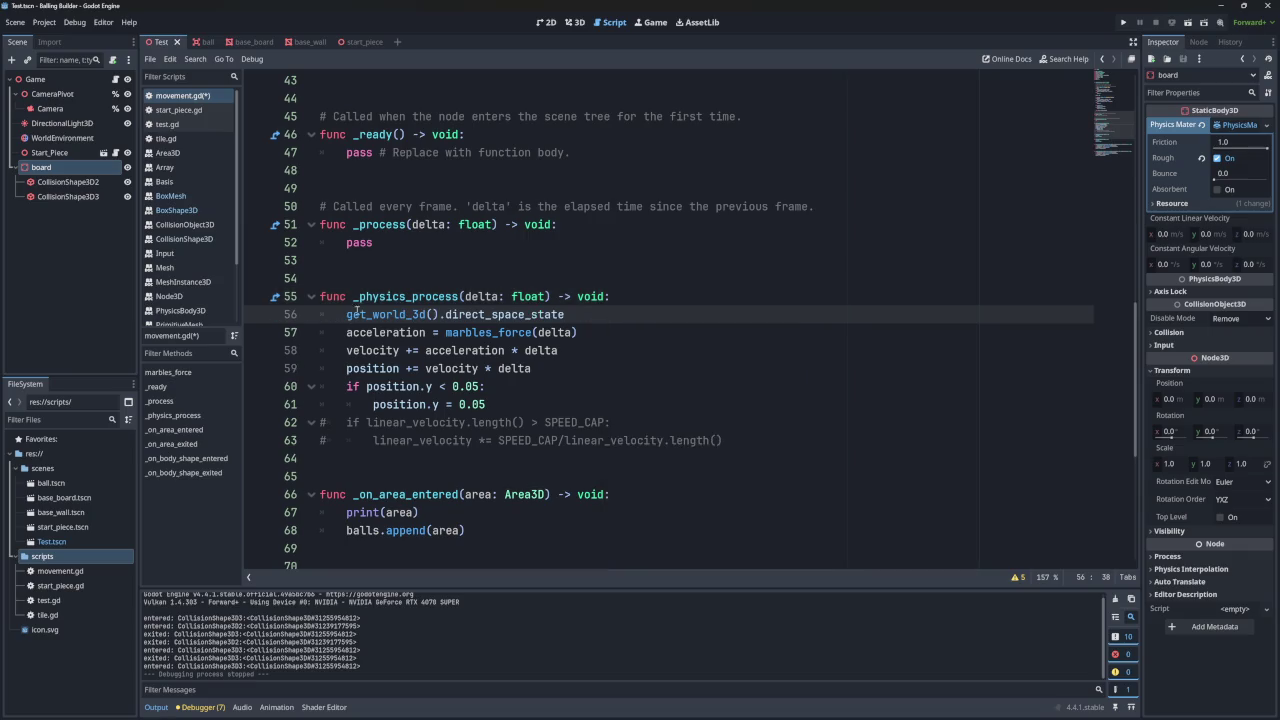
pyautogui.press('Home')
pyautogui.moveTo(368, 318)
pyautogui.write('var')
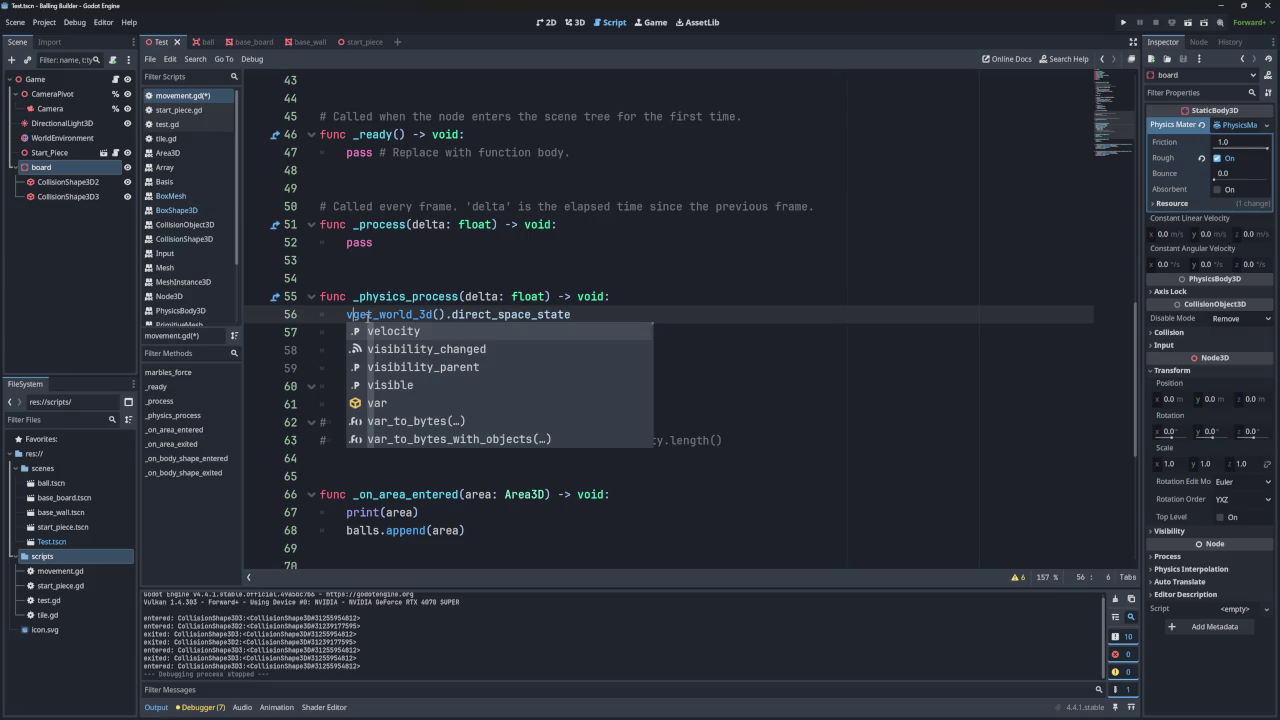
pyautogui.press('BackSpace')
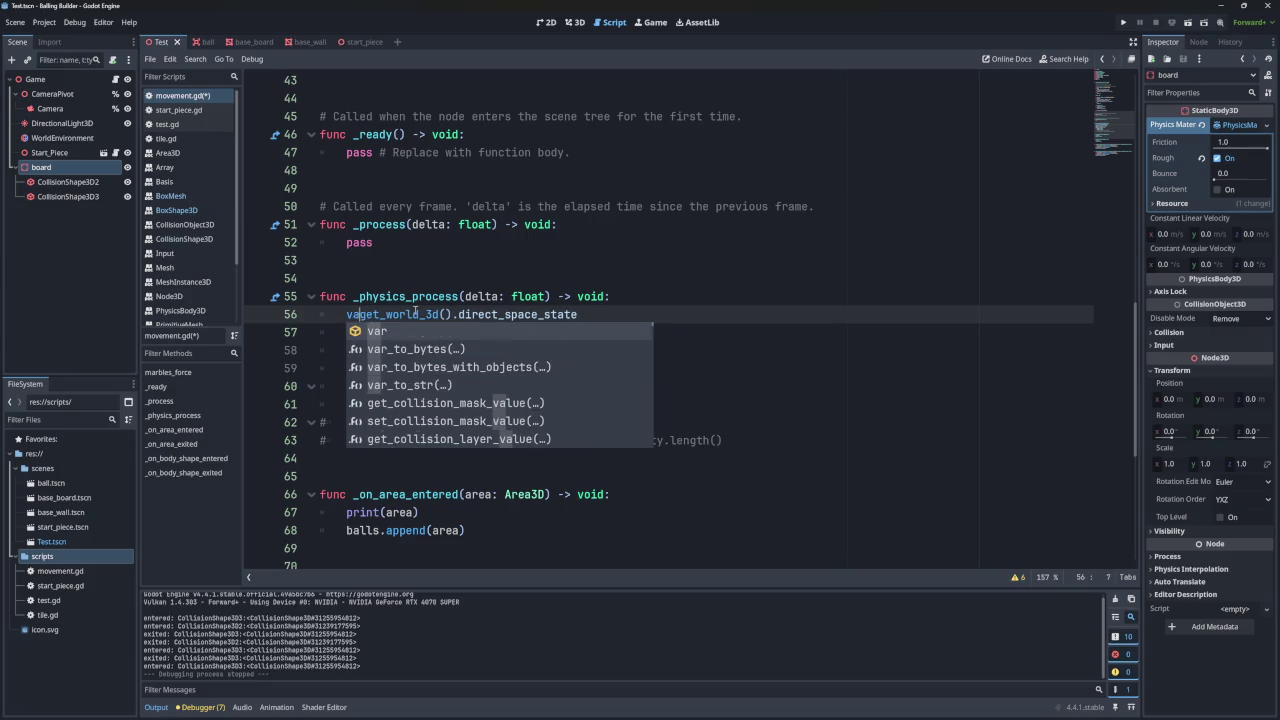
pyautogui.write('r physic')
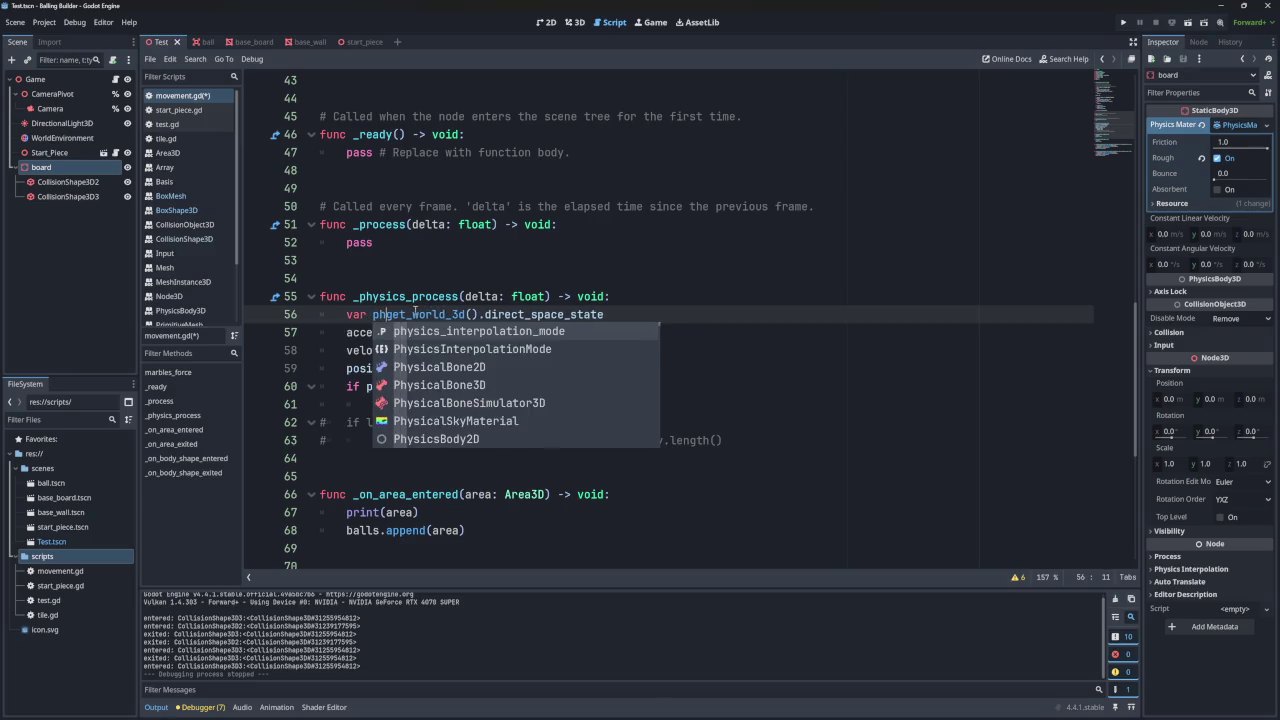
pyautogui.write(' =')
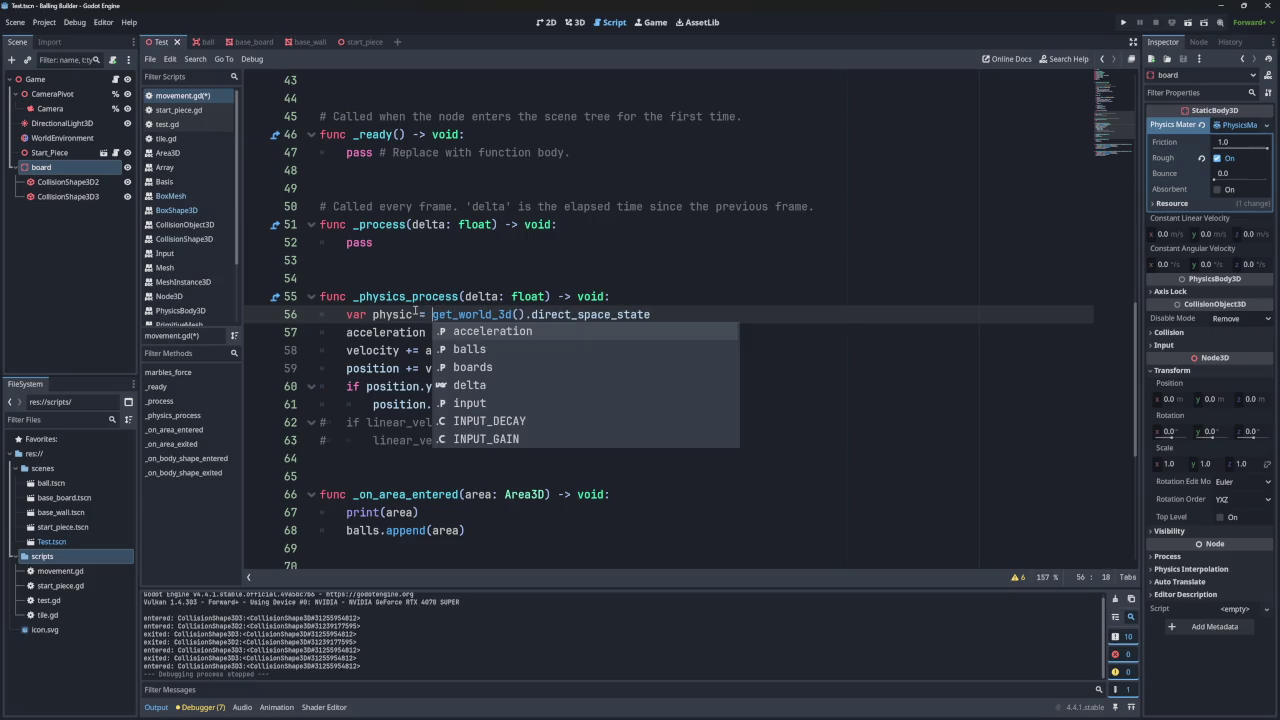
pyautogui.doubleClick(394, 314)
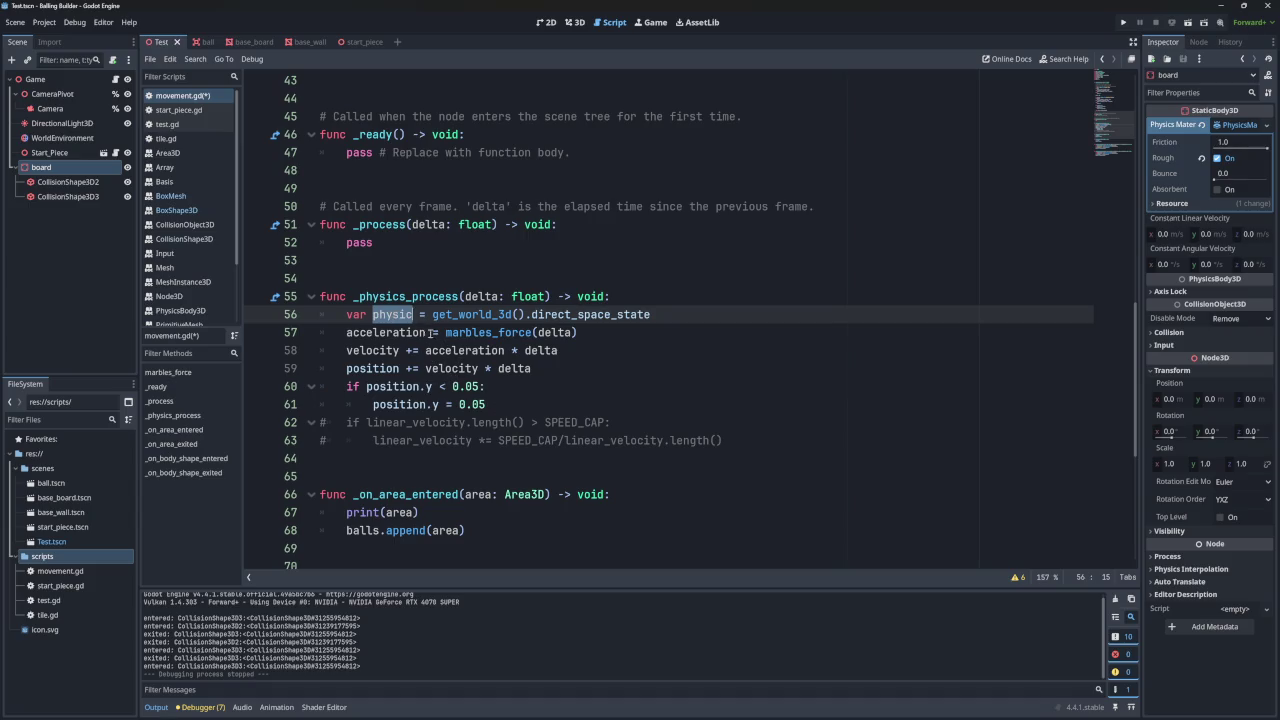
pyautogui.write('s')
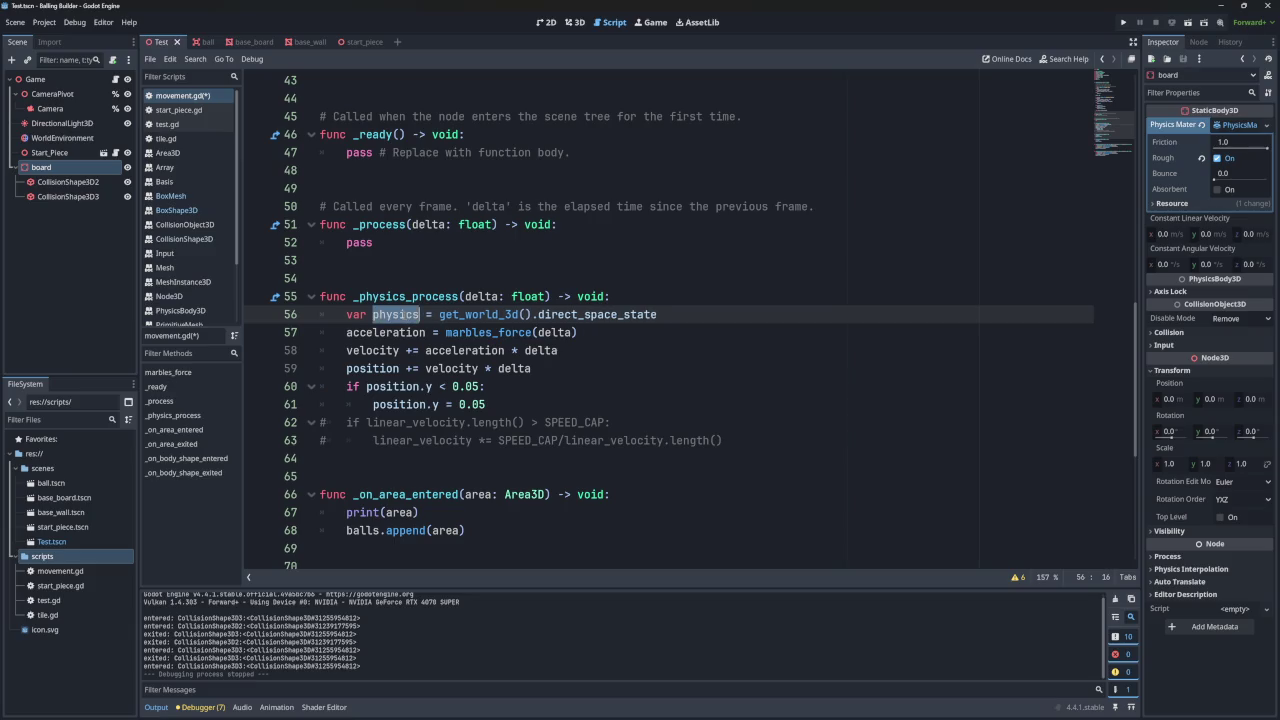
# - Start a new line below the position.y = 0.05 clamp on line 61
pyautogui.scroll(-1, 465, 392)
pyautogui.click(500, 350)
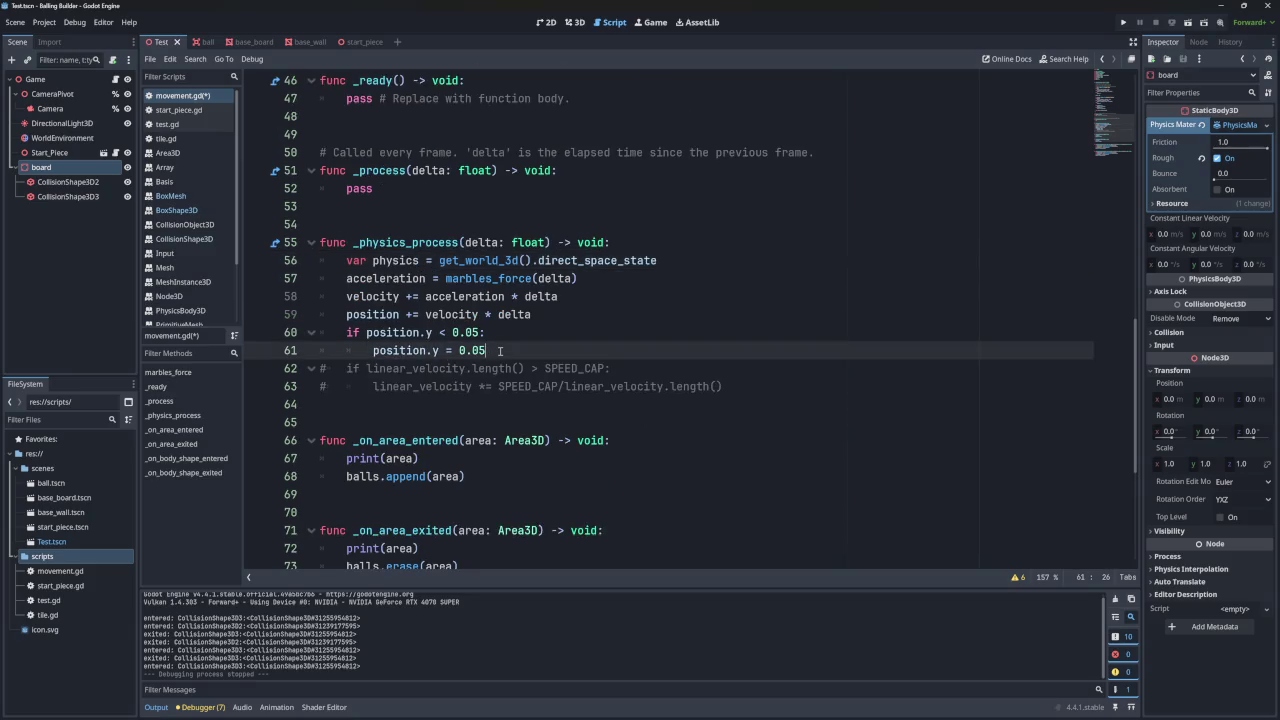
pyautogui.press('Return')
# - Write an outdented physics. line at function level, closing the method suggestions
pyautogui.write('physics.')
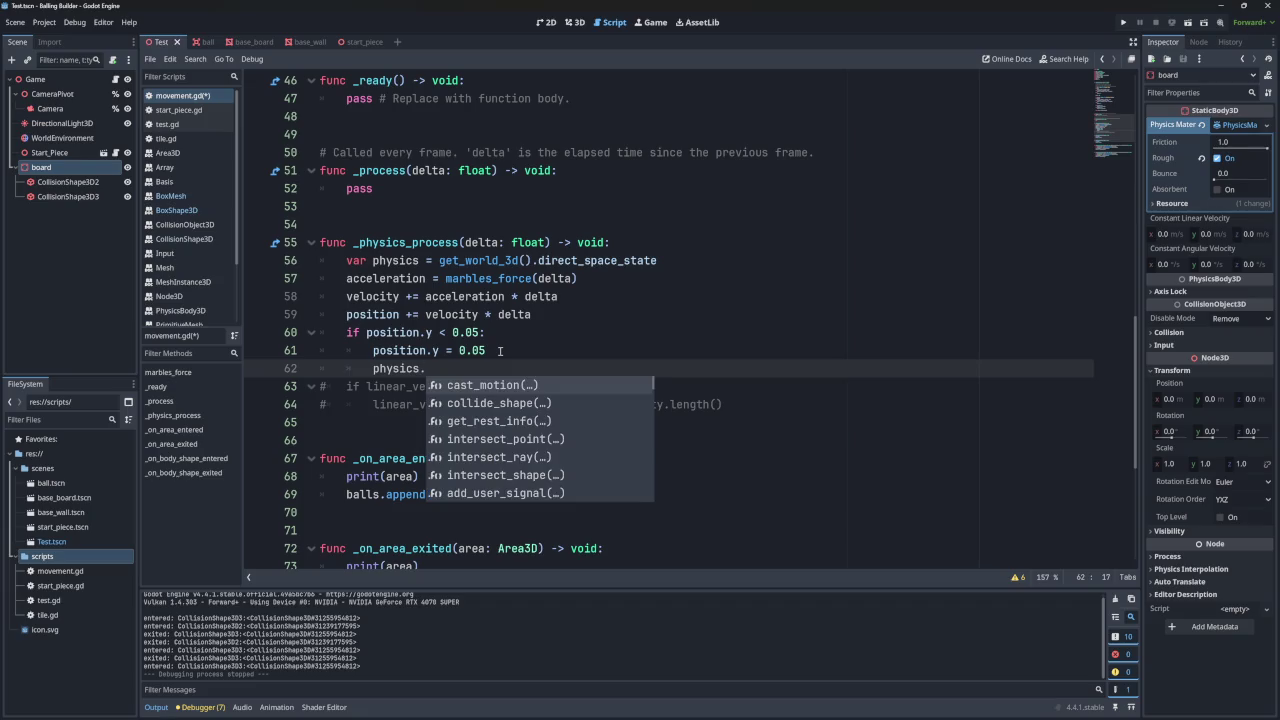
pyautogui.press('Left')
pyautogui.press('Left')
pyautogui.press('Left')
pyautogui.press('BackSpace')
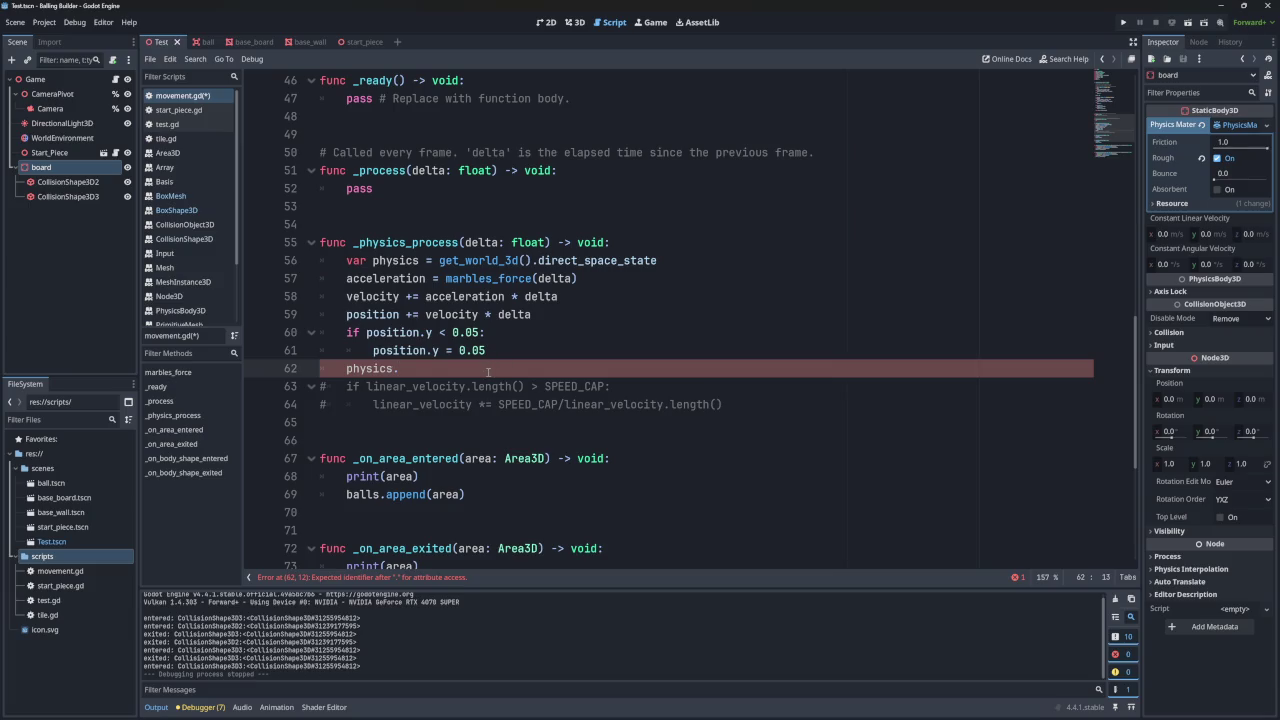
pyautogui.press('BackSpace')
pyautogui.write('.')
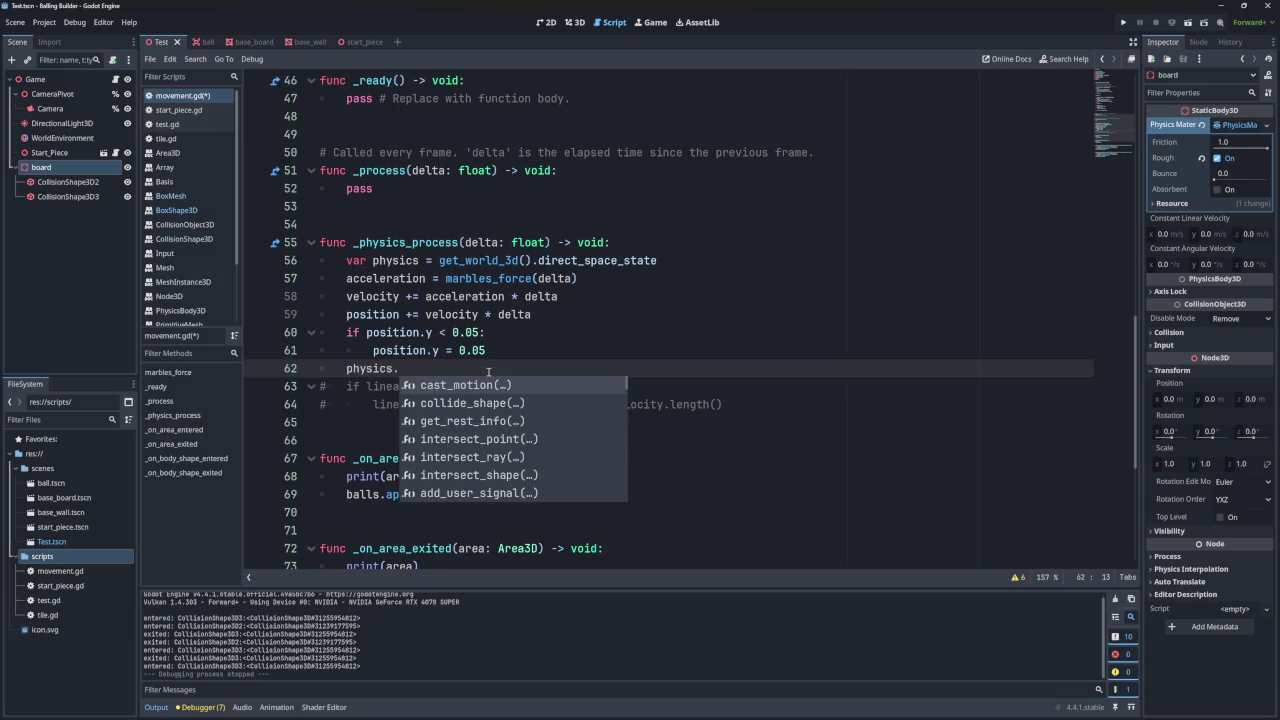
pyautogui.click(489, 351)
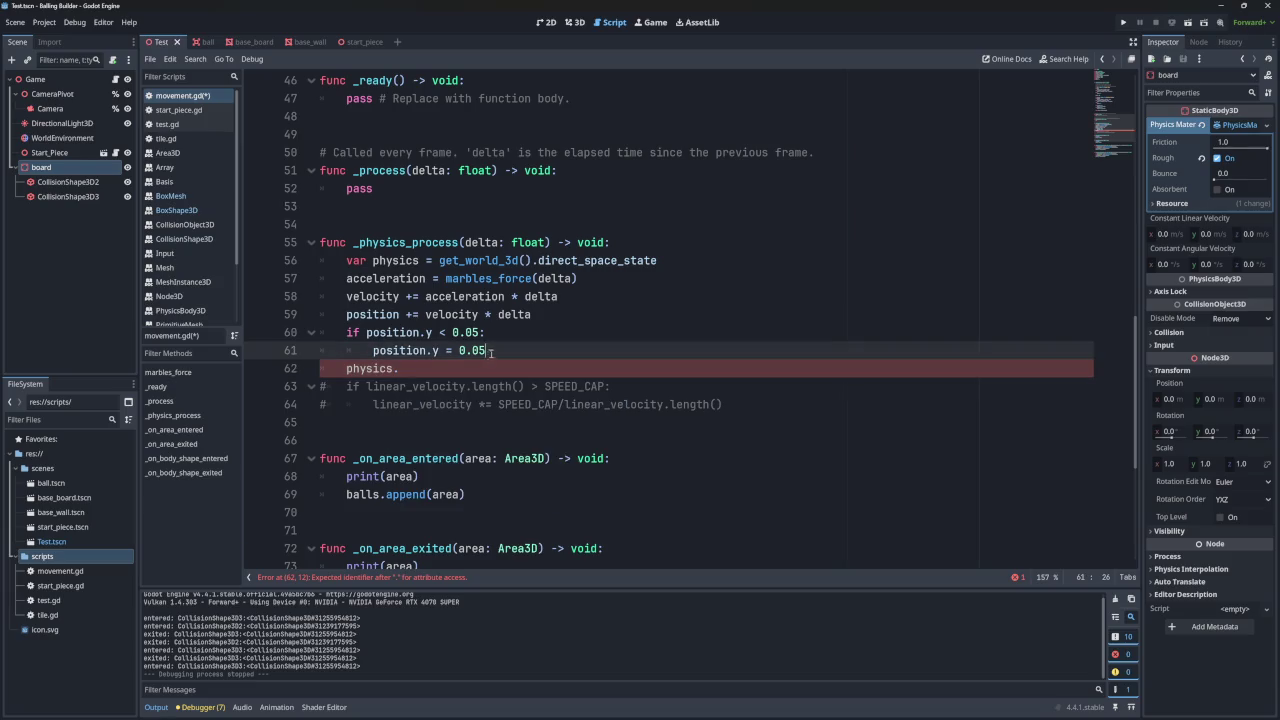
# - Ctrl+click get_world_3d on line 56 to show its documentation
pyautogui.keyDown('shift'); pyautogui.click(568, 262); pyautogui.keyUp('shift')
pyautogui.click(518, 260)
pyautogui.keyDown('shift'); pyautogui.click(486, 260); pyautogui.keyUp('shift')
pyautogui.press('ctrl')
pyautogui.keyDown('ctrl'); pyautogui.click(485, 261); pyautogui.keyUp('ctrl')
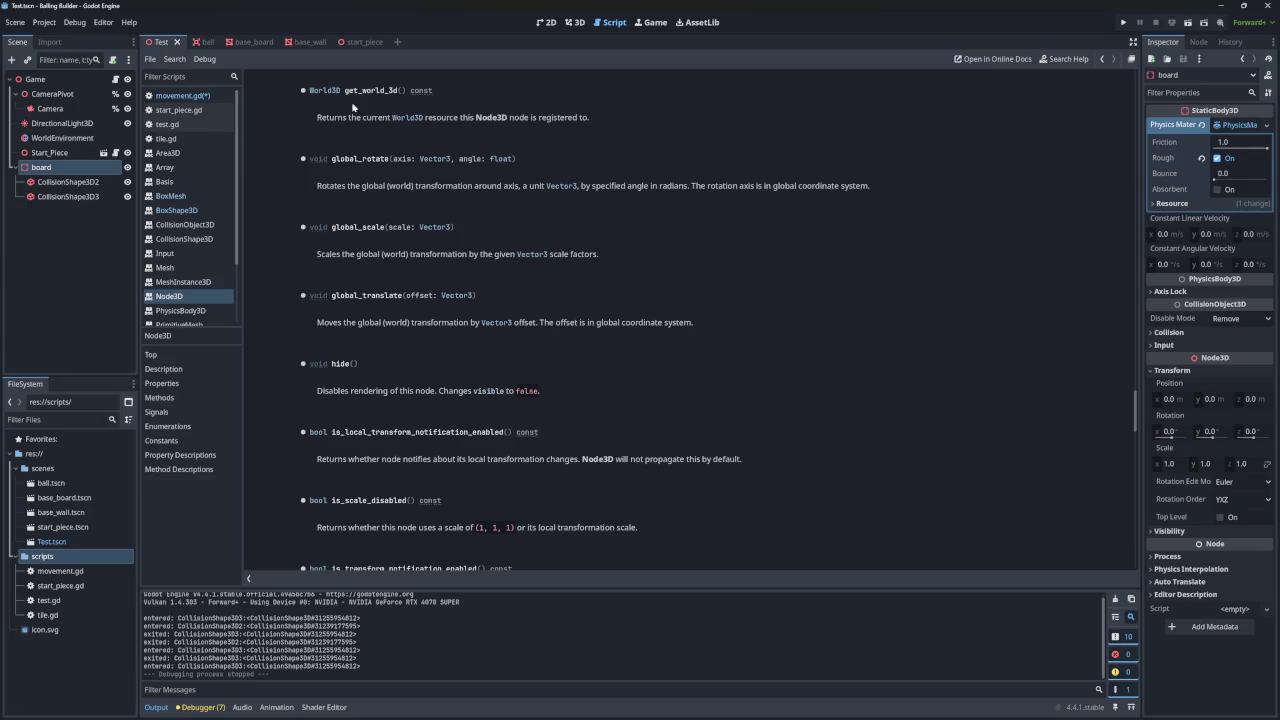
# - Follow World3D and its direct_space_state property through to the PhysicsDirectSpaceState3D reference
pyautogui.click(324, 91)
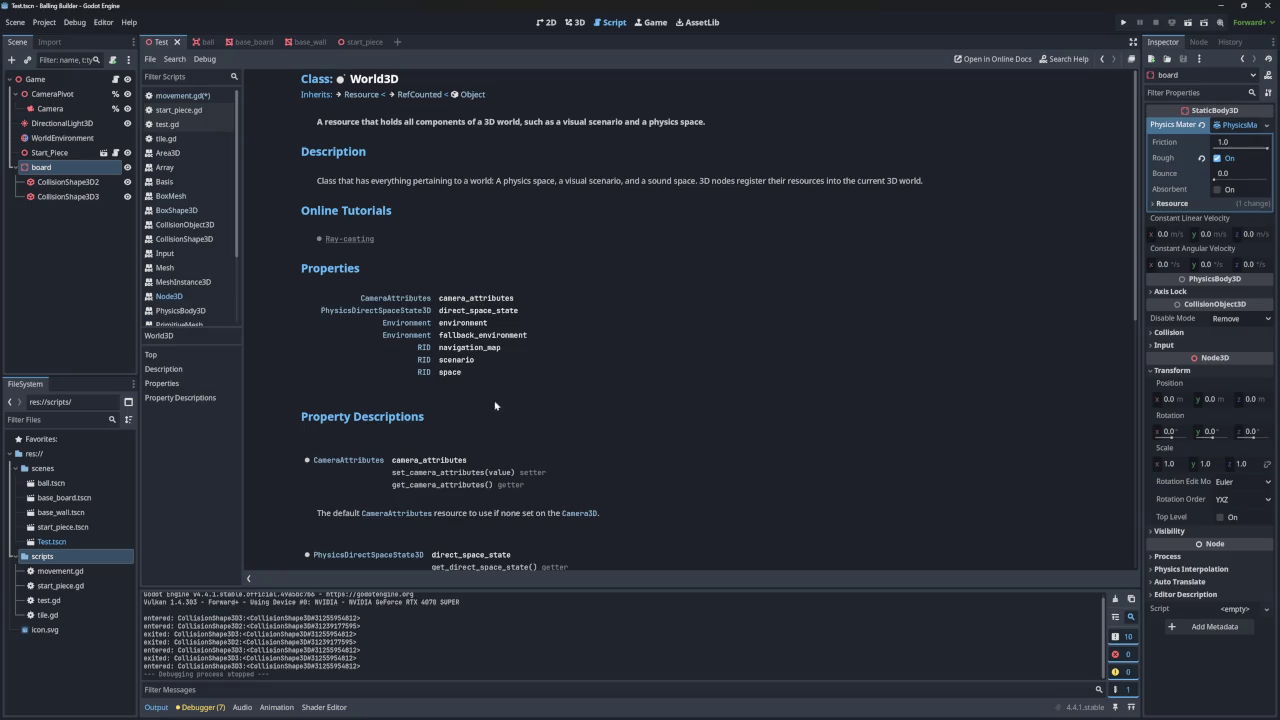
pyautogui.click(478, 312)
pyautogui.click(340, 91)
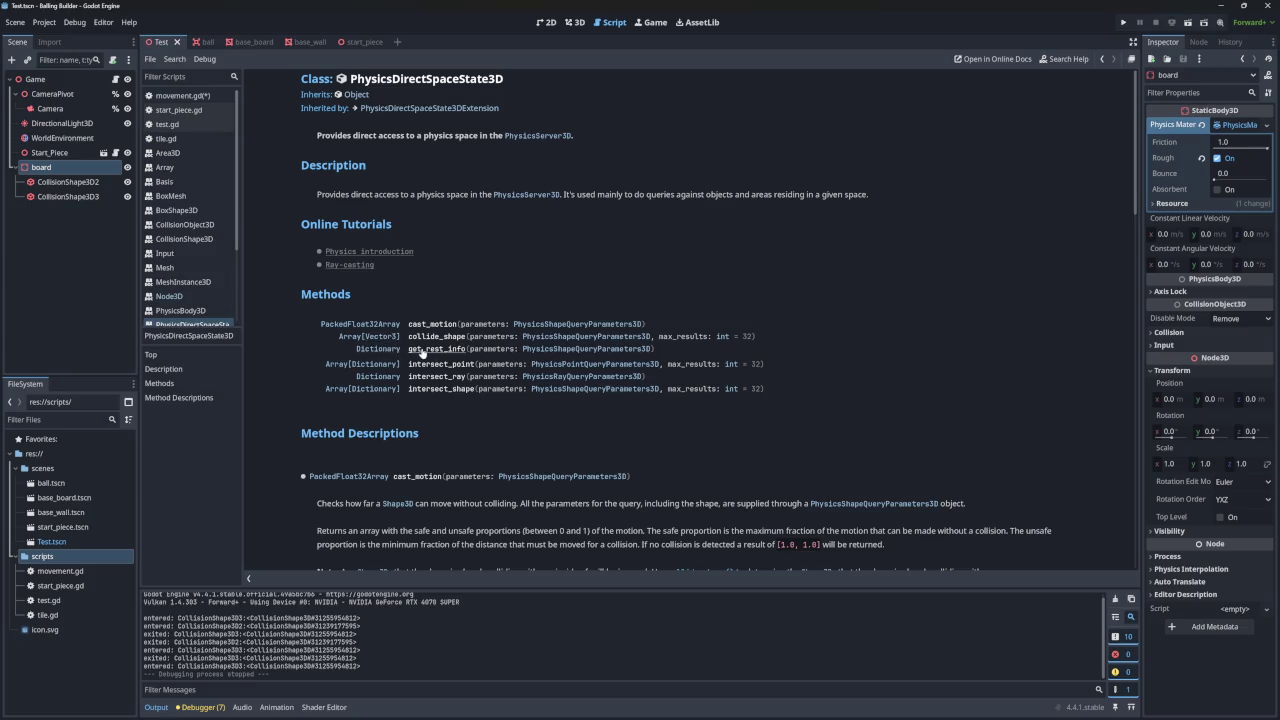
pyautogui.scroll(-3, 440, 362)
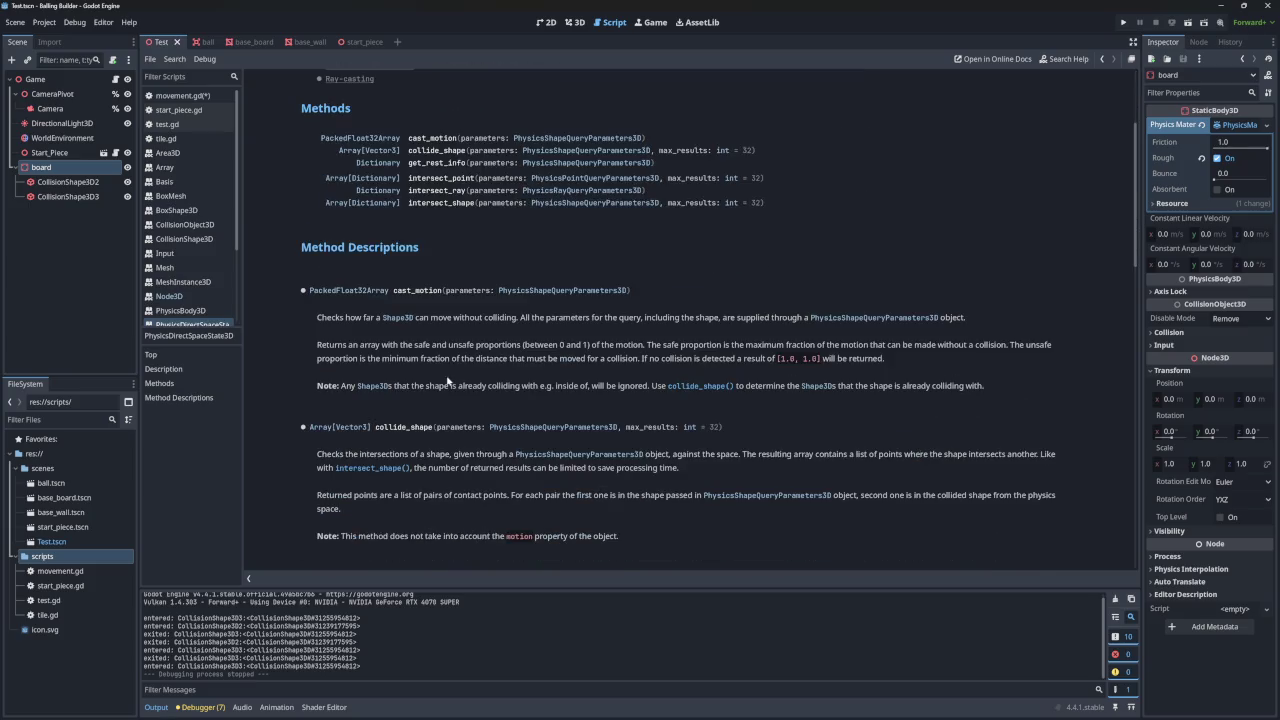
pyautogui.moveTo(336, 318); pyautogui.dragTo(785, 320)
pyautogui.click(460, 318)
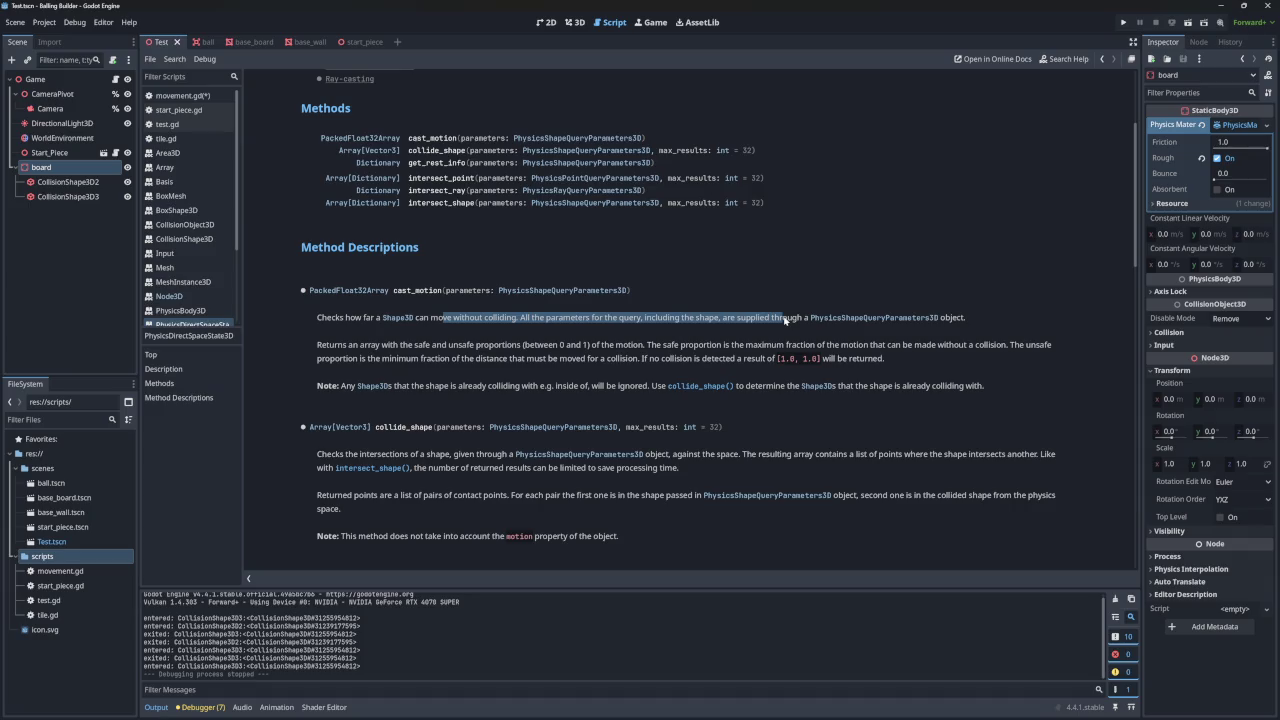
pyautogui.moveTo(334, 345); pyautogui.dragTo(1042, 348)
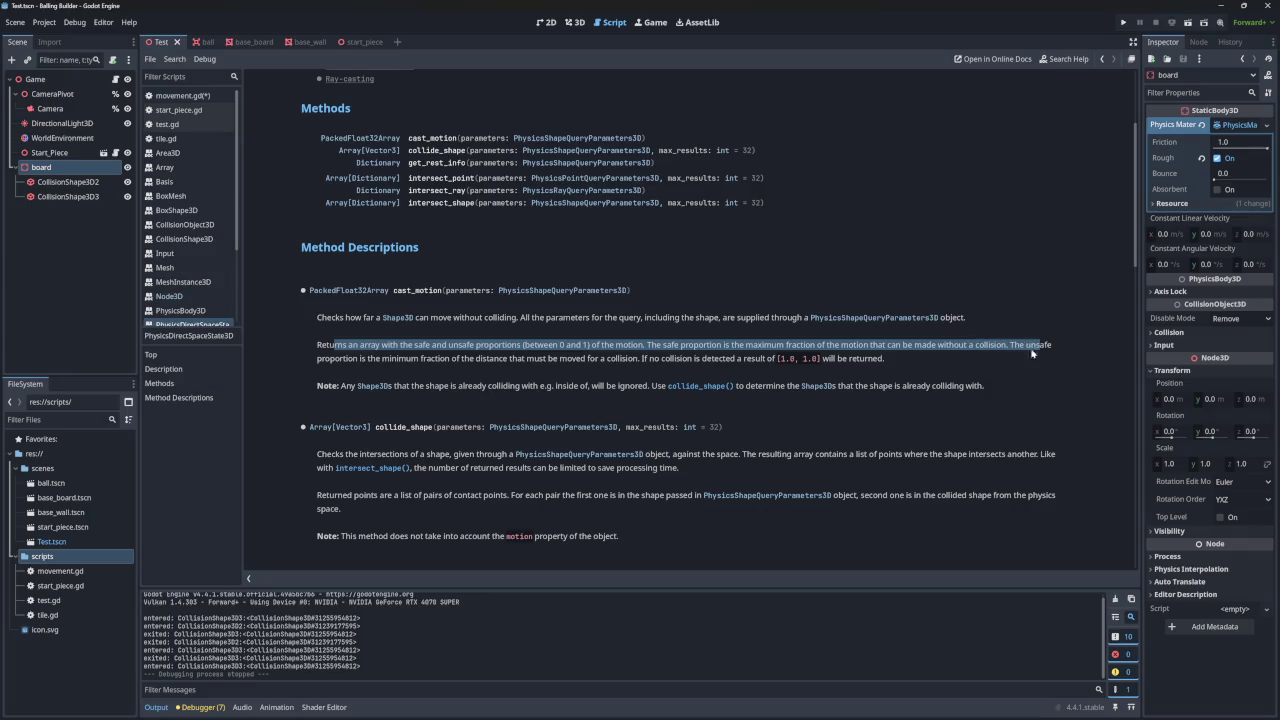
pyautogui.moveTo(366, 358); pyautogui.dragTo(746, 364)
pyautogui.click(752, 366)
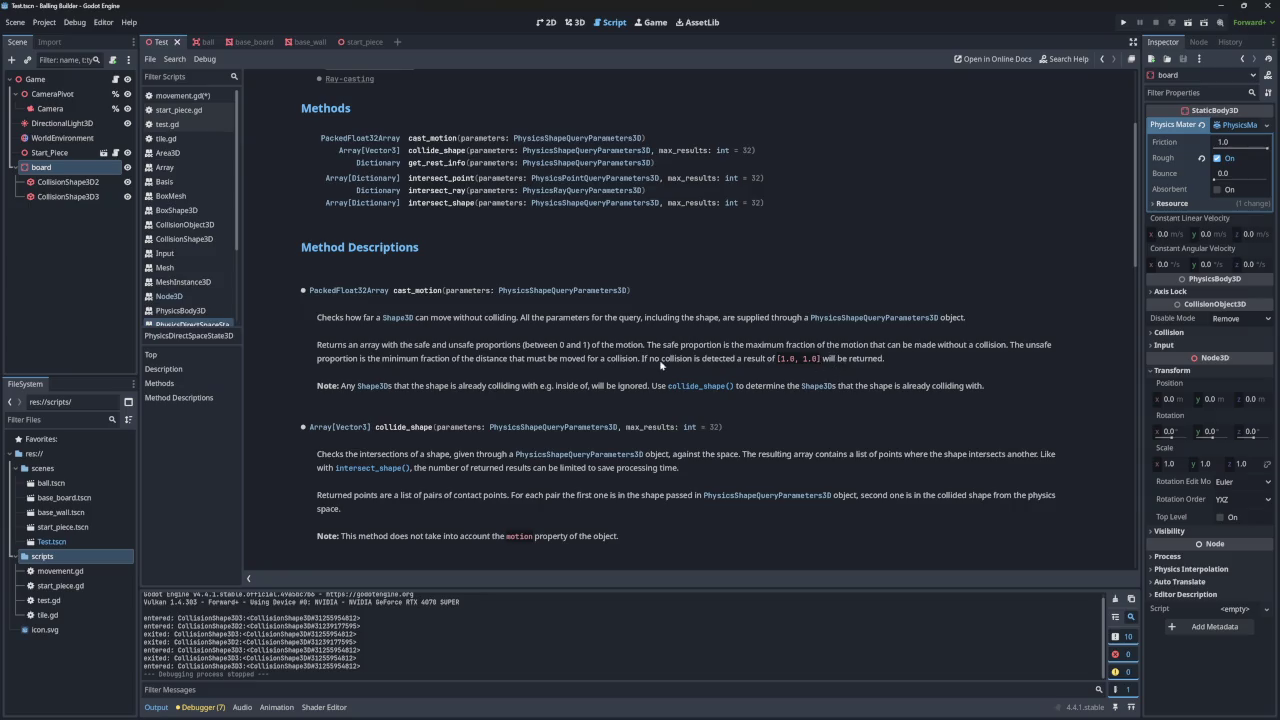
pyautogui.moveTo(409, 390); pyautogui.dragTo(632, 390)
pyautogui.click(632, 390)
pyautogui.scroll(-2, 480, 354)
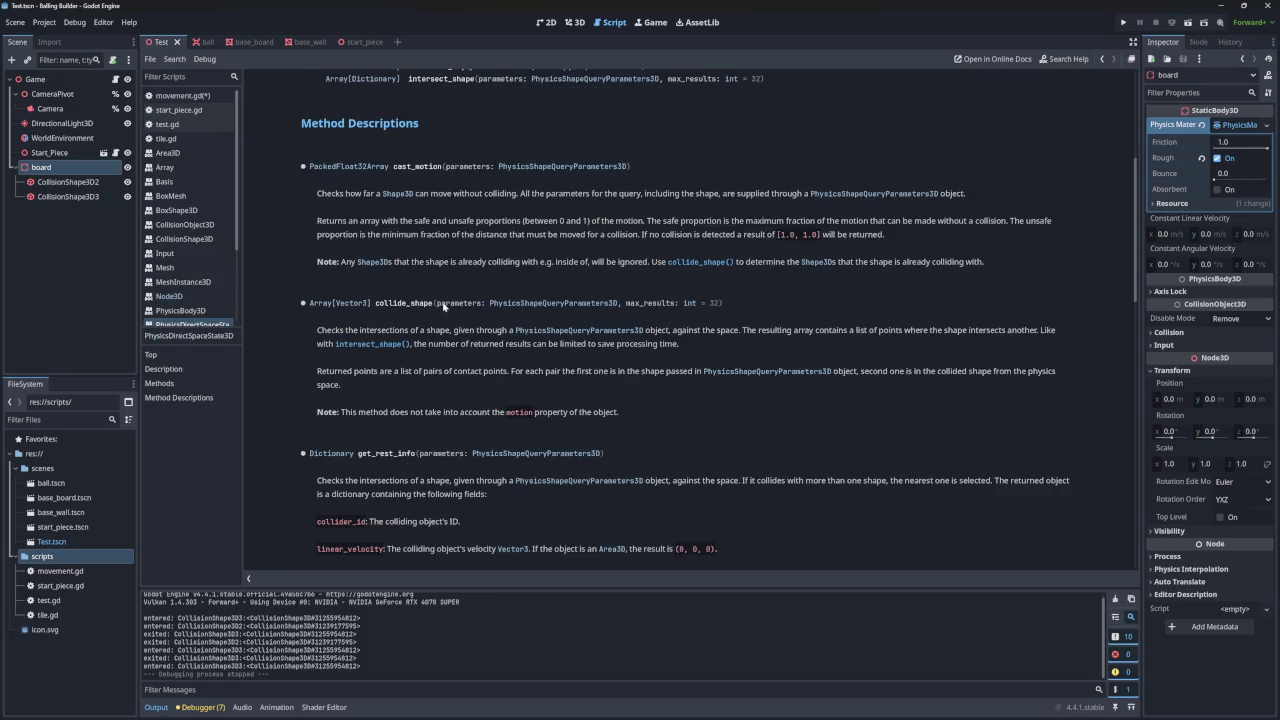
pyautogui.moveTo(321, 332); pyautogui.dragTo(495, 336)
pyautogui.click(495, 336)
pyautogui.moveTo(674, 332); pyautogui.dragTo(738, 333)
pyautogui.scroll(-2, 200, 267)
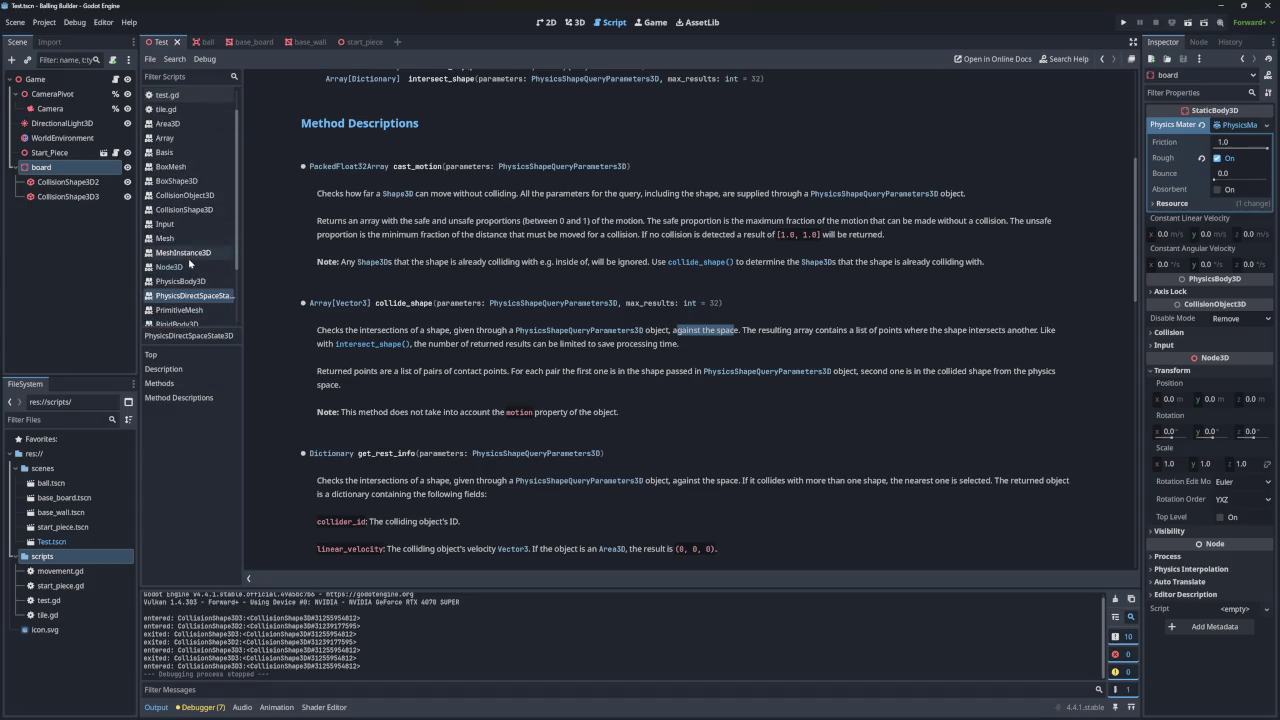
pyautogui.click(540, 304)
pyautogui.hotkey('alt', 'Left')
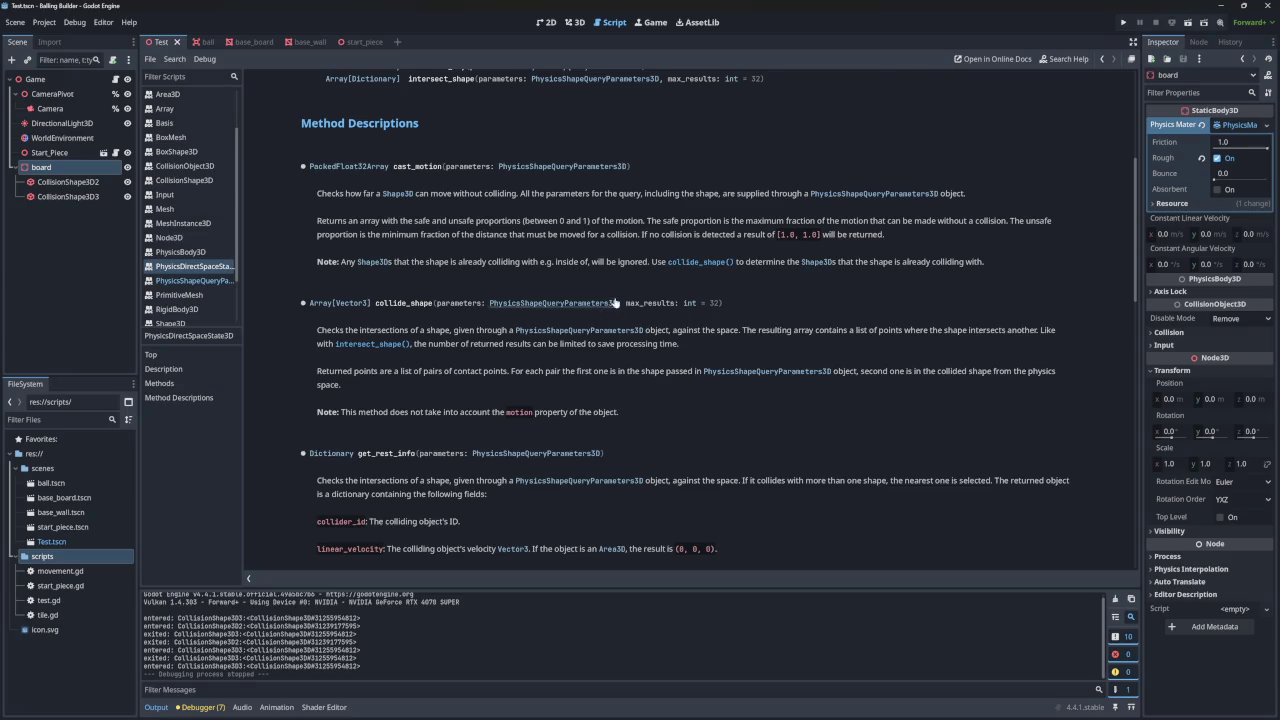
pyautogui.scroll(-10, 606, 295)
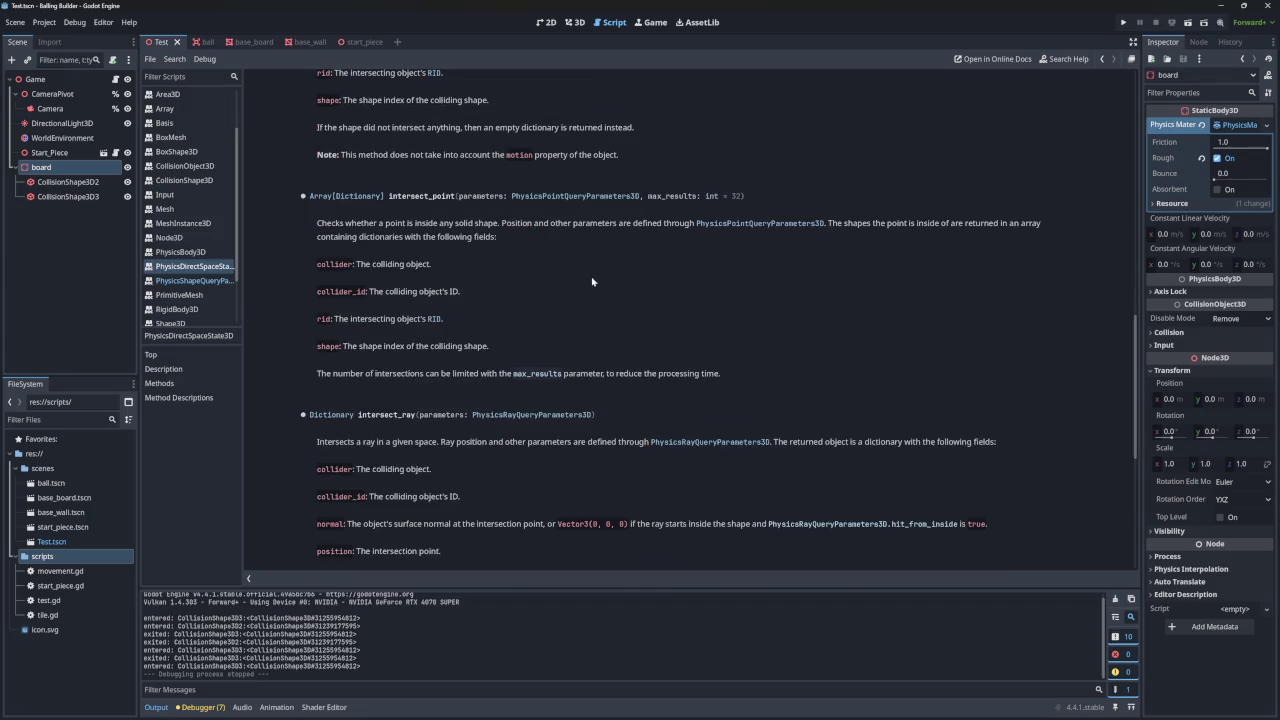
pyautogui.scroll(-1, 593, 282)
pyautogui.scroll(-5, 587, 270)
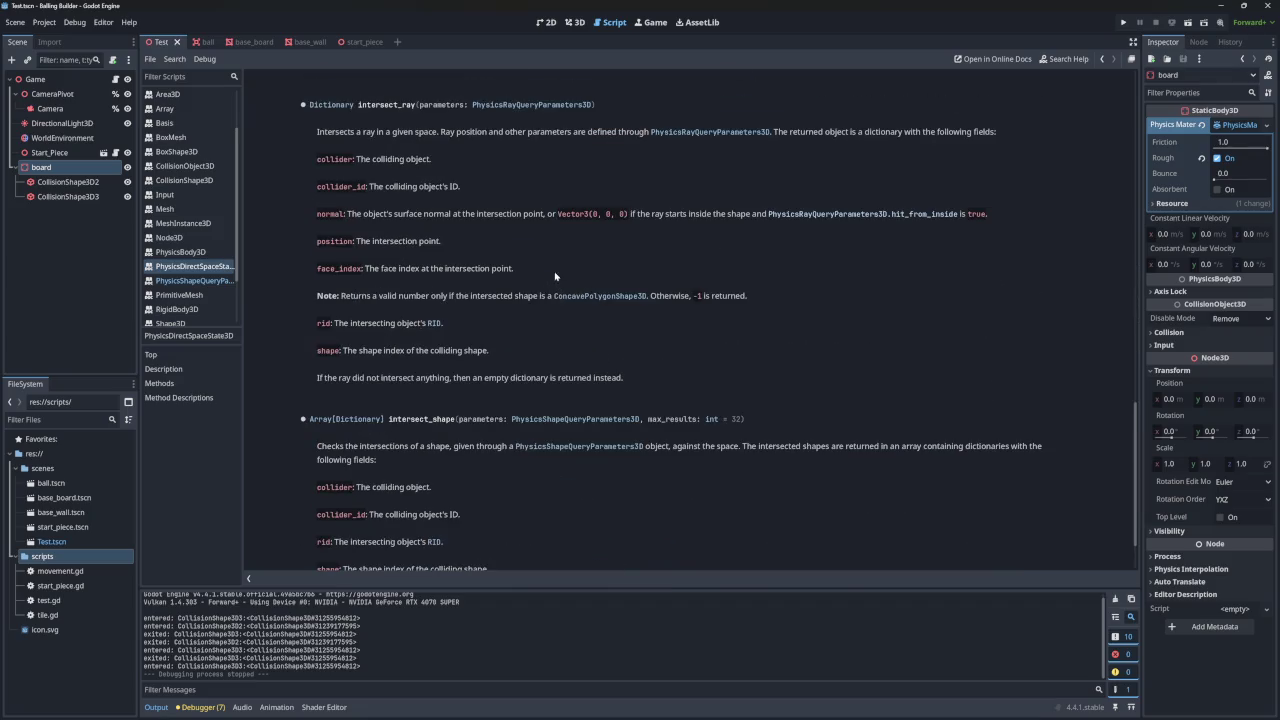
pyautogui.scroll(-1, 426, 343)
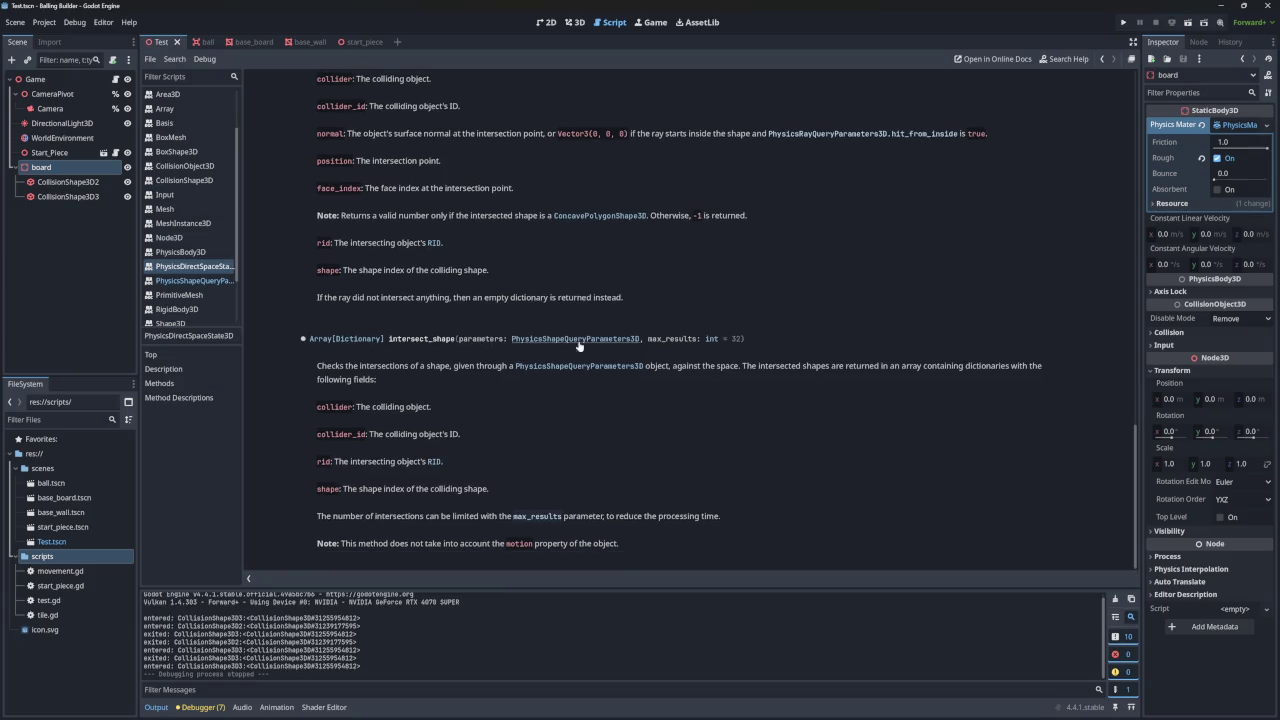
pyautogui.moveTo(354, 366); pyautogui.dragTo(441, 368)
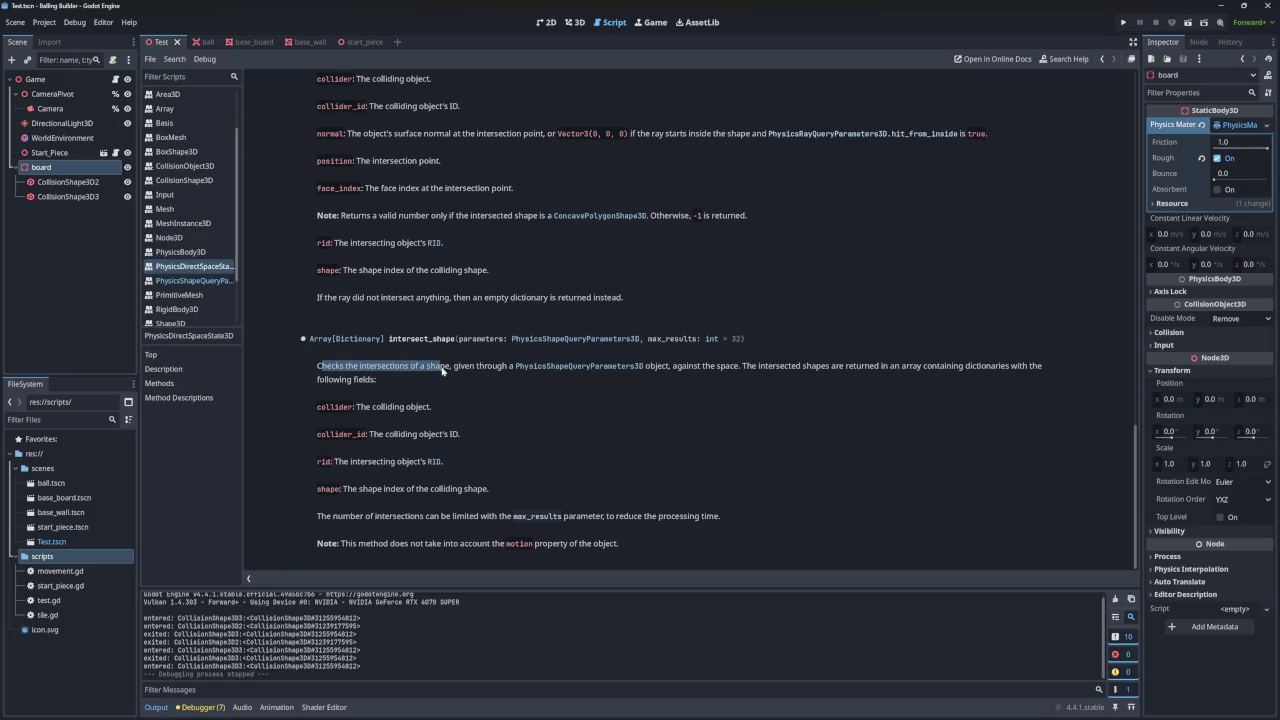
pyautogui.scroll(15, 441, 366)
pyautogui.scroll(20, 441, 368)
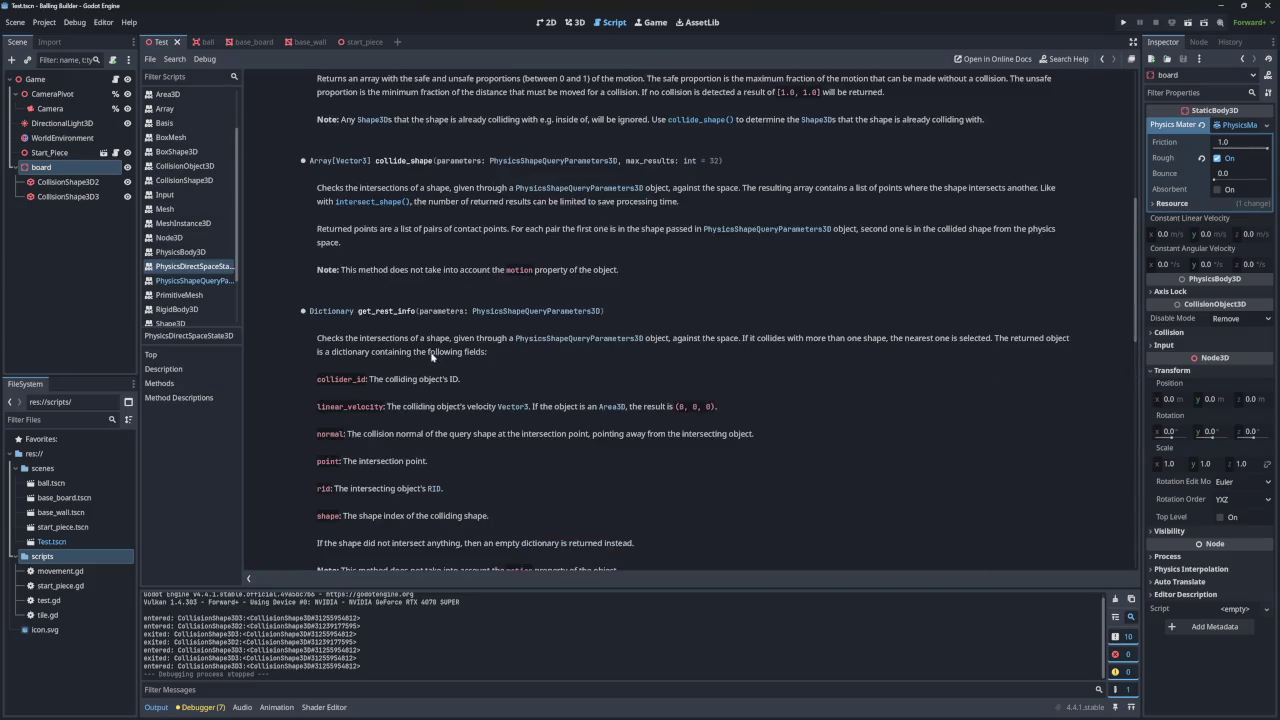
pyautogui.moveTo(326, 375); pyautogui.dragTo(495, 380)
pyautogui.click(480, 380)
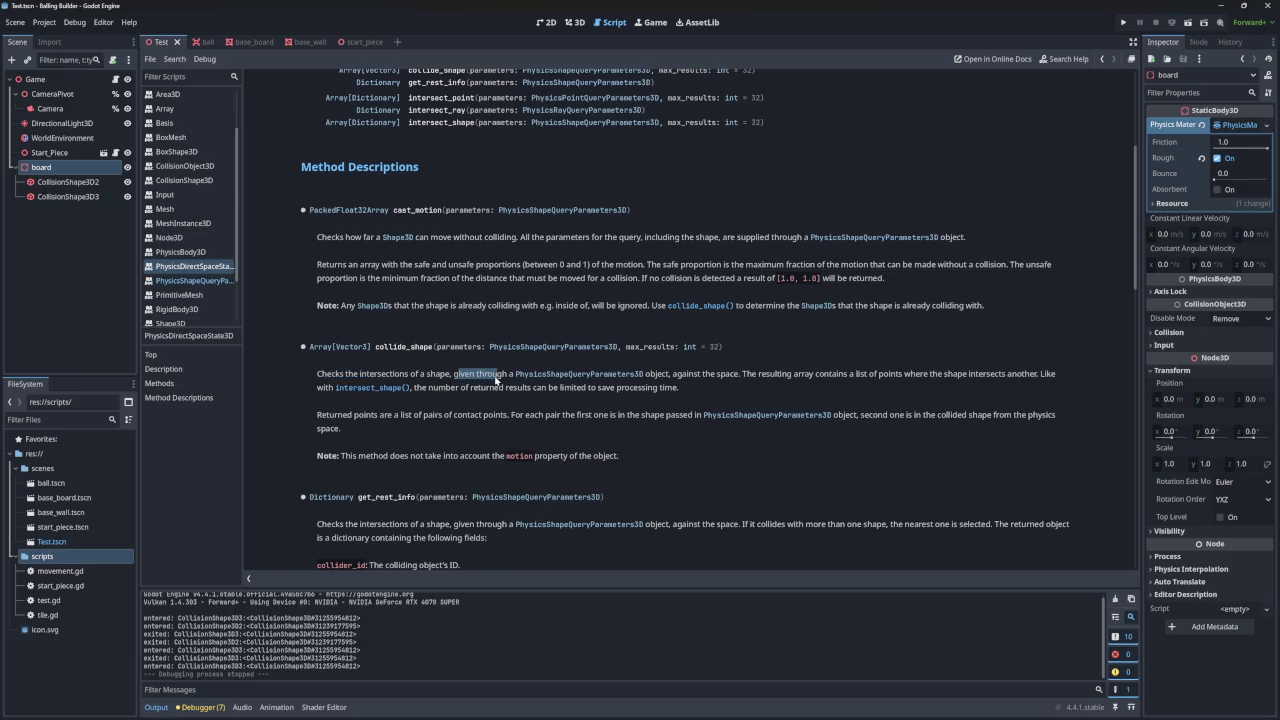
pyautogui.moveTo(686, 375); pyautogui.dragTo(1064, 377)
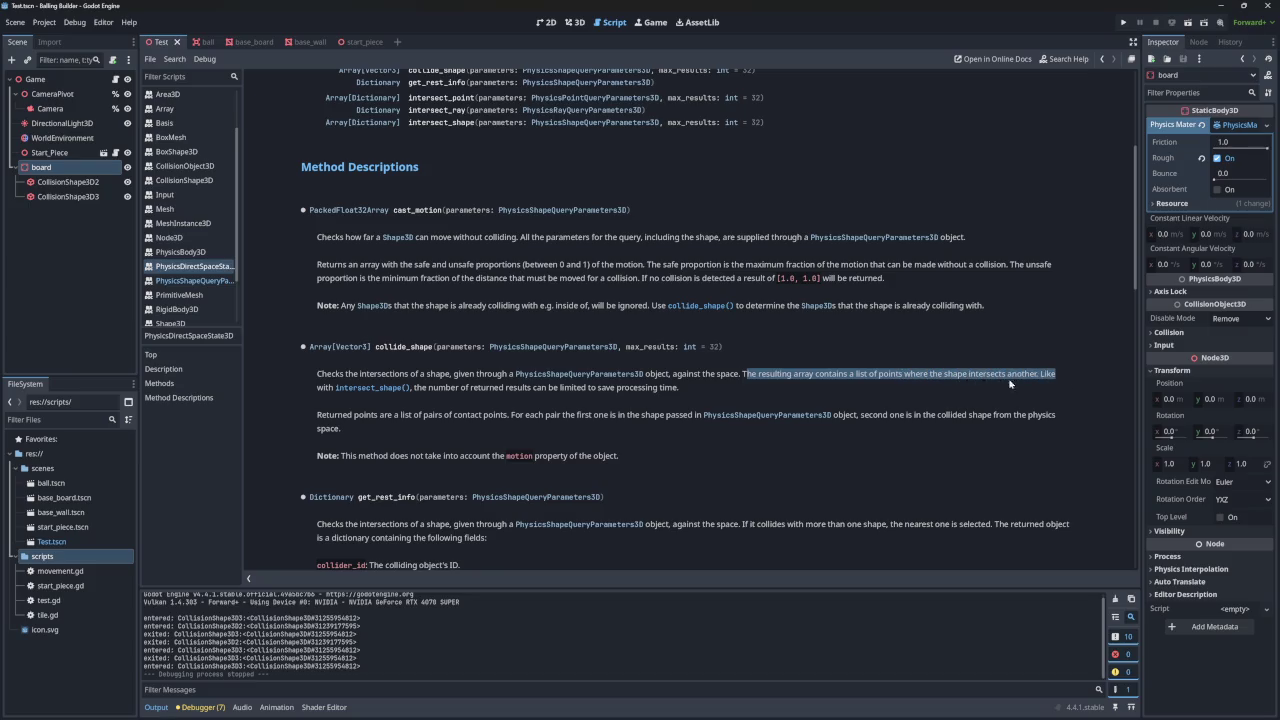
pyautogui.moveTo(421, 388); pyautogui.dragTo(688, 395)
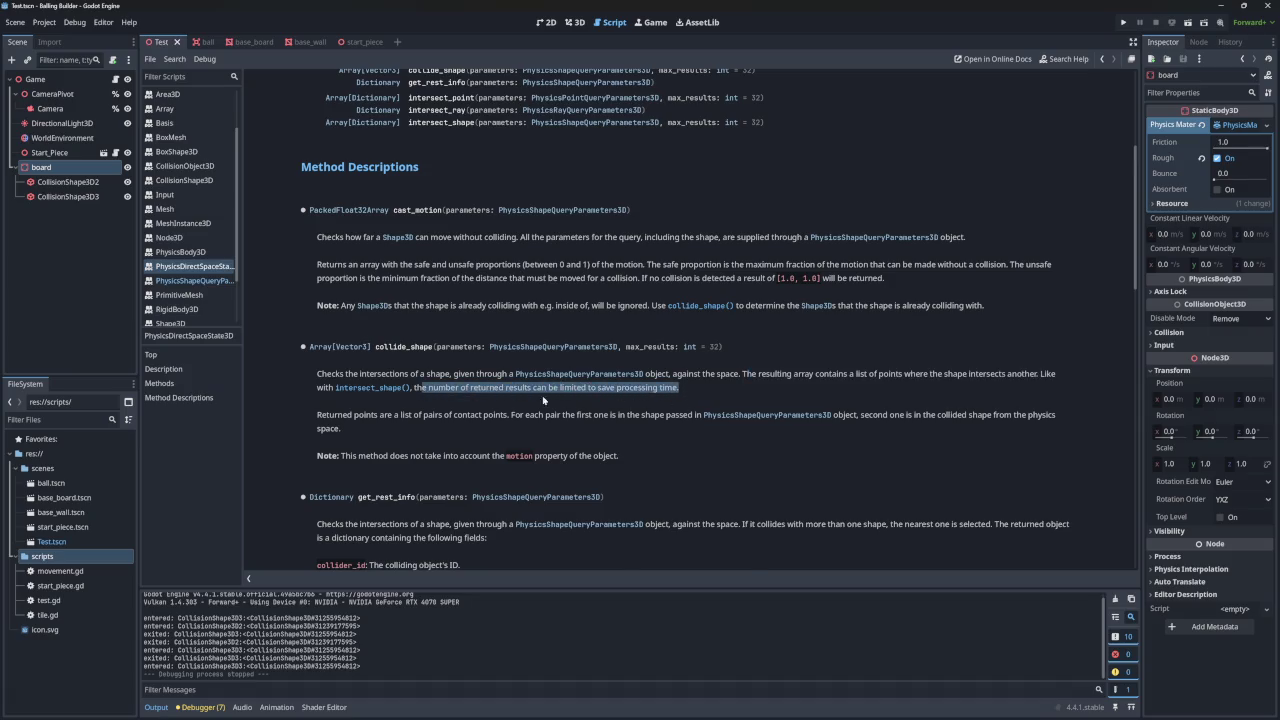
pyautogui.scroll(-1, 520, 393)
pyautogui.moveTo(322, 357); pyautogui.dragTo(685, 358)
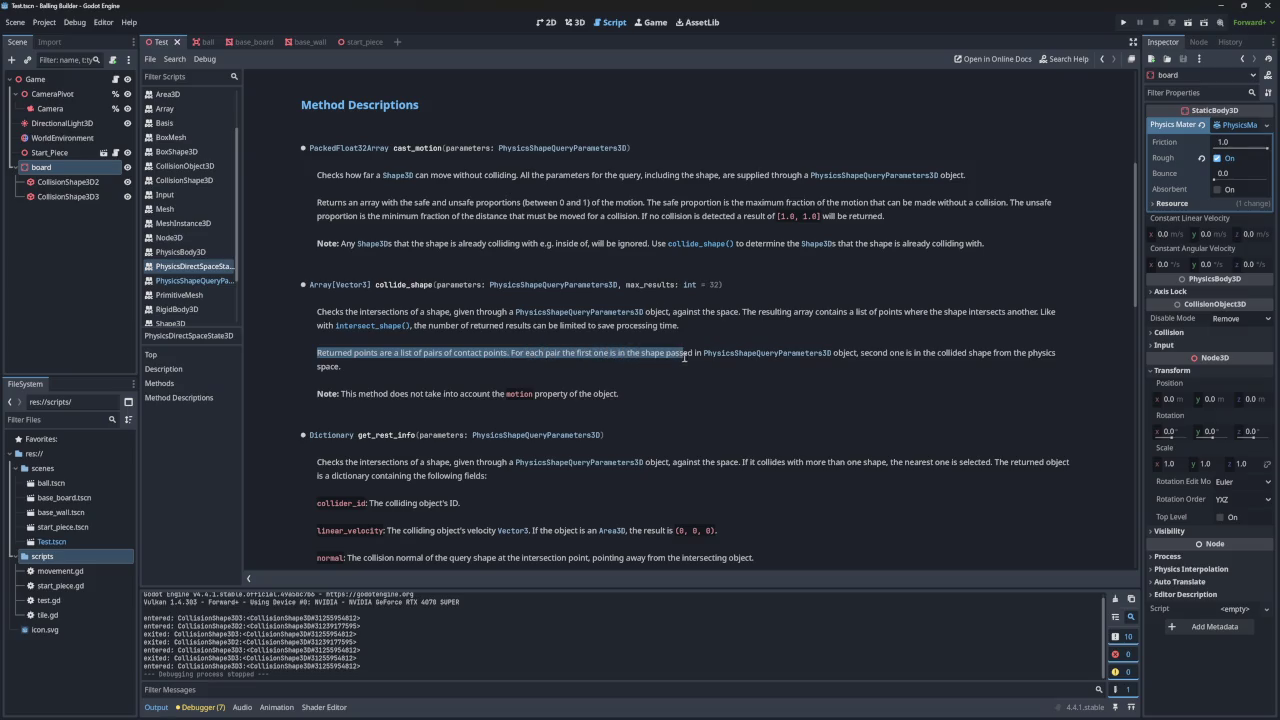
pyautogui.moveTo(862, 355); pyautogui.dragTo(1013, 360)
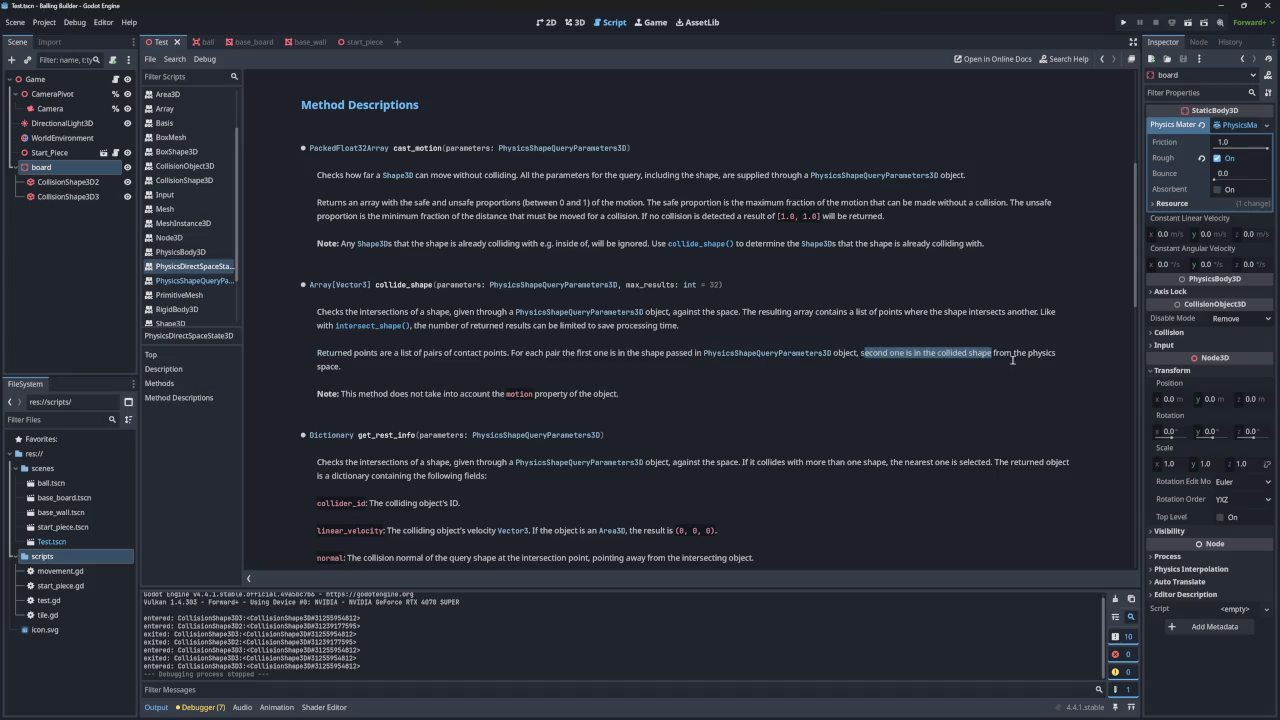
pyautogui.moveTo(350, 394); pyautogui.dragTo(480, 397)
pyautogui.click(422, 397)
pyautogui.click(482, 397)
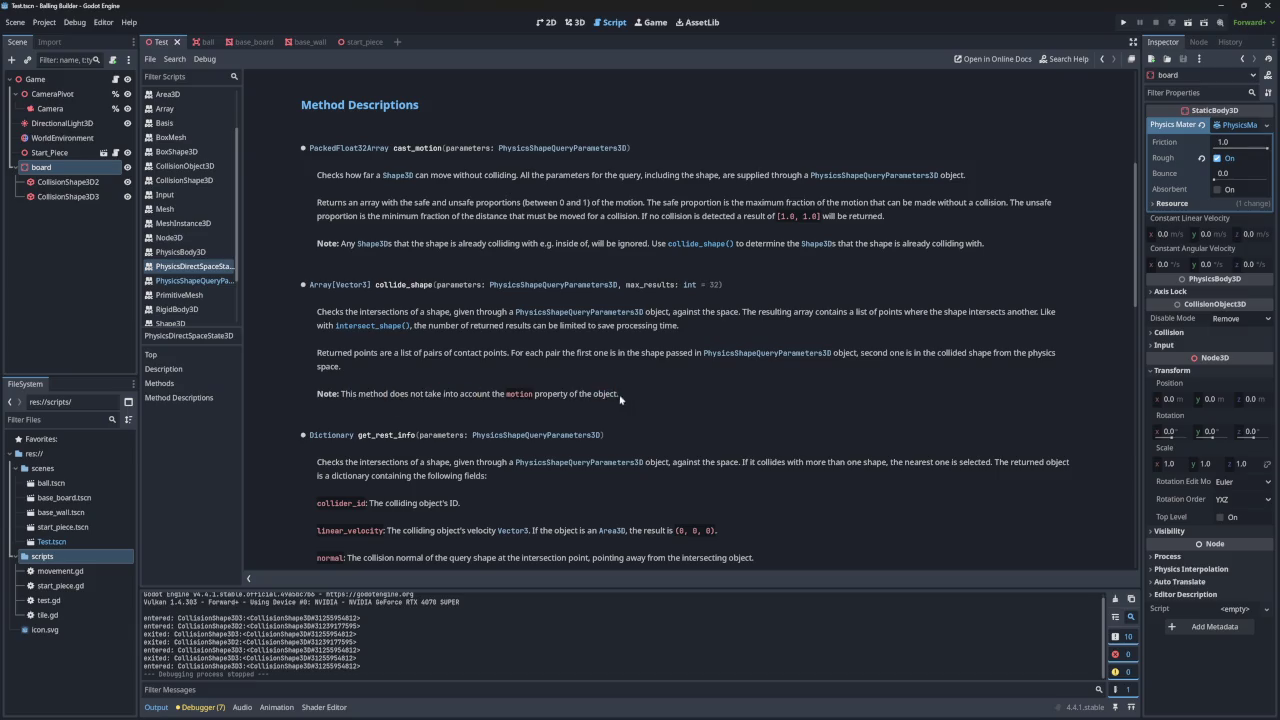
pyautogui.scroll(-3, 596, 392)
pyautogui.scroll(-5, 596, 392)
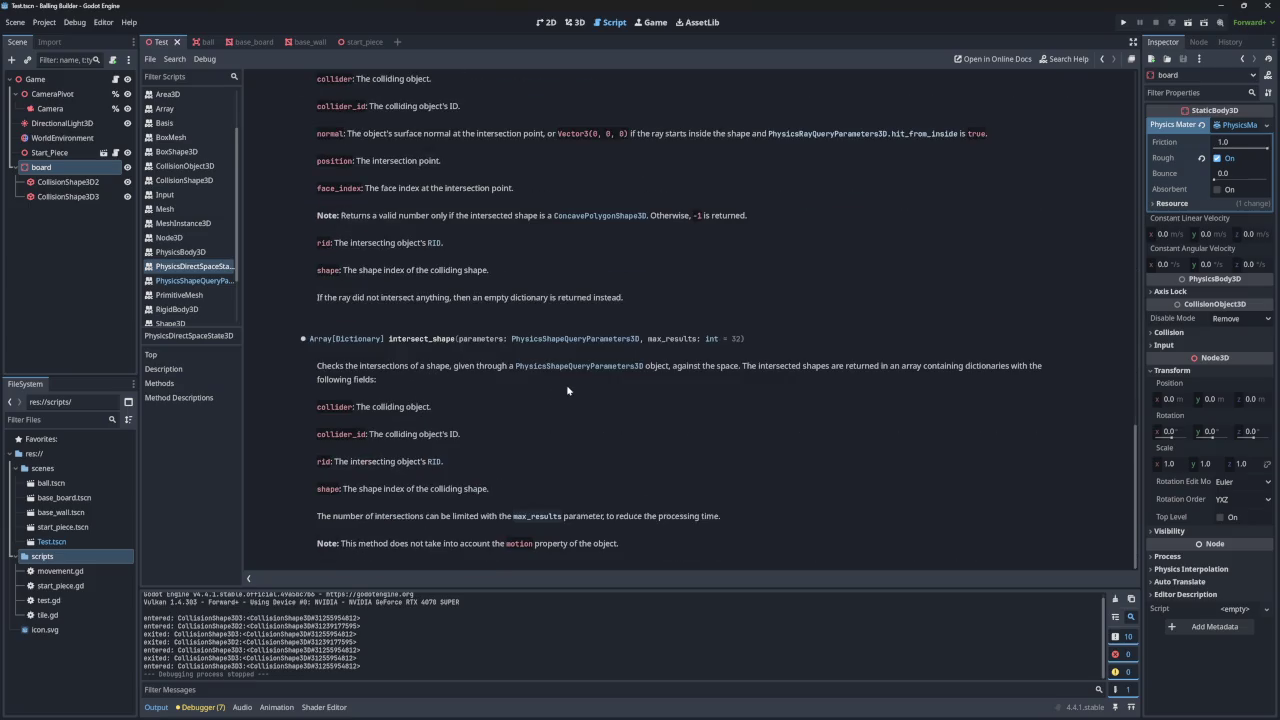
pyautogui.moveTo(321, 367); pyautogui.dragTo(482, 367)
pyautogui.click(352, 367)
pyautogui.click(485, 372)
pyautogui.moveTo(695, 369); pyautogui.dragTo(1043, 370)
pyautogui.click(766, 369)
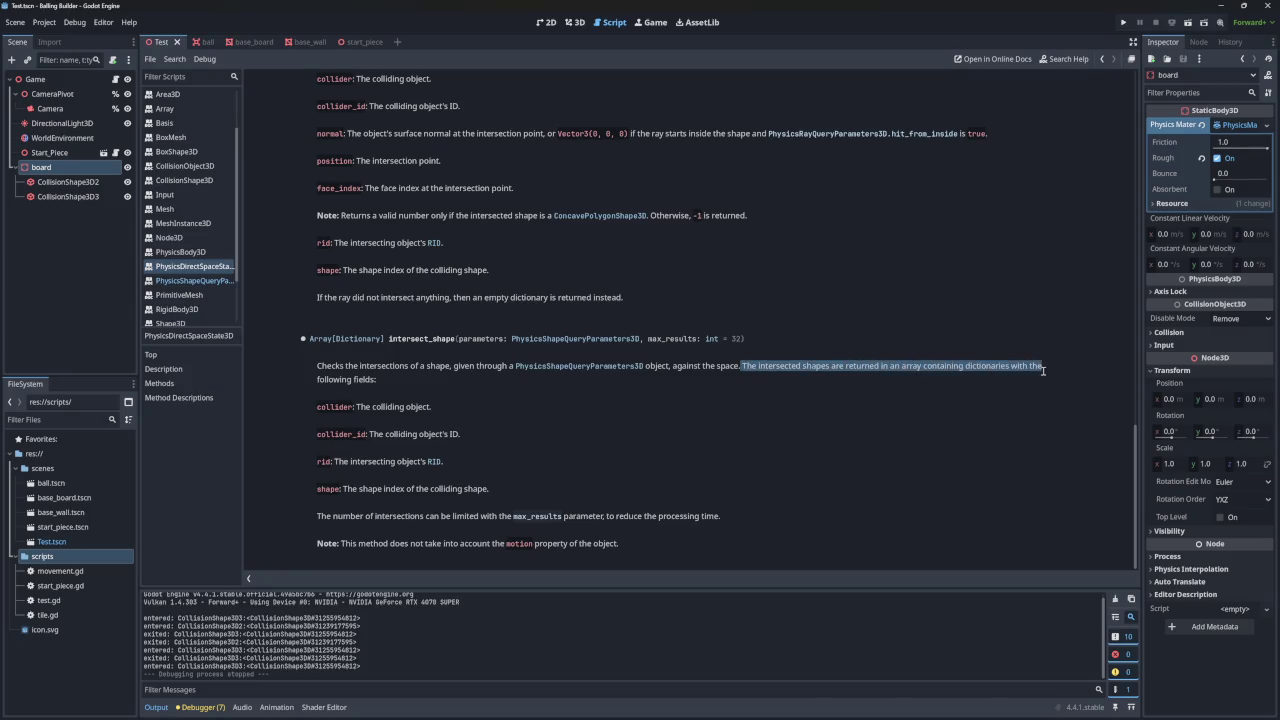
pyautogui.scroll(10, 517, 386)
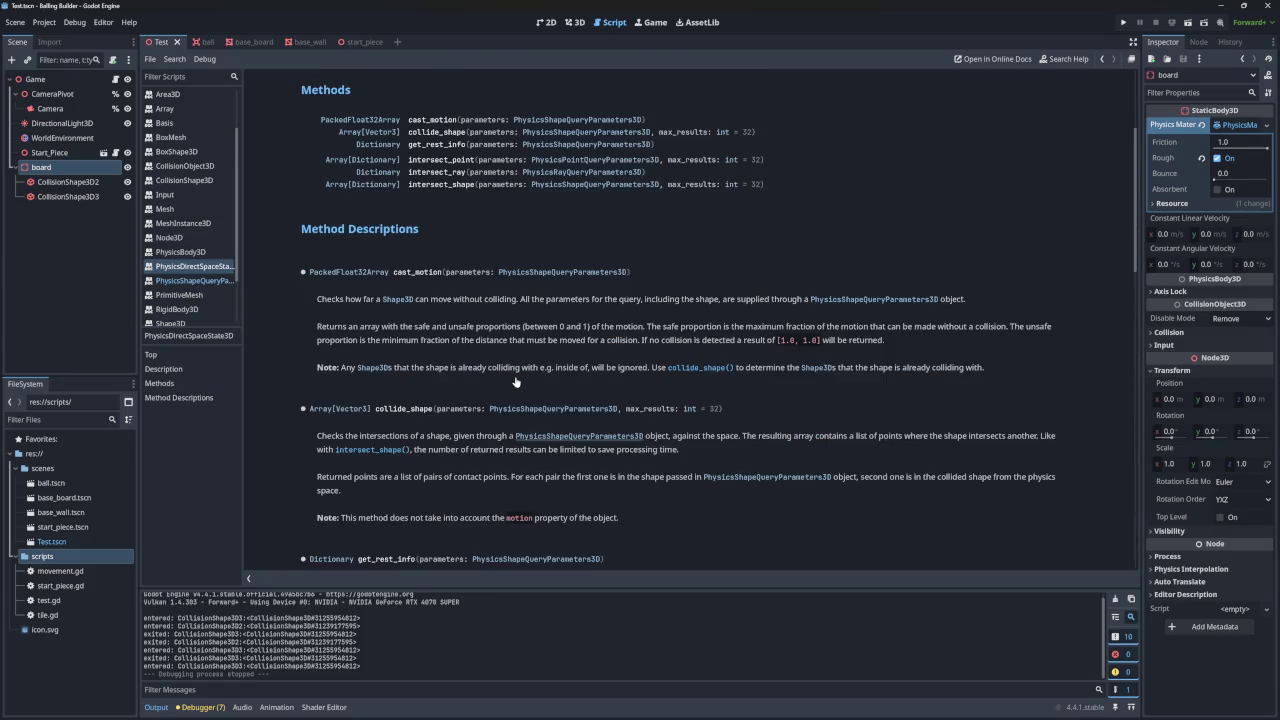
pyautogui.click(506, 271)
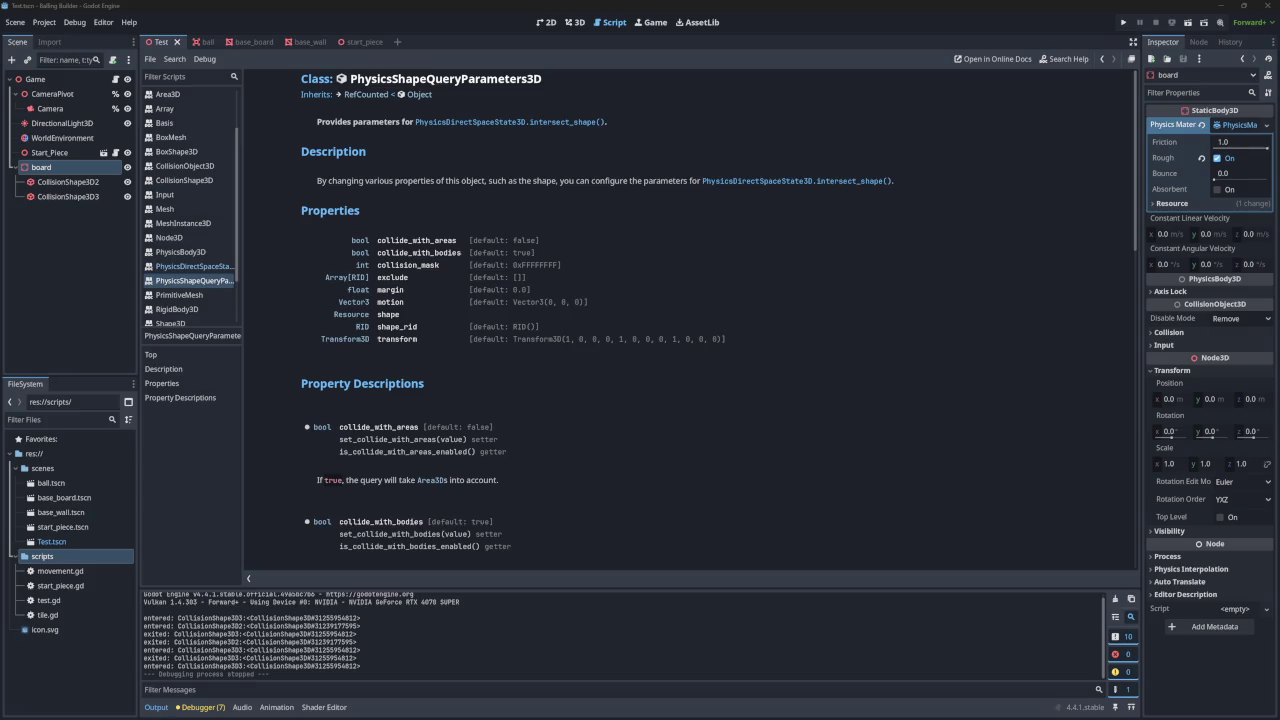
# - Scroll through PhysicsShapeQueryParameters3D's properties, then return to the PhysicsDirectSpaceState3D reference
pyautogui.scroll(-3, 820, 410)
pyautogui.scroll(3, 760, 405)
pyautogui.scroll(-5, 658, 420)
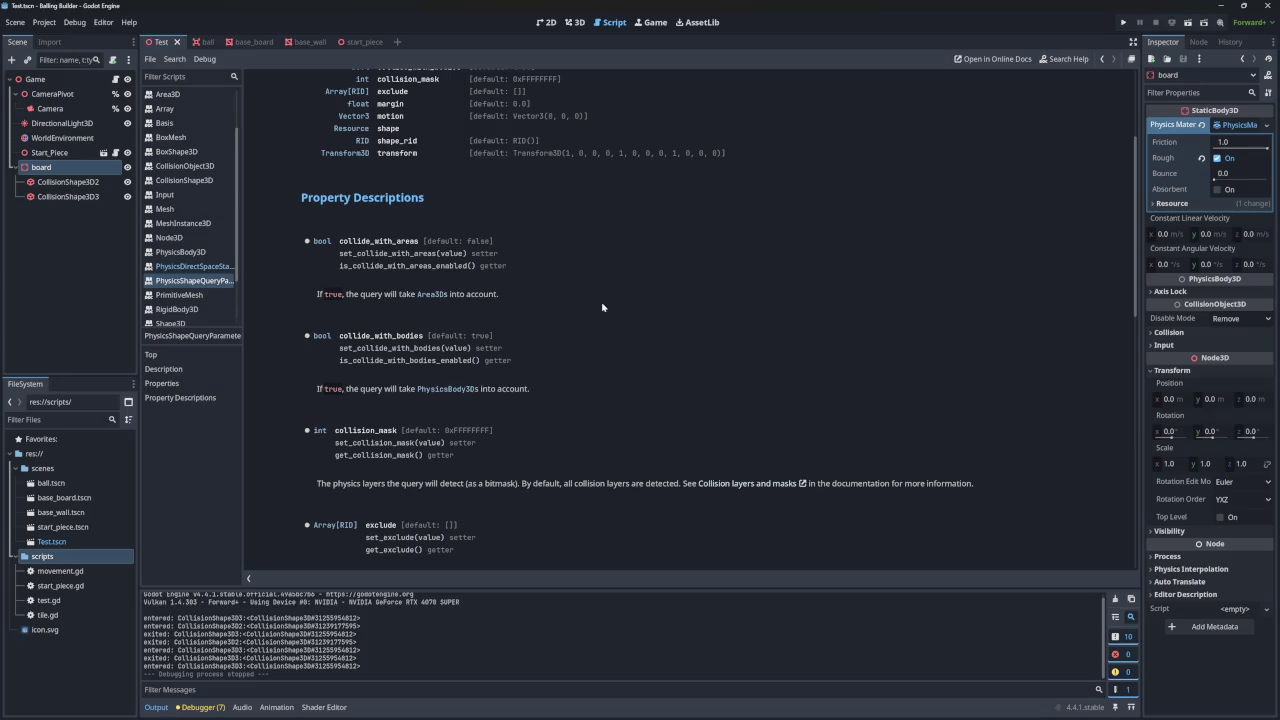
pyautogui.scroll(-6, 592, 285)
pyautogui.scroll(9, 580, 289)
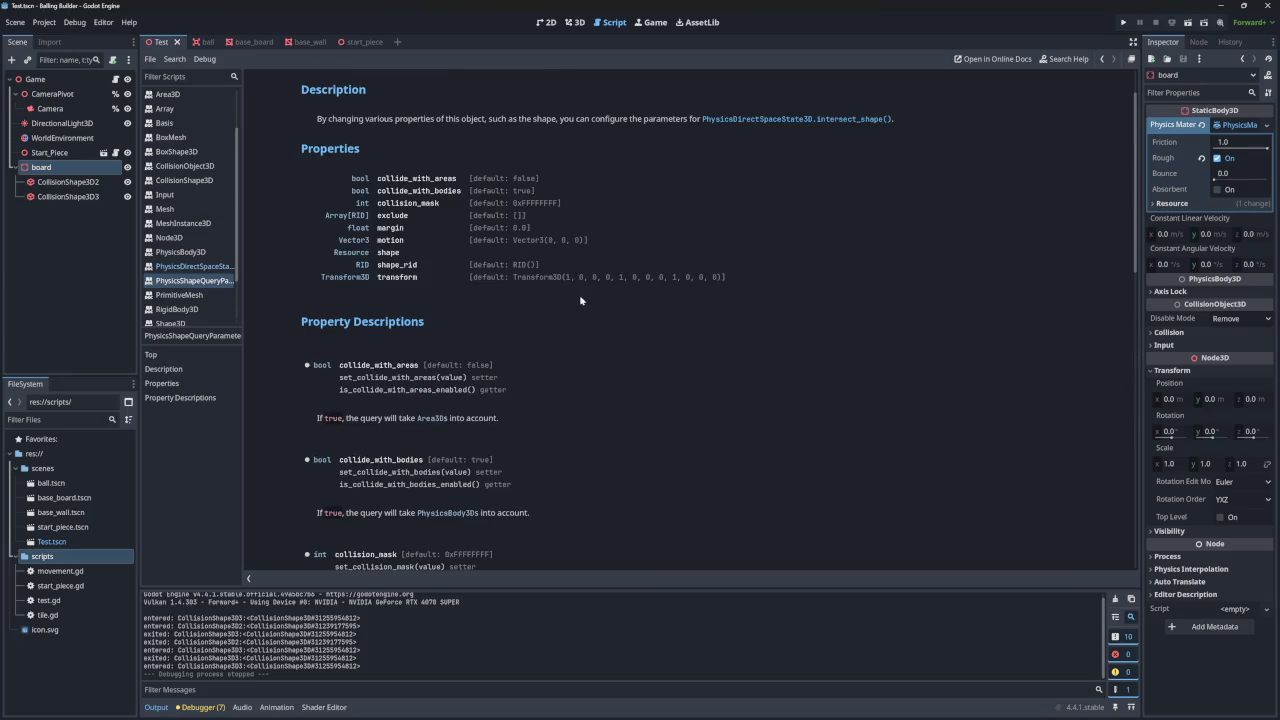
pyautogui.scroll(-5, 623, 329)
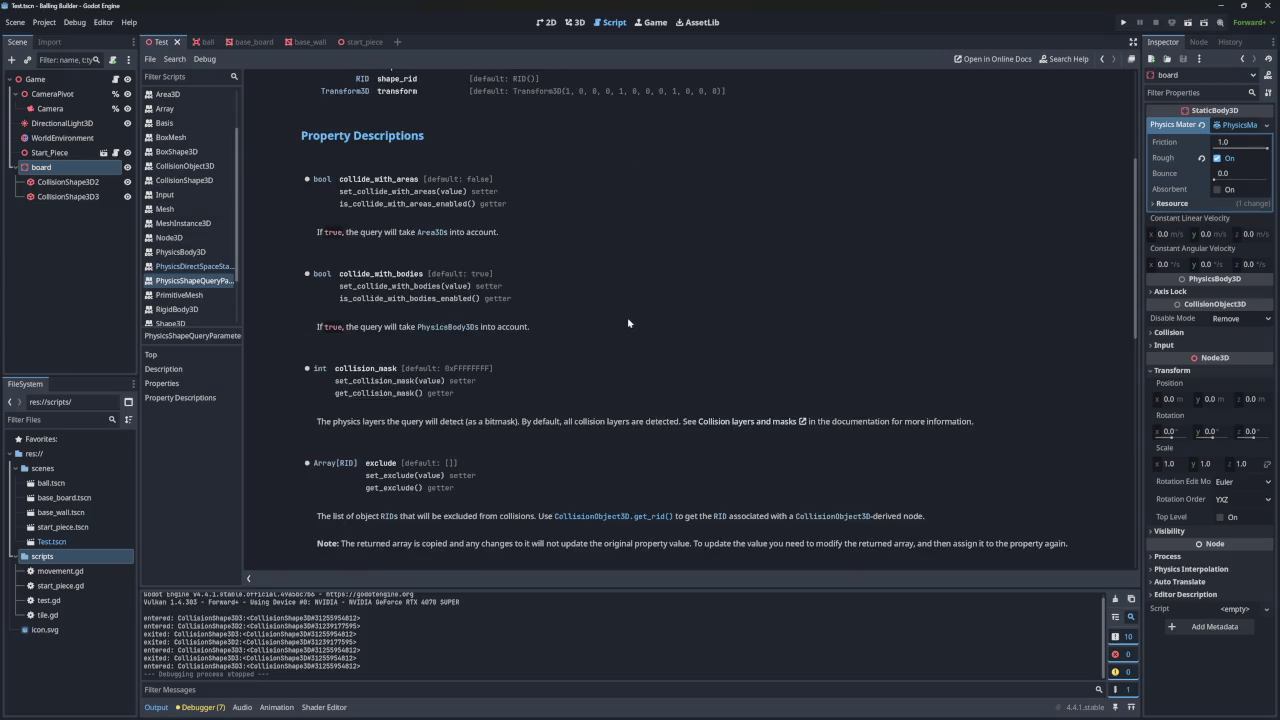
pyautogui.scroll(7, 566, 268)
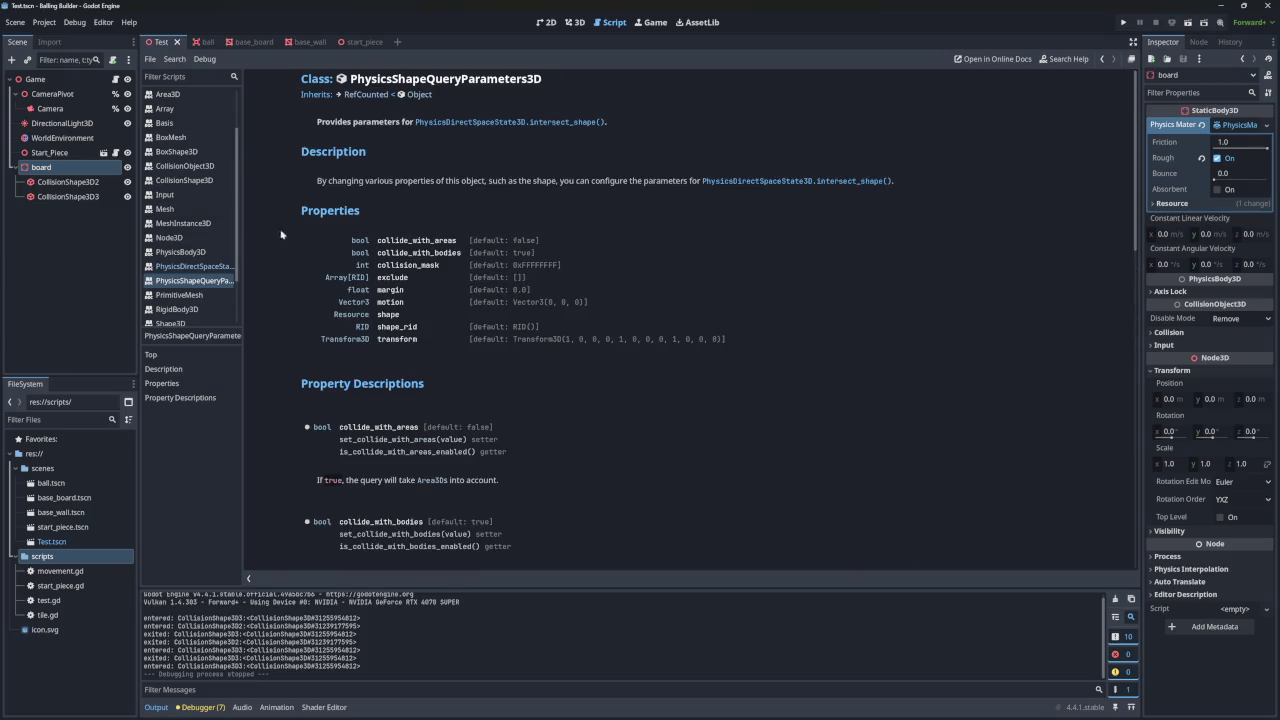
pyautogui.click(190, 266)
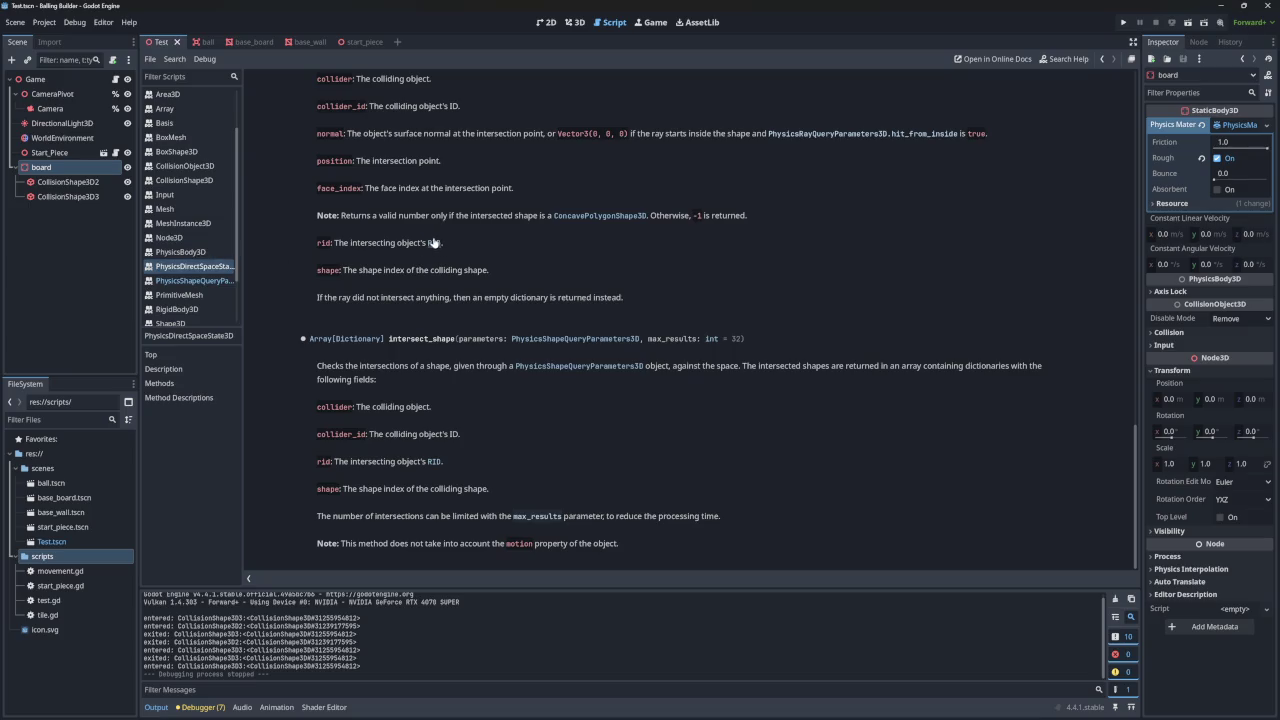
# - Open World3D's docs, jump to direct_space_state, and follow its PhysicsDirectSpaceState3D type link
pyautogui.scroll(20, 435, 250)
pyautogui.scroll(3, 418, 258)
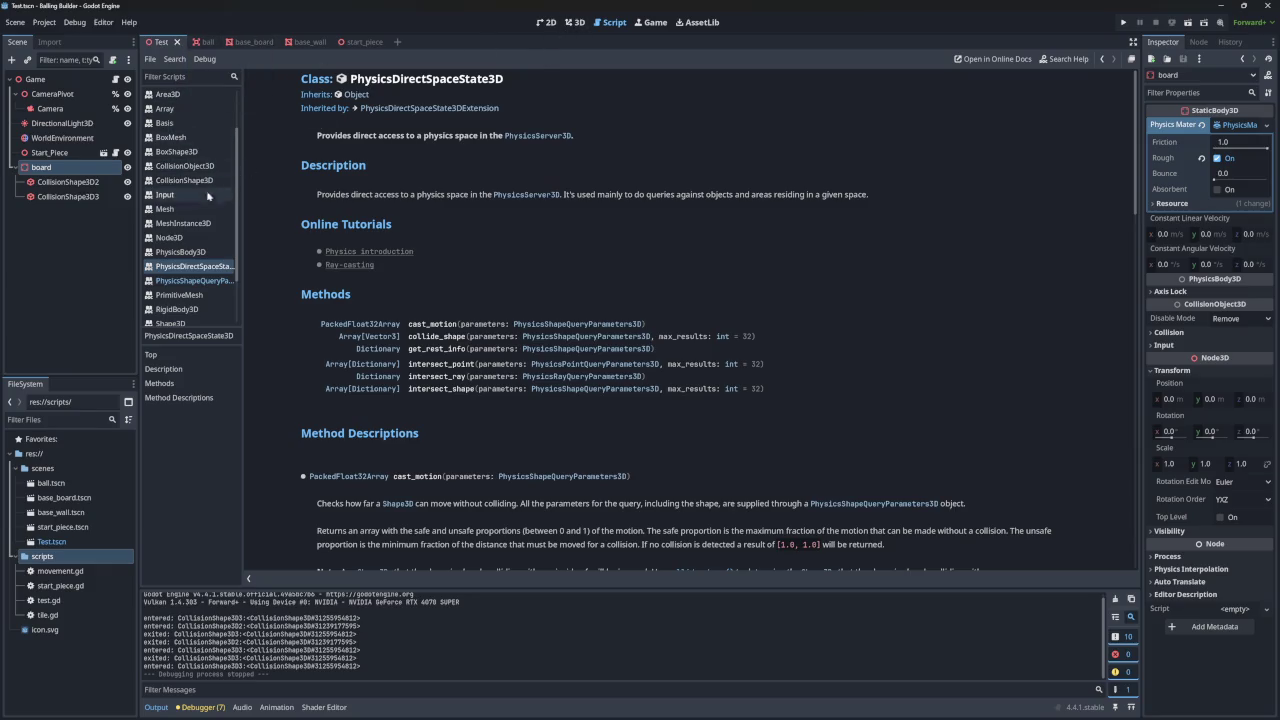
pyautogui.scroll(-3, 190, 270)
pyautogui.click(181, 317)
pyautogui.scroll(5, 374, 215)
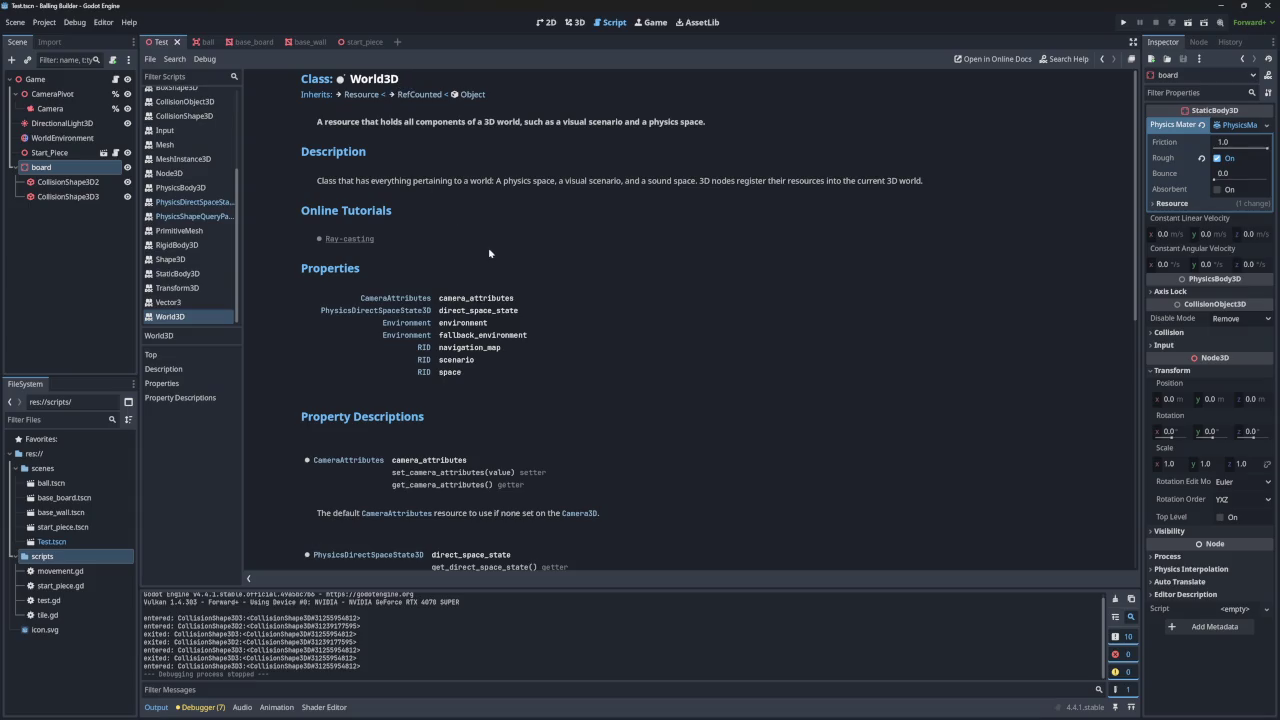
pyautogui.scroll(-5, 489, 253)
pyautogui.scroll(5, 481, 285)
pyautogui.click(478, 316)
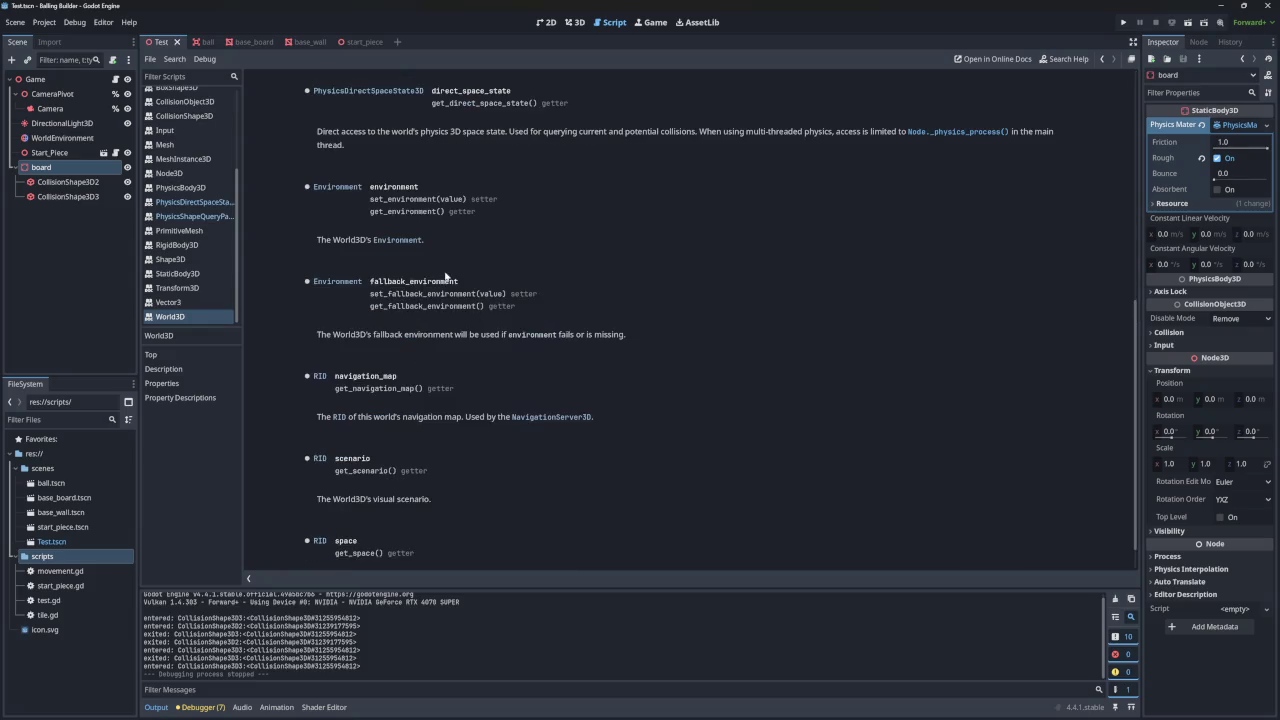
pyautogui.scroll(3, 368, 282)
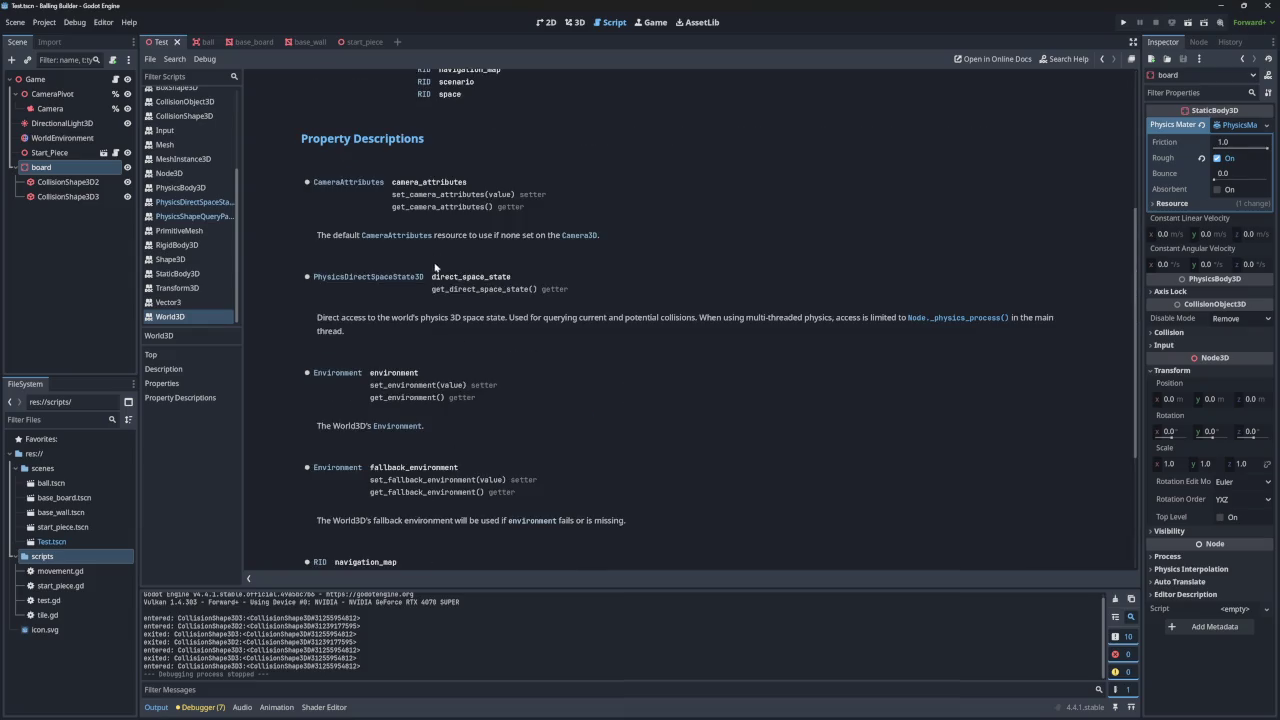
pyautogui.click(365, 278)
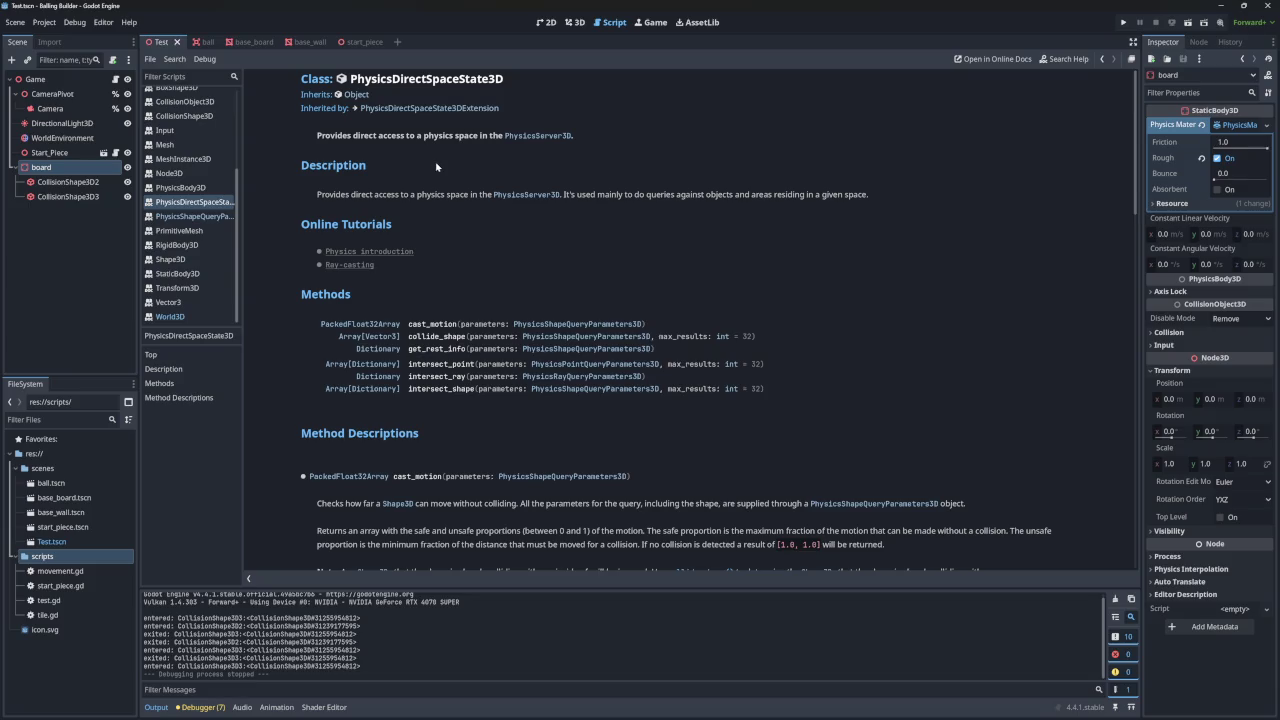
# - Skim the shape query methods, then open PhysicsShapeQueryParameters3D and highlight the transform default
pyautogui.scroll(-5, 445, 227)
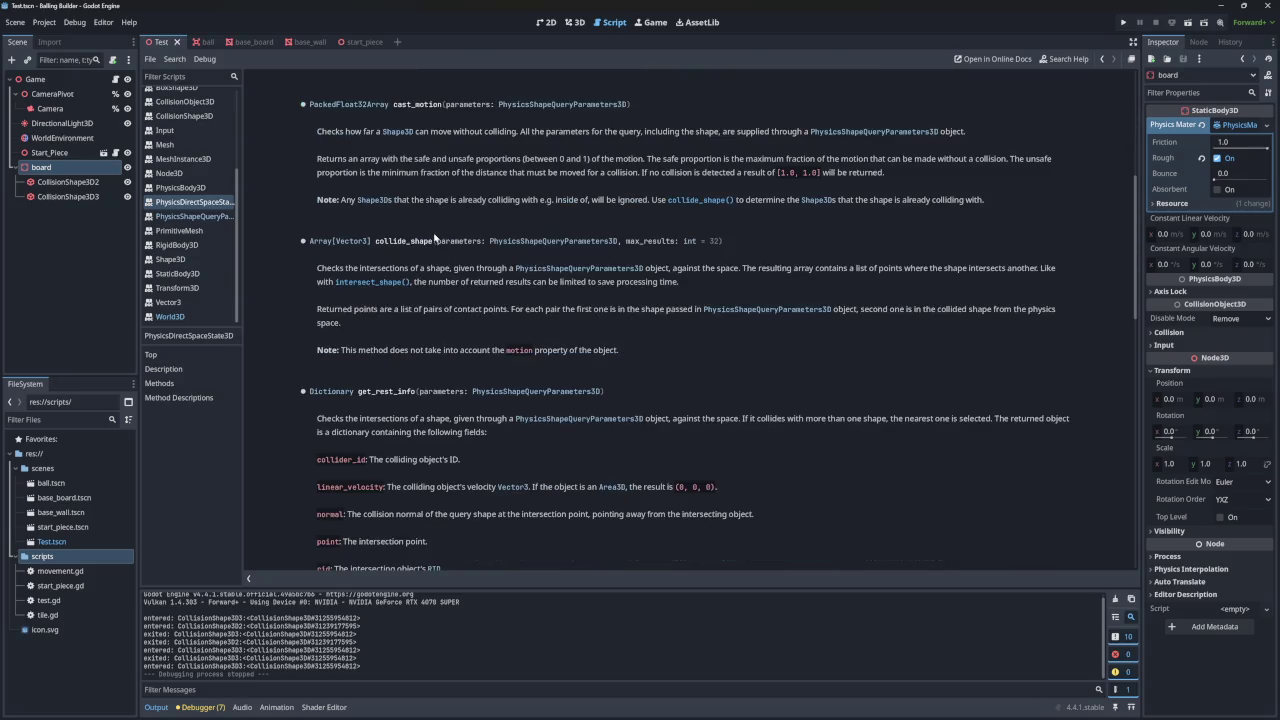
pyautogui.scroll(2, 450, 222)
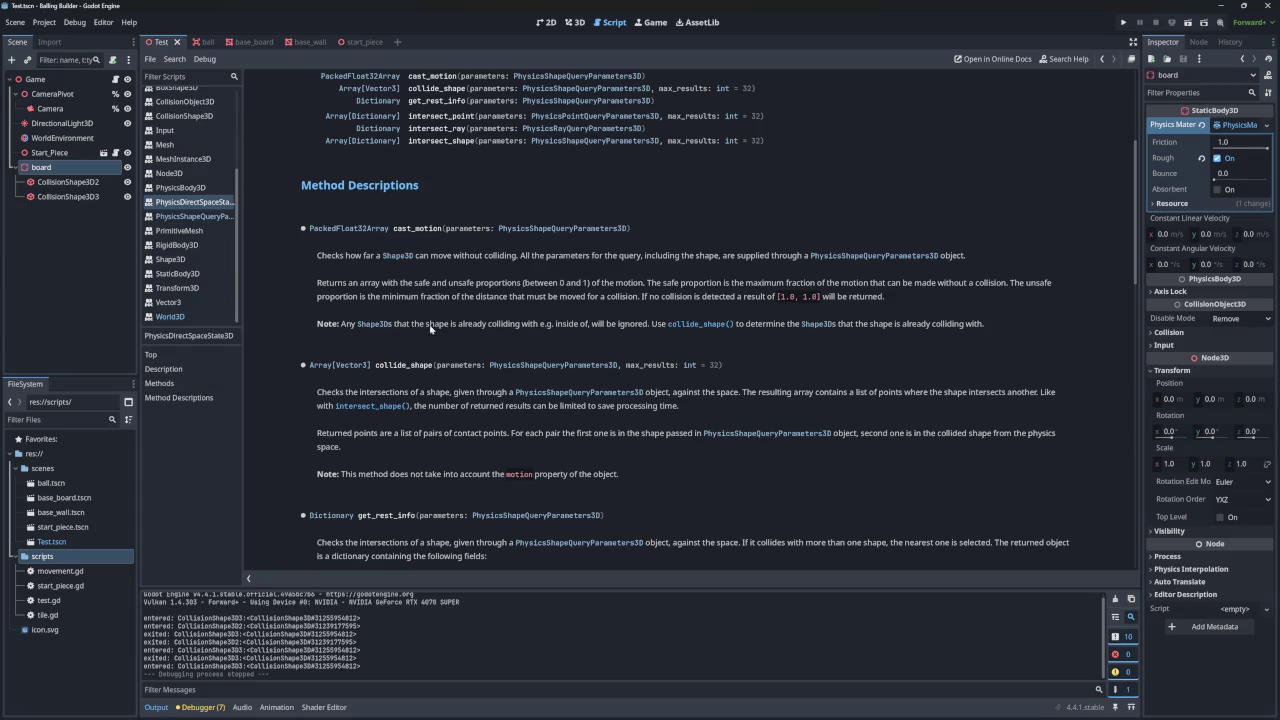
pyautogui.scroll(-9, 405, 355)
pyautogui.scroll(-4, 405, 354)
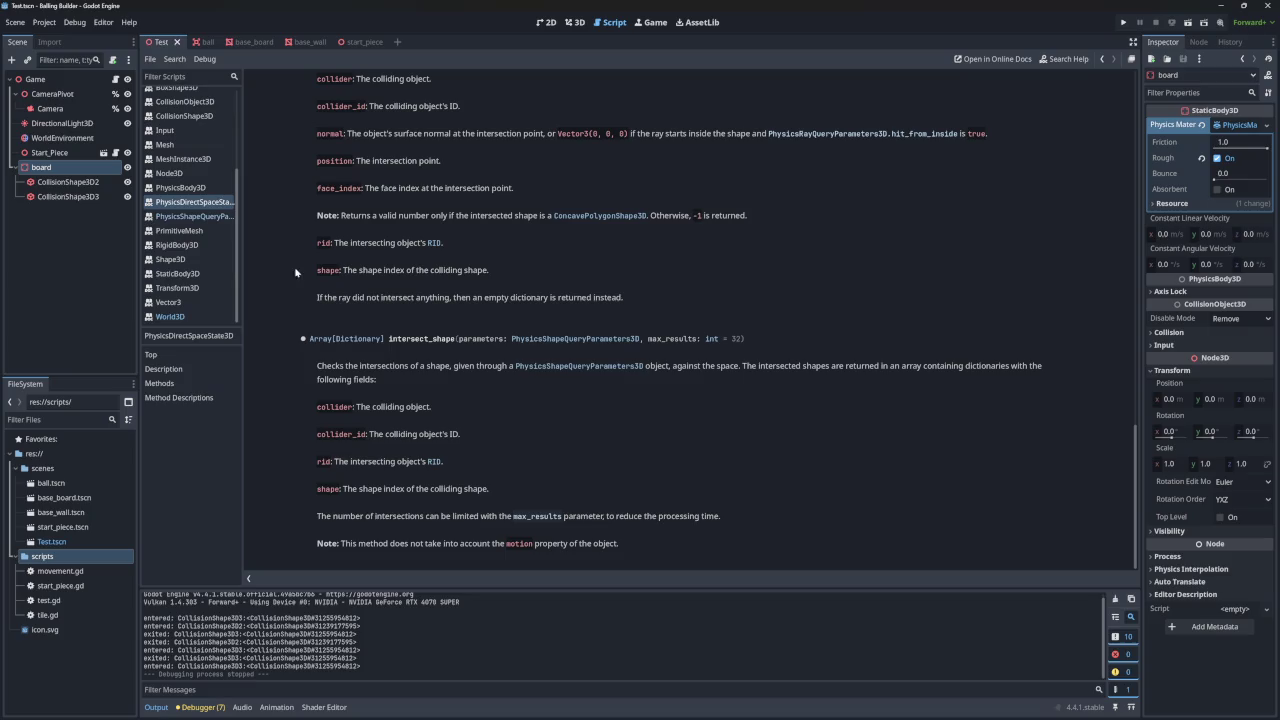
pyautogui.click(200, 216)
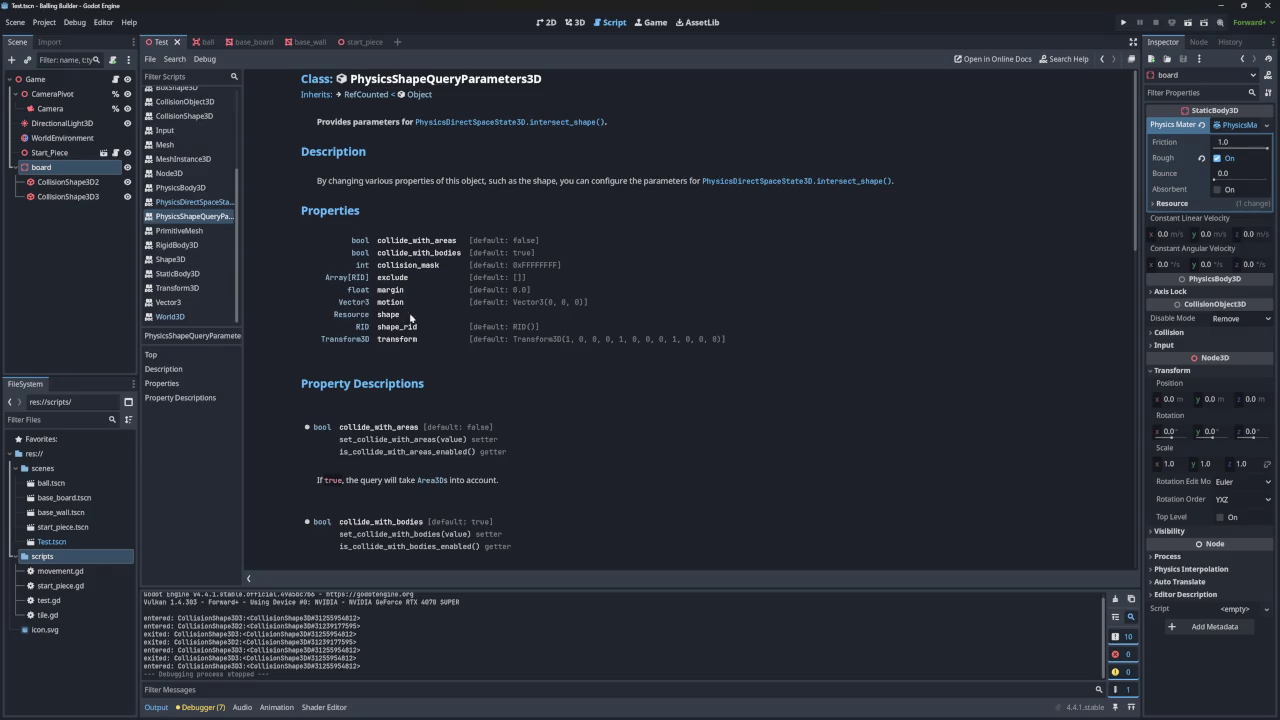
pyautogui.moveTo(477, 339); pyautogui.dragTo(580, 343)
pyautogui.click(580, 343)
pyautogui.moveTo(484, 340); pyautogui.dragTo(738, 343)
pyautogui.click(738, 343)
pyautogui.moveTo(569, 343); pyautogui.dragTo(720, 340)
pyautogui.scroll(-2, 694, 362)
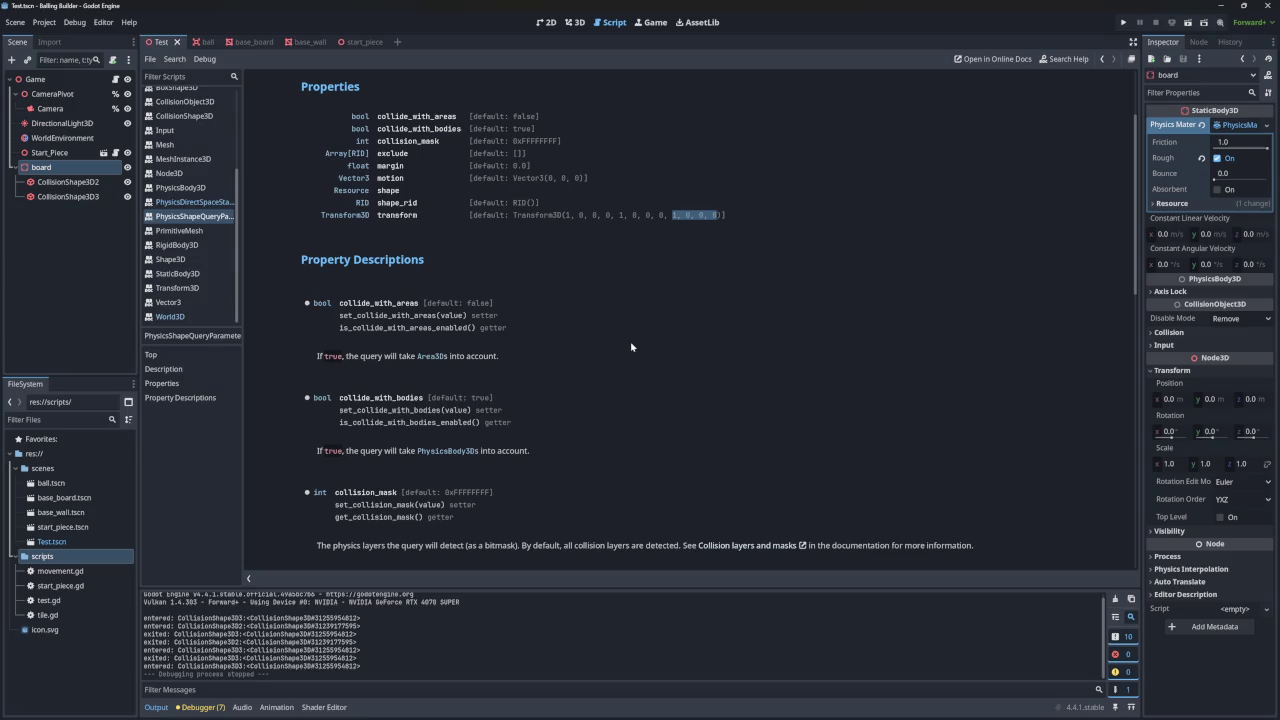
pyautogui.scroll(-4, 631, 347)
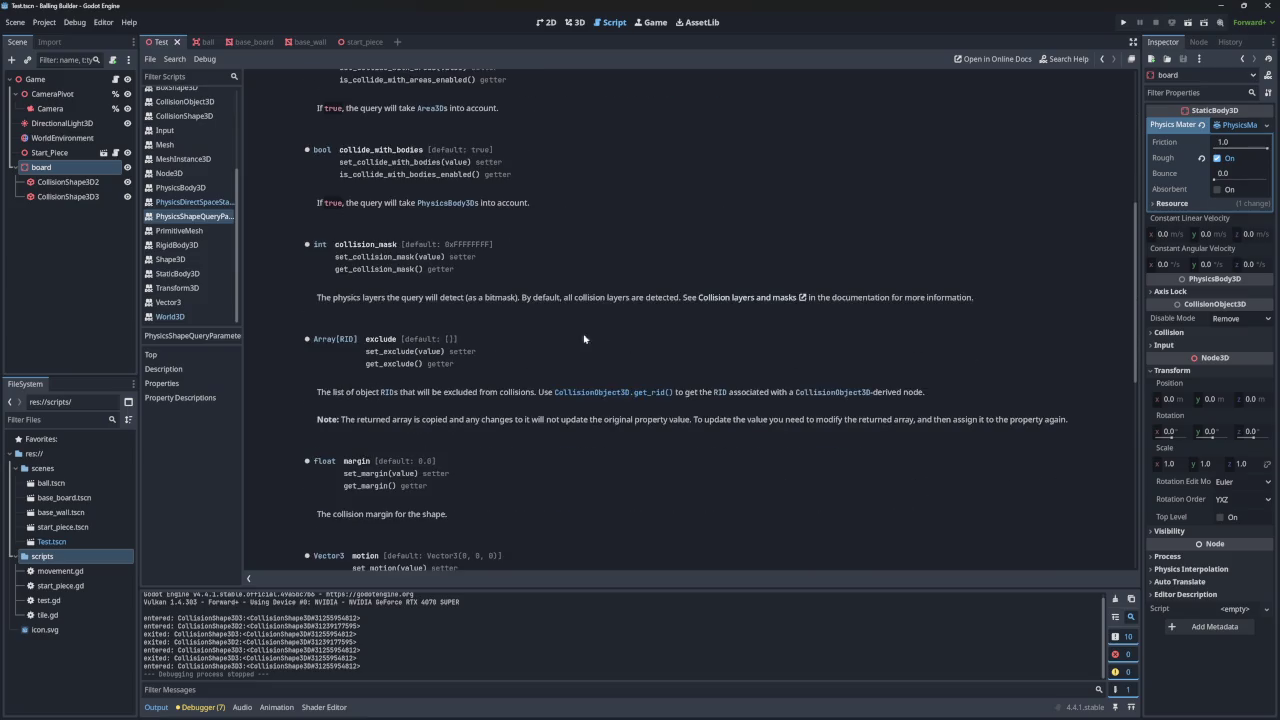
pyautogui.scroll(4, 560, 330)
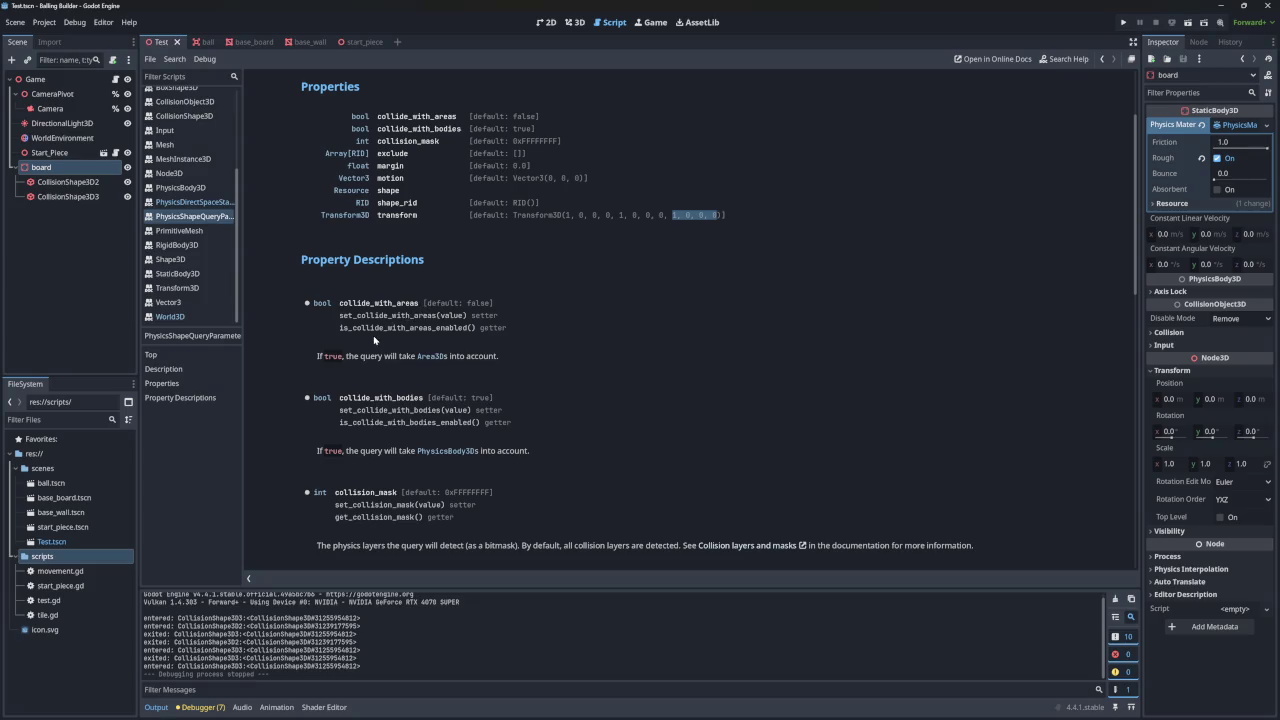
pyautogui.click(366, 360)
pyautogui.scroll(-1, 404, 345)
pyautogui.scroll(3, 404, 345)
pyautogui.scroll(-3, 404, 345)
pyautogui.moveTo(319, 301)
pyautogui.mouseDown()
pyautogui.moveTo(505, 295)
pyautogui.moveTo(268, 292)
pyautogui.mouseUp()
pyautogui.moveTo(370, 384); pyautogui.dragTo(558, 385)
pyautogui.click(558, 385)
pyautogui.scroll(-1, 500, 385)
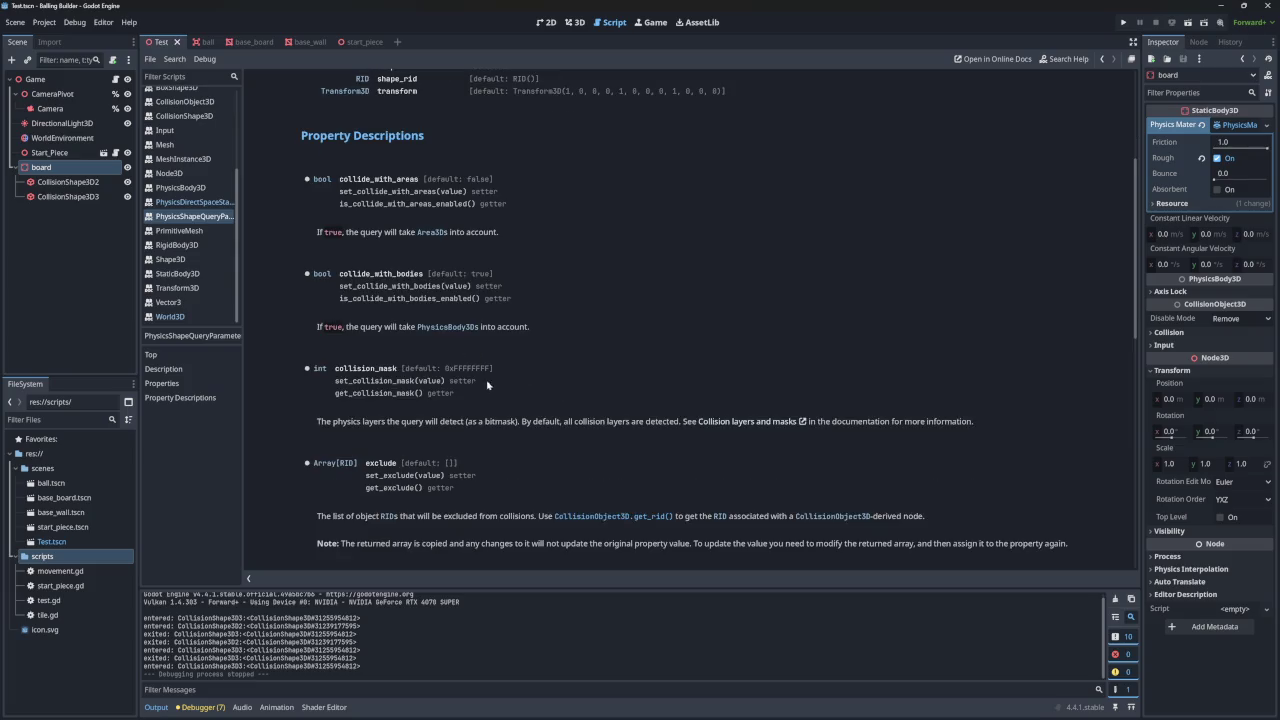
pyautogui.moveTo(332, 421); pyautogui.dragTo(470, 422)
pyautogui.click(444, 418)
pyautogui.scroll(-3, 444, 418)
pyautogui.moveTo(316, 330); pyautogui.dragTo(500, 334)
pyautogui.click(468, 334)
pyautogui.click(500, 334)
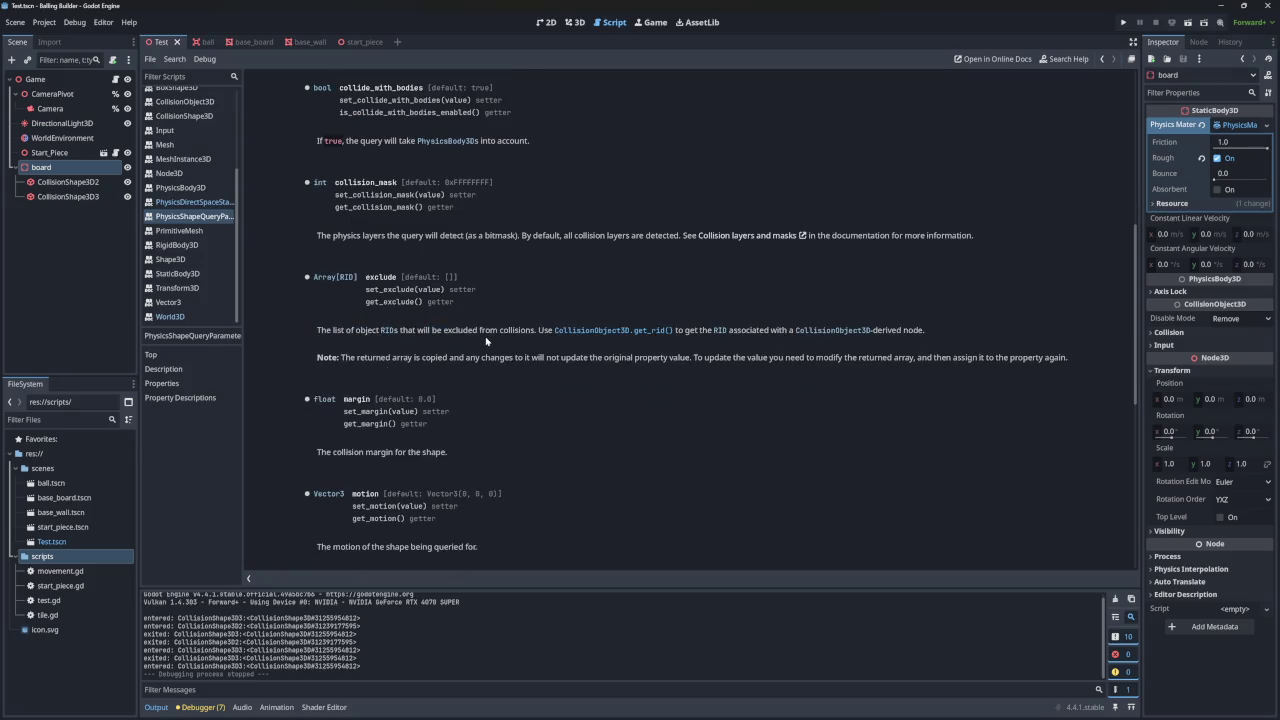
pyautogui.scroll(-1, 472, 350)
pyautogui.scroll(-1, 362, 368)
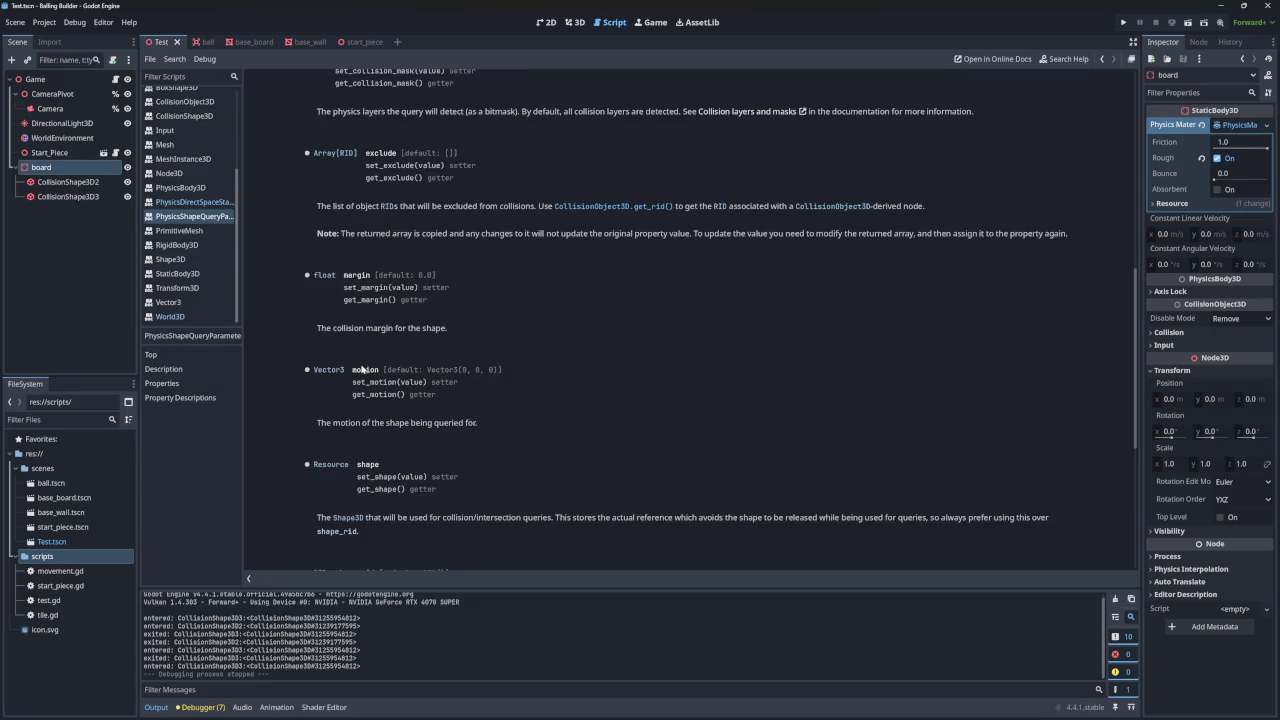
pyautogui.moveTo(355, 382); pyautogui.dragTo(463, 400)
pyautogui.click(472, 403)
pyautogui.moveTo(317, 425); pyautogui.dragTo(491, 426)
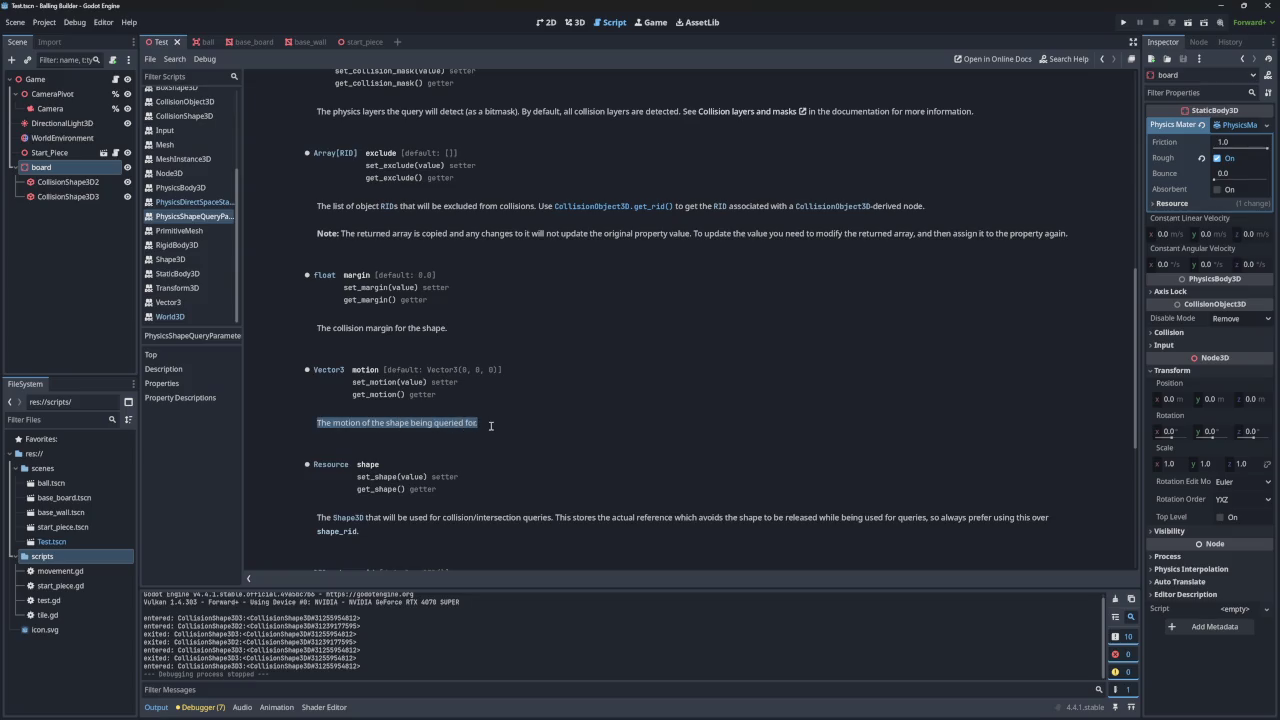
pyautogui.click(494, 429)
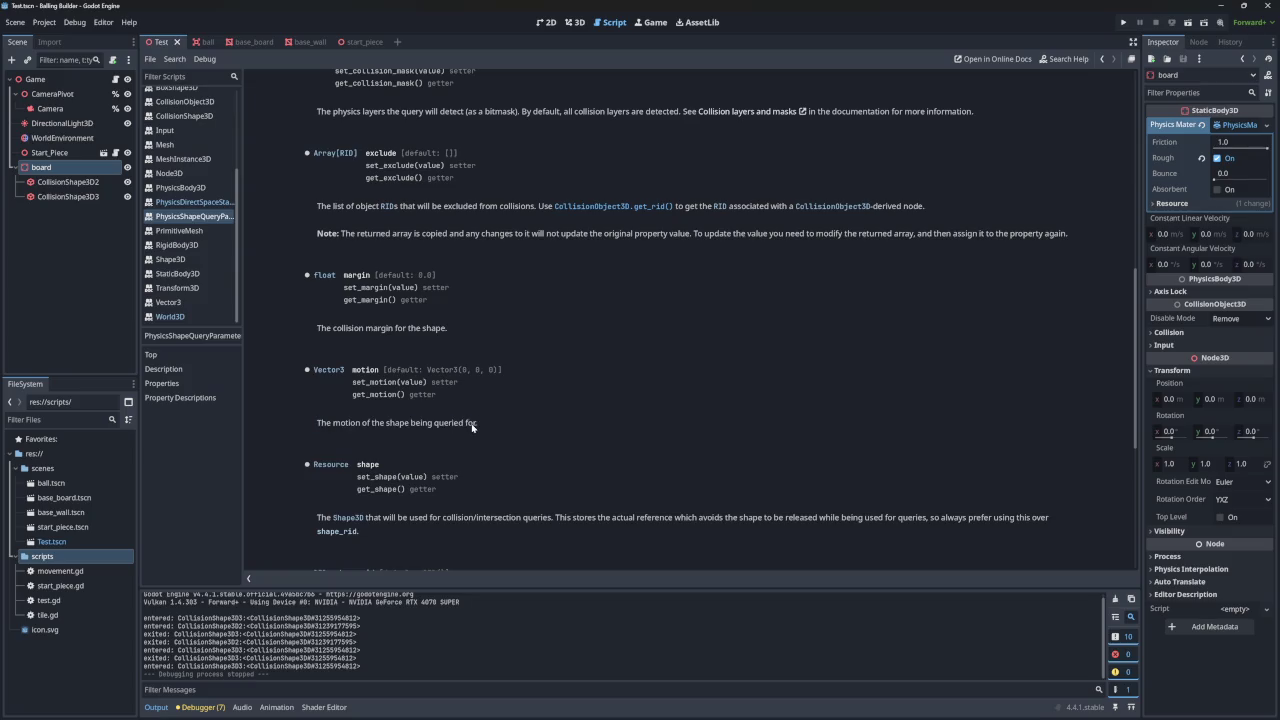
pyautogui.scroll(-1, 470, 426)
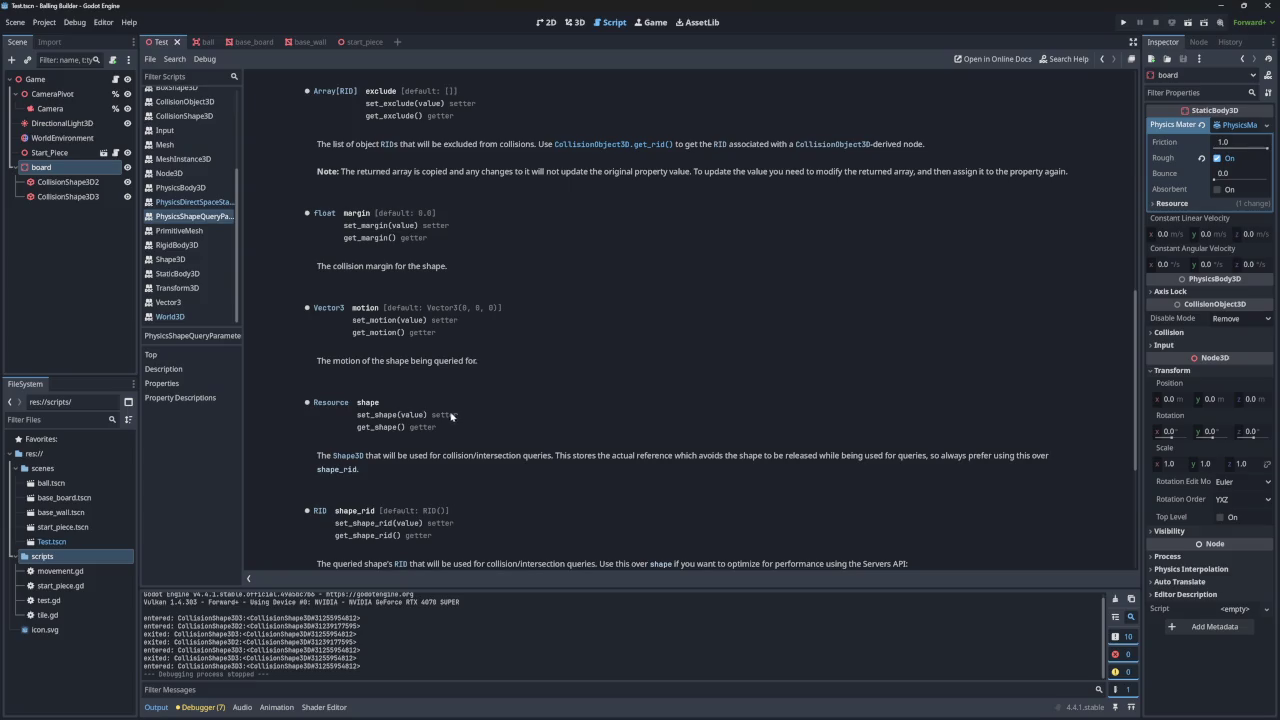
pyautogui.scroll(-1, 452, 416)
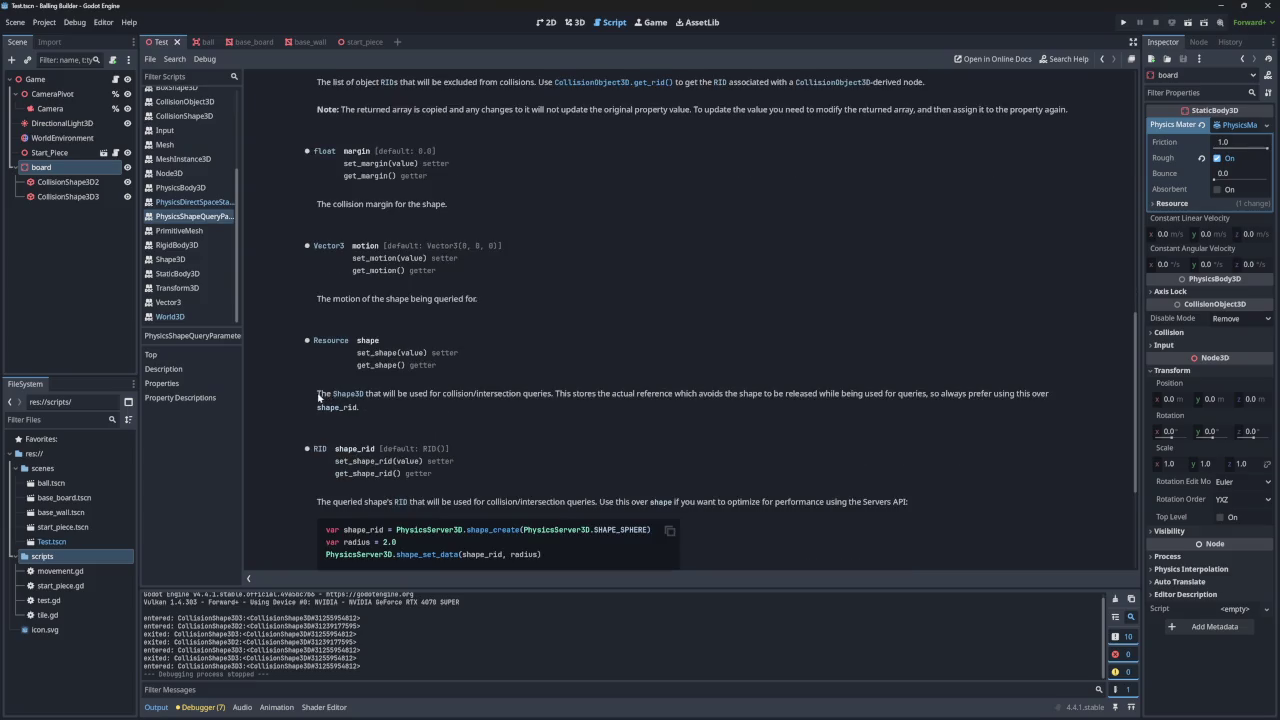
pyautogui.moveTo(317, 394); pyautogui.dragTo(469, 399)
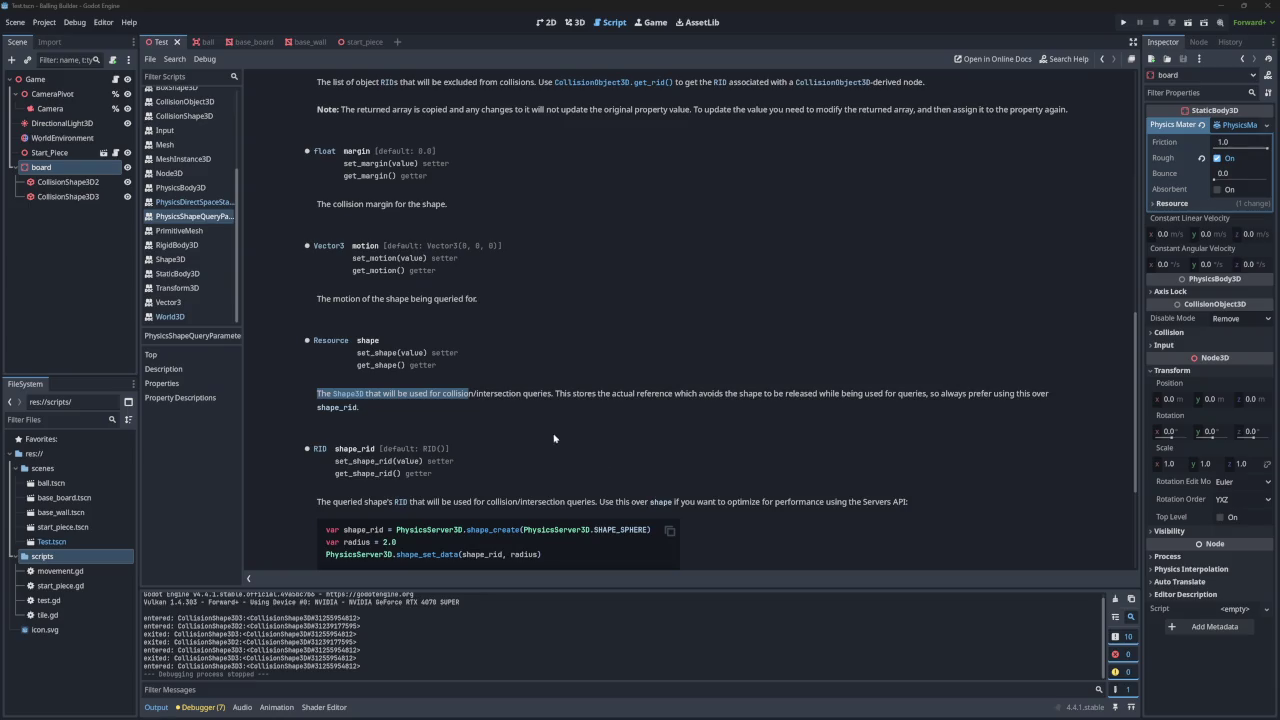
pyautogui.click(498, 395)
pyautogui.moveTo(388, 397)
pyautogui.mouseDown()
pyautogui.moveTo(1040, 395)
pyautogui.moveTo(983, 408)
pyautogui.mouseUp()
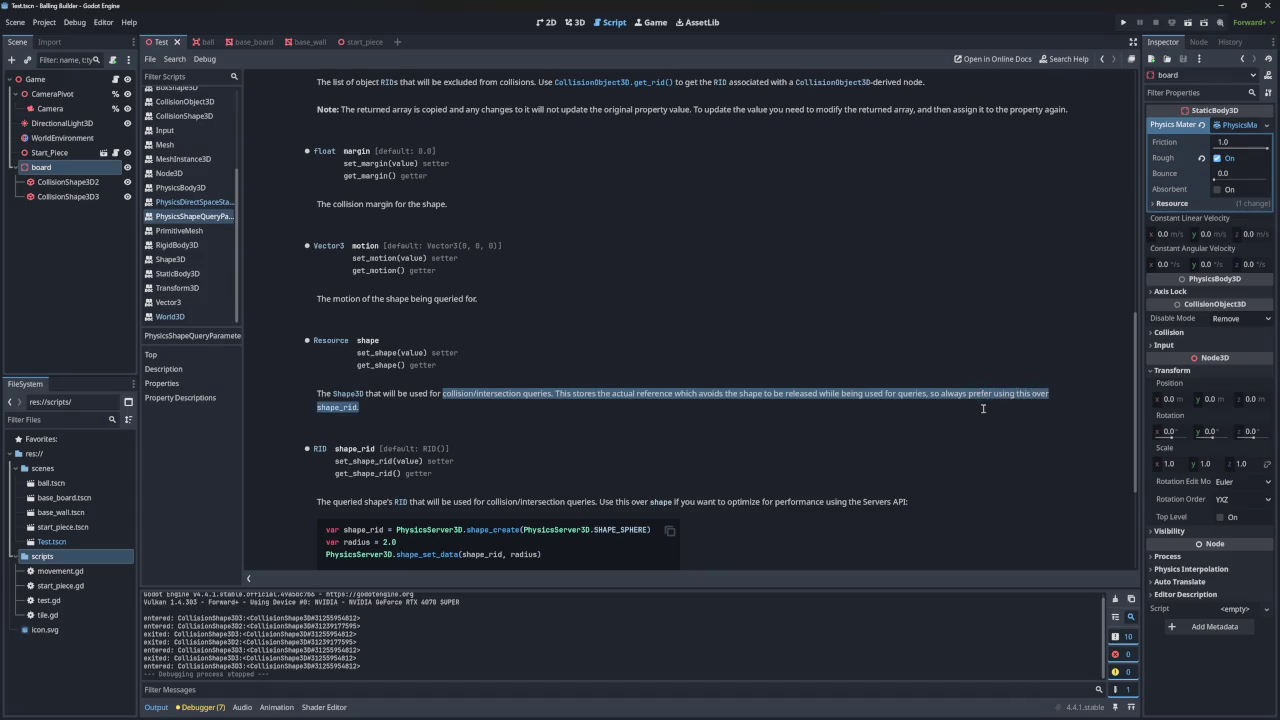
pyautogui.click(923, 418)
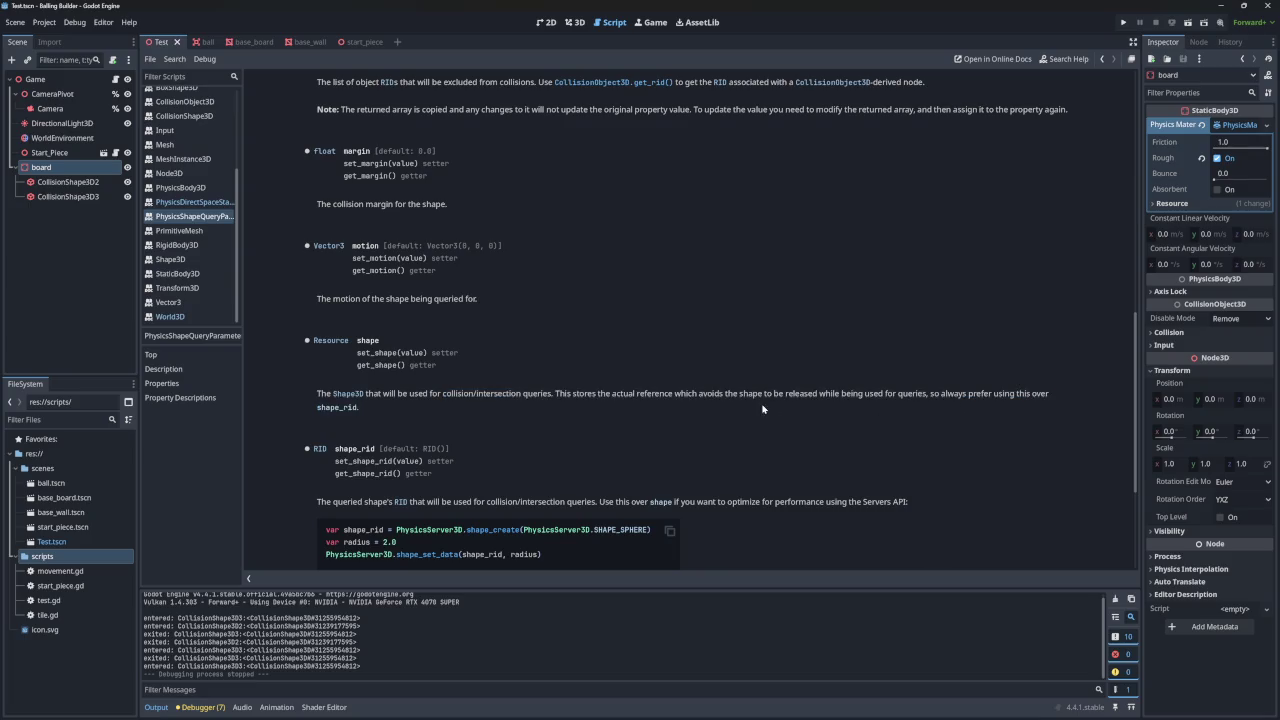
pyautogui.moveTo(386, 398); pyautogui.dragTo(1022, 398)
pyautogui.click(525, 402)
pyautogui.click(916, 398)
pyautogui.click(964, 409)
pyautogui.scroll(-1, 722, 405)
pyautogui.scroll(-1, 410, 393)
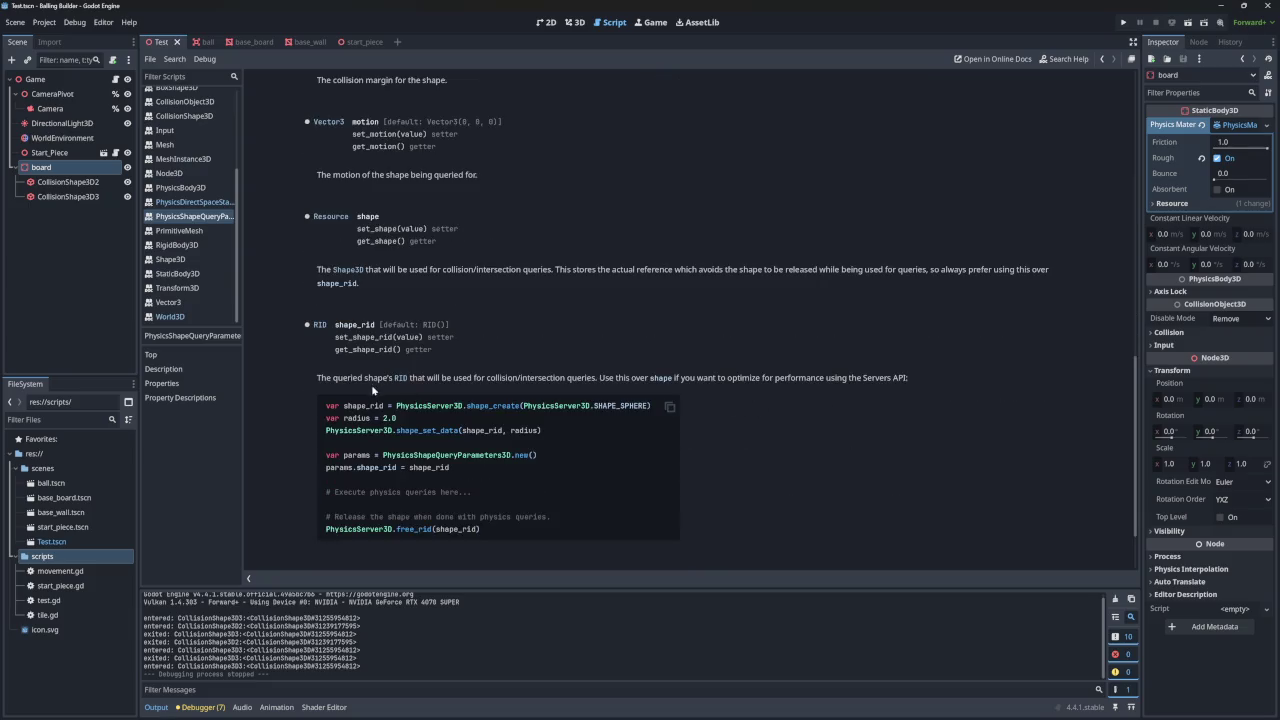
pyautogui.moveTo(326, 380); pyautogui.dragTo(536, 380)
pyautogui.click(468, 378)
pyautogui.click(536, 380)
pyautogui.moveTo(709, 378); pyautogui.dragTo(914, 379)
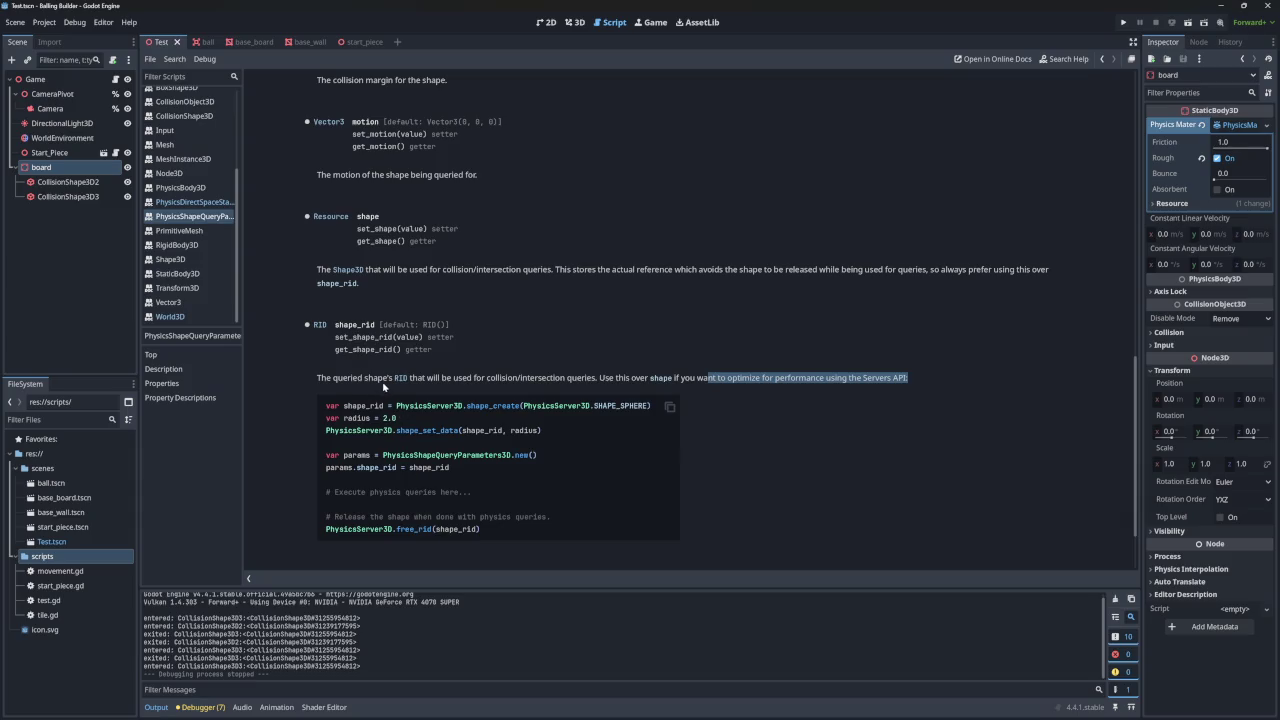
pyautogui.moveTo(370, 381); pyautogui.dragTo(452, 382)
pyautogui.click(450, 382)
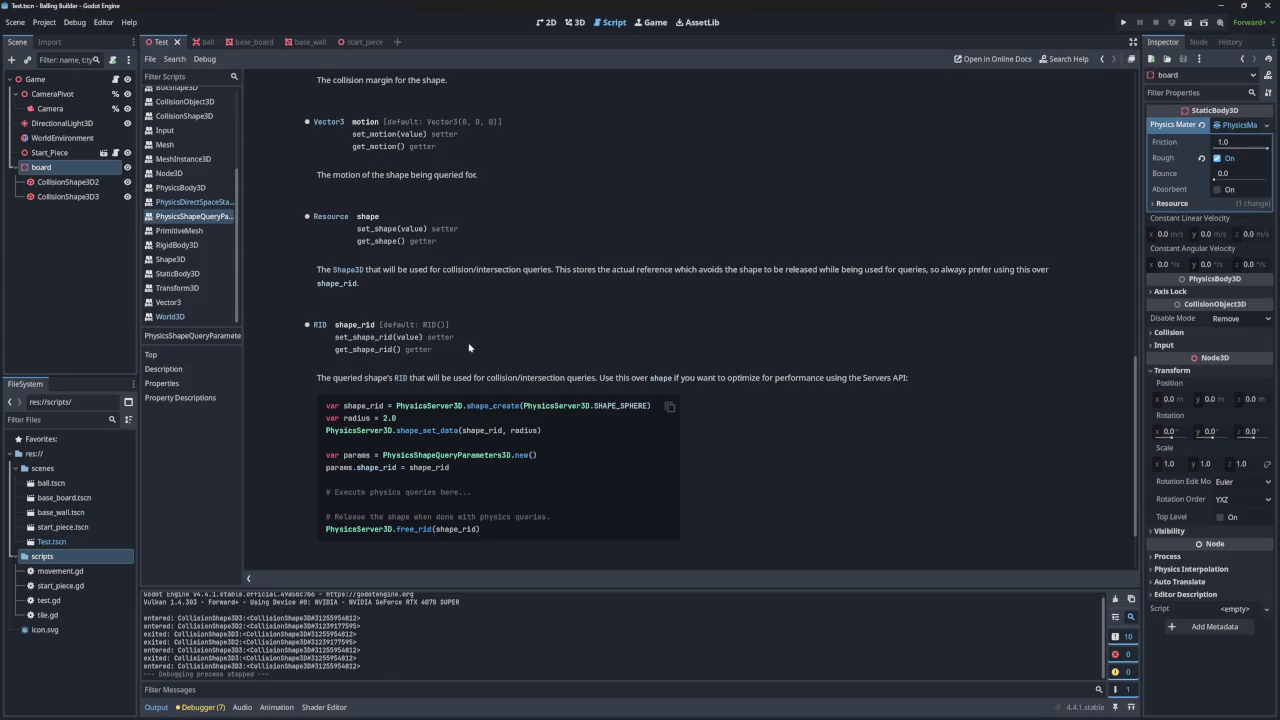
pyautogui.scroll(10, 468, 347)
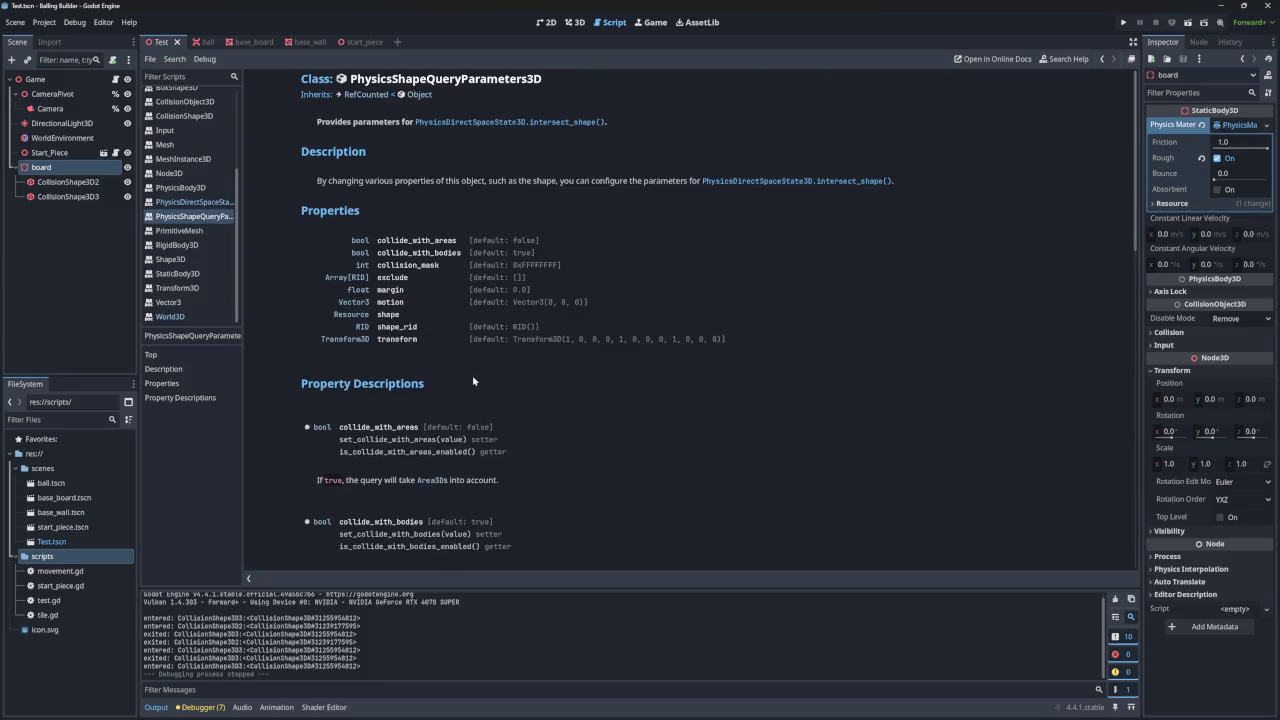
pyautogui.moveTo(382, 315); pyautogui.dragTo(468, 314)
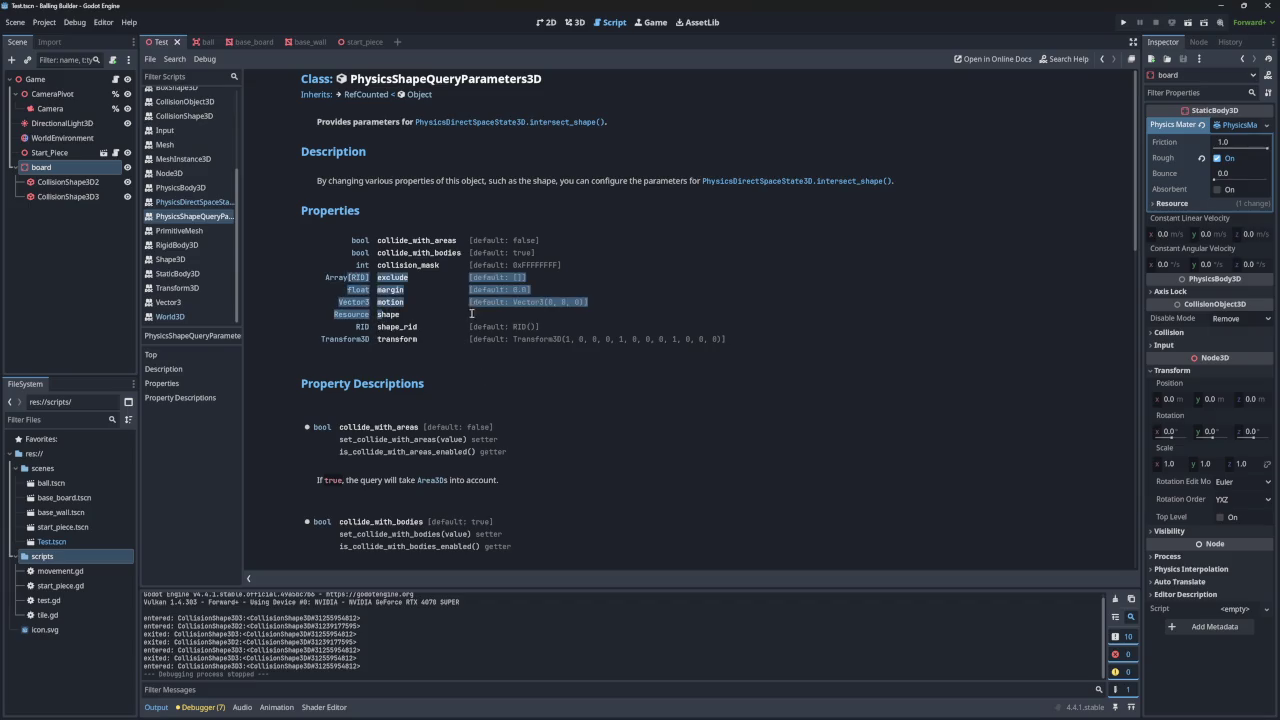
pyautogui.click(516, 319)
pyautogui.scroll(-6, 518, 330)
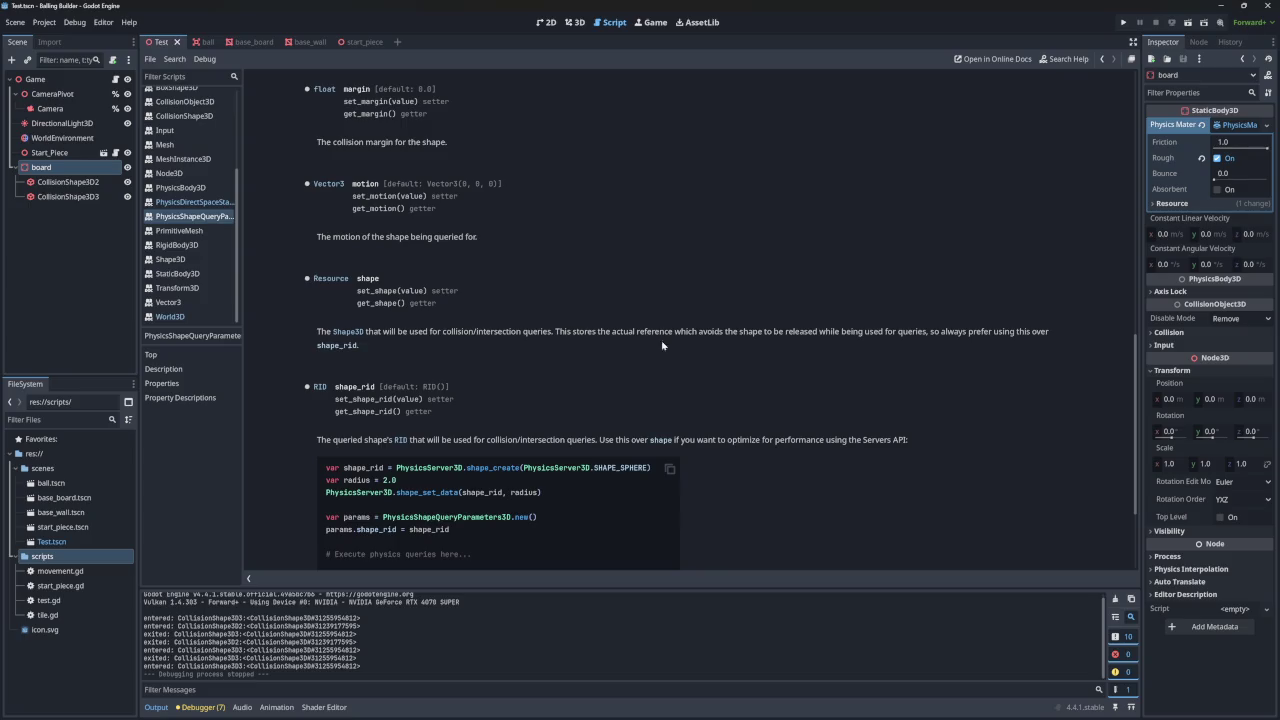
pyautogui.moveTo(554, 331); pyautogui.dragTo(902, 336)
pyautogui.click(738, 335)
pyautogui.click(766, 333)
pyautogui.click(902, 336)
pyautogui.moveTo(742, 336); pyautogui.dragTo(918, 332)
pyautogui.click(856, 346)
pyautogui.scroll(-3, 856, 346)
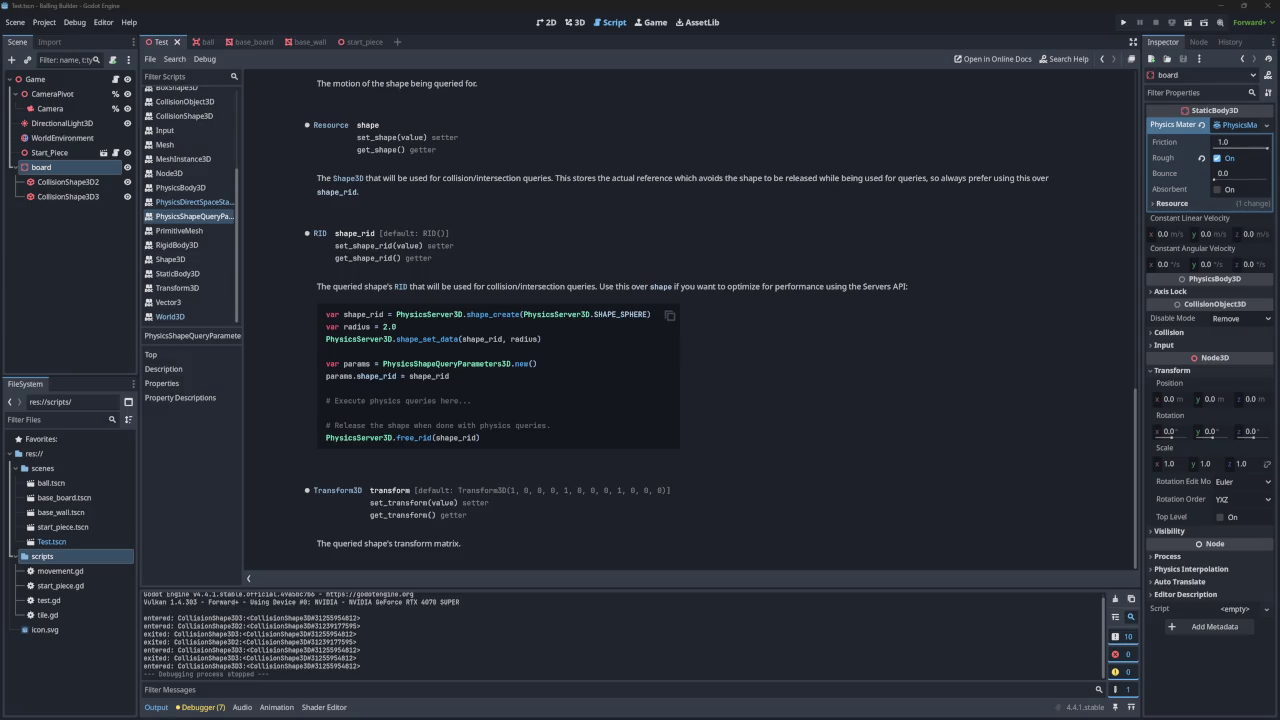
pyautogui.scroll(2, 630, 364)
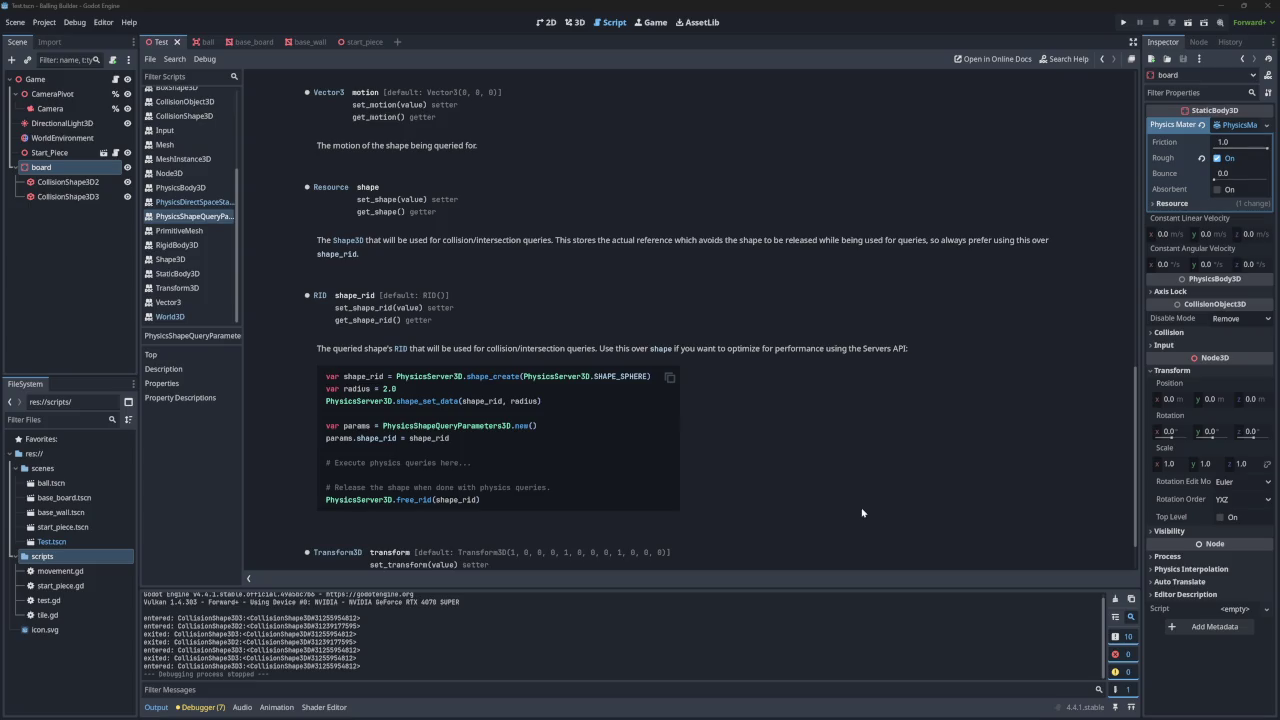
pyautogui.scroll(5, 190, 116)
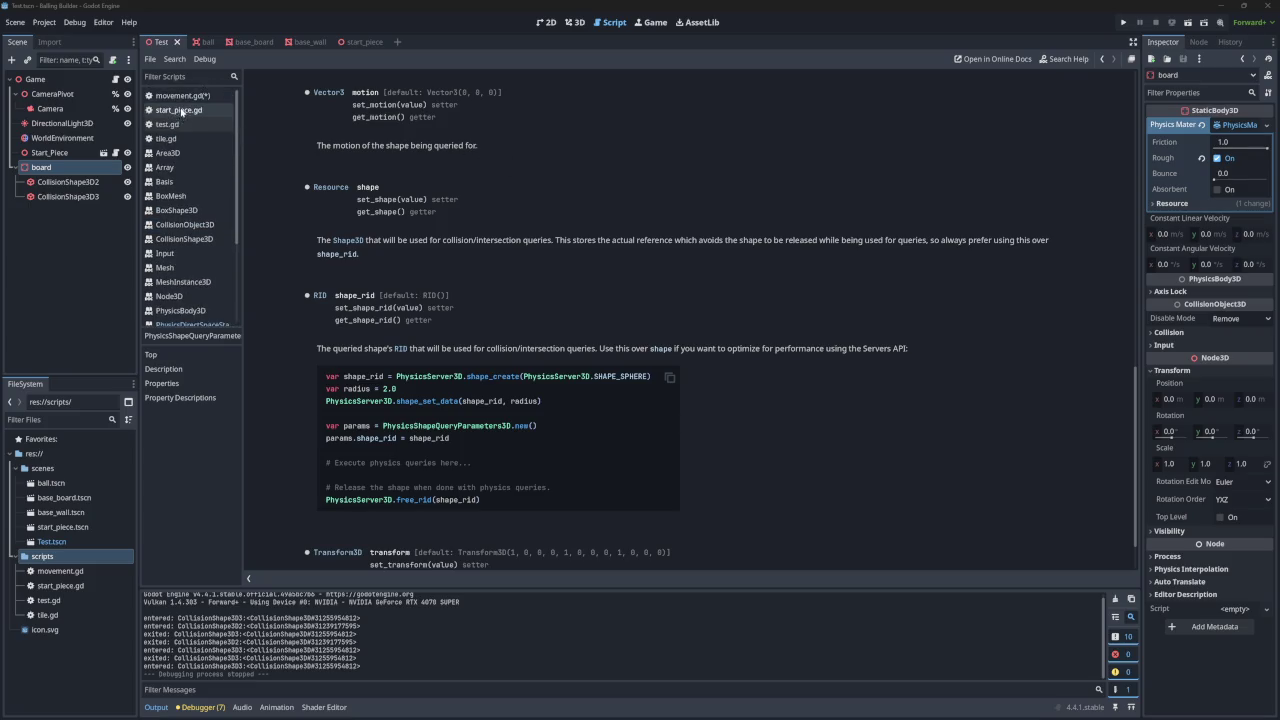
# - Complete line 62 as physics.intersect_shape() from the movement.gd autocomplete list
pyautogui.click(183, 96)
pyautogui.click(410, 370)
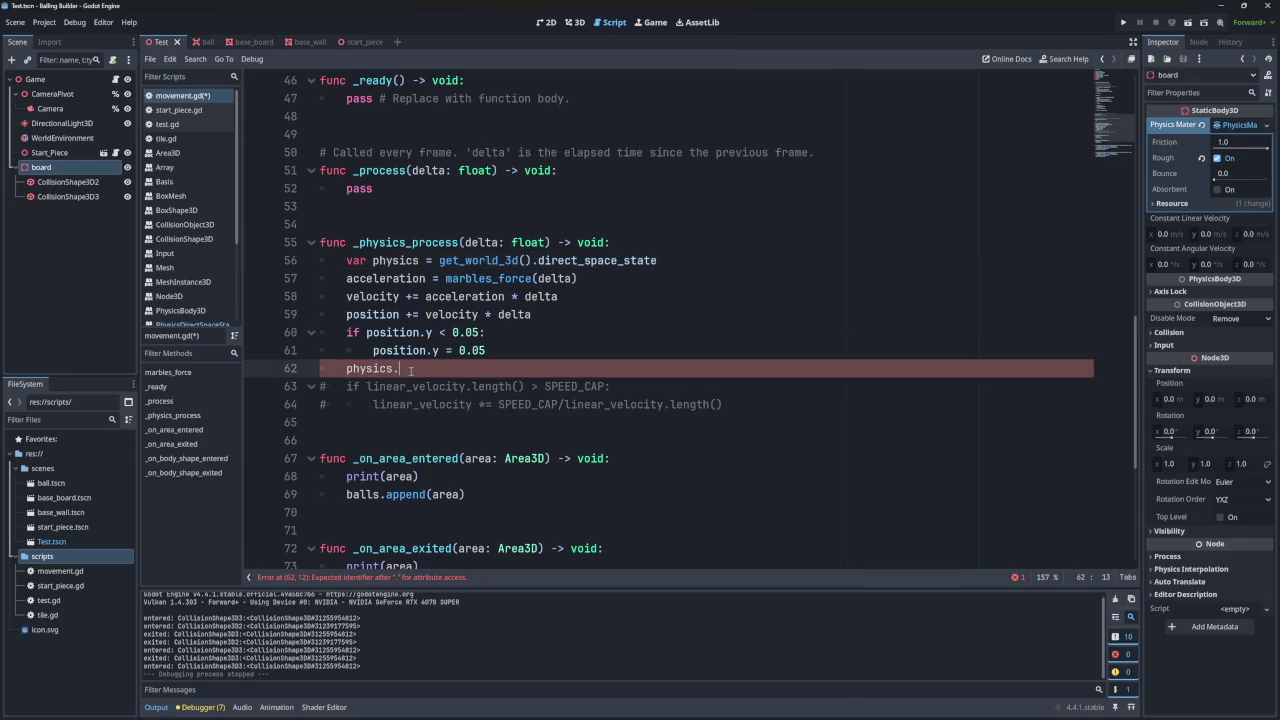
pyautogui.write('get')
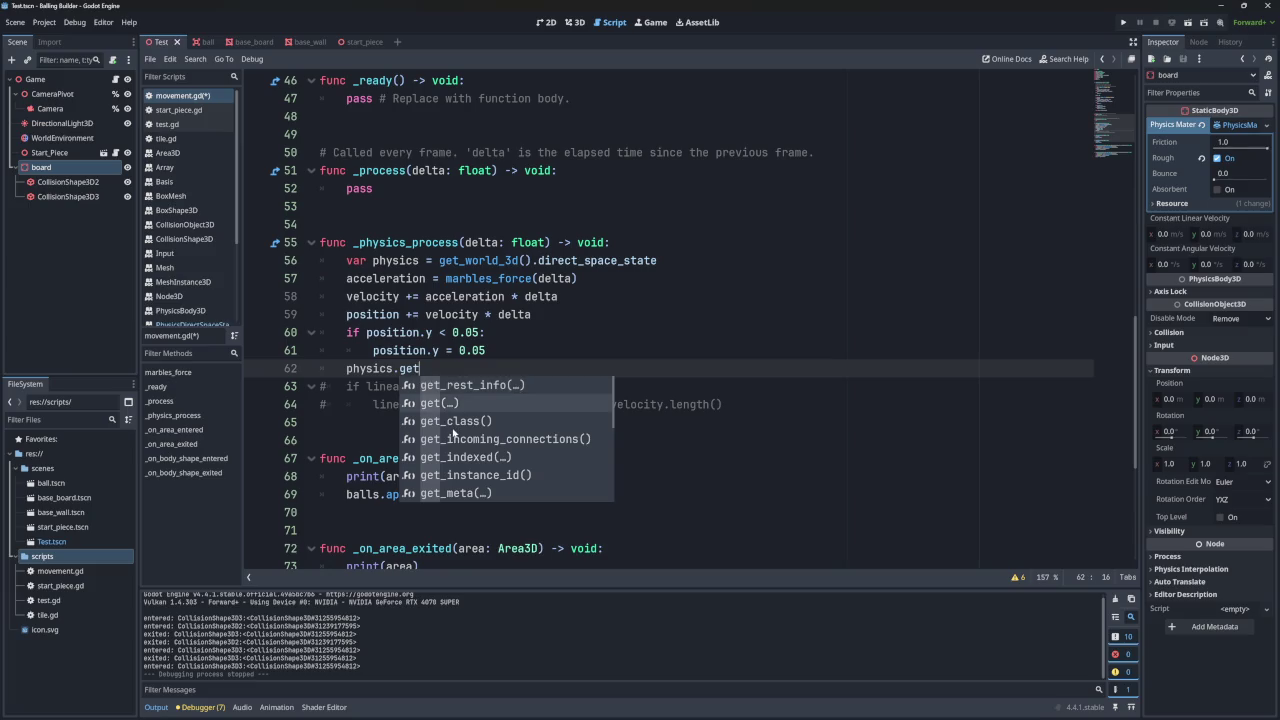
pyautogui.press('BackSpace')
pyautogui.press('BackSpace')
pyautogui.press('BackSpace')
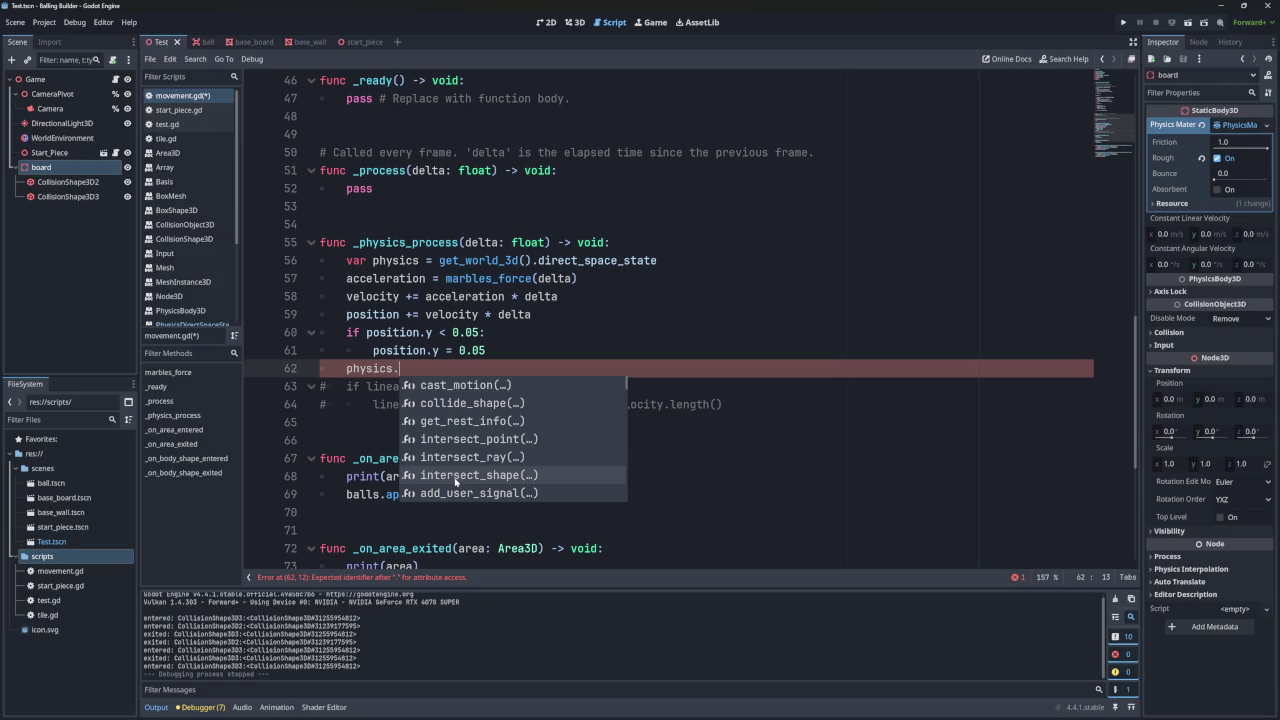
pyautogui.click(455, 477)
pyautogui.moveTo(462, 368)
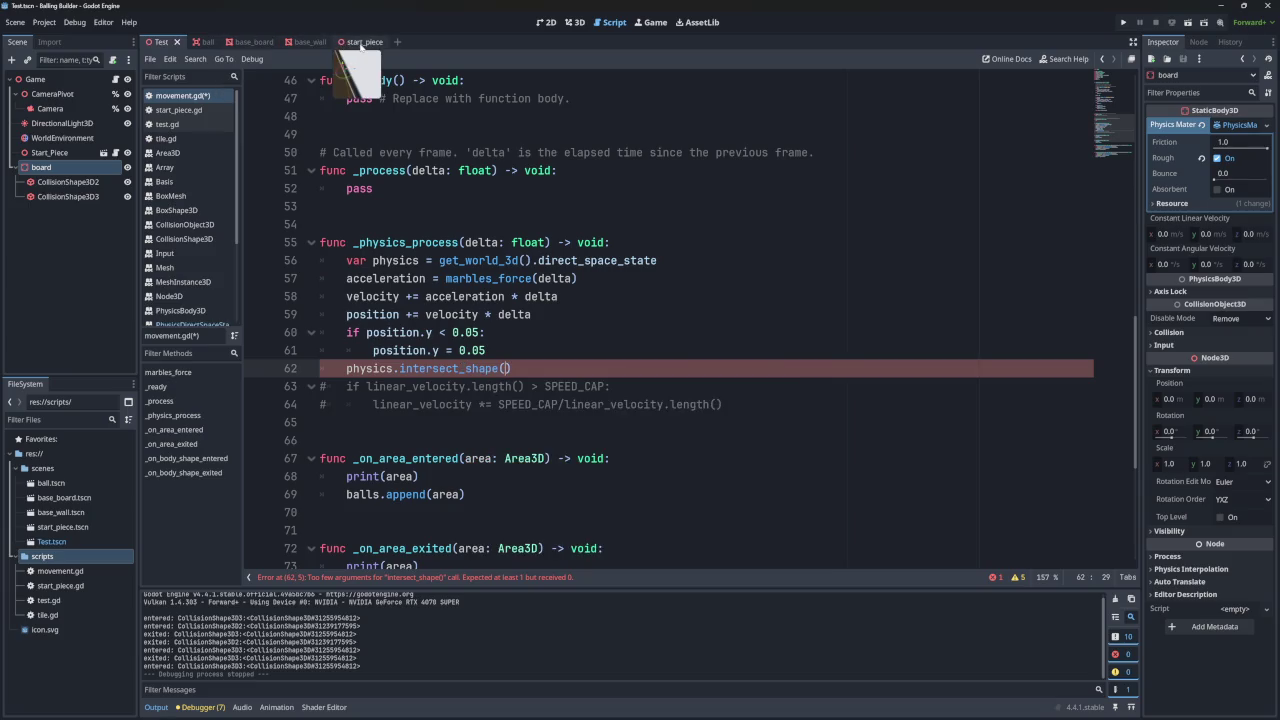
pyautogui.scroll(-2, 190, 272)
pyautogui.click(190, 268)
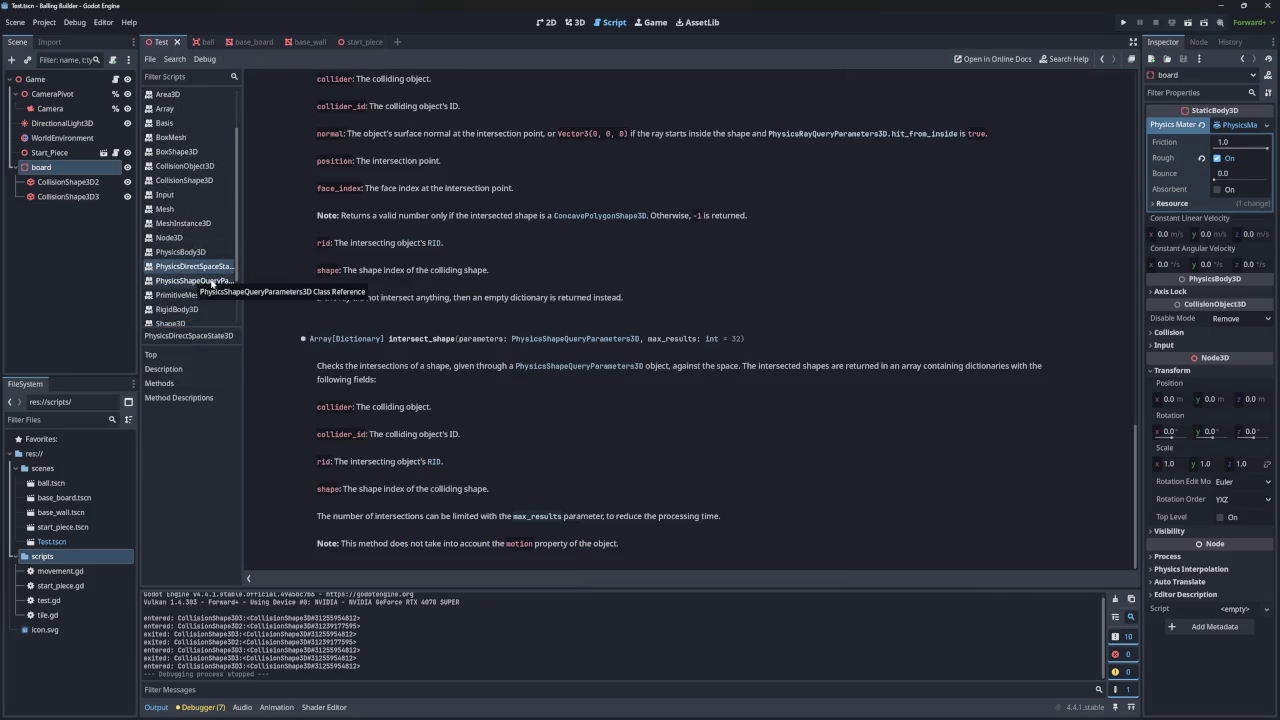
# - Highlight intersect_shape's returned fields: collider, collider_id, rid and shape
pyautogui.moveTo(372, 406)
pyautogui.mouseDown()
pyautogui.moveTo(444, 410)
pyautogui.moveTo(432, 408)
pyautogui.mouseUp()
pyautogui.click(427, 421)
pyautogui.moveTo(372, 436); pyautogui.dragTo(460, 436)
pyautogui.click(486, 437)
pyautogui.moveTo(334, 464)
pyautogui.mouseDown()
pyautogui.moveTo(414, 464)
pyautogui.moveTo(490, 490)
pyautogui.mouseUp()
pyautogui.click(404, 481)
pyautogui.click(505, 491)
# - Read the collide_shape note and the cast_motion and collide_shape descriptions
pyautogui.scroll(4, 505, 492)
pyautogui.scroll(10, 505, 492)
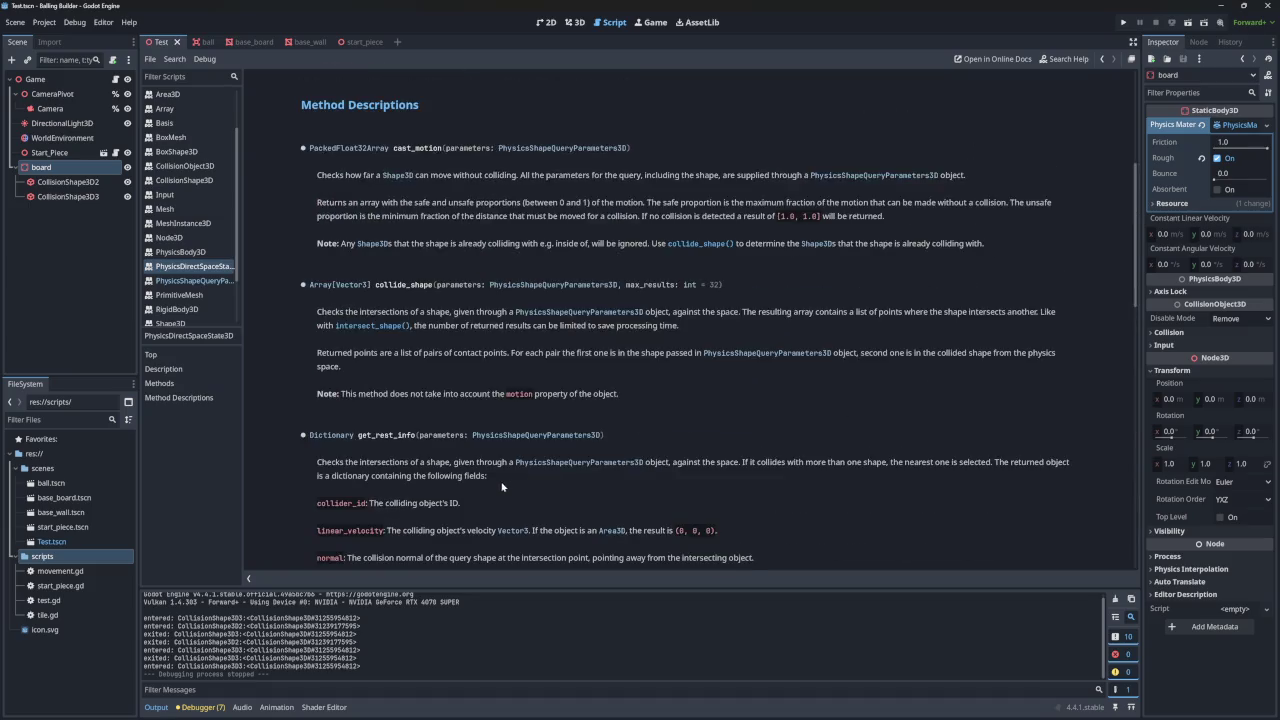
pyautogui.scroll(-3, 438, 350)
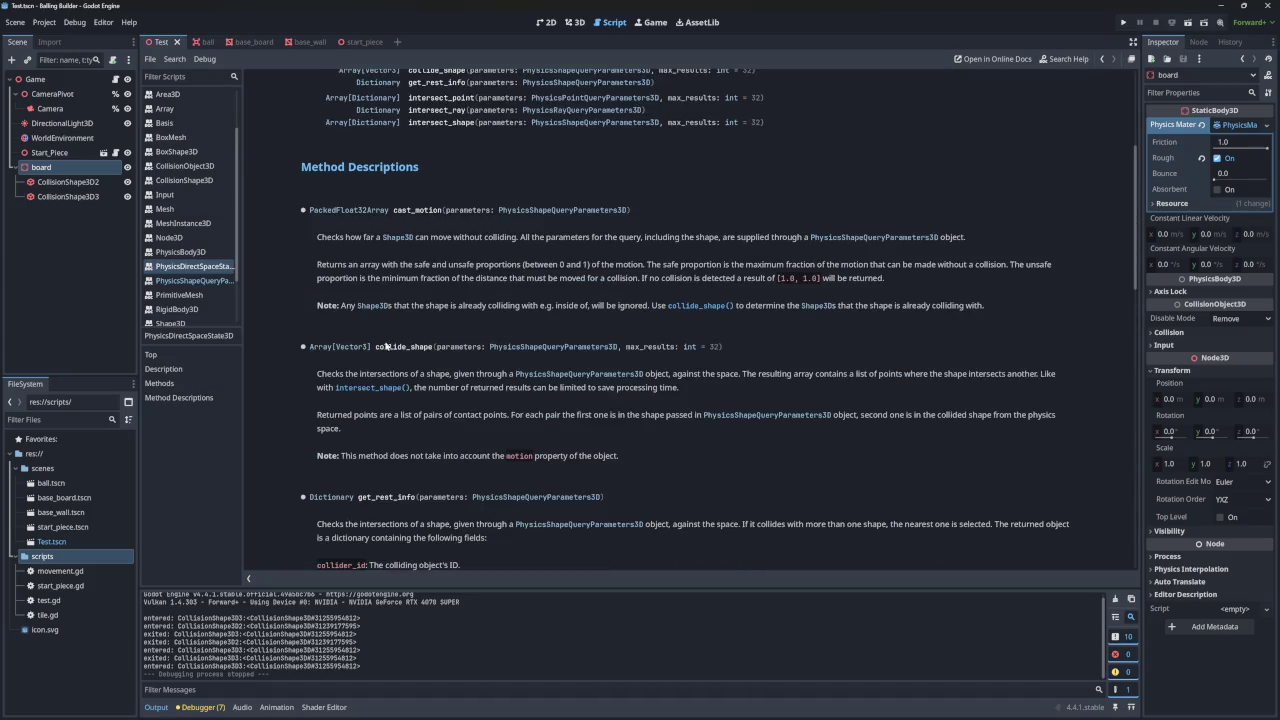
pyautogui.scroll(-10, 428, 353)
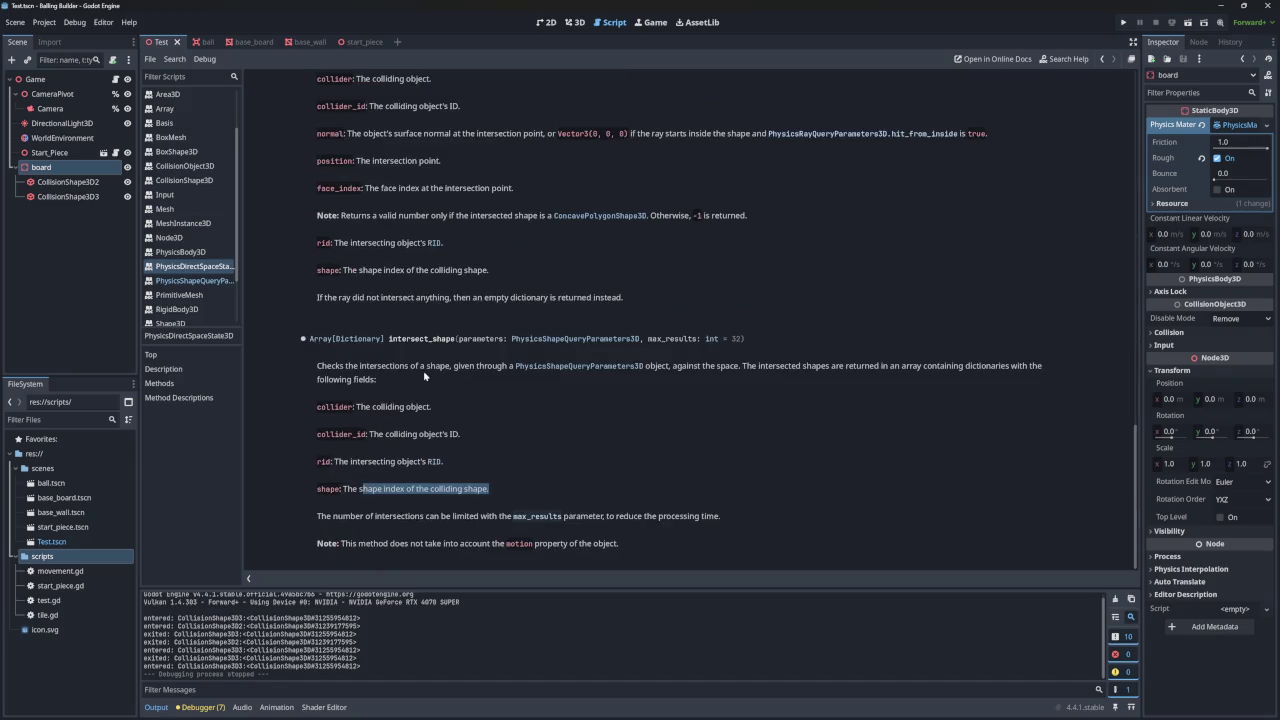
pyautogui.scroll(-5, 428, 376)
pyautogui.scroll(5, 428, 378)
pyautogui.scroll(10, 477, 430)
pyautogui.scroll(5, 475, 432)
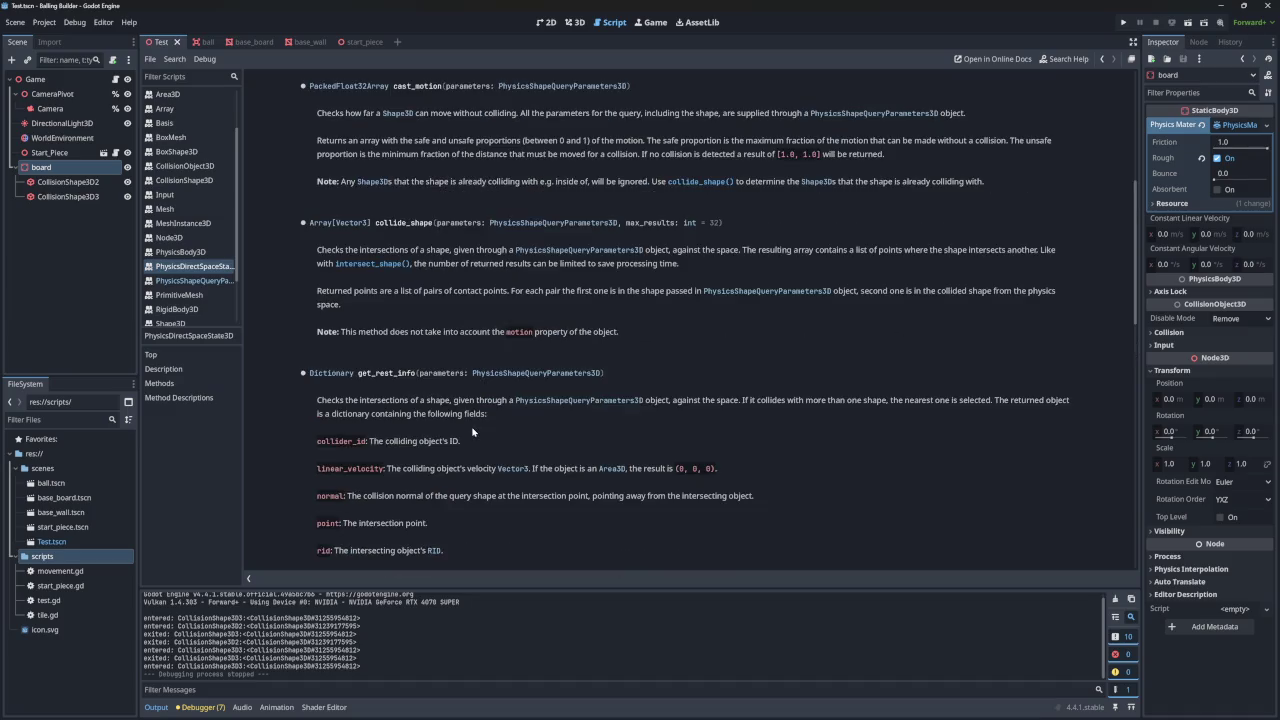
pyautogui.scroll(-1, 459, 404)
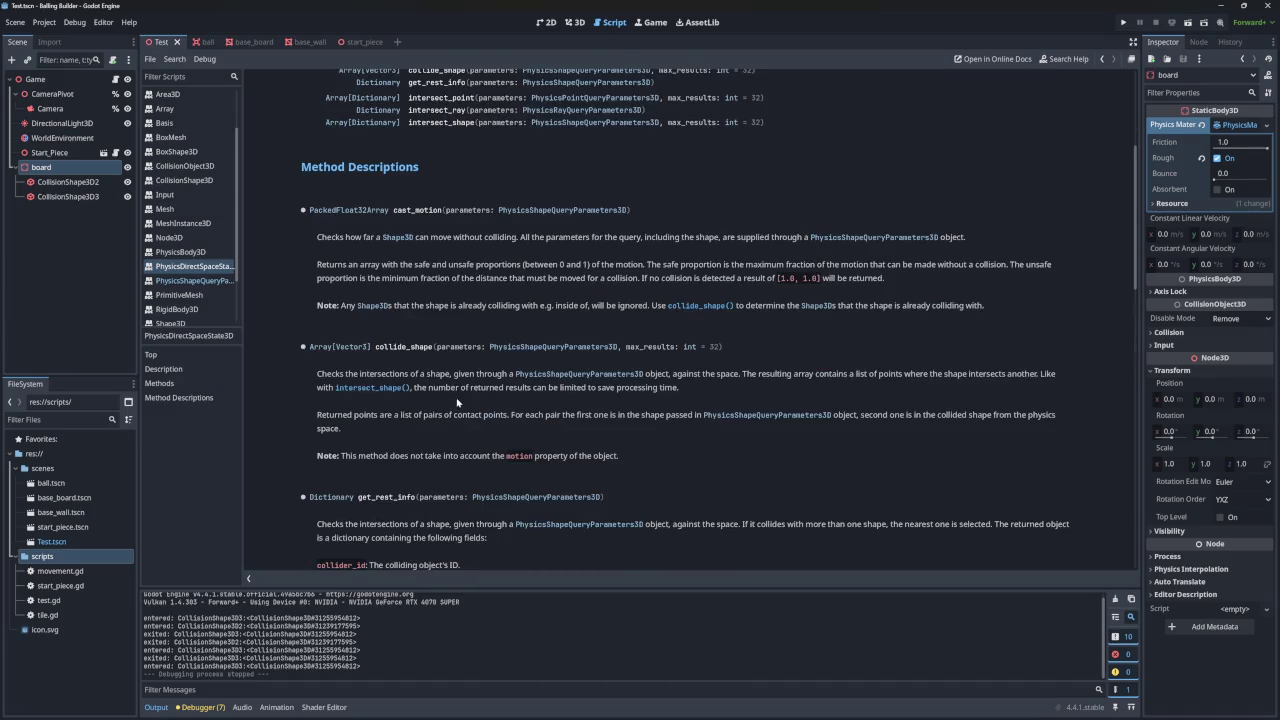
pyautogui.moveTo(360, 456); pyautogui.dragTo(620, 457)
pyautogui.click(551, 452)
pyautogui.moveTo(298, 210)
pyautogui.mouseDown()
pyautogui.moveTo(700, 285)
pyautogui.moveTo(730, 418)
pyautogui.moveTo(622, 418)
pyautogui.moveTo(673, 466)
pyautogui.mouseUp()
pyautogui.click(466, 257)
# - Scroll through the remaining method descriptions, then open the PhysicsShapeQueryParameters3D docs
pyautogui.scroll(-3, 690, 320)
pyautogui.scroll(3, 606, 330)
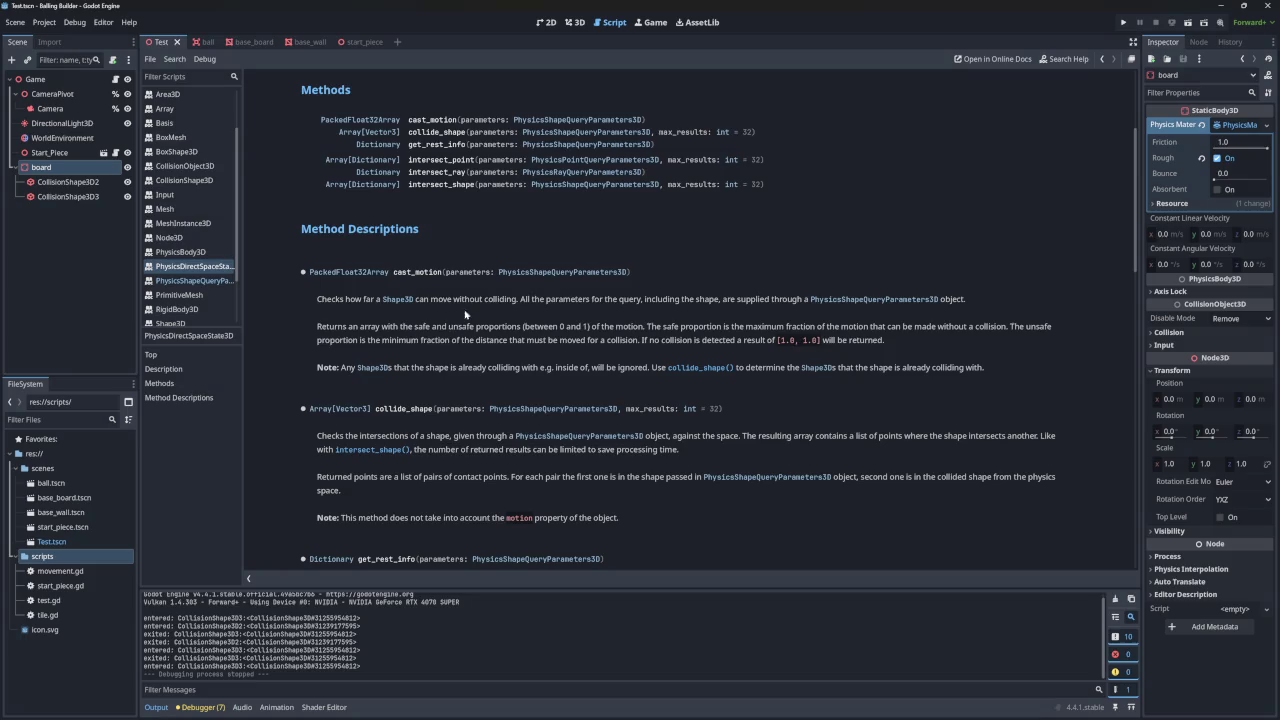
pyautogui.scroll(-1, 444, 392)
pyautogui.moveTo(310, 373)
pyautogui.mouseDown()
pyautogui.moveTo(650, 447)
pyautogui.moveTo(656, 460)
pyautogui.mouseUp()
pyautogui.click(657, 460)
pyautogui.scroll(-2, 640, 447)
pyautogui.scroll(-5, 640, 447)
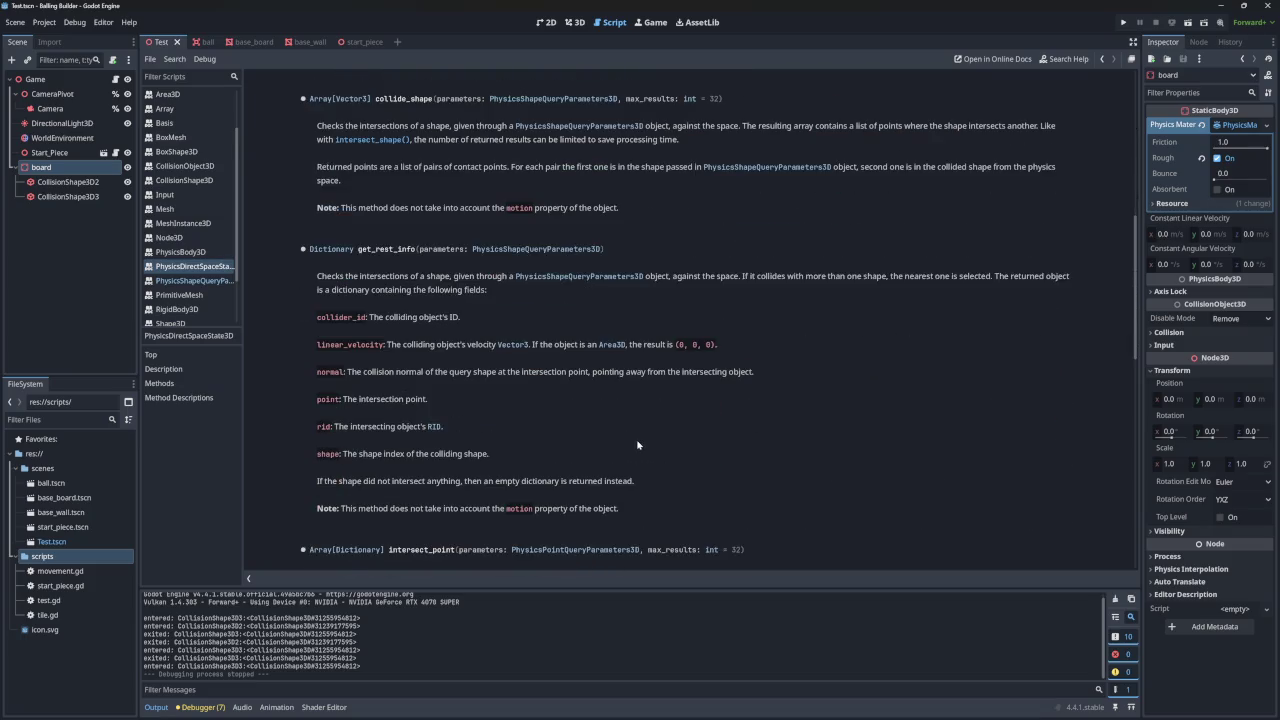
pyautogui.scroll(-1, 635, 443)
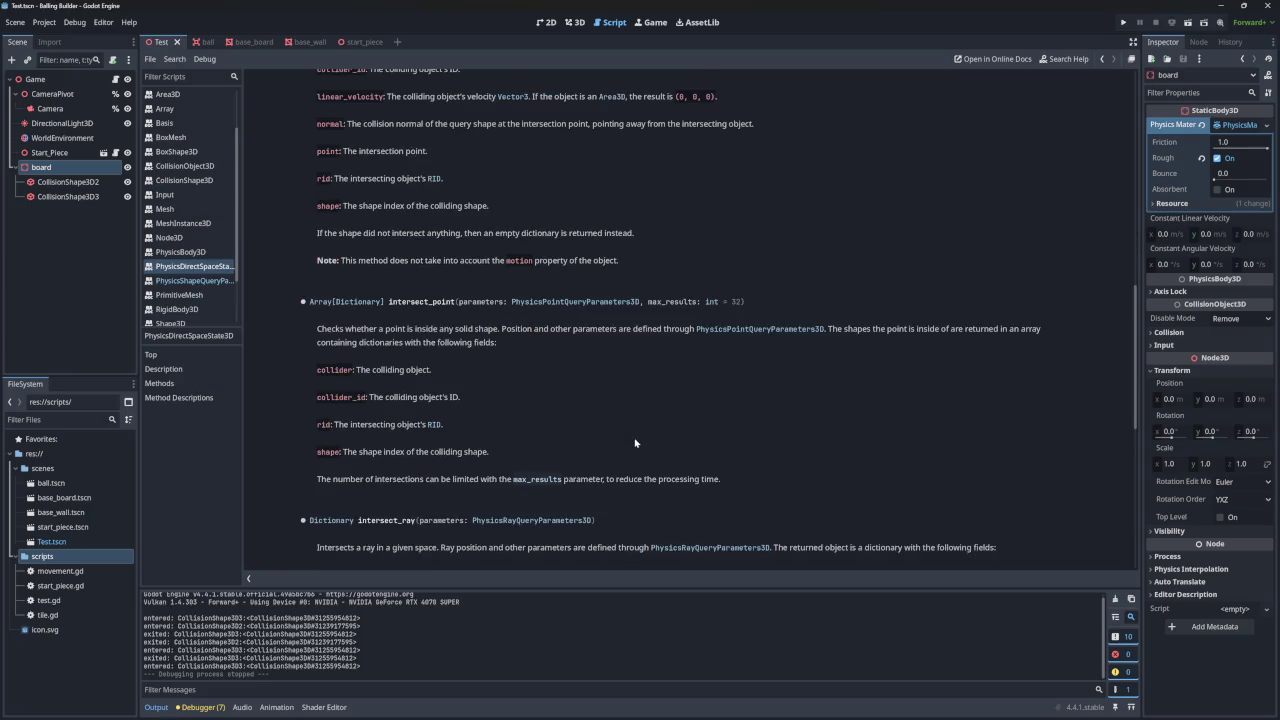
pyautogui.scroll(-6, 633, 441)
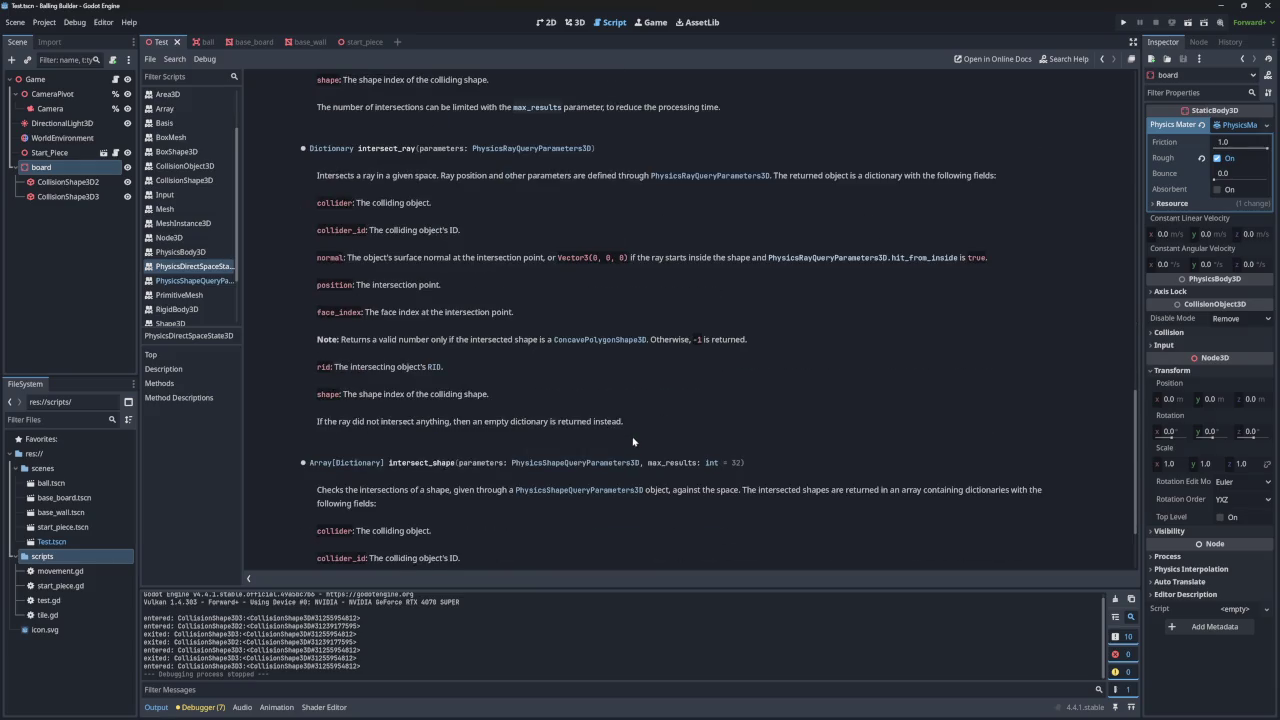
pyautogui.scroll(-2, 633, 441)
pyautogui.scroll(4, 631, 440)
pyautogui.scroll(12, 631, 440)
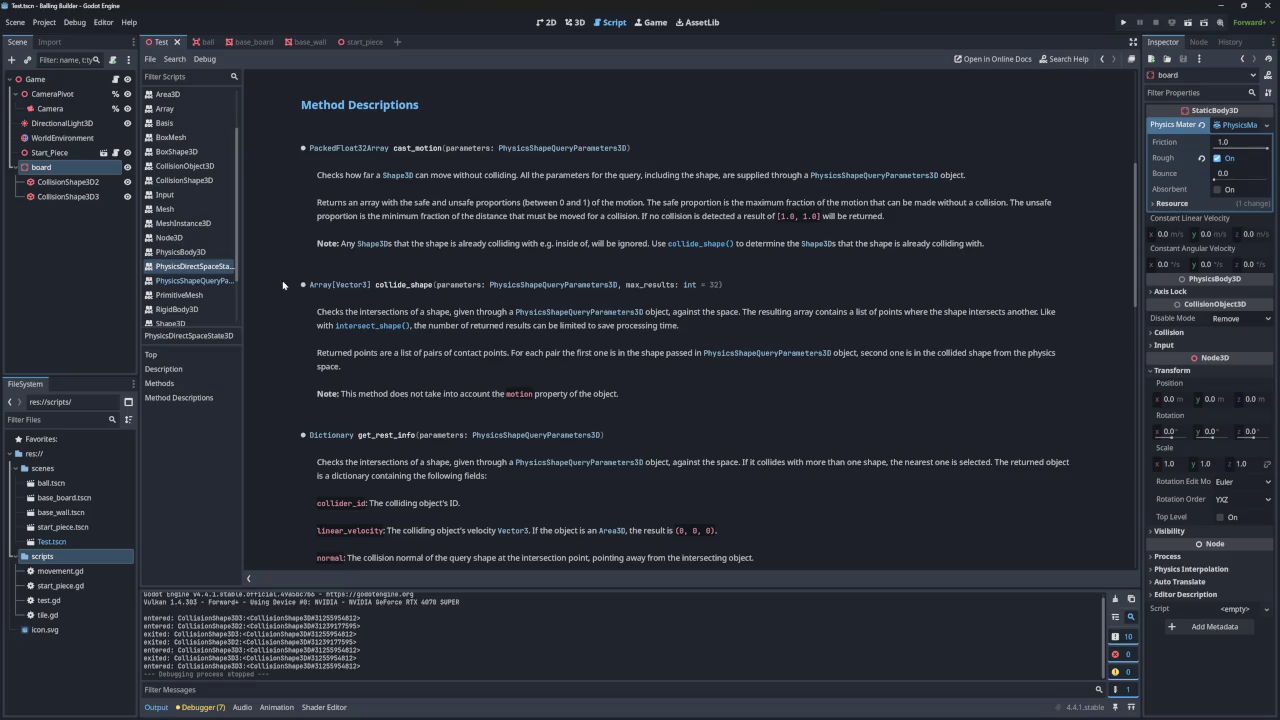
pyautogui.click(199, 281)
# - Move through the open scenes to the ball scene and bring up movement.gd in the script editor
pyautogui.click(181, 268)
pyautogui.click(240, 42)
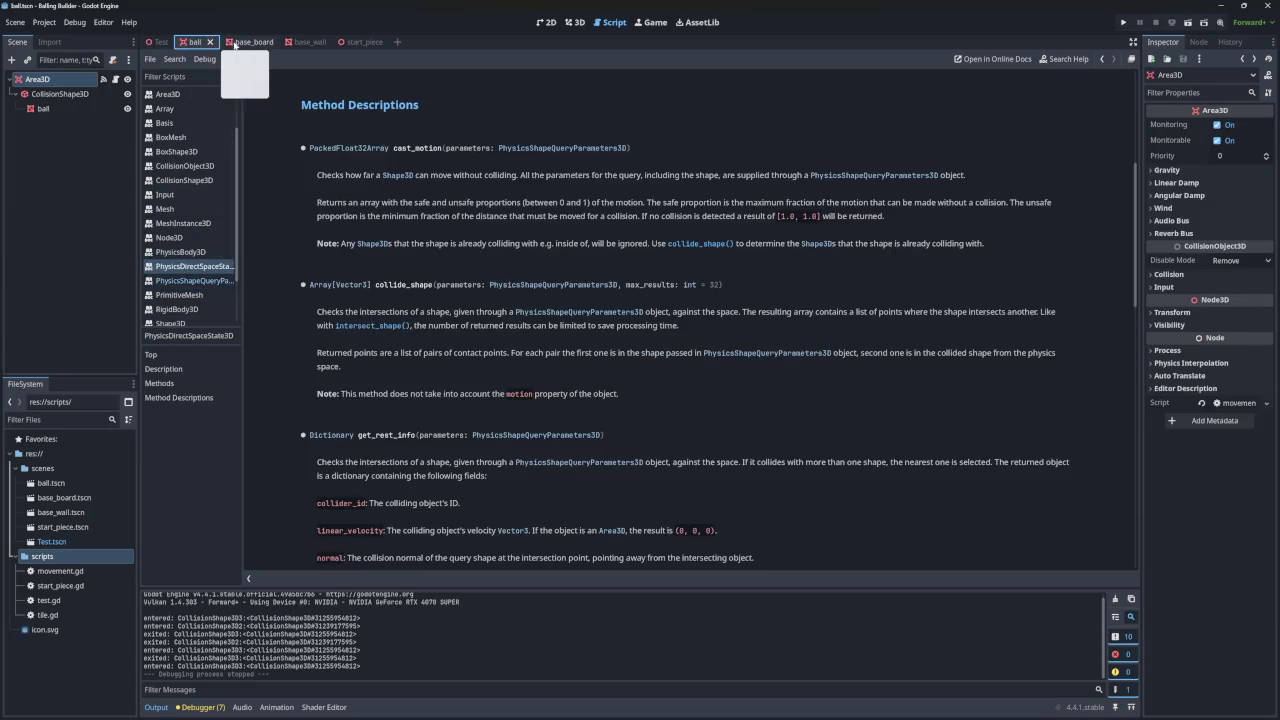
pyautogui.click(303, 42)
pyautogui.click(193, 42)
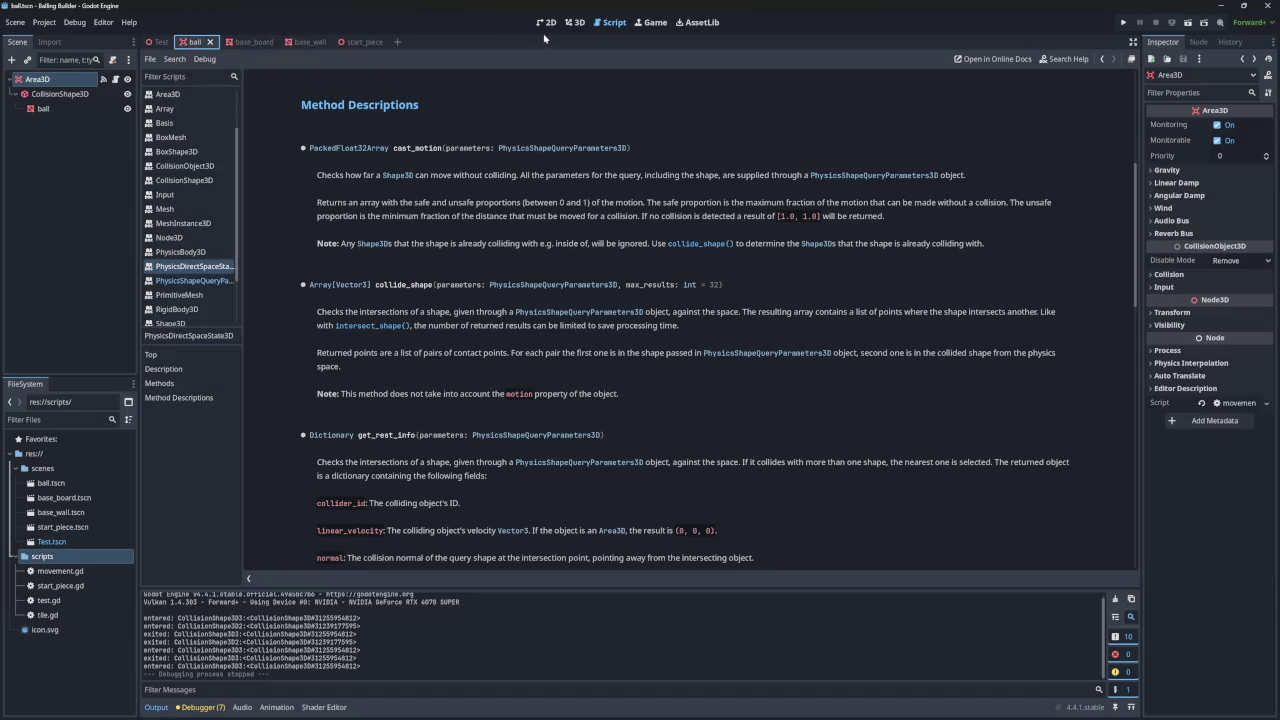
pyautogui.click(572, 22)
pyautogui.click(610, 22)
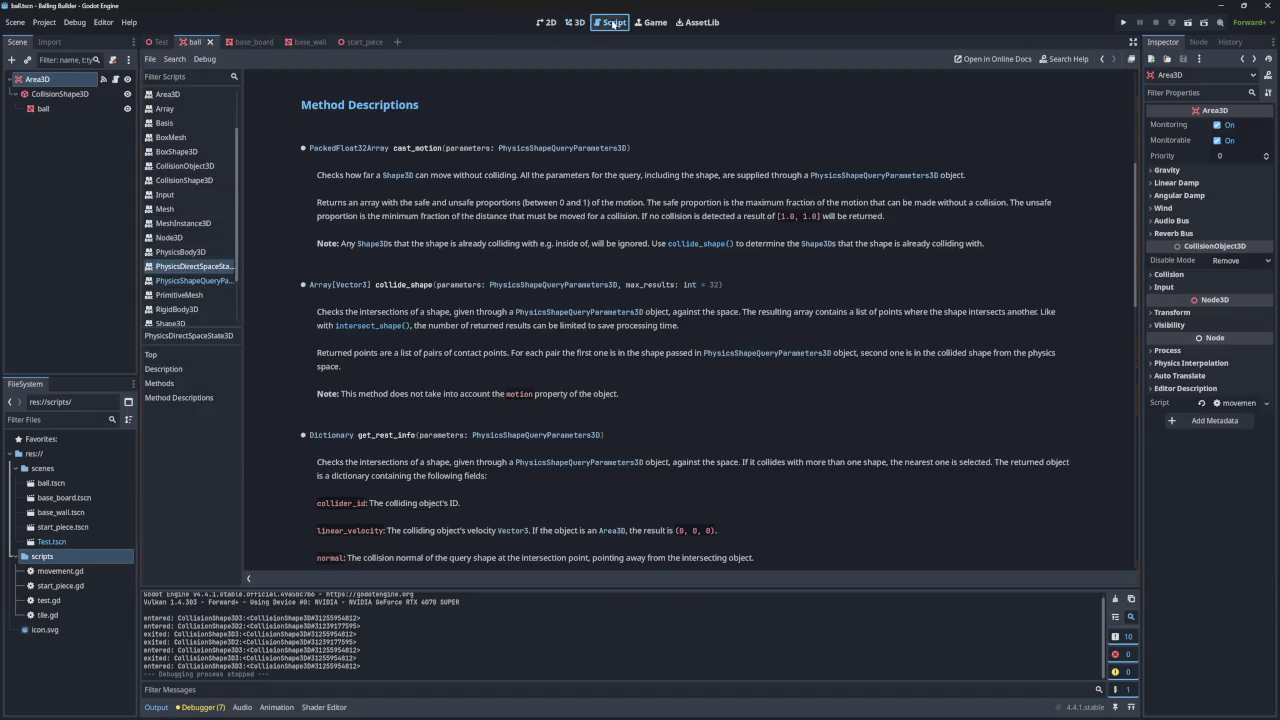
pyautogui.click(183, 97)
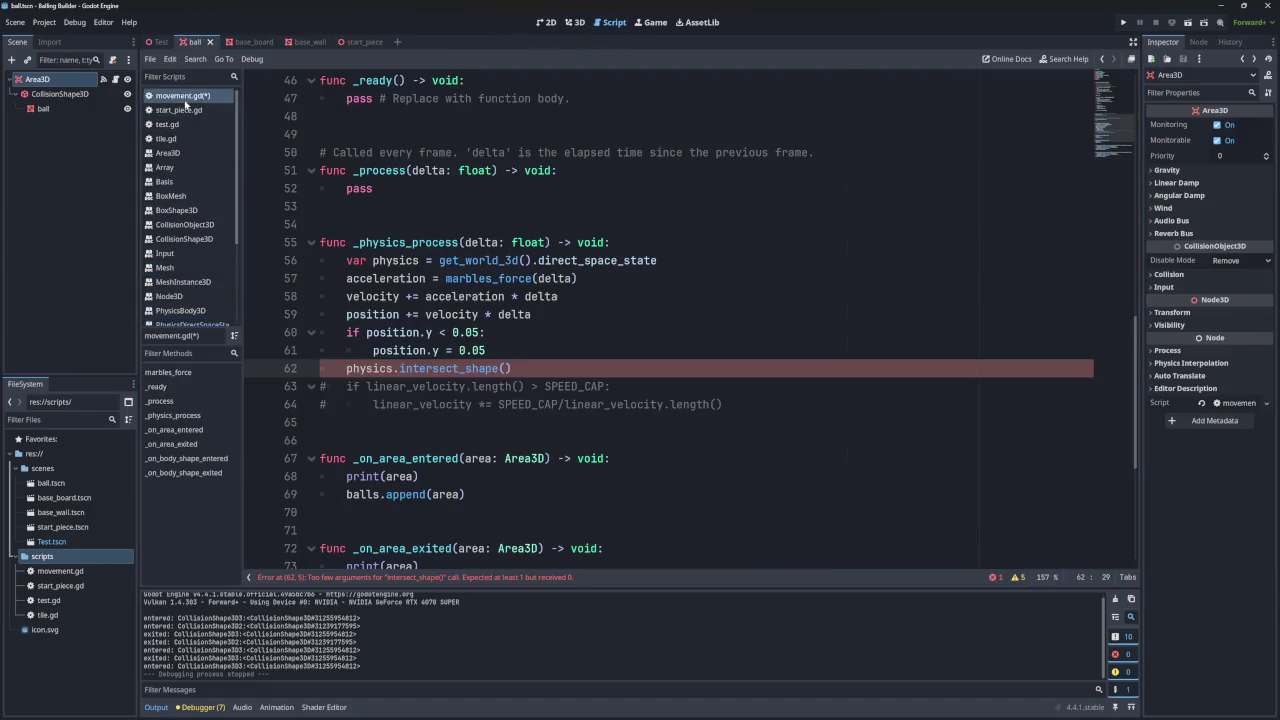
# - Replace intersect_shape on line 62 with collide_shape via the 'coll' autocomplete suggestion
pyautogui.doubleClick(421, 369)
pyautogui.press('BackSpace')
pyautogui.write('coll')
pyautogui.press('Return')
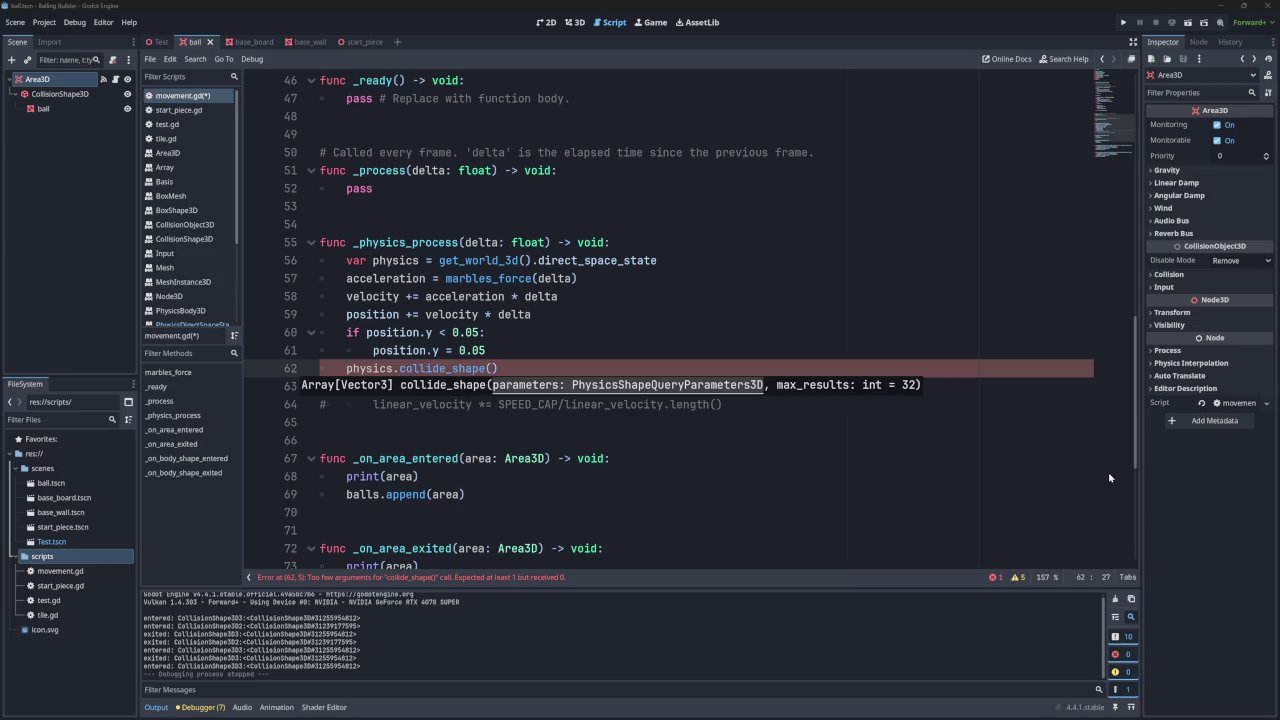
# - Dismiss the collide_shape hint, look over the ball's CollisionShape3D node, and switch to the Test scene
pyautogui.click(950, 458)
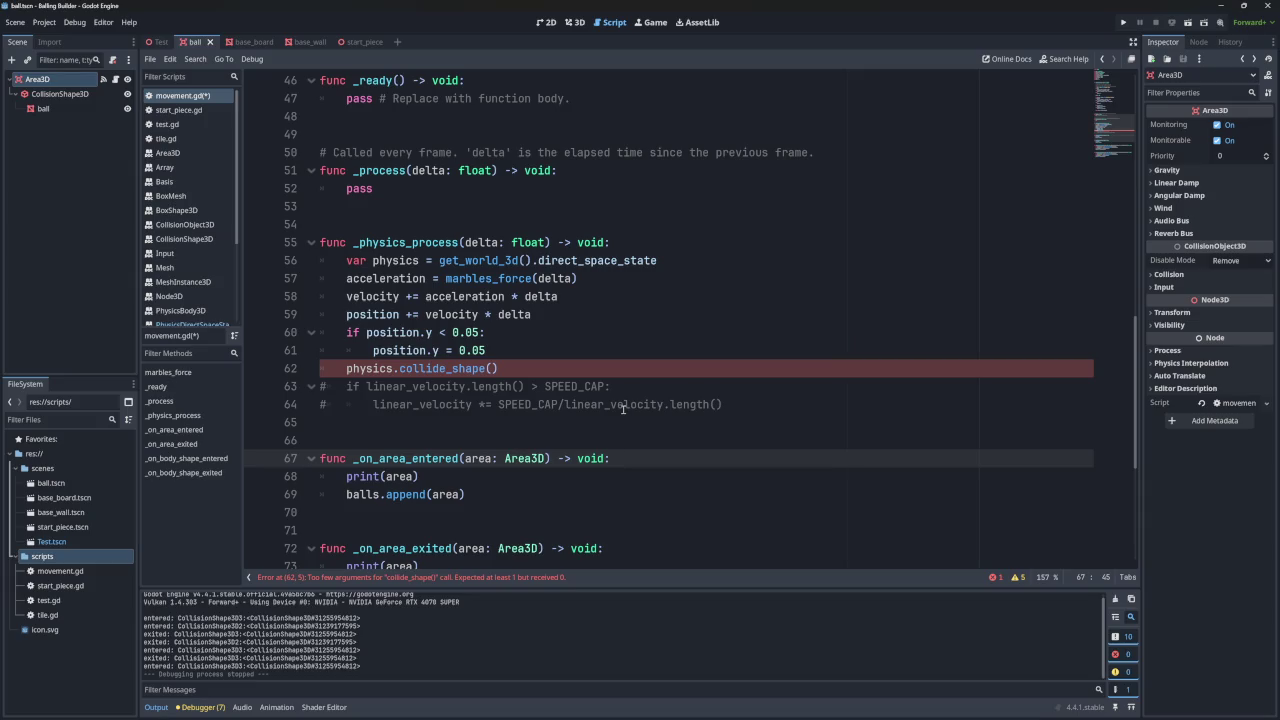
pyautogui.click(69, 95)
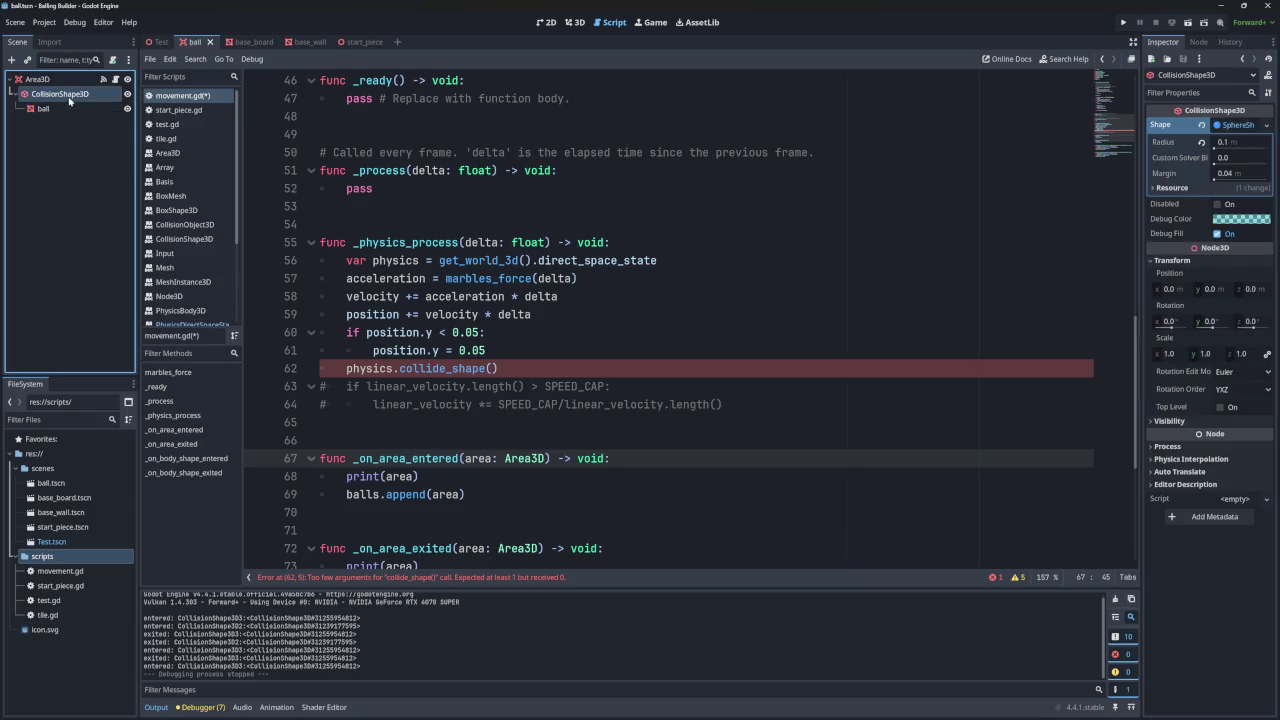
pyautogui.rightClick(68, 97)
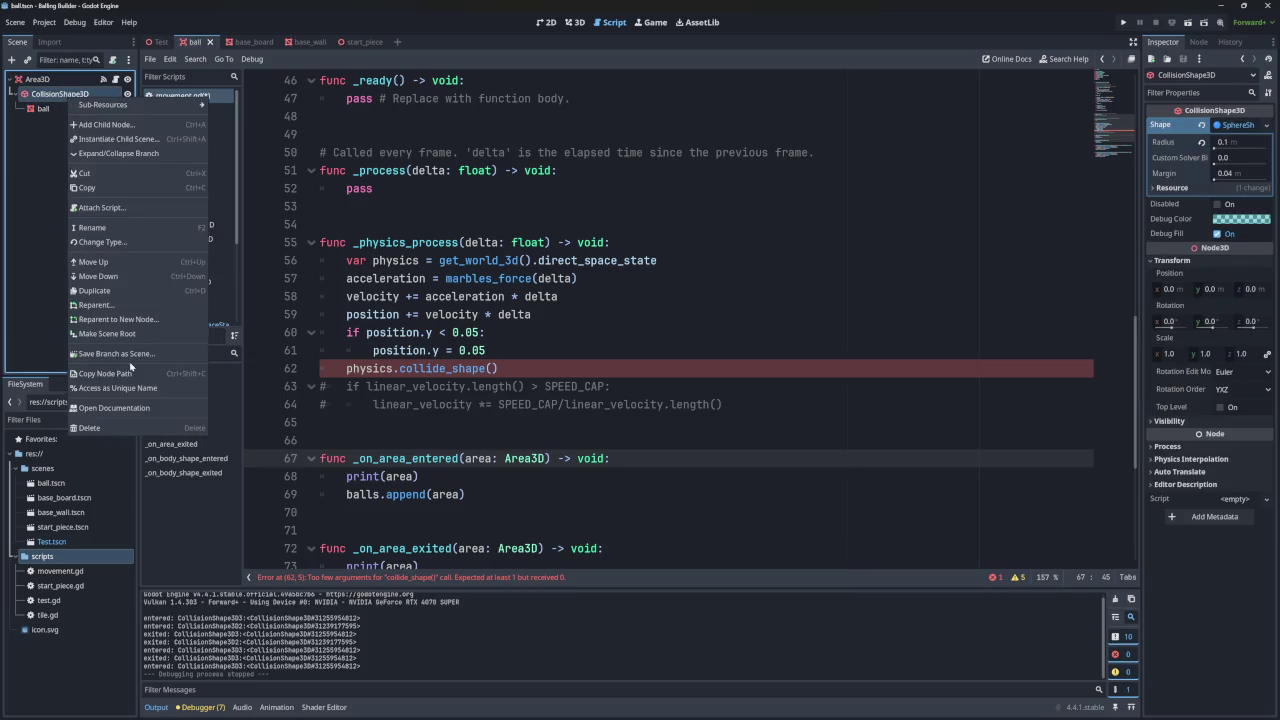
pyautogui.click(12, 279)
pyautogui.click(160, 41)
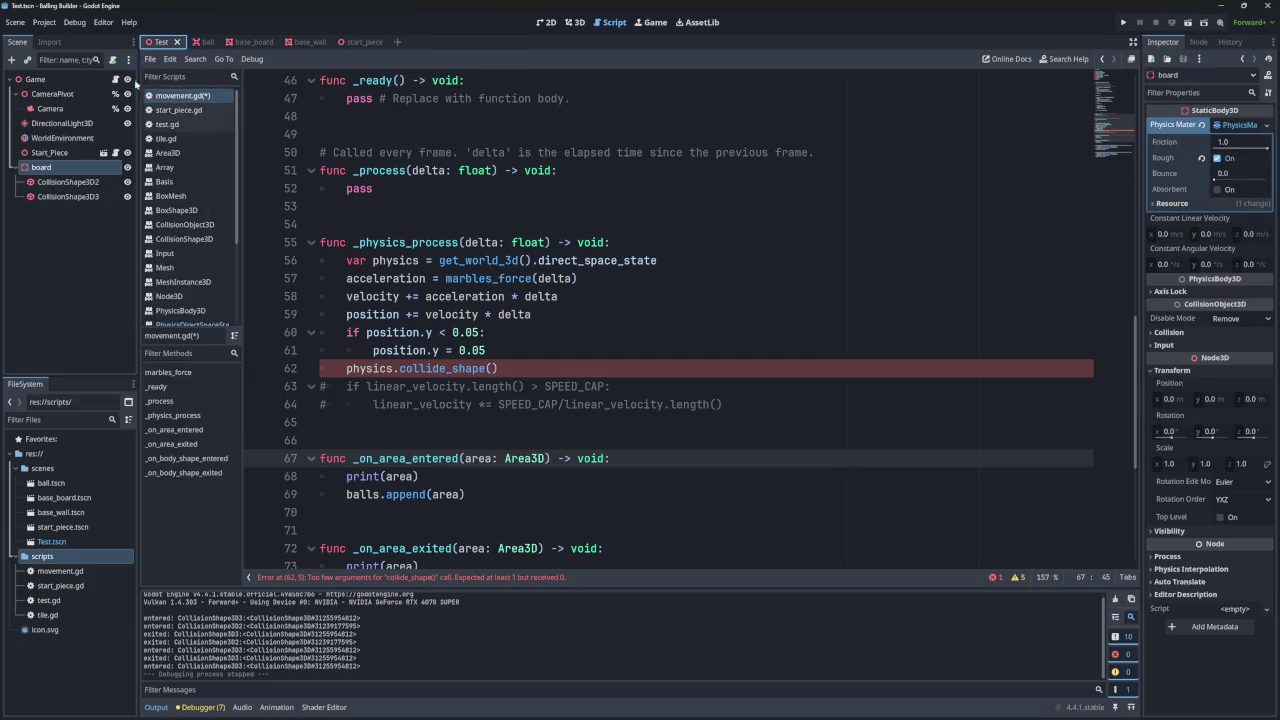
# - Add a CollisionShape3D node under board in the Test scene with Ctrl+A
pyautogui.hotkey('ctrl', 'a')
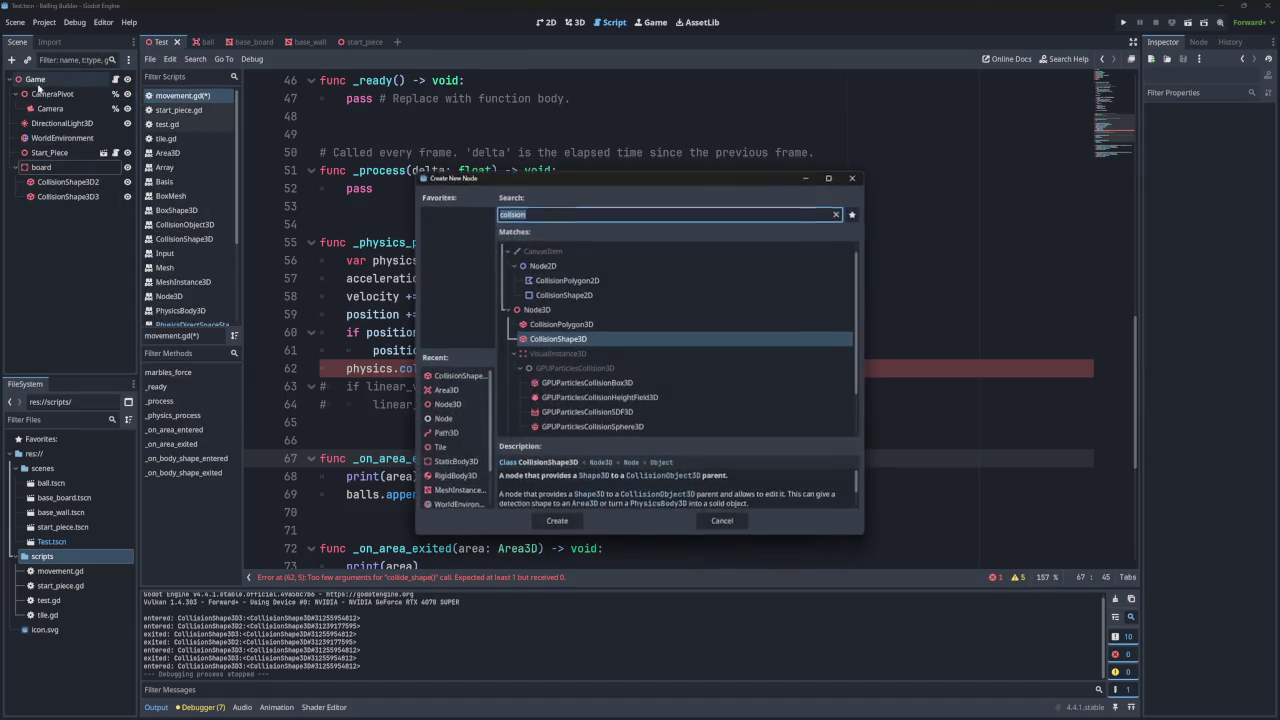
pyautogui.click(556, 521)
pyautogui.moveTo(115, 214)
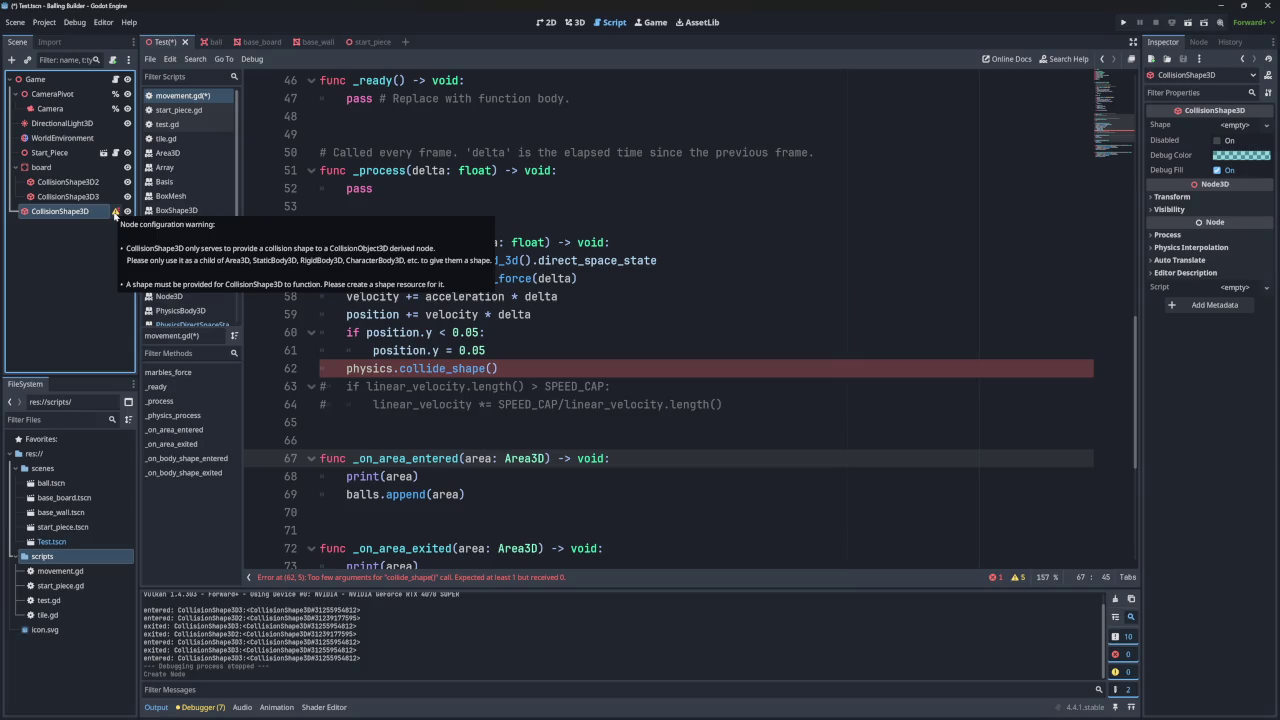
# - Search the new-node chooser for 'shape' and read ShapeCast3D's description without adding anything
pyautogui.click(12, 61)
pyautogui.write('shap')
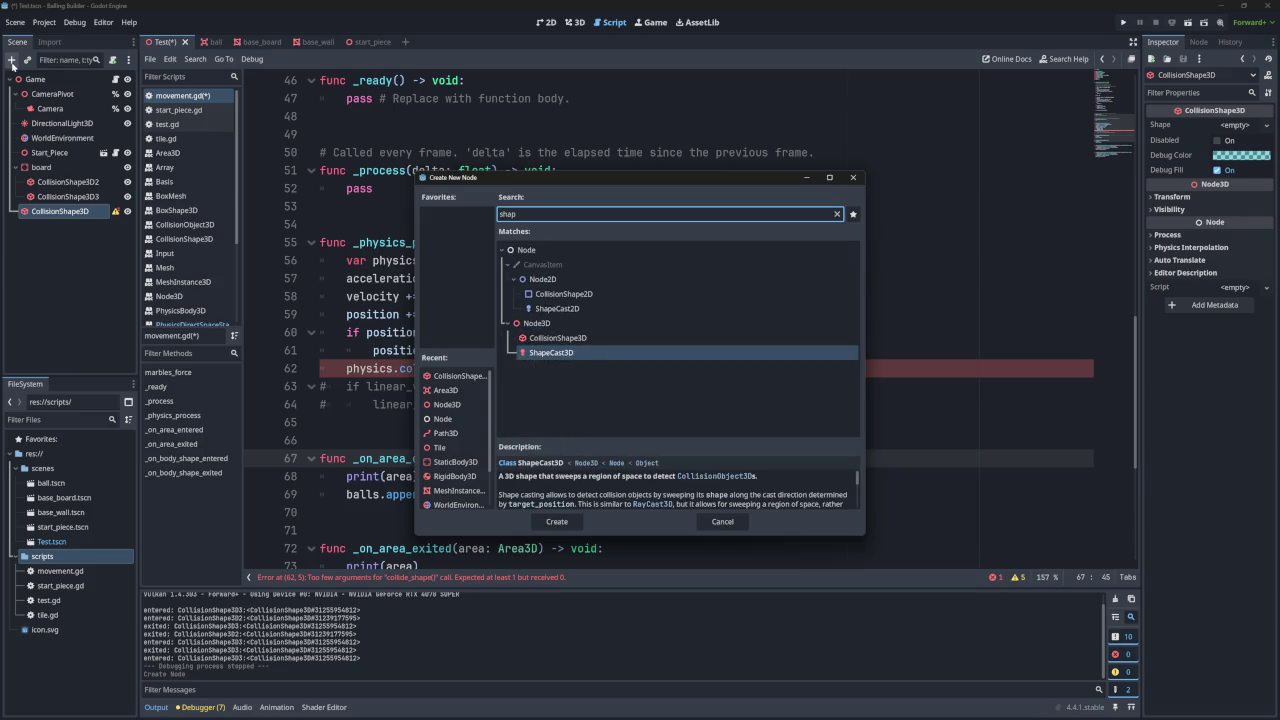
pyautogui.write('e')
pyautogui.scroll(-1, 629, 484)
pyautogui.scroll(-3, 629, 484)
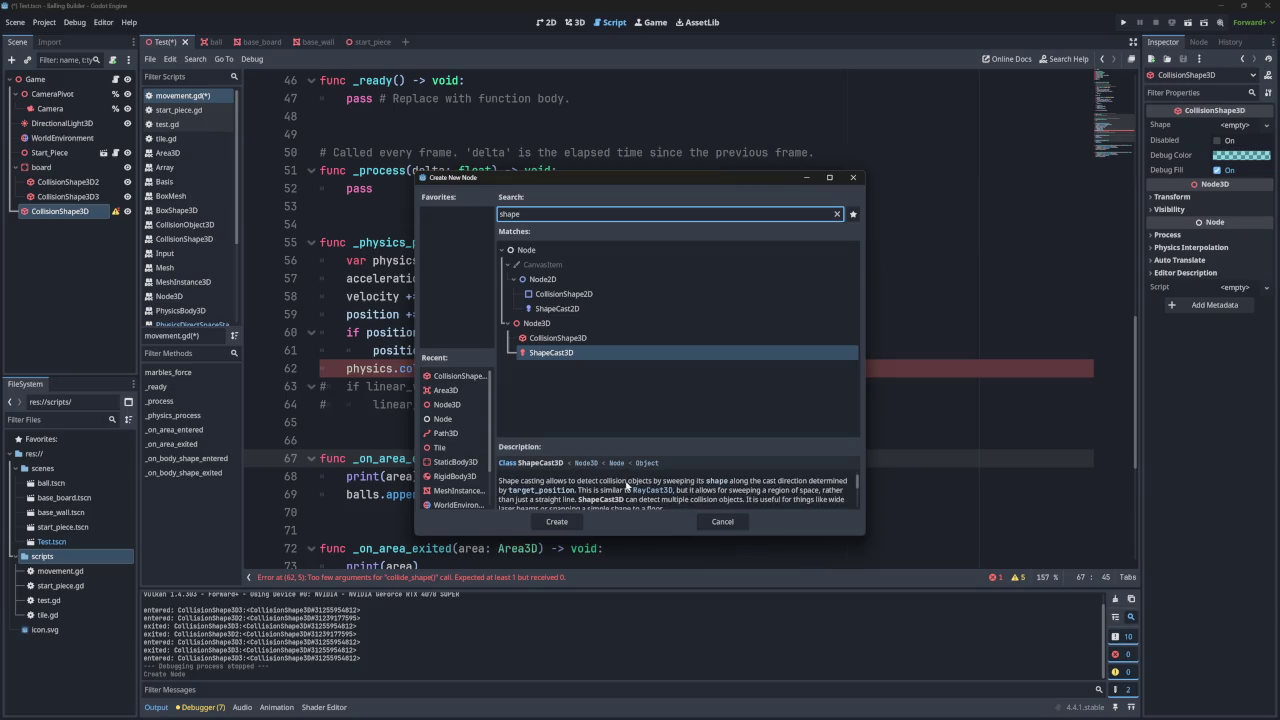
pyautogui.scroll(-4, 626, 484)
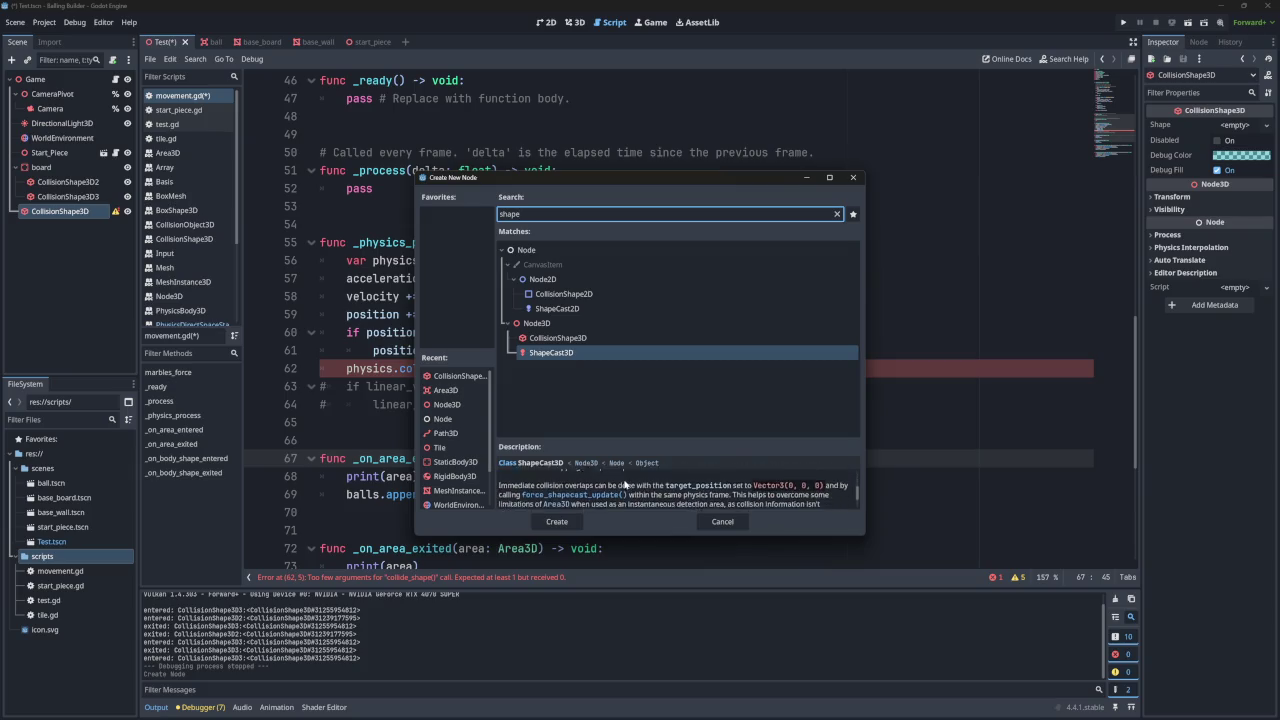
pyautogui.scroll(8, 626, 484)
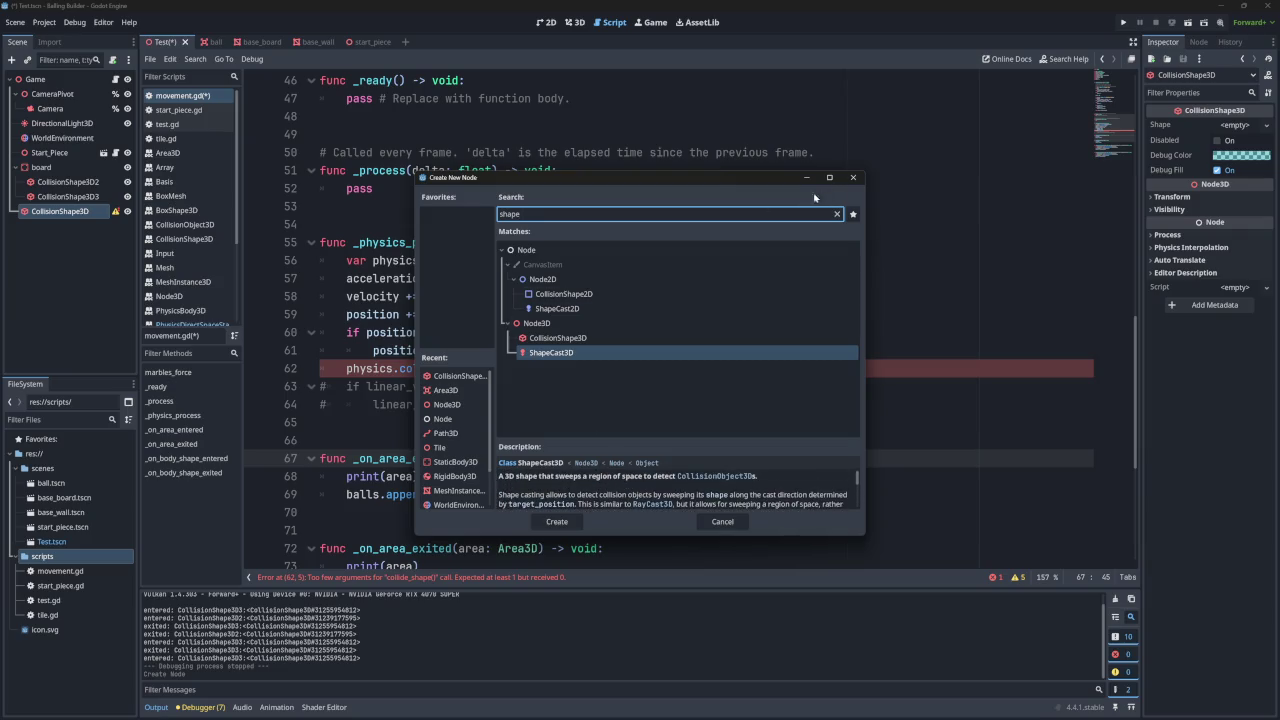
pyautogui.click(853, 177)
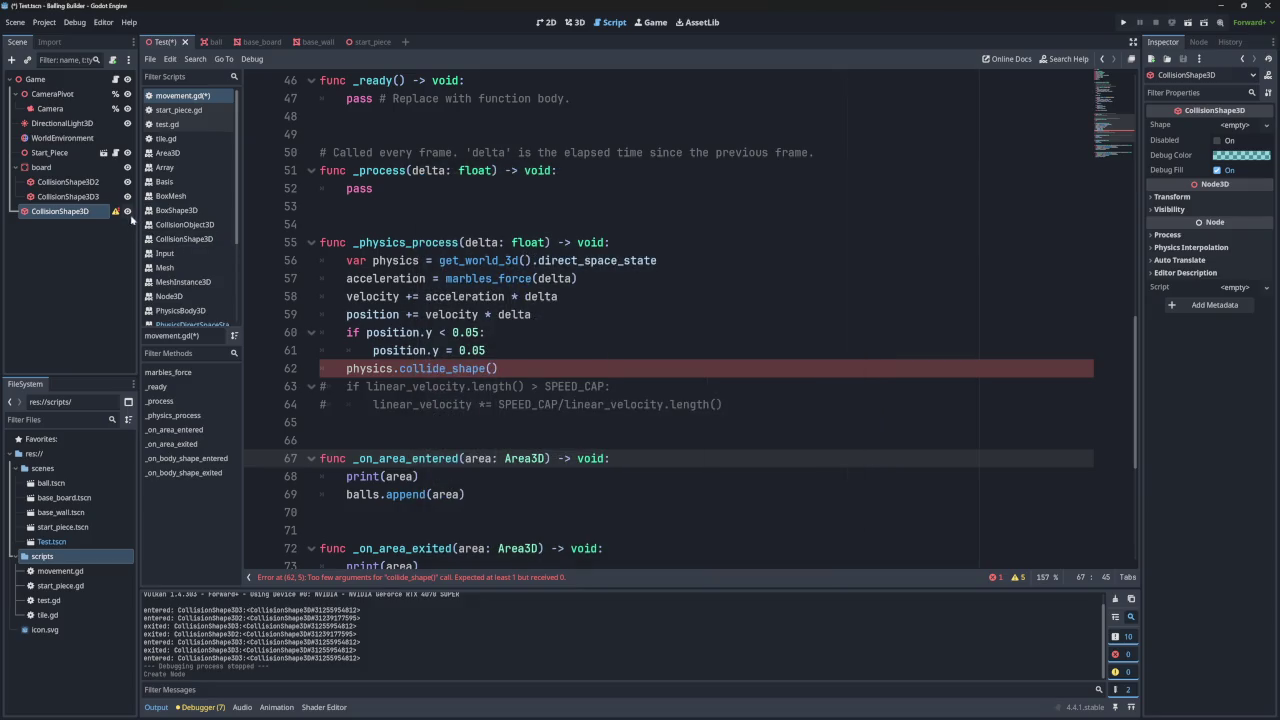
# - Delete the newly added CollisionShape3D node from the Test scene and confirm
pyautogui.moveTo(114, 212)
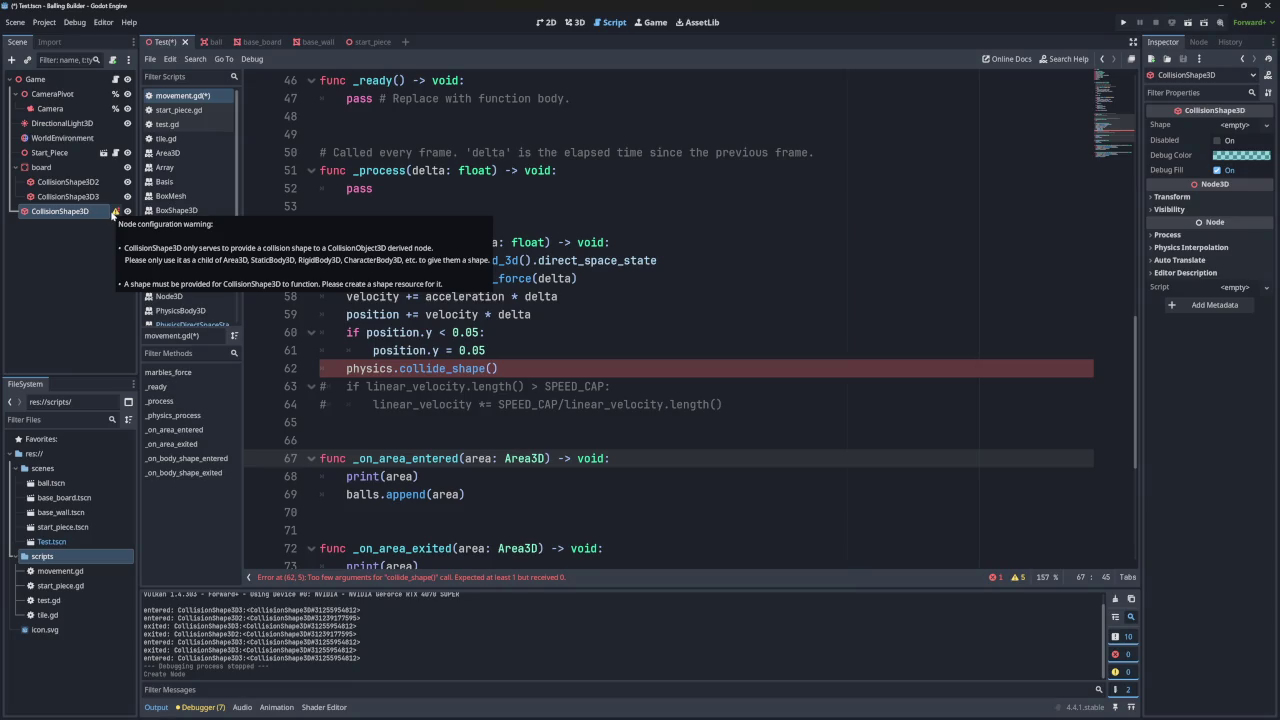
pyautogui.click(70, 214)
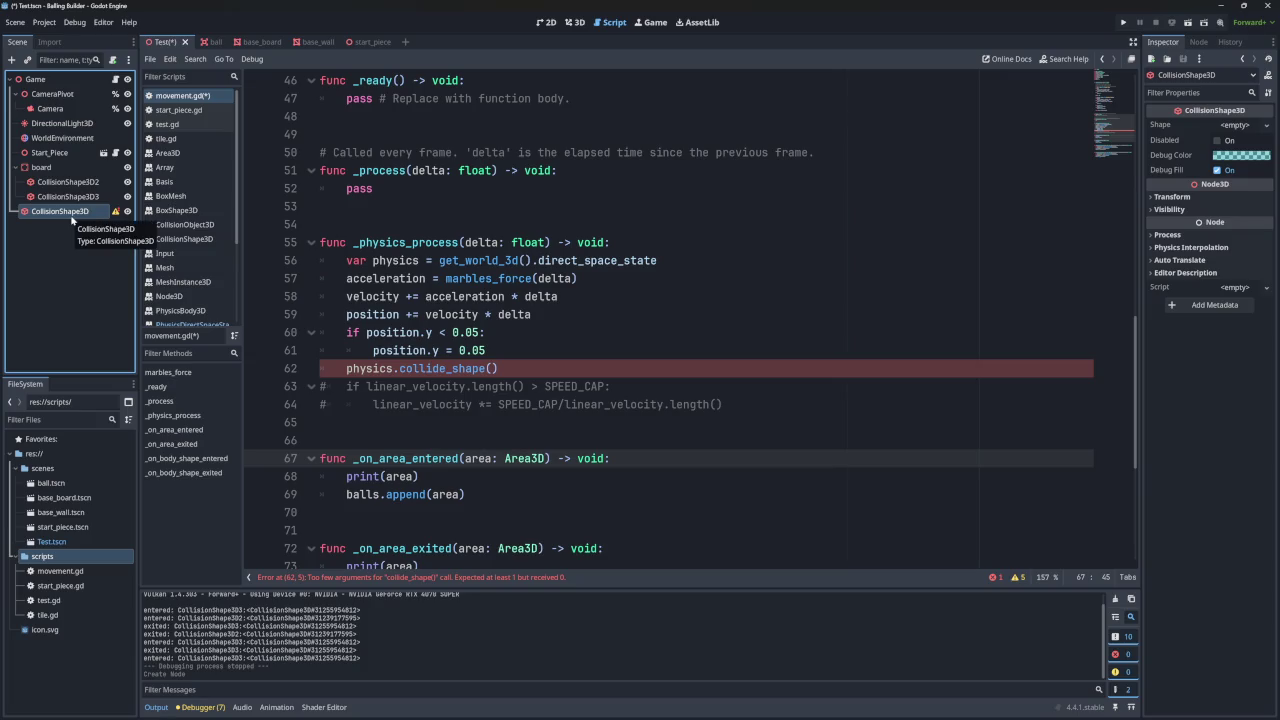
pyautogui.press('Delete')
pyautogui.press('Return')
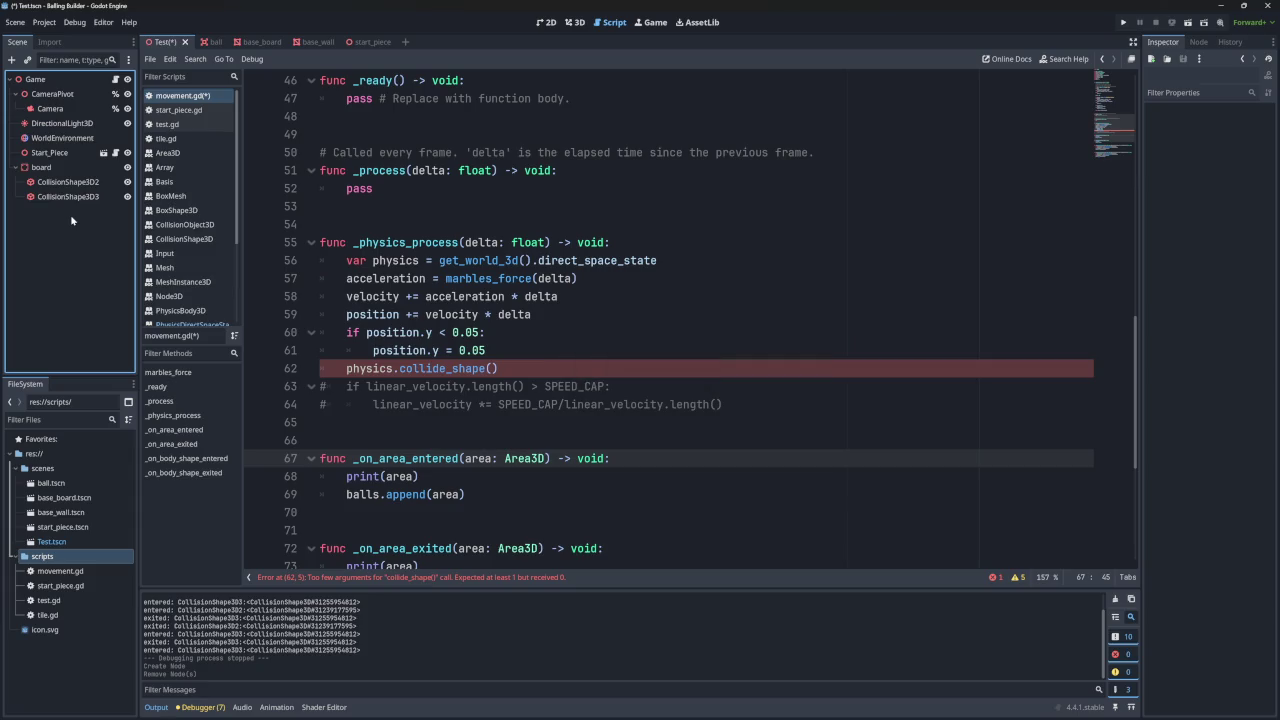
# - Go to the collide_shape call on line 62, return to the ball scene, and select its Area3D root
pyautogui.click(578, 370)
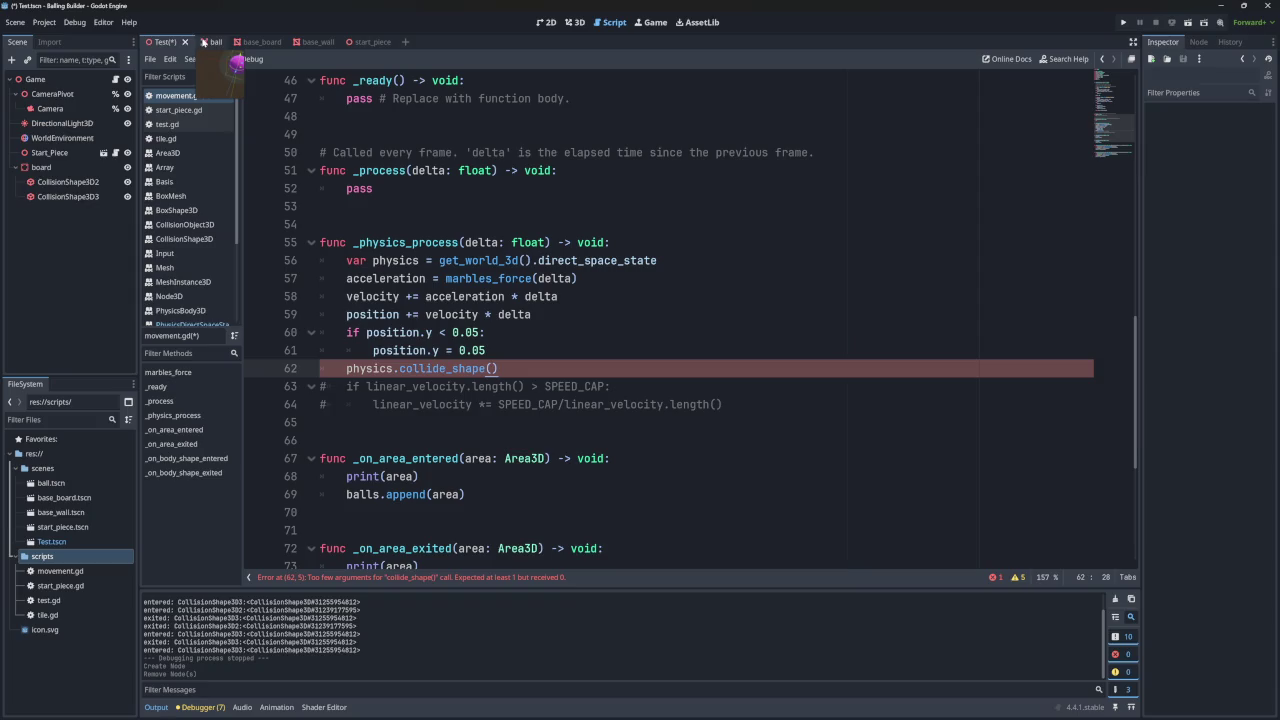
pyautogui.click(204, 42)
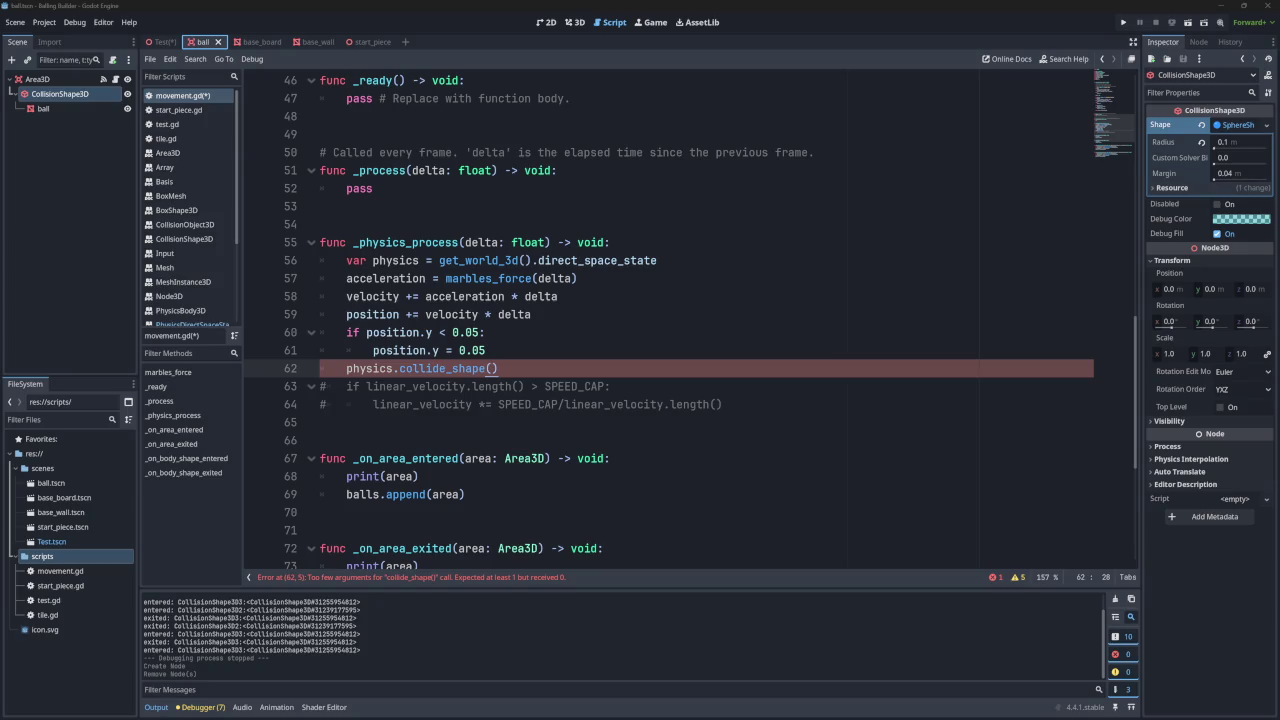
pyautogui.click(60, 78)
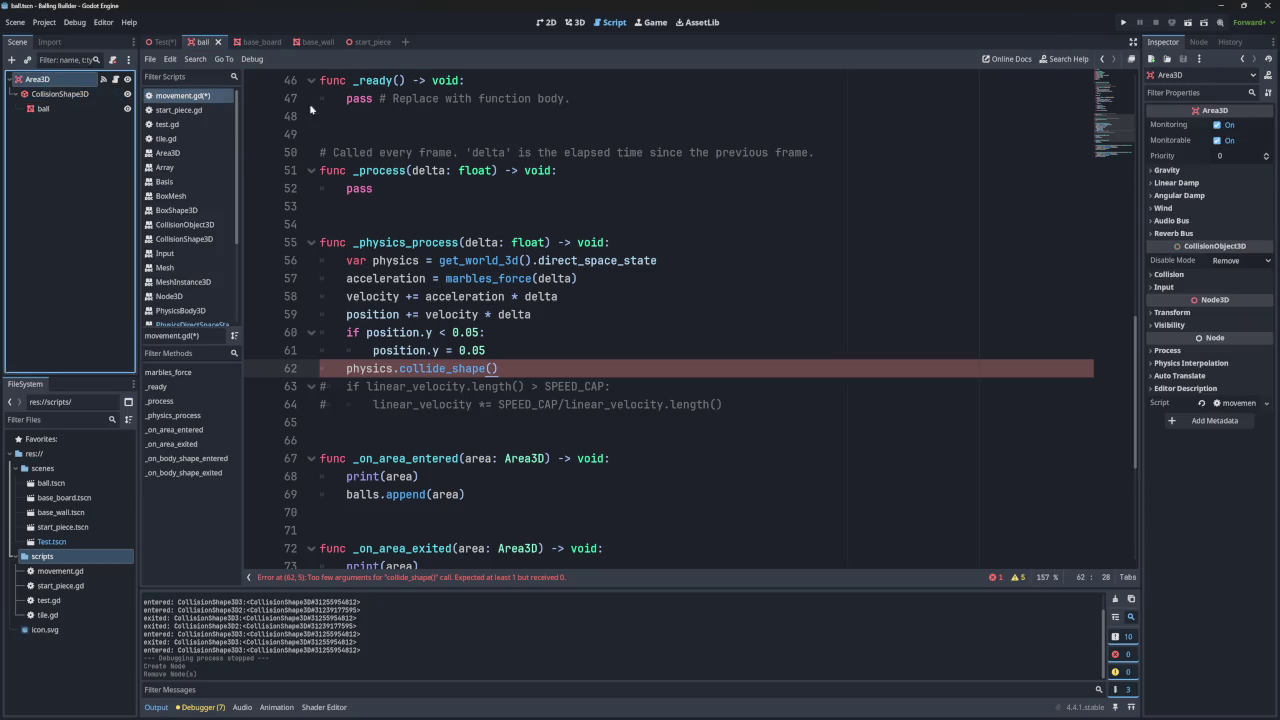
# - Untick Monitoring and Monitorable on the ball's Area3D
pyautogui.click(1217, 125)
pyautogui.click(1217, 140)
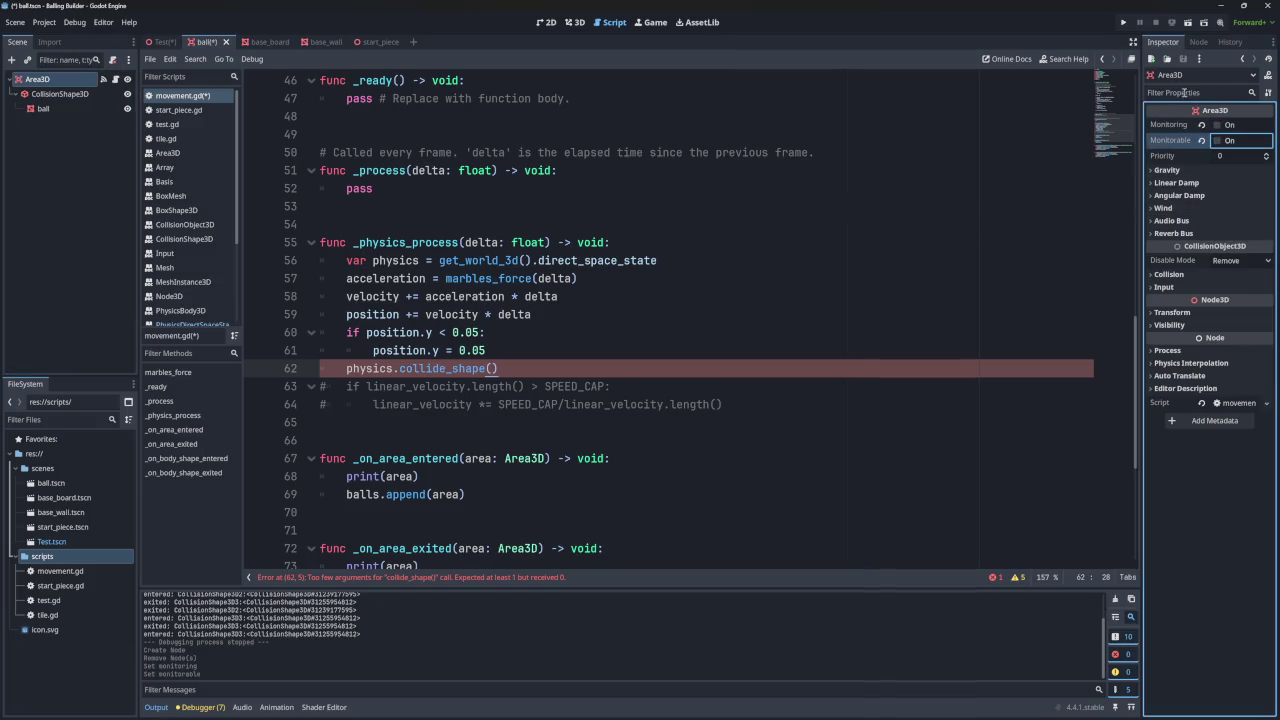
pyautogui.click(1198, 42)
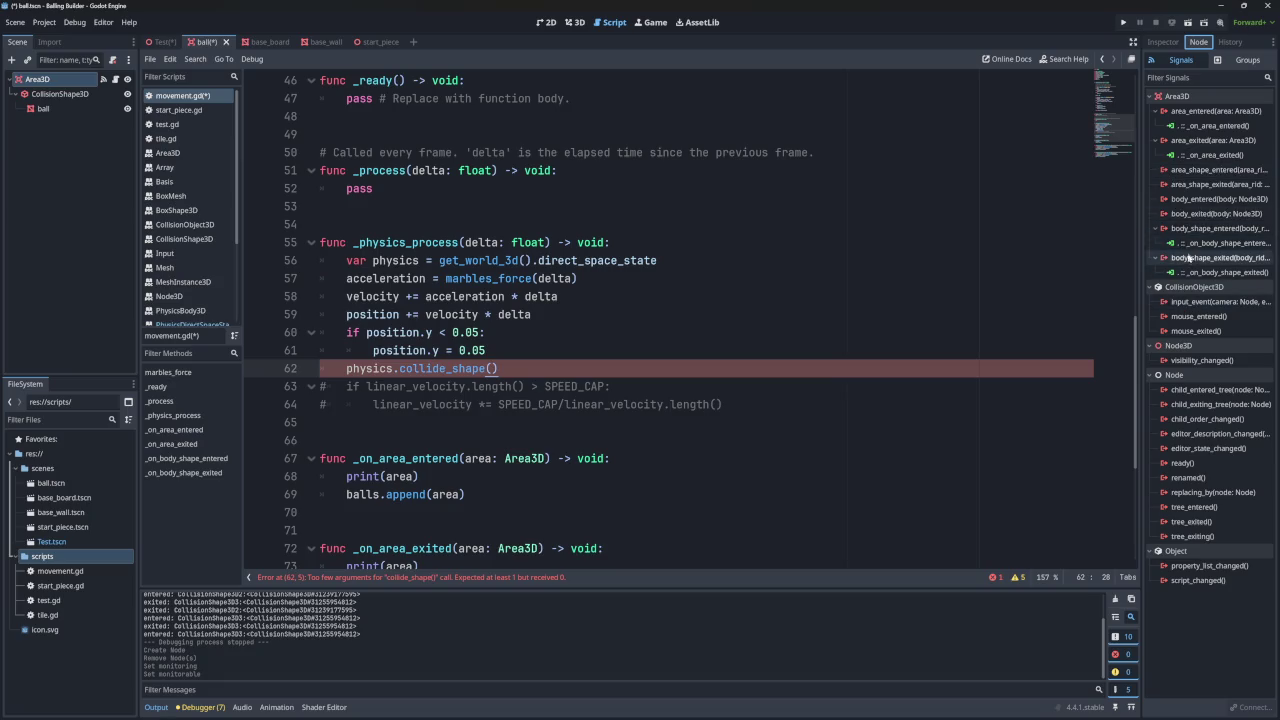
# - Disconnect the body_shape_entered, body_shape_exited, area_exited and area_entered signal connections
pyautogui.rightClick(1189, 244)
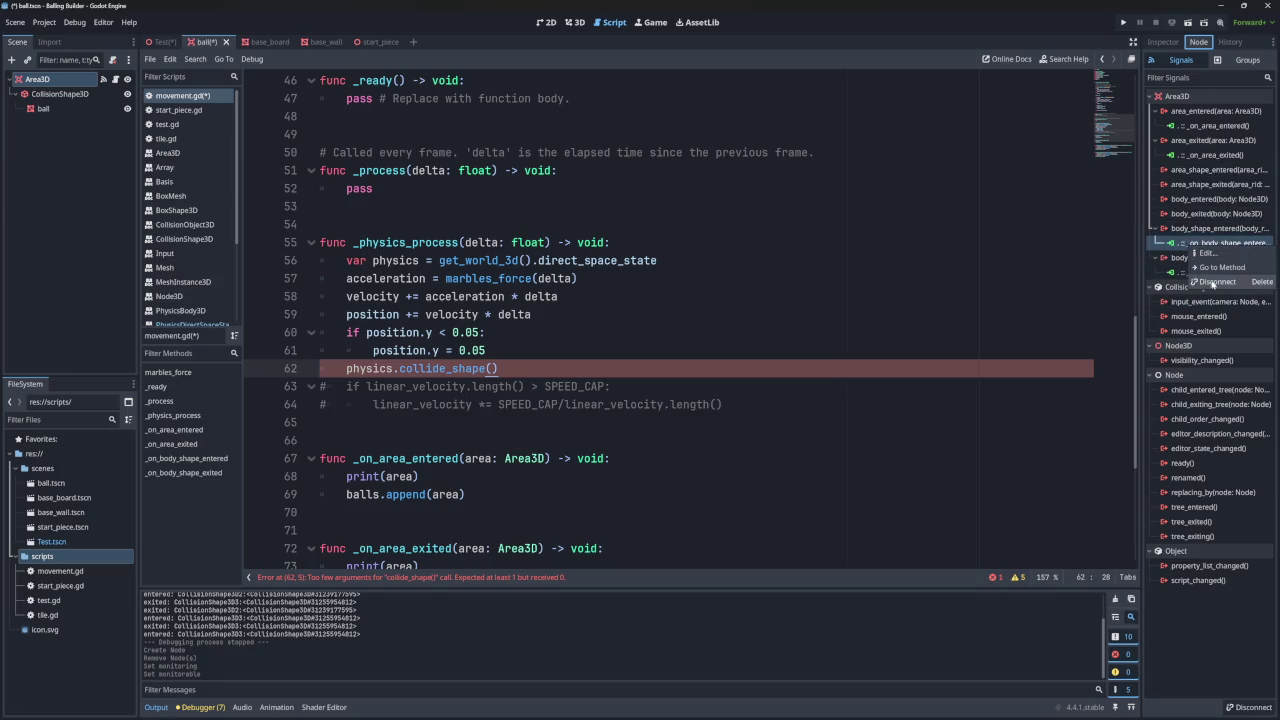
pyautogui.click(1213, 282)
pyautogui.rightClick(1194, 258)
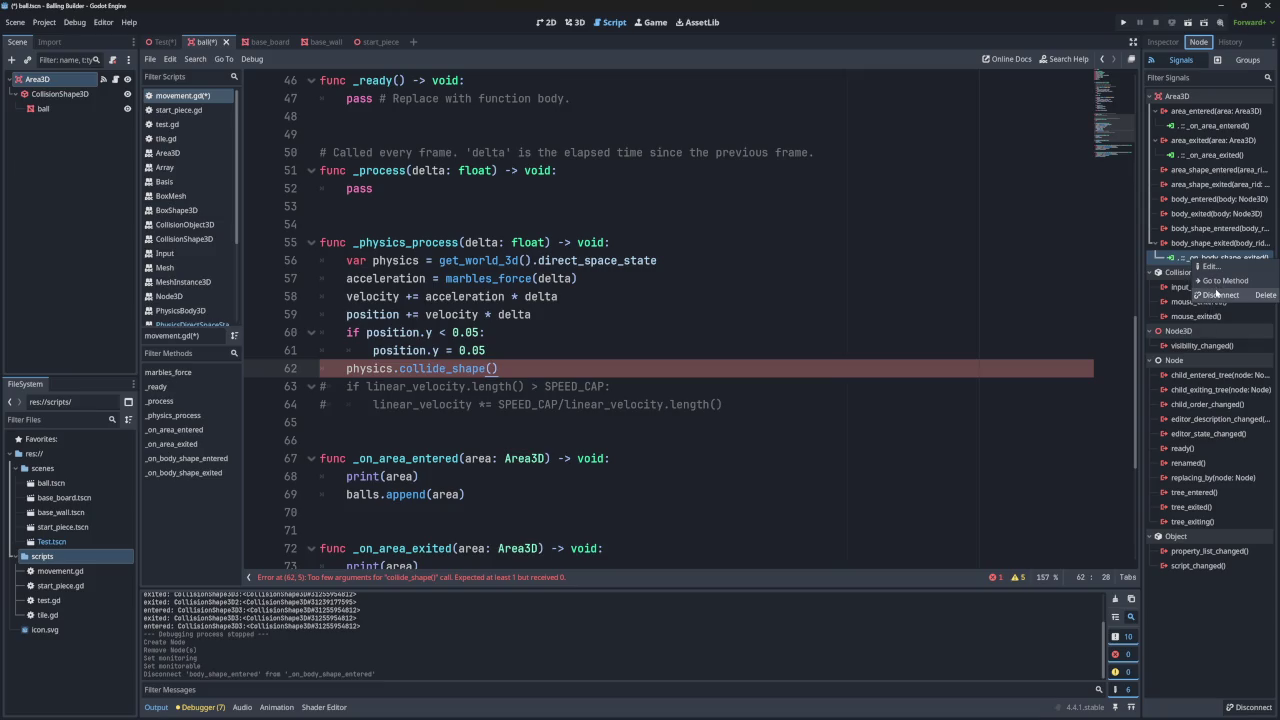
pyautogui.click(1217, 294)
pyautogui.rightClick(1213, 157)
pyautogui.click(1216, 194)
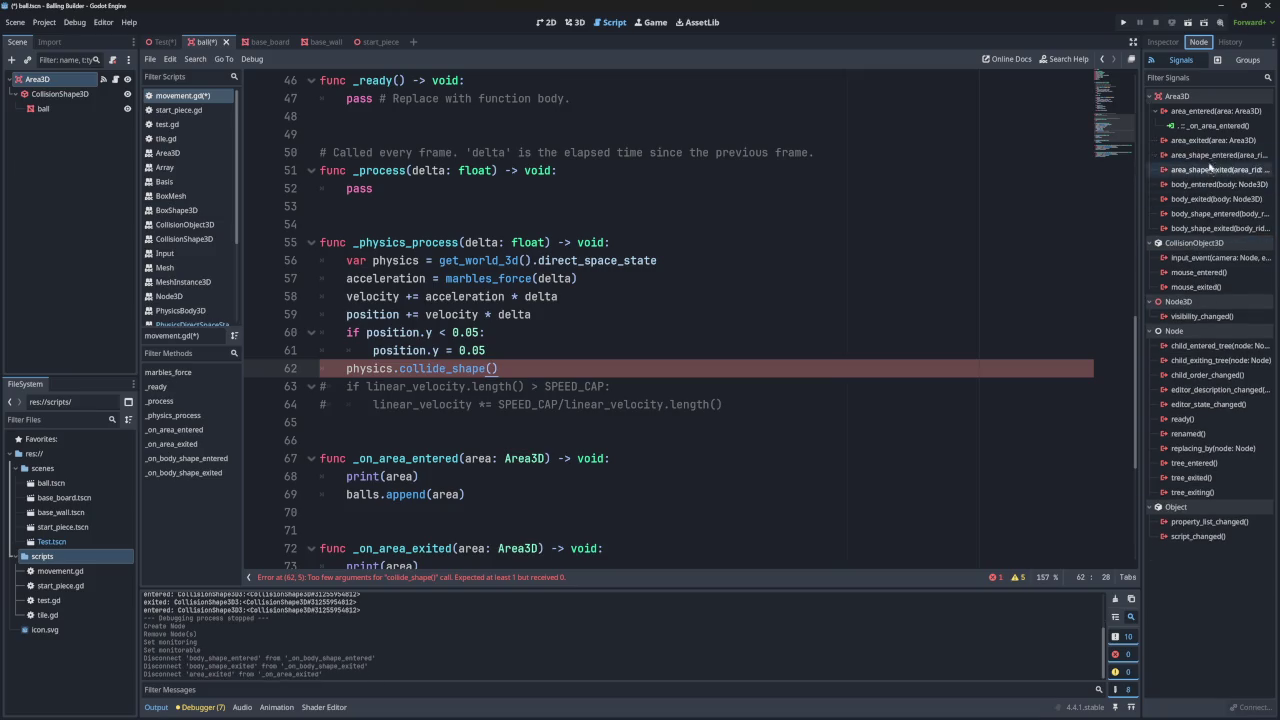
pyautogui.rightClick(1213, 125)
pyautogui.click(1215, 163)
# - Delete the old signal handler functions from movement.gd
pyautogui.scroll(-4, 860, 290)
pyautogui.scroll(-1, 860, 290)
pyautogui.moveTo(540, 548)
pyautogui.mouseDown()
pyautogui.moveTo(300, 530)
pyautogui.moveTo(300, 335)
pyautogui.moveTo(290, 255)
pyautogui.moveTo(280, 262)
pyautogui.mouseUp()
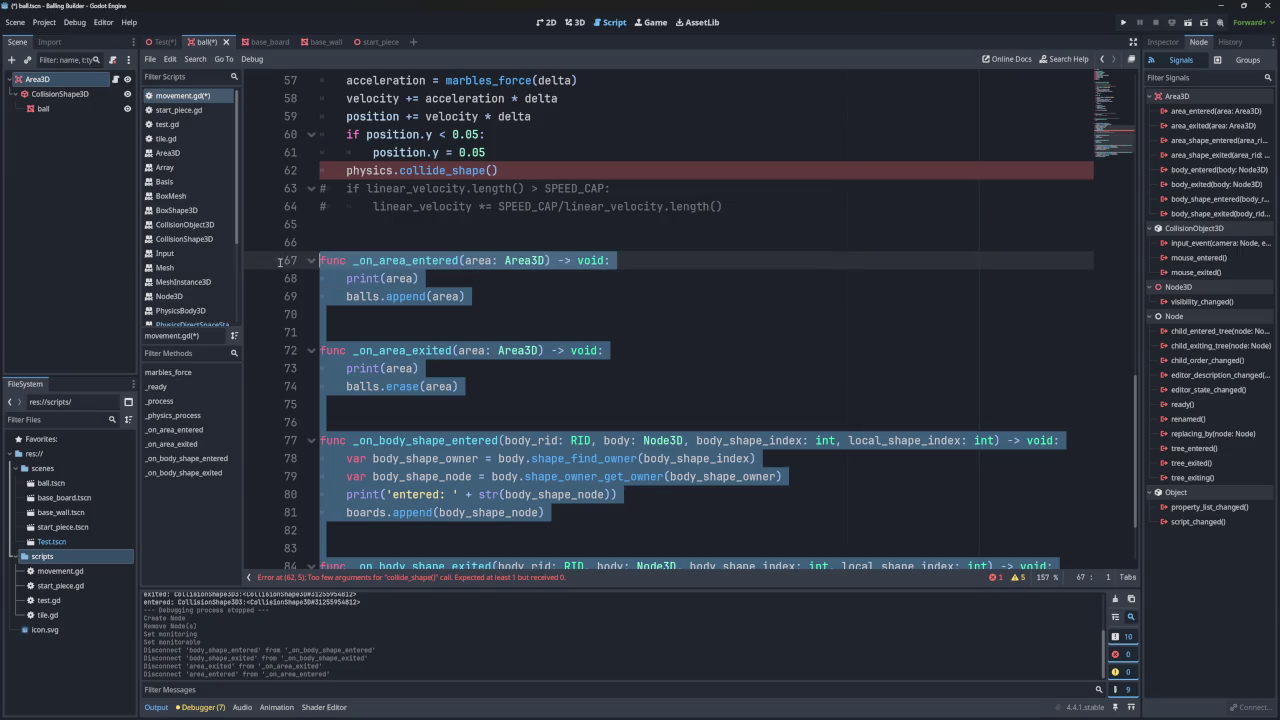
pyautogui.press('BackSpace')
pyautogui.press('BackSpace')
pyautogui.press('BackSpace')
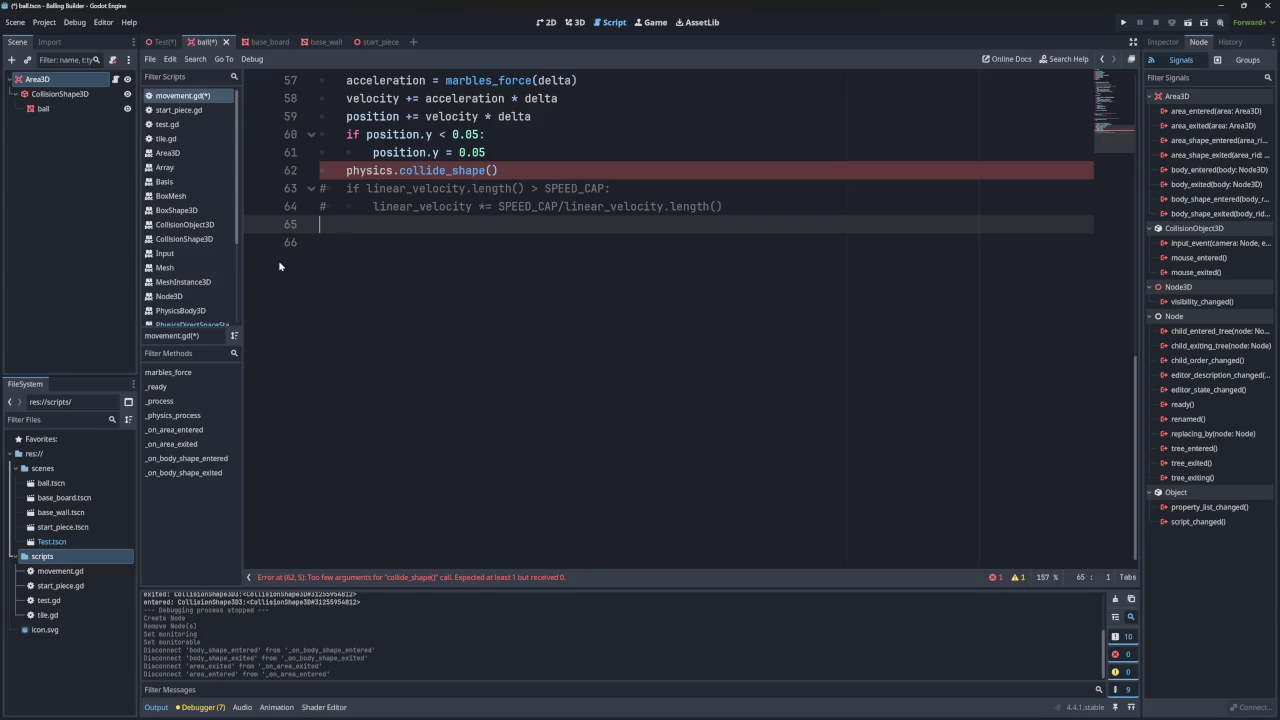
pyautogui.scroll(8, 430, 280)
pyautogui.scroll(-1, 433, 287)
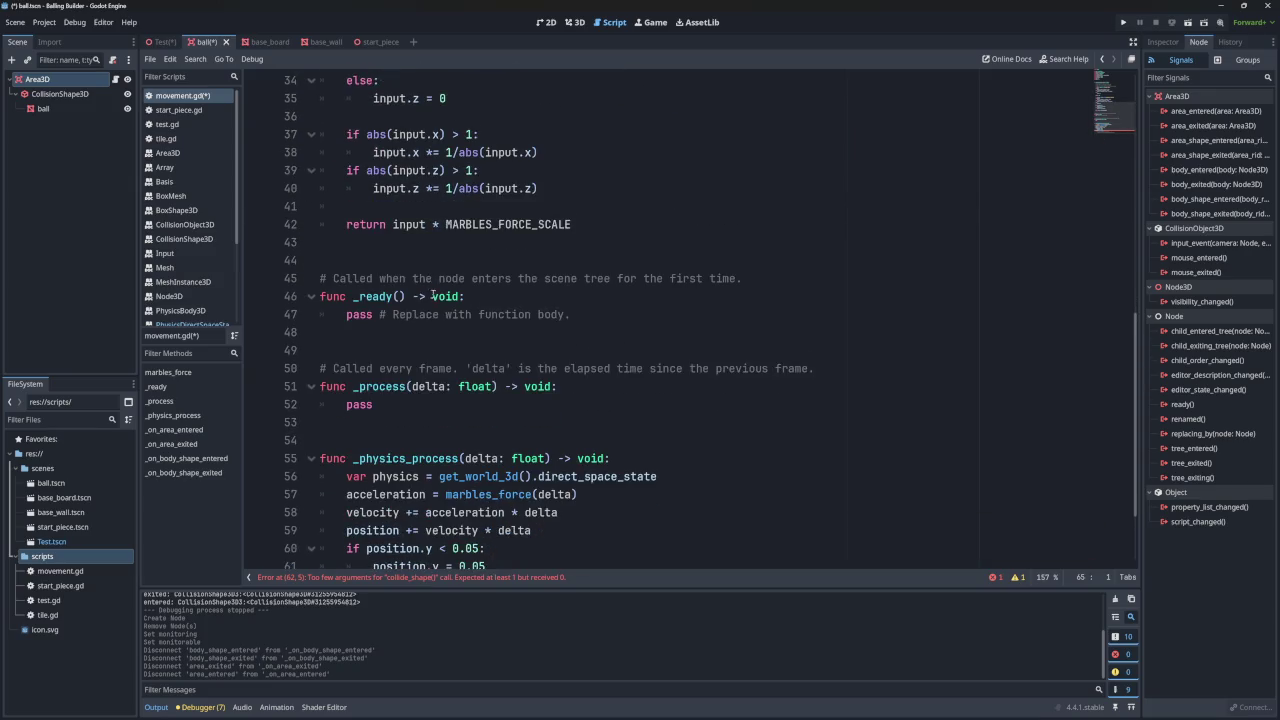
pyautogui.scroll(-2, 464, 330)
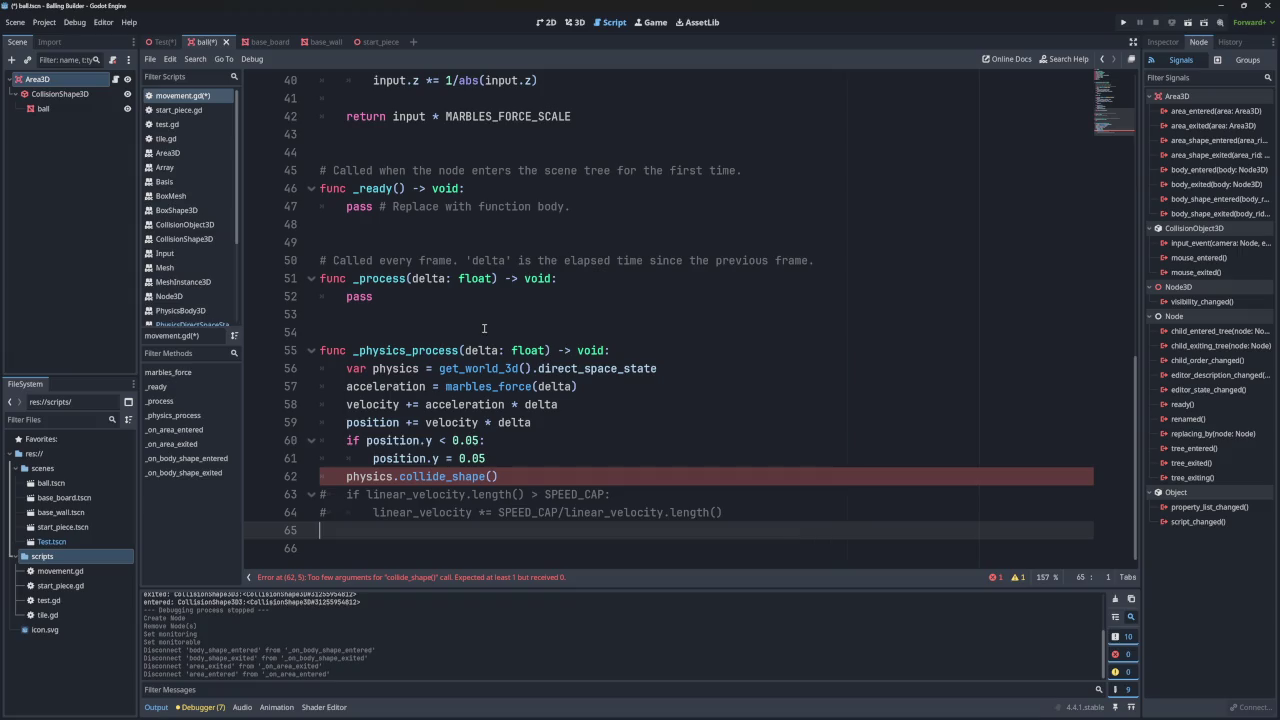
pyautogui.scroll(6, 490, 340)
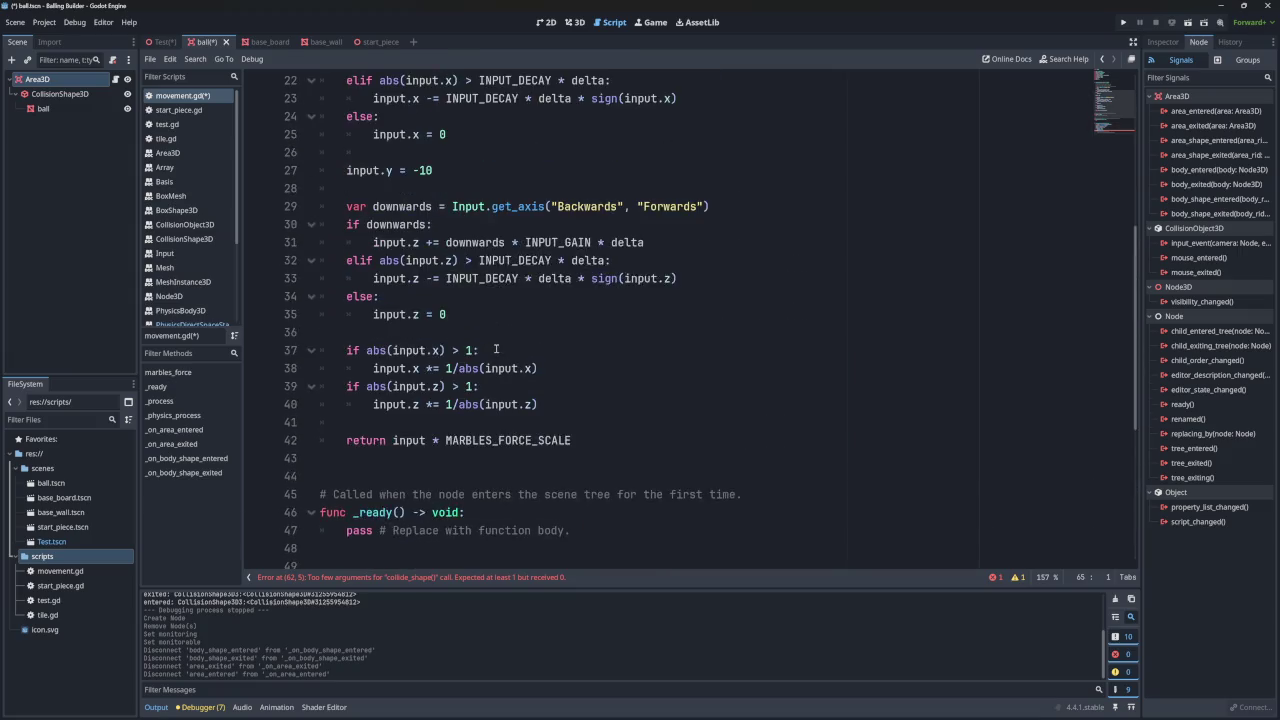
pyautogui.scroll(3, 495, 349)
pyautogui.moveTo(467, 392); pyautogui.dragTo(460, 278)
pyautogui.scroll(4, 460, 278)
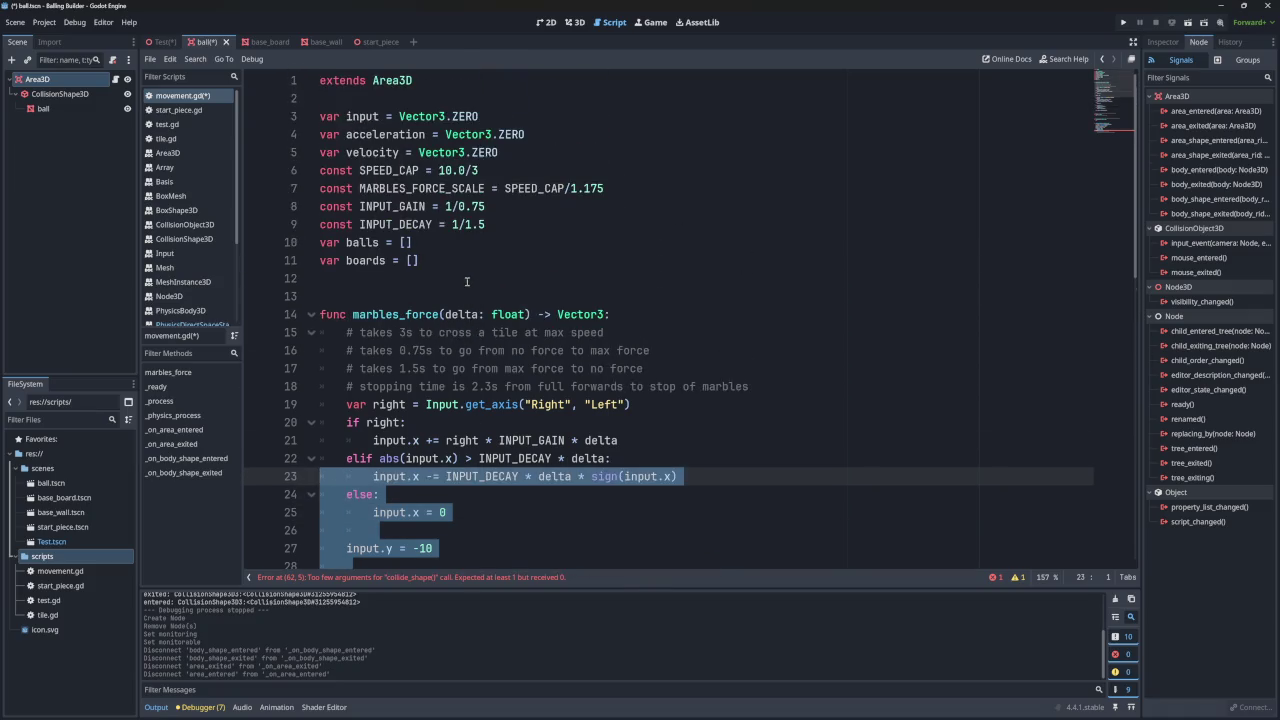
pyautogui.scroll(-13, 465, 280)
pyautogui.moveTo(513, 474); pyautogui.dragTo(346, 476)
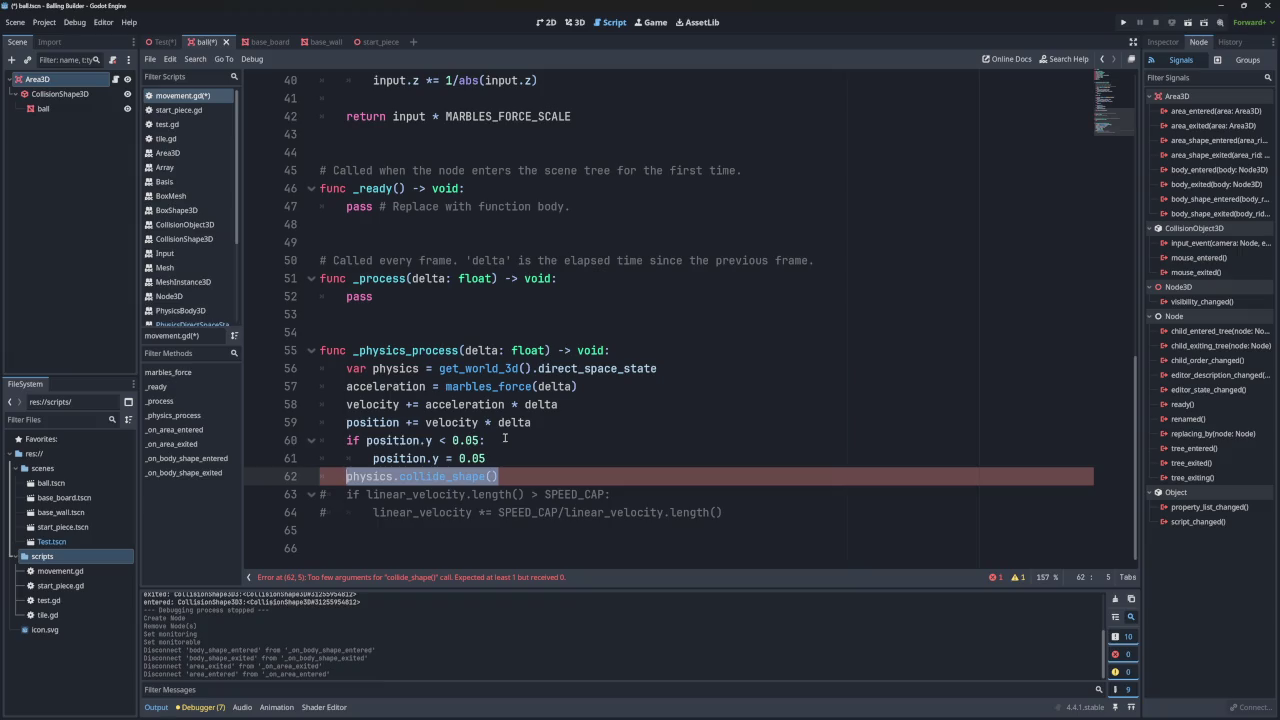
pyautogui.moveTo(372, 368); pyautogui.dragTo(343, 369)
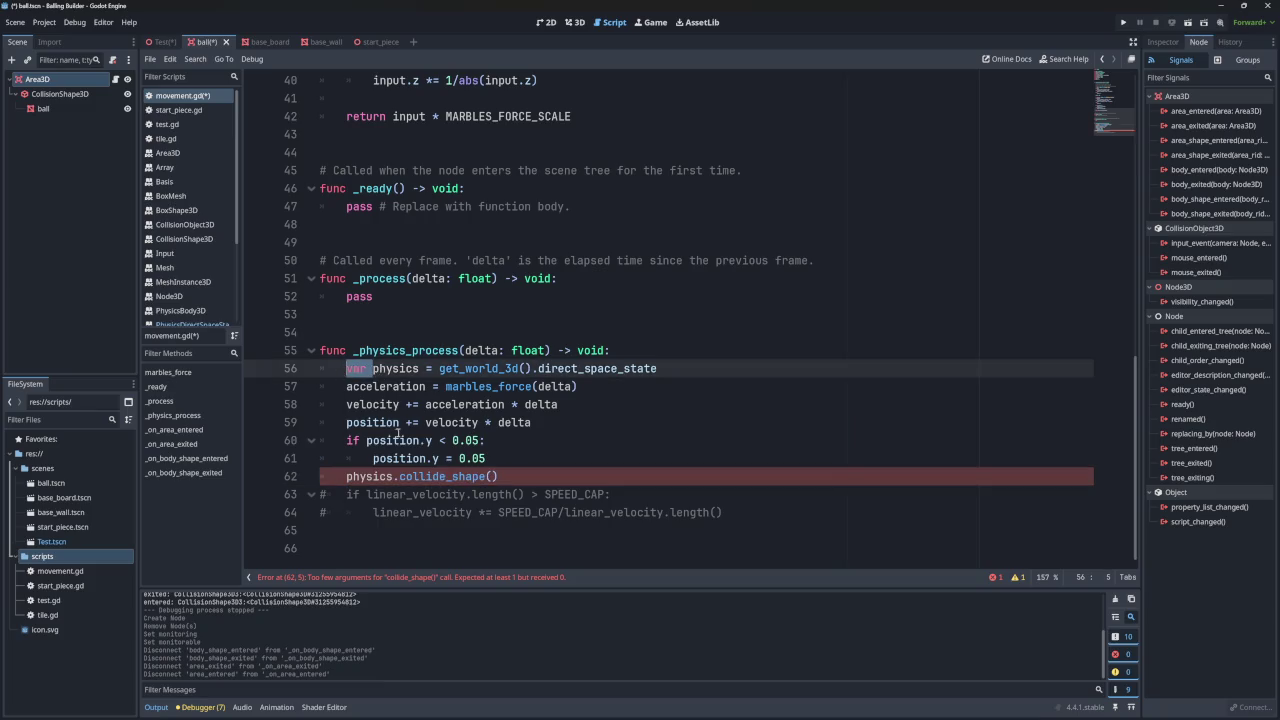
pyautogui.scroll(13, 405, 433)
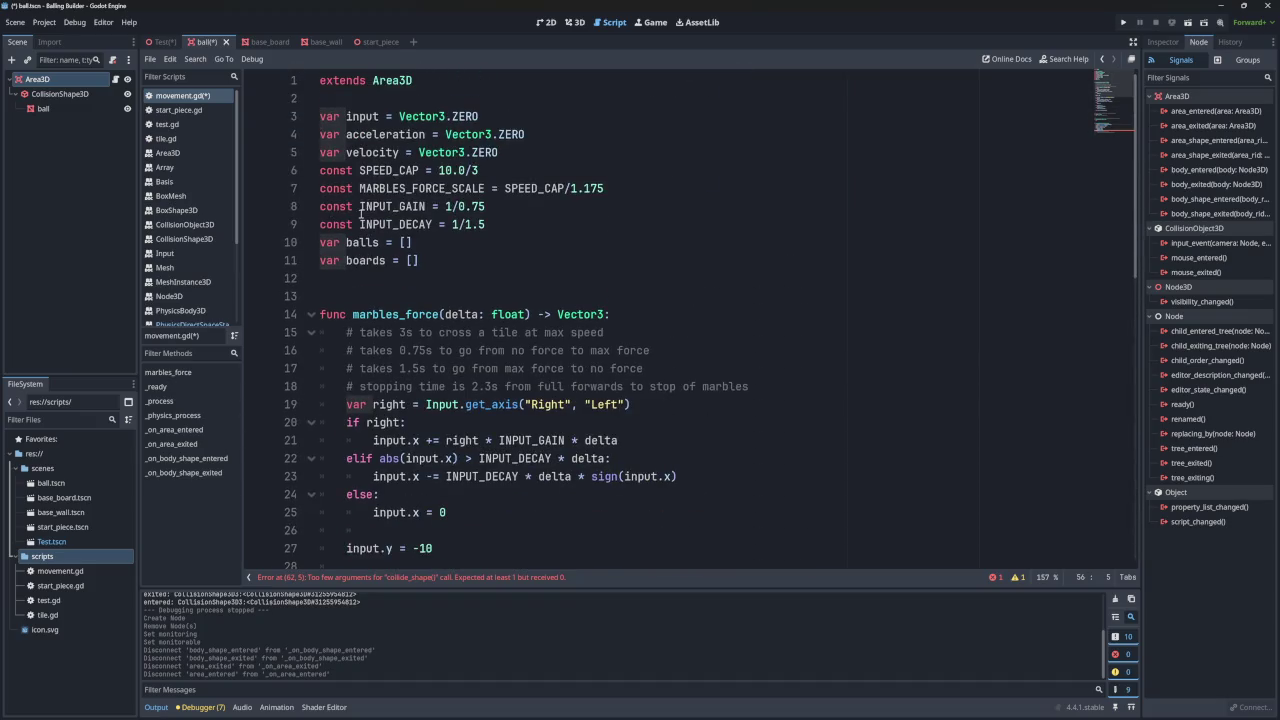
pyautogui.click(347, 244)
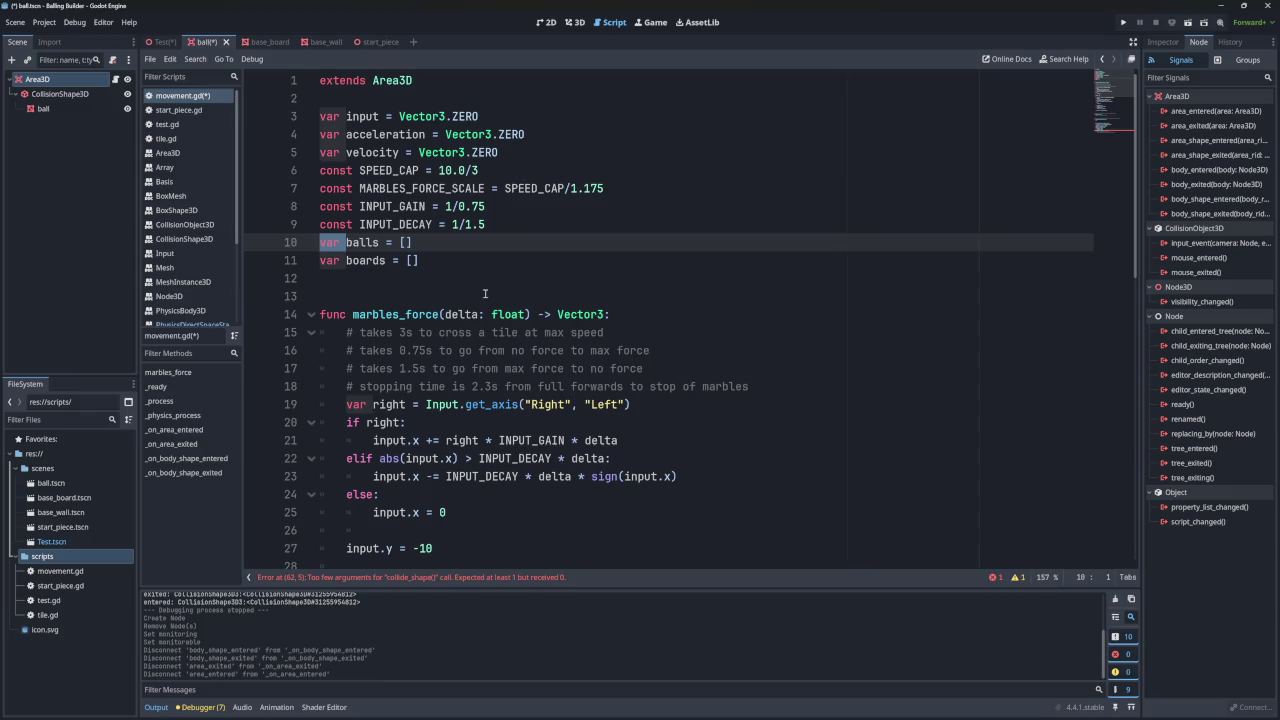
pyautogui.scroll(-1, 522, 299)
pyautogui.moveTo(452, 260)
pyautogui.mouseDown()
pyautogui.moveTo(600, 260)
pyautogui.moveTo(433, 260)
pyautogui.mouseUp()
pyautogui.click(600, 260)
pyautogui.click(571, 296)
pyautogui.moveTo(538, 260); pyautogui.dragTo(591, 260)
pyautogui.scroll(-7, 595, 270)
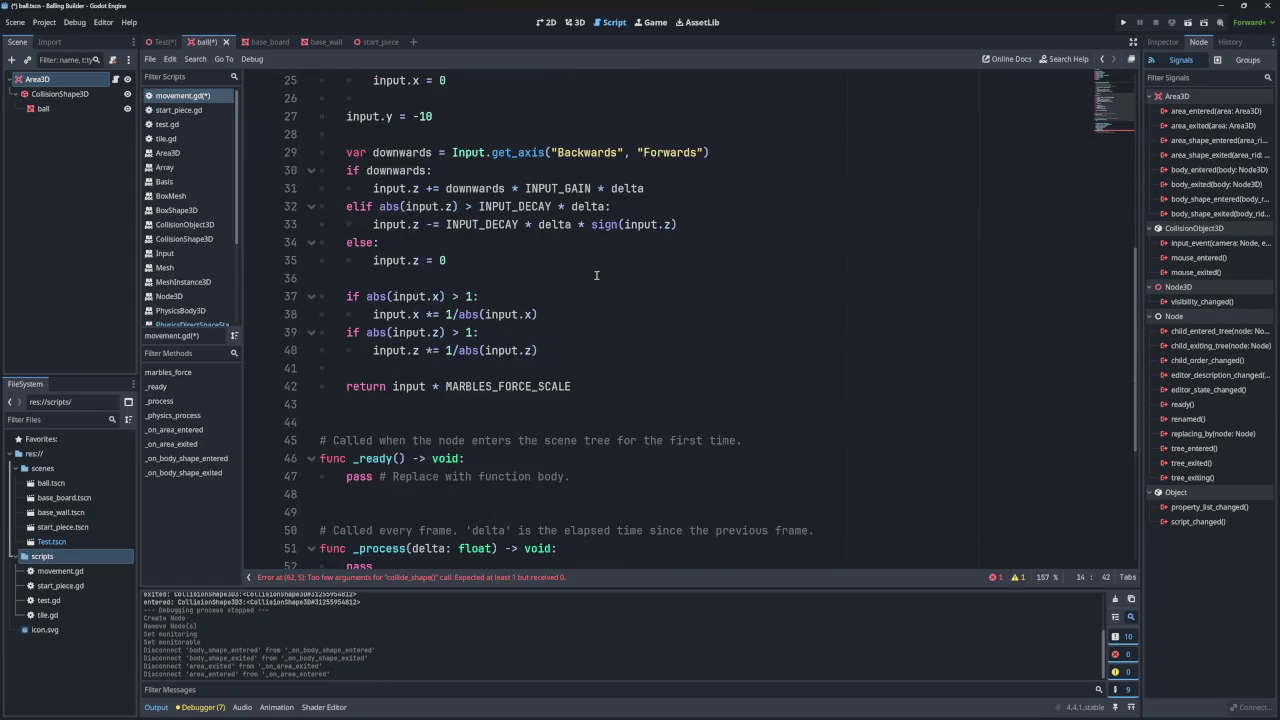
pyautogui.scroll(-1, 596, 275)
pyautogui.moveTo(538, 296)
pyautogui.mouseDown()
pyautogui.moveTo(320, 242)
pyautogui.moveTo(310, 153)
pyautogui.mouseUp()
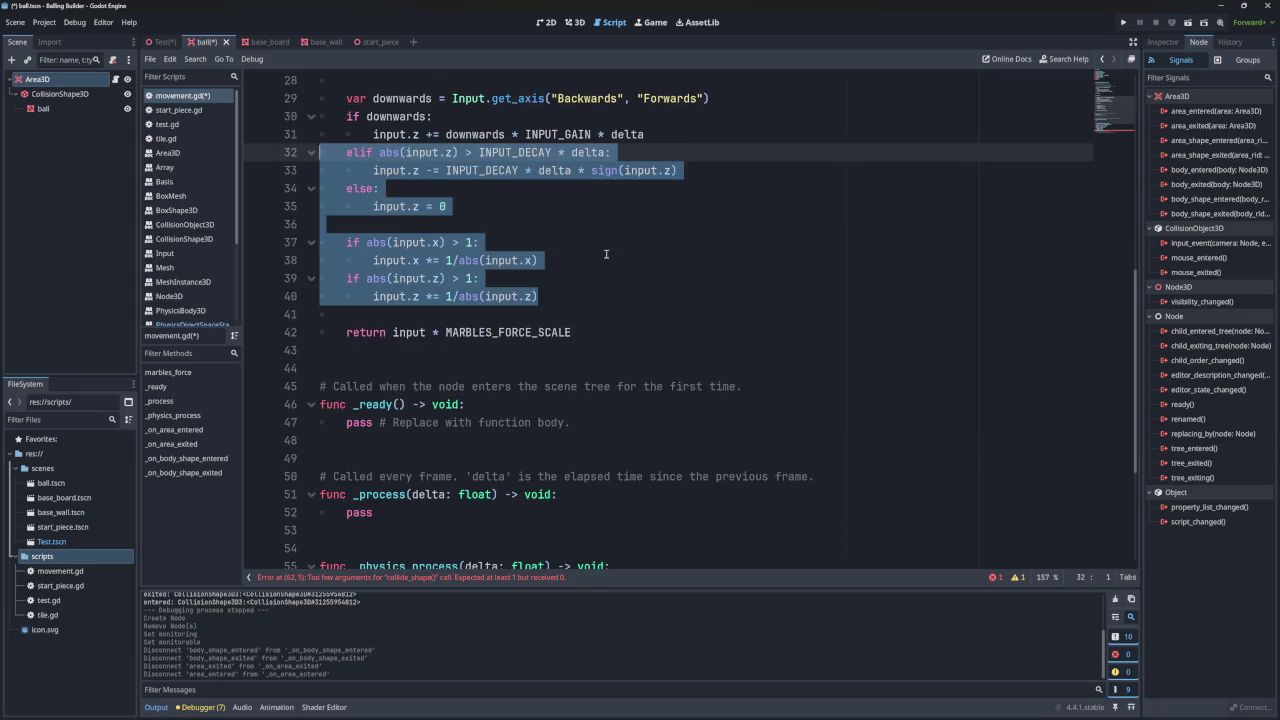
pyautogui.scroll(-4, 605, 253)
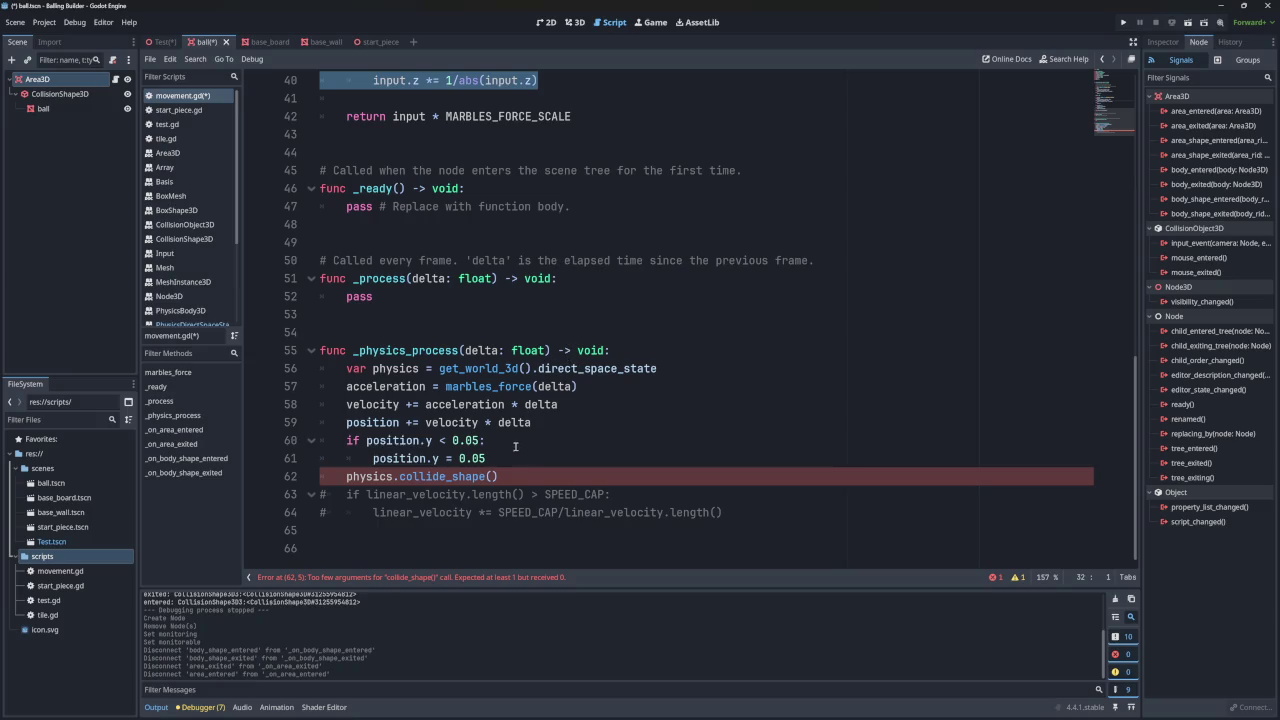
pyautogui.click(446, 476)
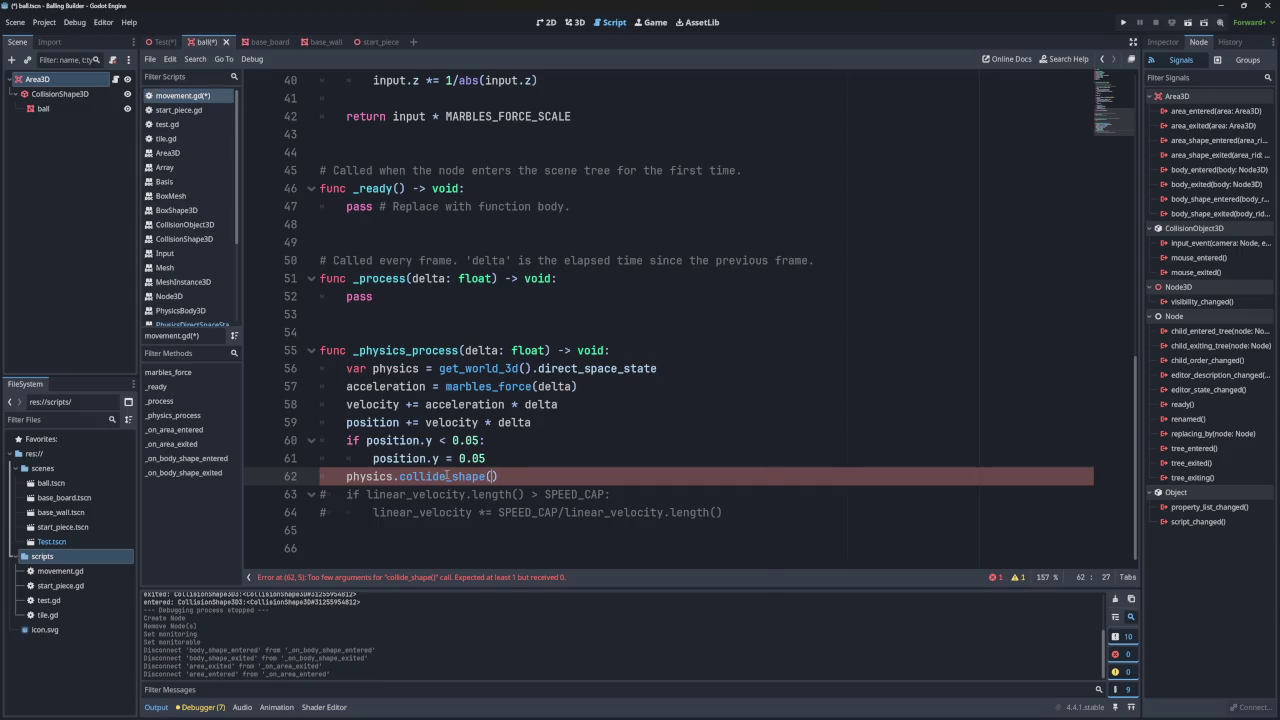
pyautogui.moveTo(446, 476)
pyautogui.press('Up')
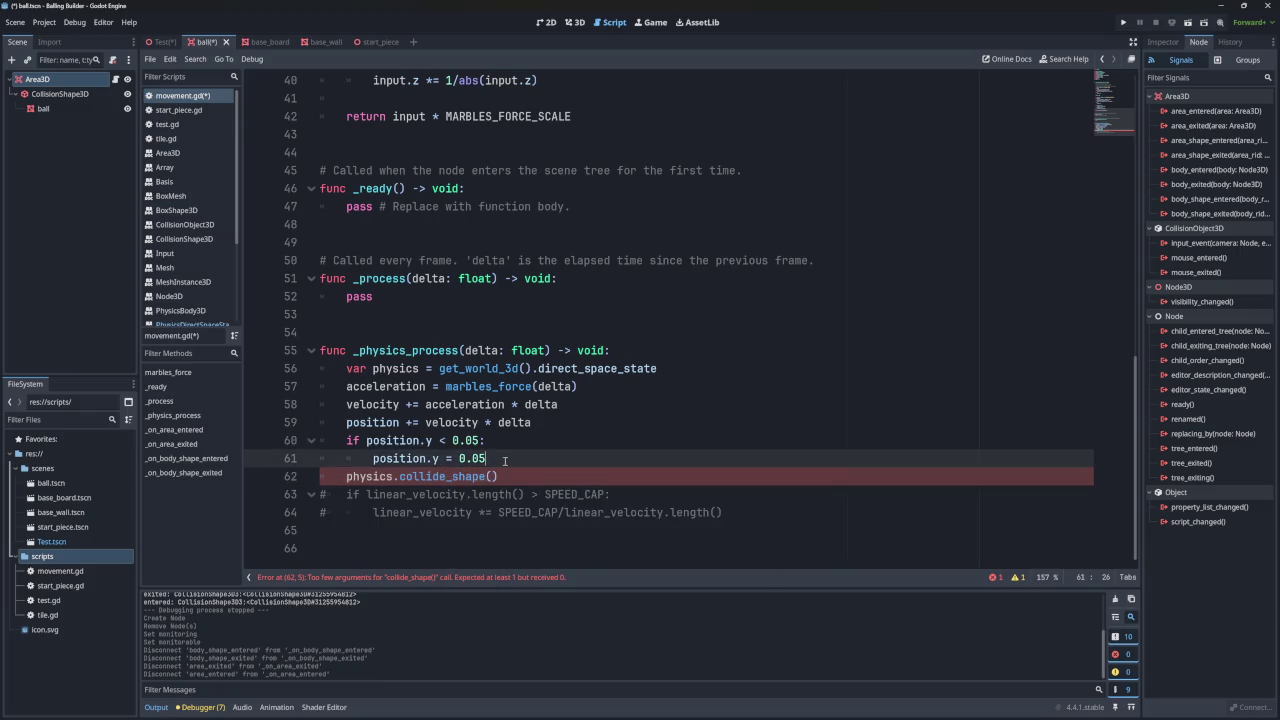
# - Add a line above collide_shape assigning PhysicsPointQueryParameters3D.new() to a parameters variable
pyautogui.press('Return')
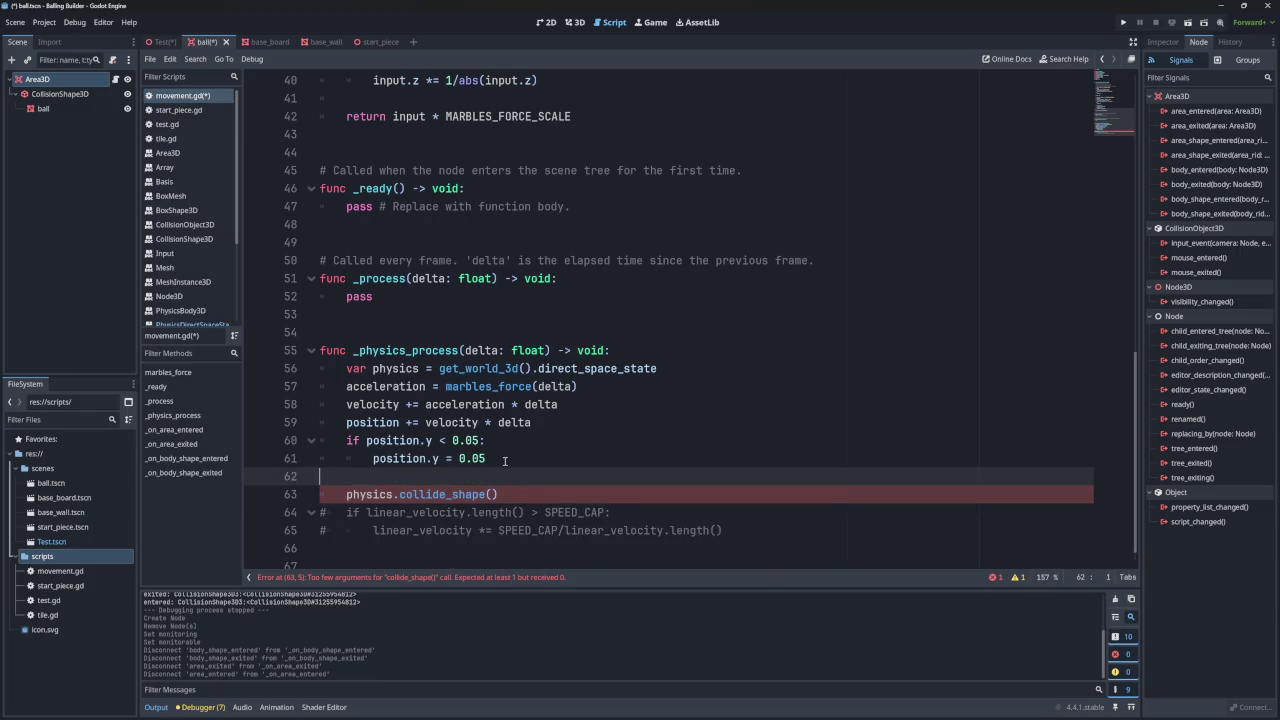
pyautogui.write('paramet')
pyautogui.write('ers =')
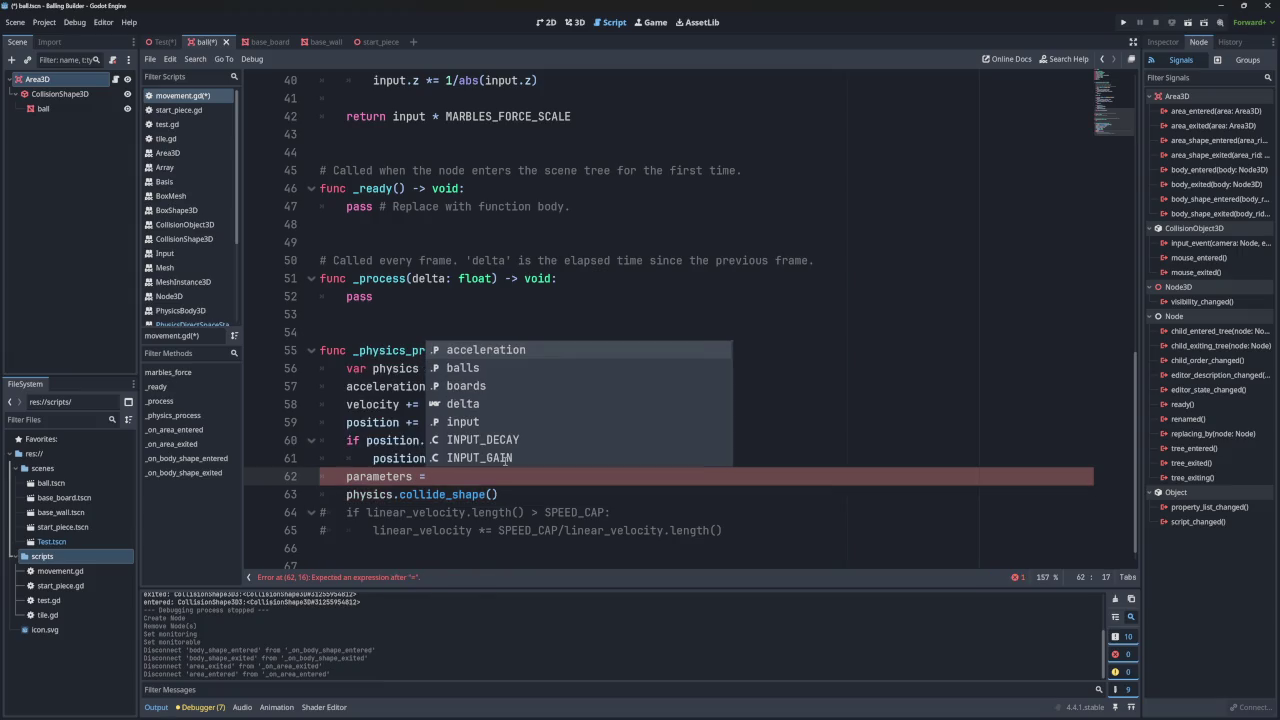
pyautogui.write(' para')
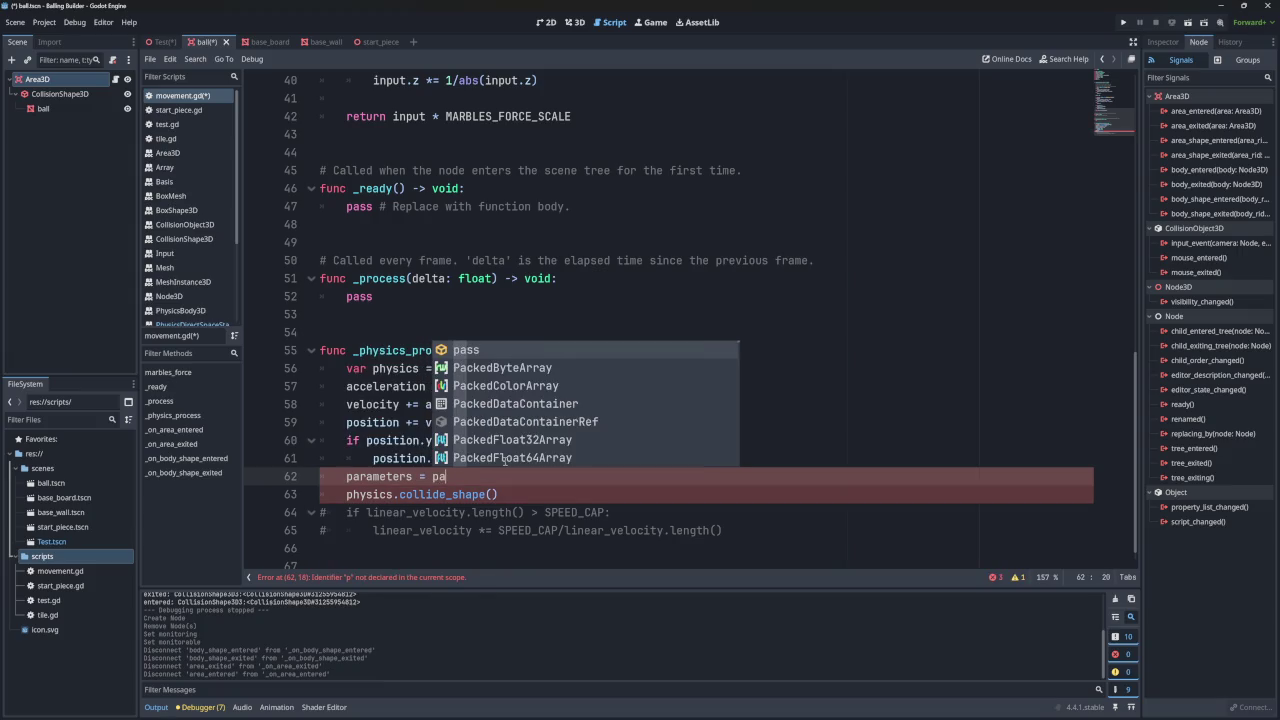
pyautogui.write('meter')
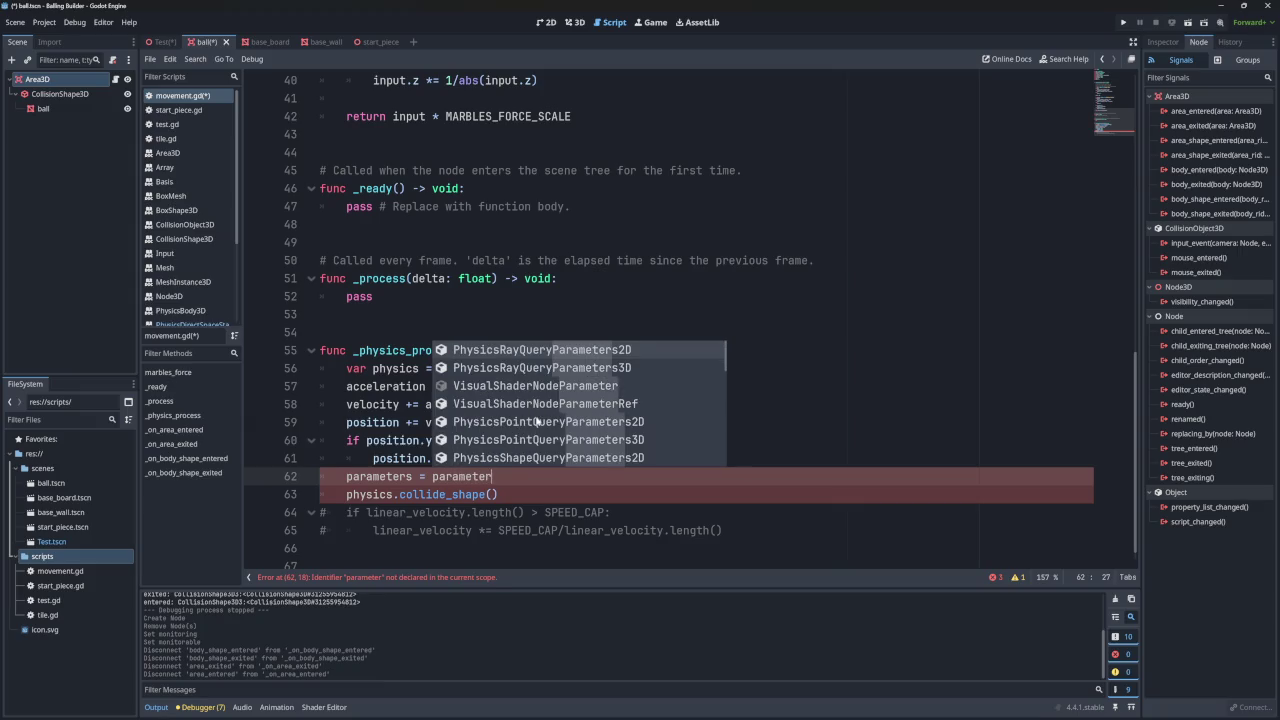
pyautogui.press('Down')
pyautogui.press('Down')
pyautogui.press('Down')
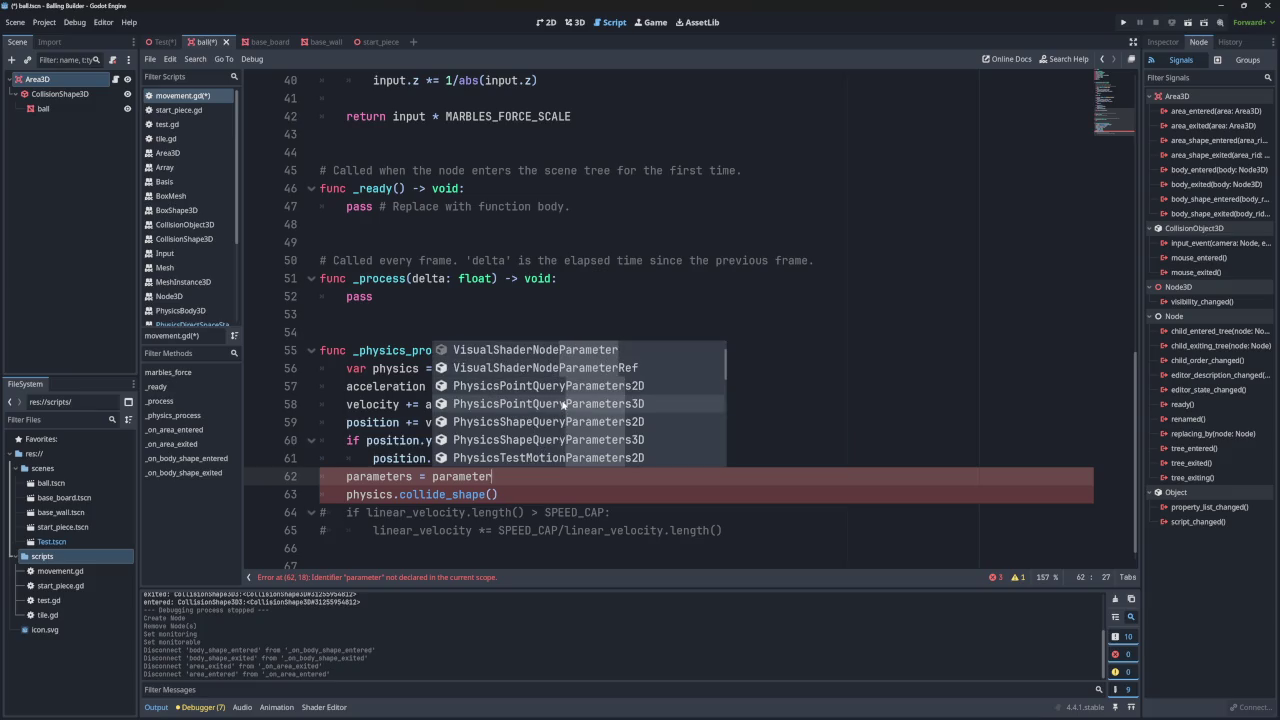
pyautogui.scroll(-1, 190, 262)
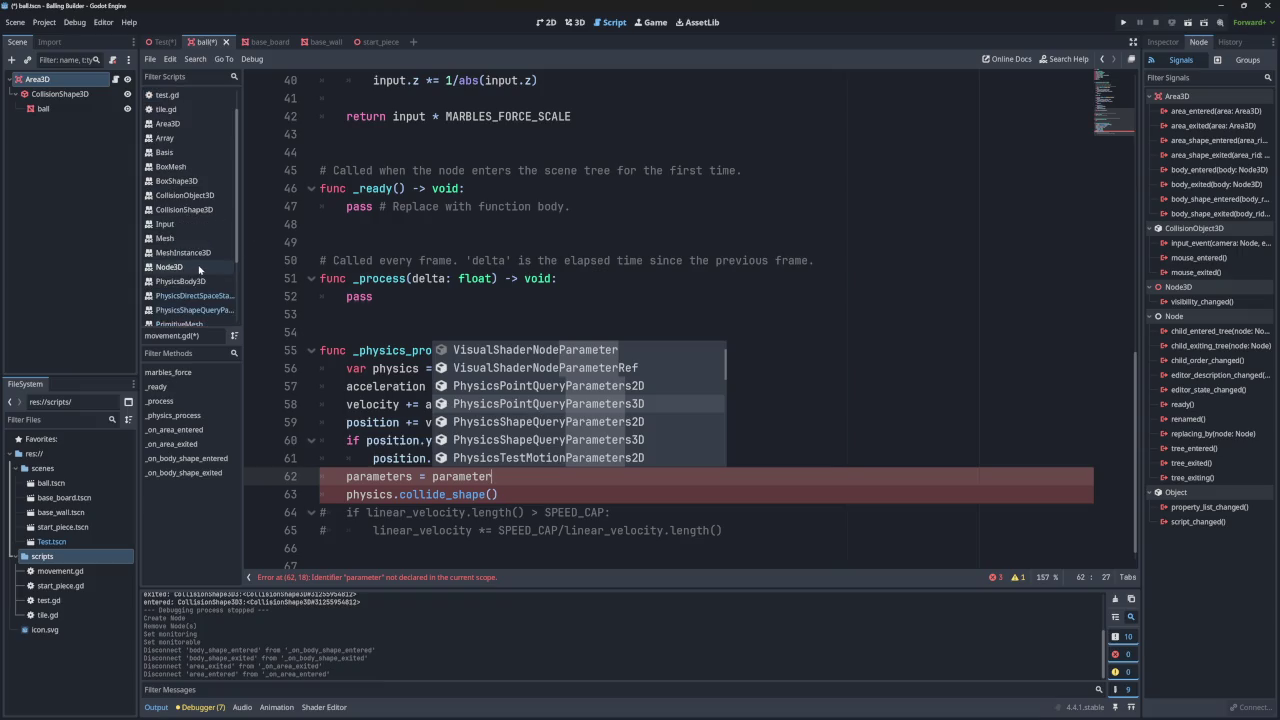
pyautogui.click(548, 404)
pyautogui.write('.new(')
pyautogui.press('Return')
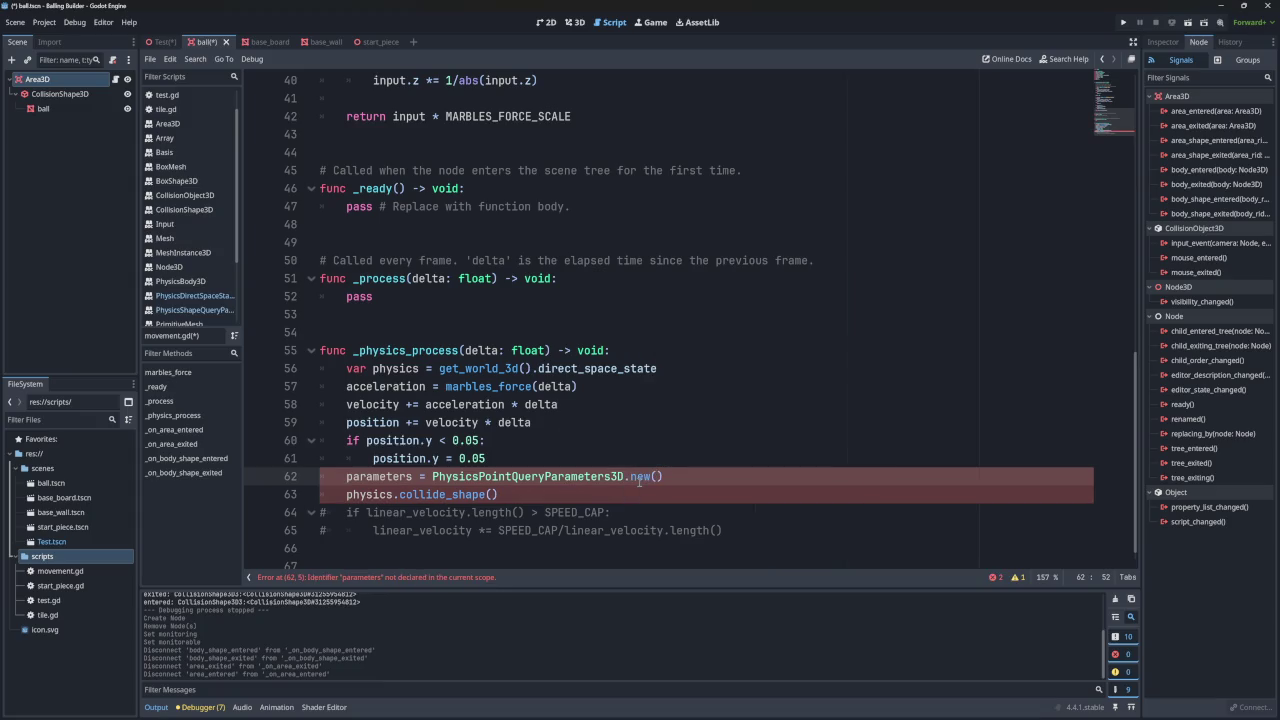
# - Declare the new line with var and select the parameters name for renaming
pyautogui.click(687, 481)
pyautogui.click(347, 476)
pyautogui.write('var')
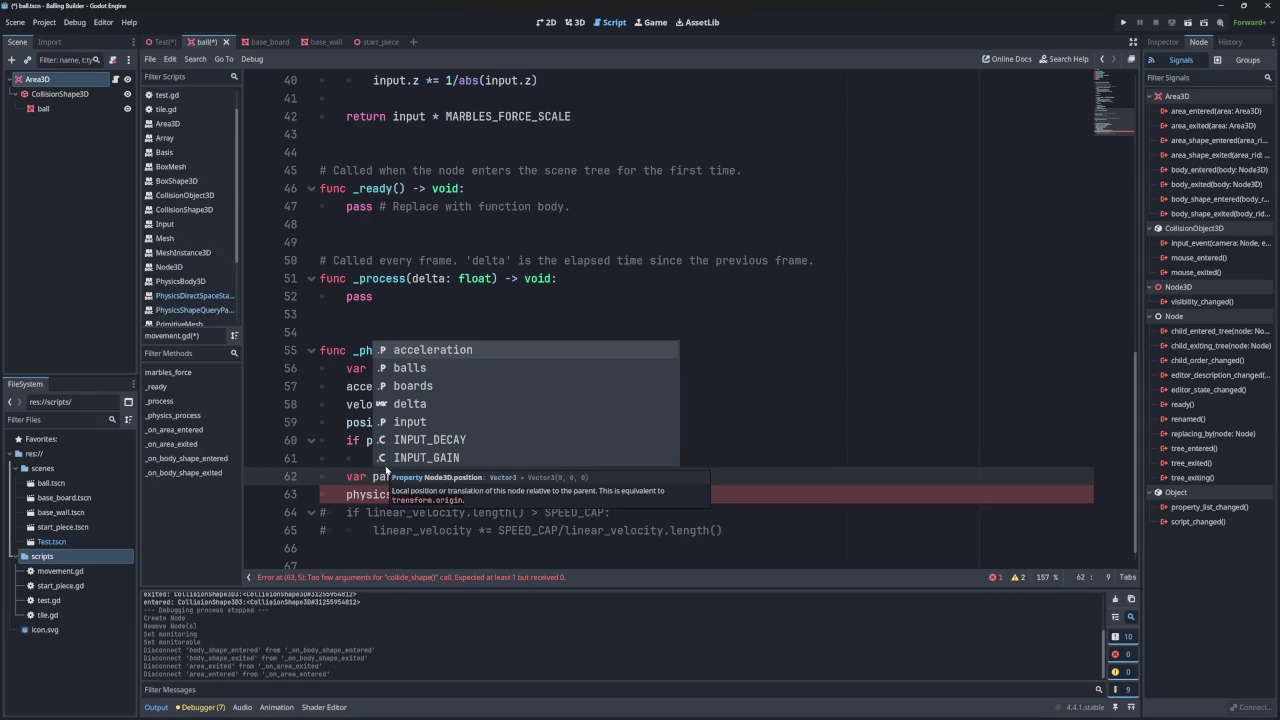
pyautogui.click(794, 481)
pyautogui.doubleClick(392, 476)
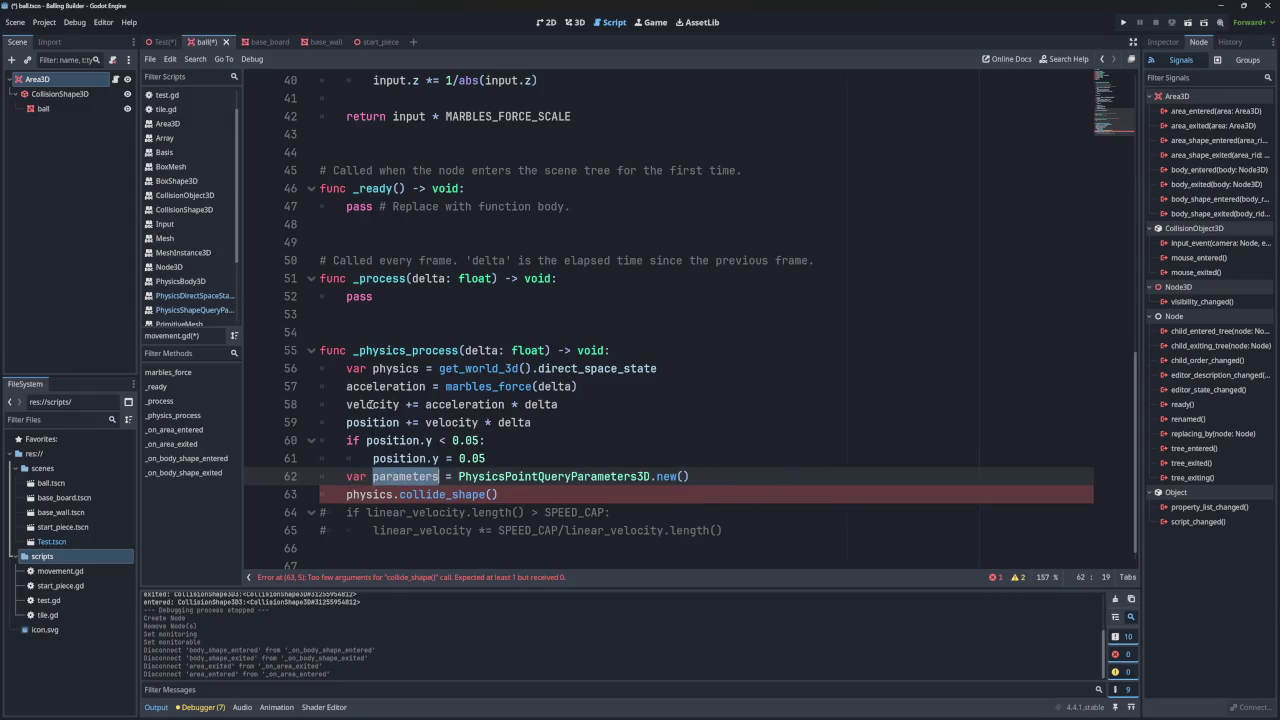
# - Check the PhysicsShapeQueryParameters3D help example and rename the variable to params
pyautogui.click(205, 310)
pyautogui.scroll(-2, 410, 310)
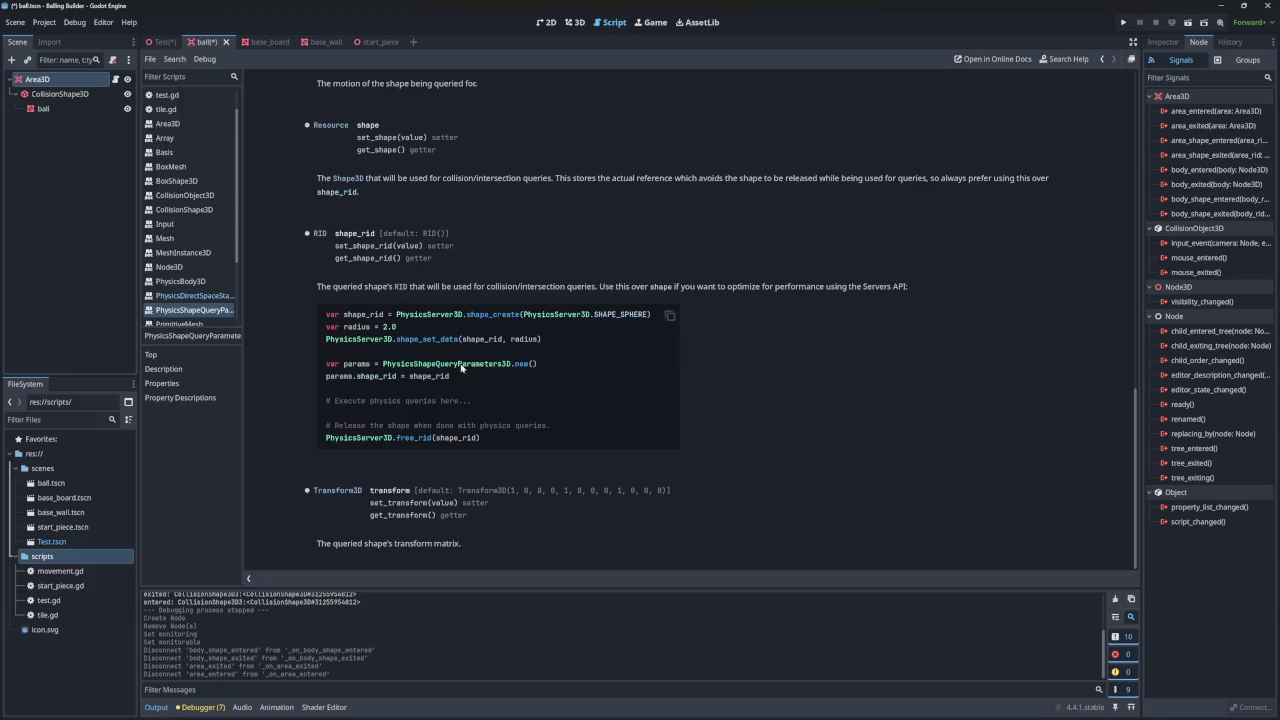
pyautogui.doubleClick(341, 377)
pyautogui.scroll(1, 170, 100)
pyautogui.click(170, 95)
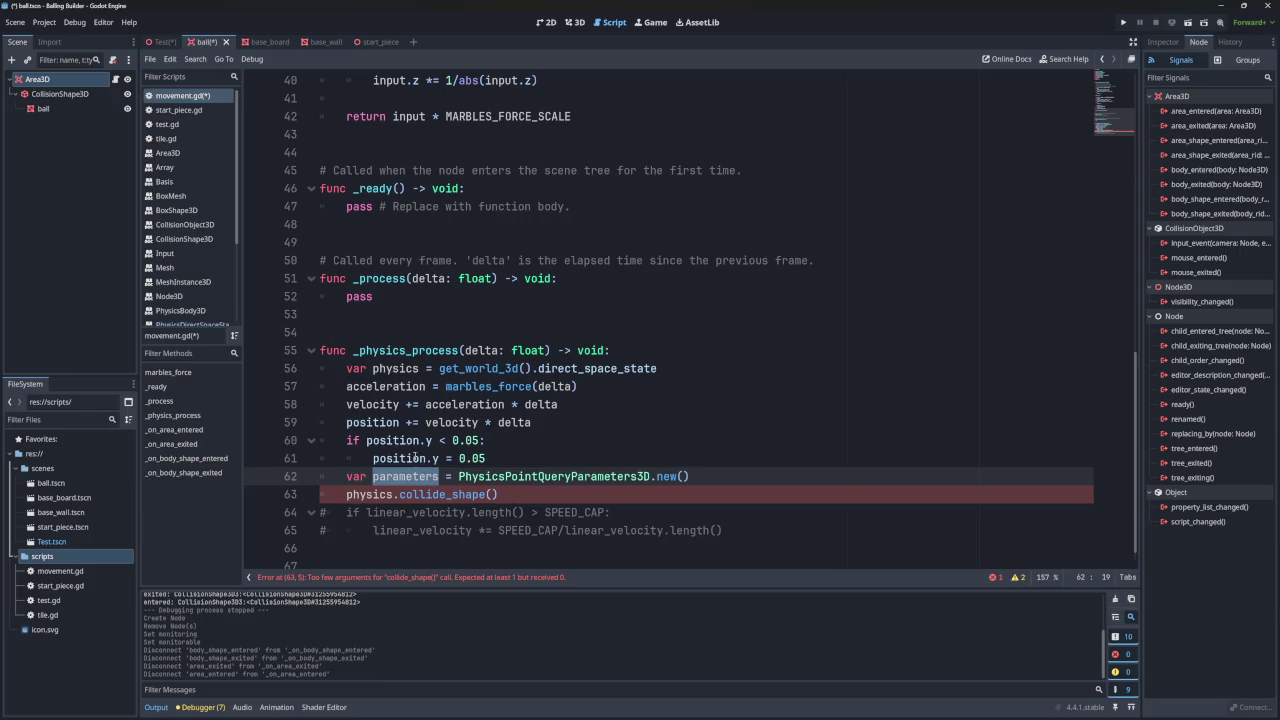
pyautogui.write('params')
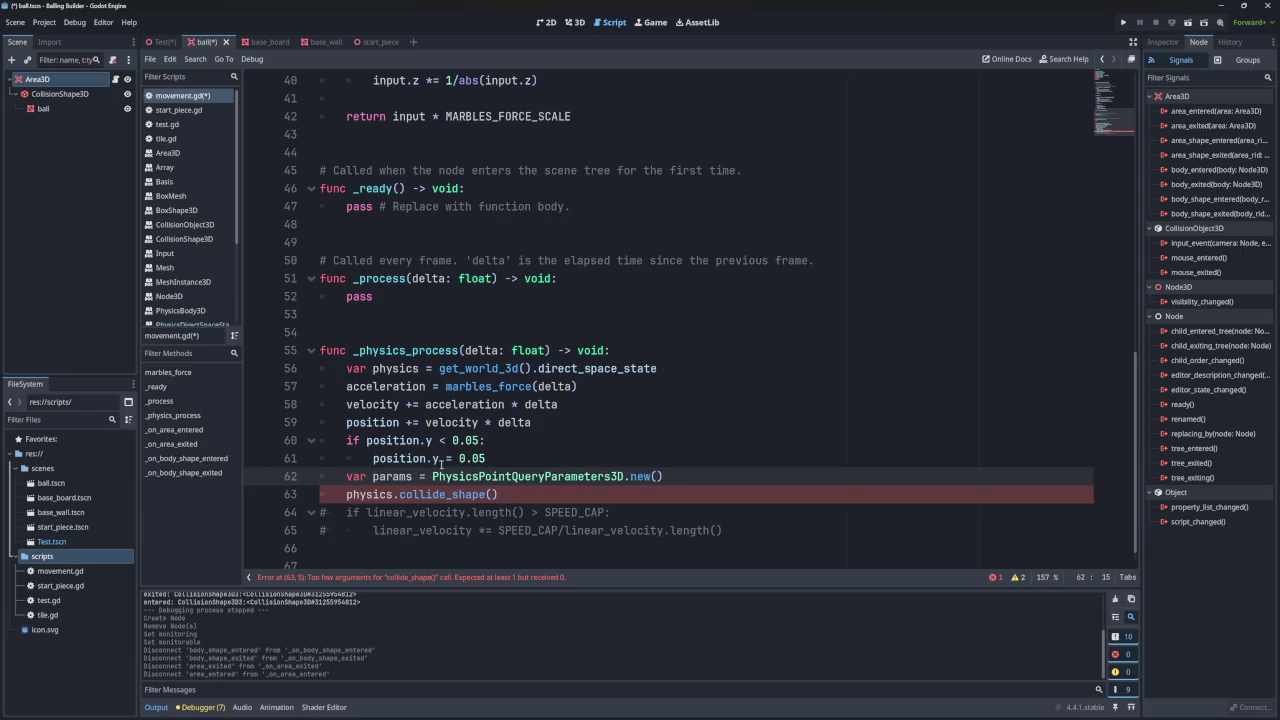
# - Pass params into the collide_shape() call and add an empty line below the declaration
pyautogui.doubleClick(400, 479)
pyautogui.hotkey('ctrl', 'c')
pyautogui.click(497, 494)
pyautogui.hotkey('ctrl', 'v')
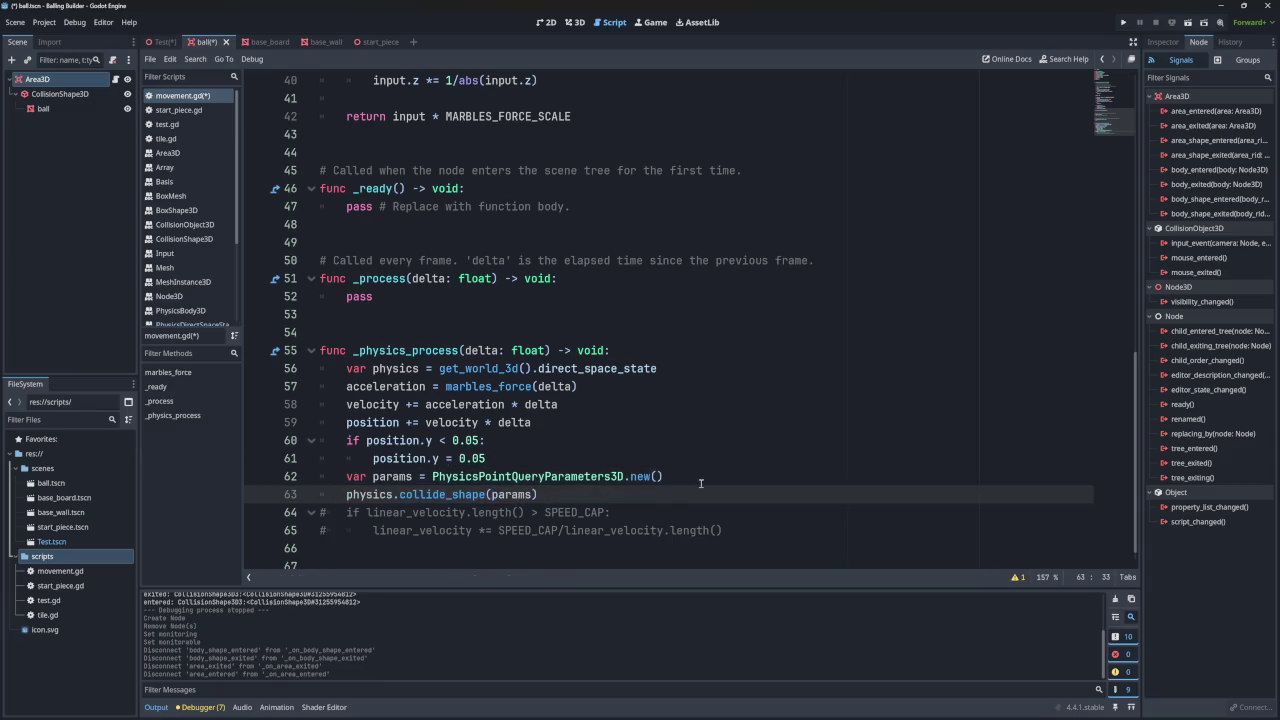
pyautogui.click(702, 483)
pyautogui.press('Return')
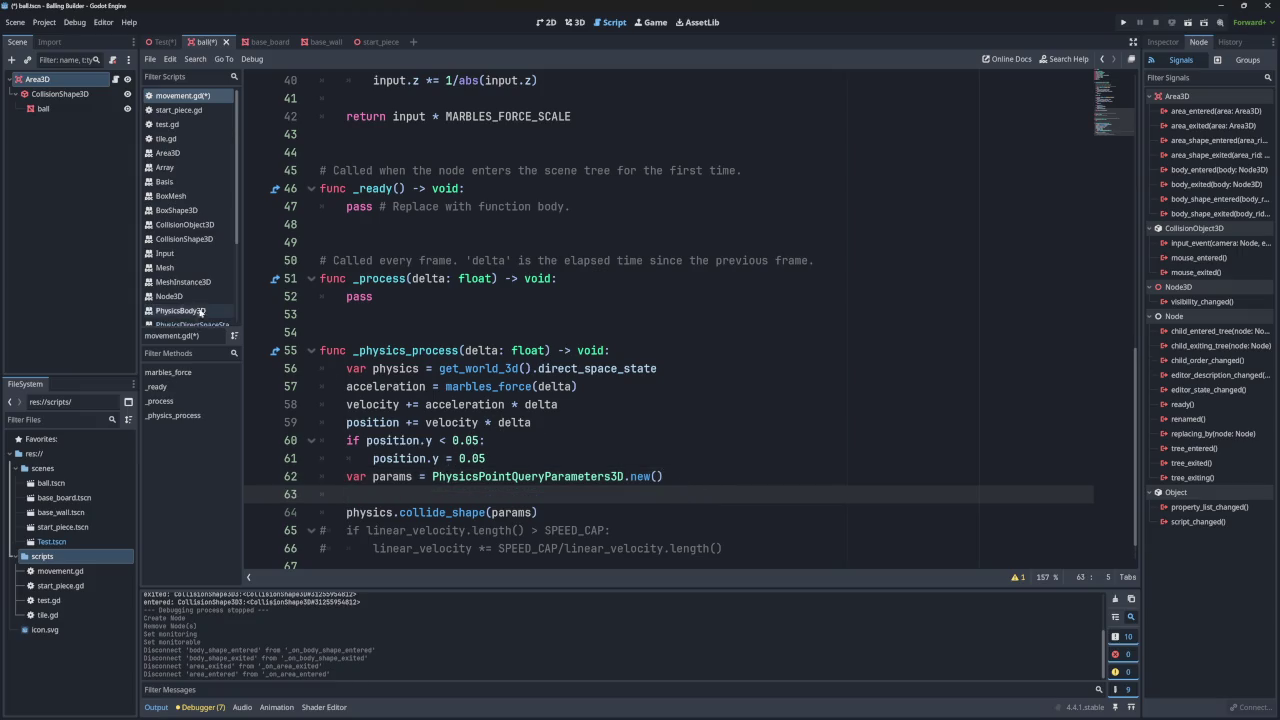
pyautogui.scroll(-2, 195, 310)
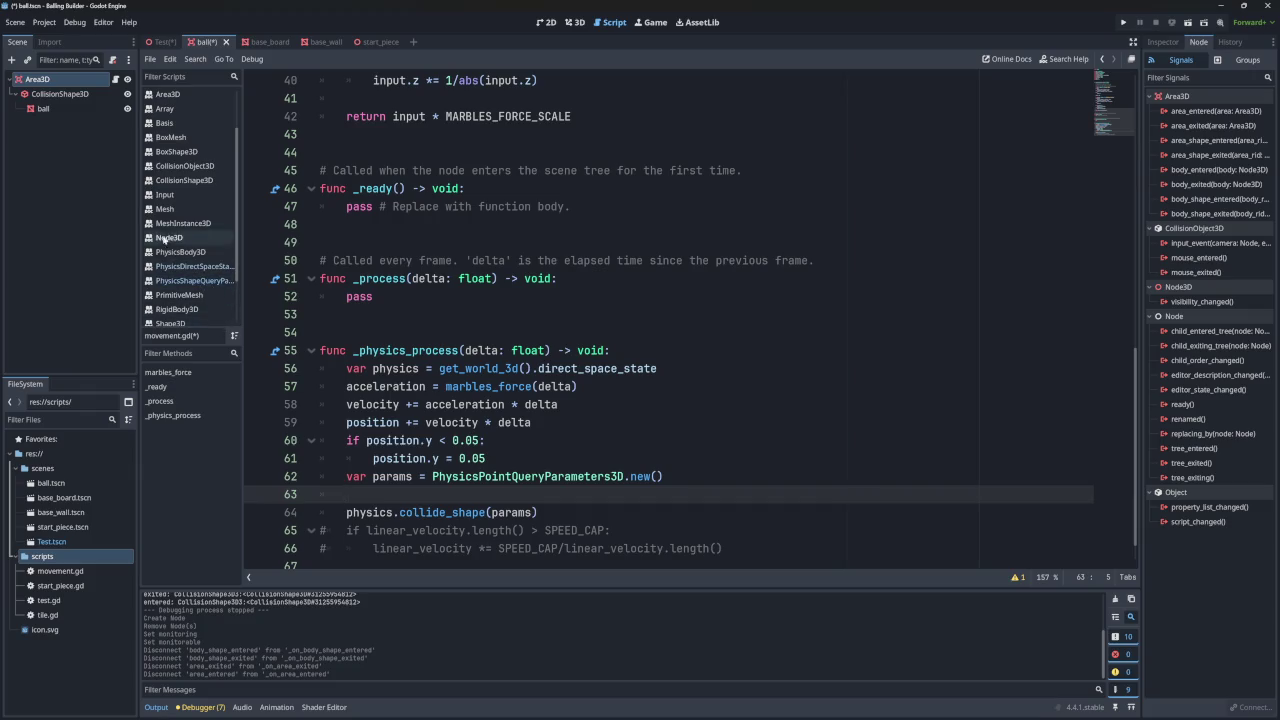
pyautogui.click(84, 94)
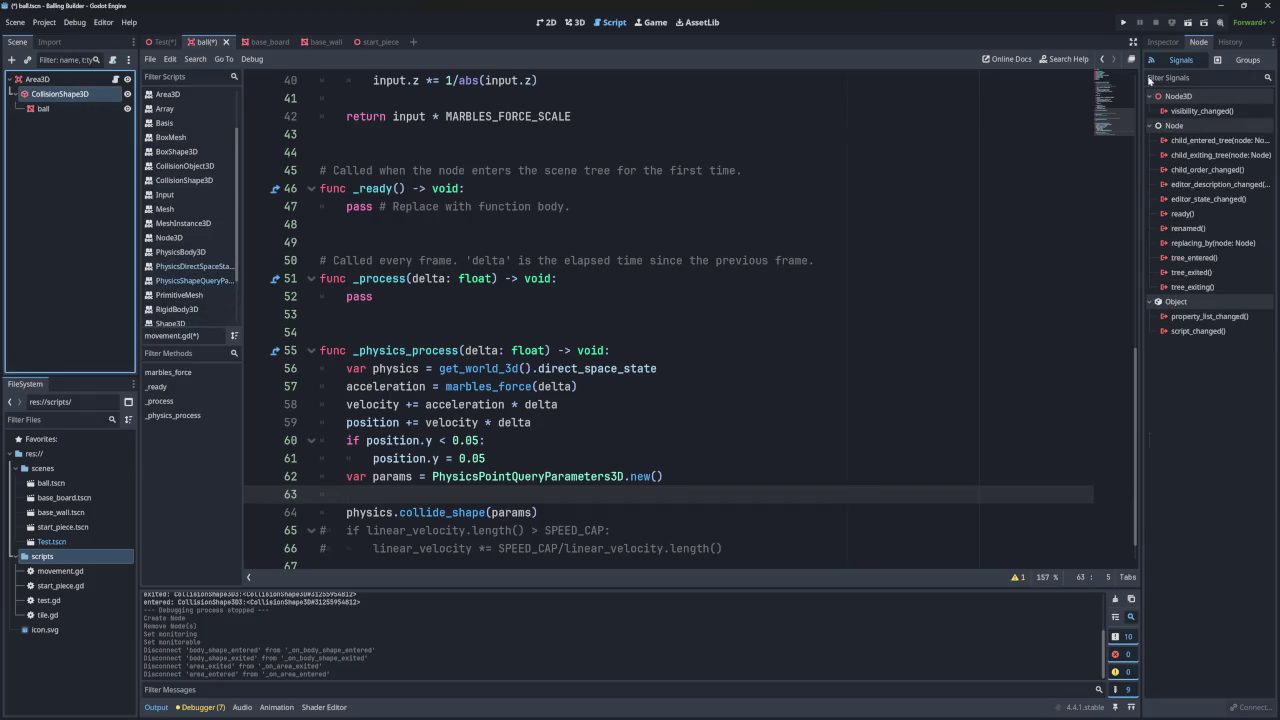
# - Set the ball's CollisionShape3D sphere radius to 0.05 m in the Inspector
pyautogui.click(1163, 42)
pyautogui.click(1237, 143)
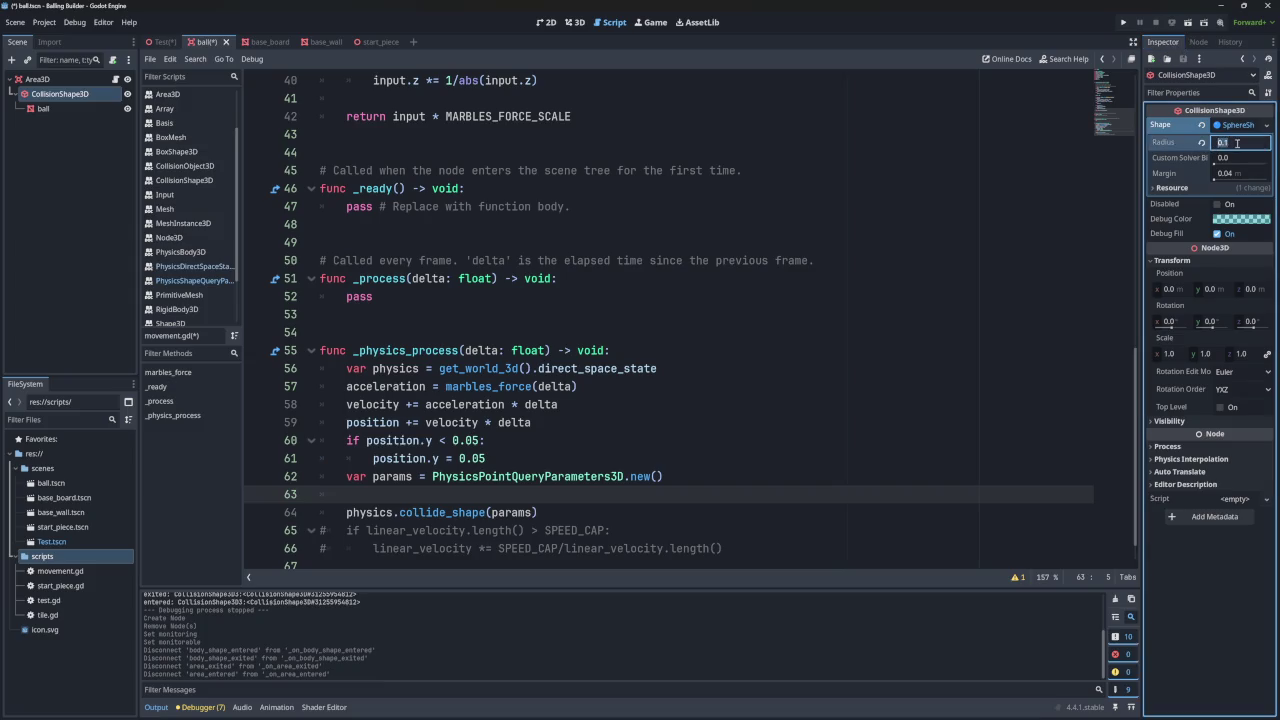
pyautogui.write('0.05')
pyautogui.press('Return')
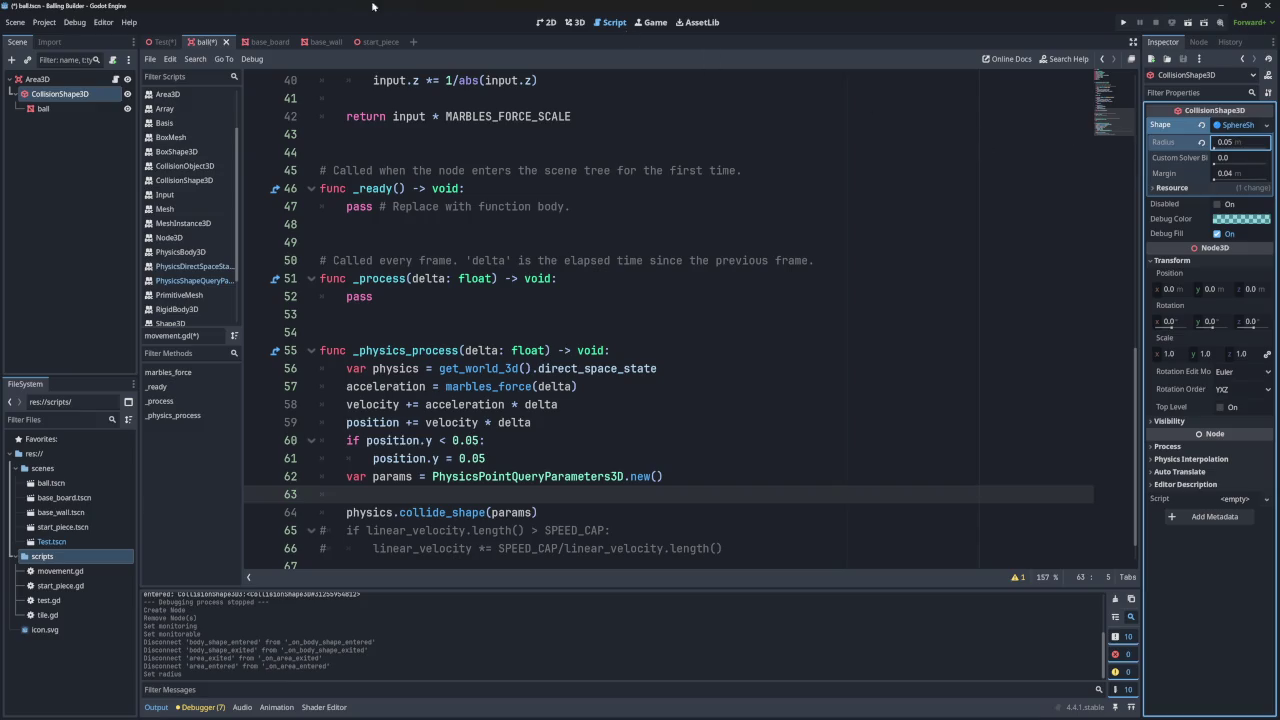
# - Check the smaller collision sphere in the 3D view and save the ball scene with Ctrl+S
pyautogui.click(574, 22)
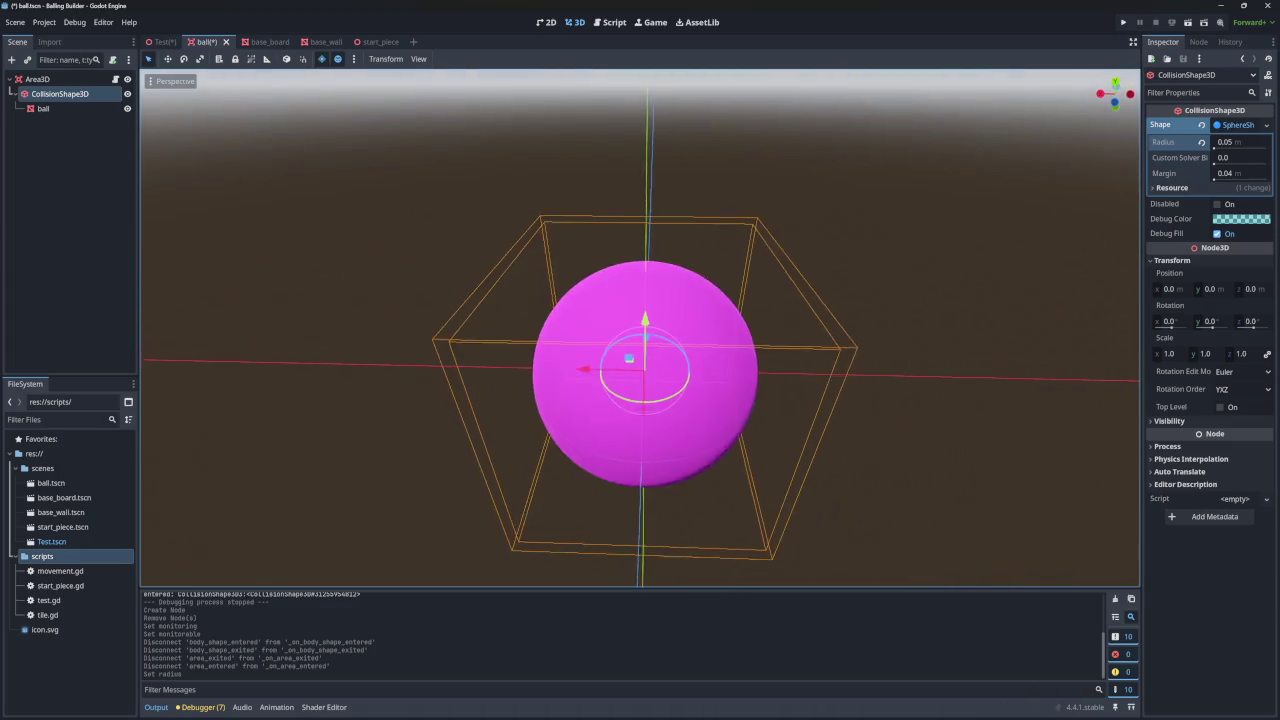
pyautogui.press('Down')
pyautogui.press('Up')
pyautogui.press('Down')
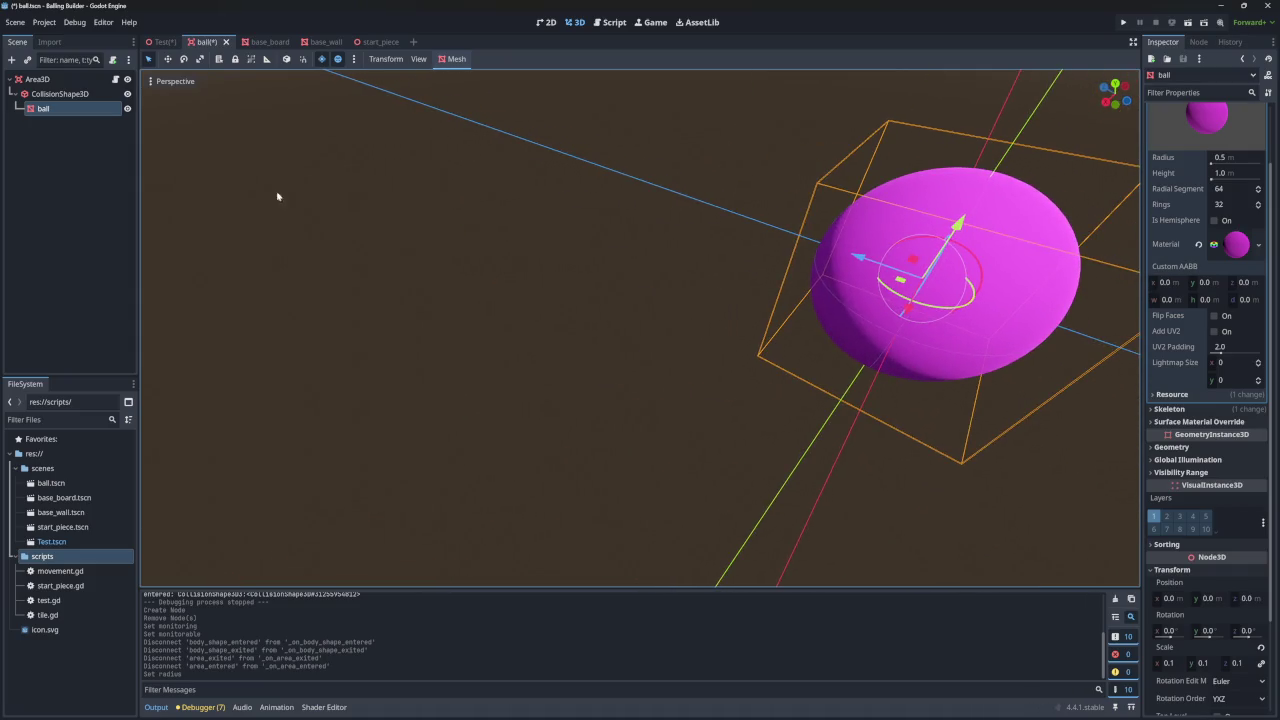
pyautogui.press('Up')
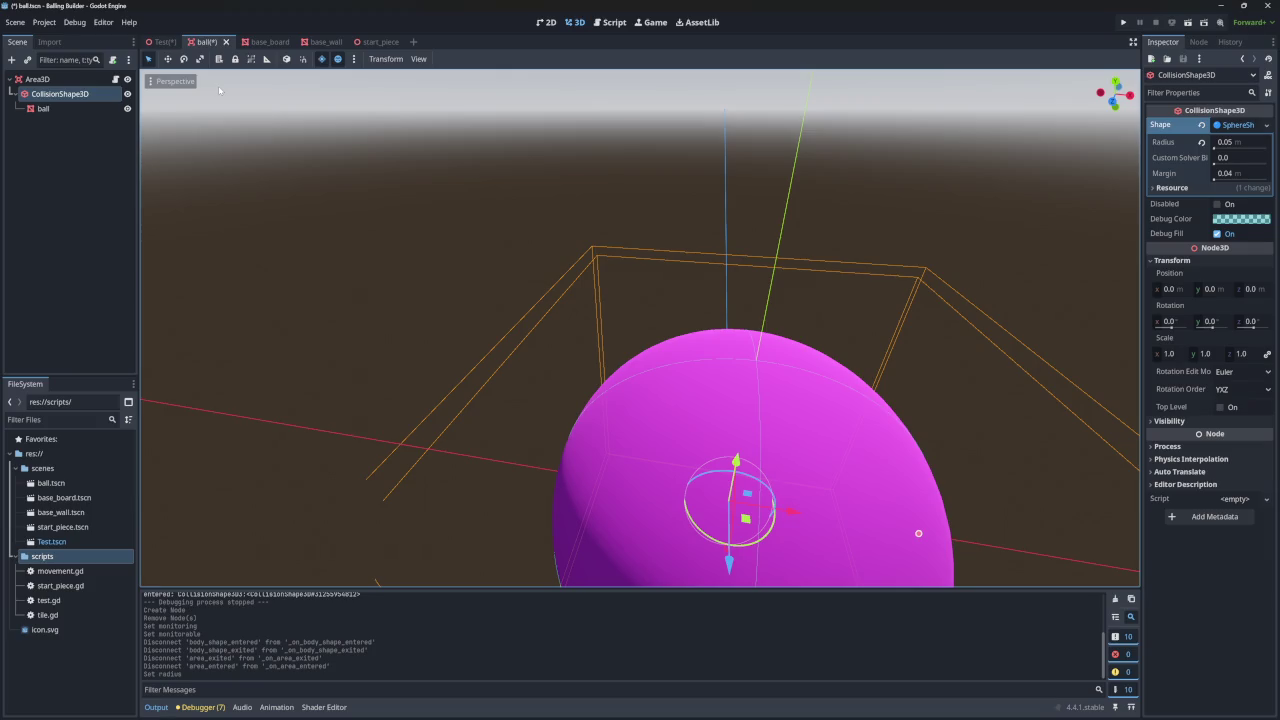
pyautogui.hotkey('ctrl', 's')
pyautogui.click(608, 22)
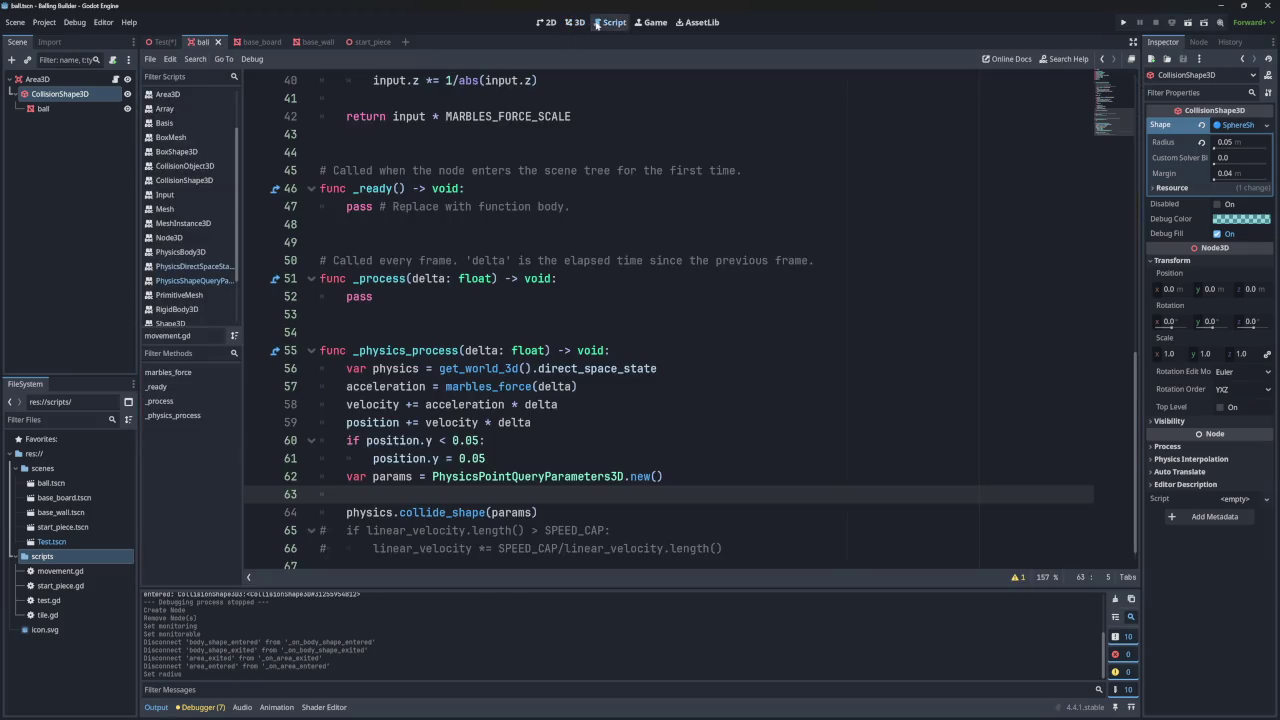
# - Write params.shape = $CollisionShape3D.shape on line 63, before physics.collide_shape(params)
pyautogui.scroll(-1, 450, 328)
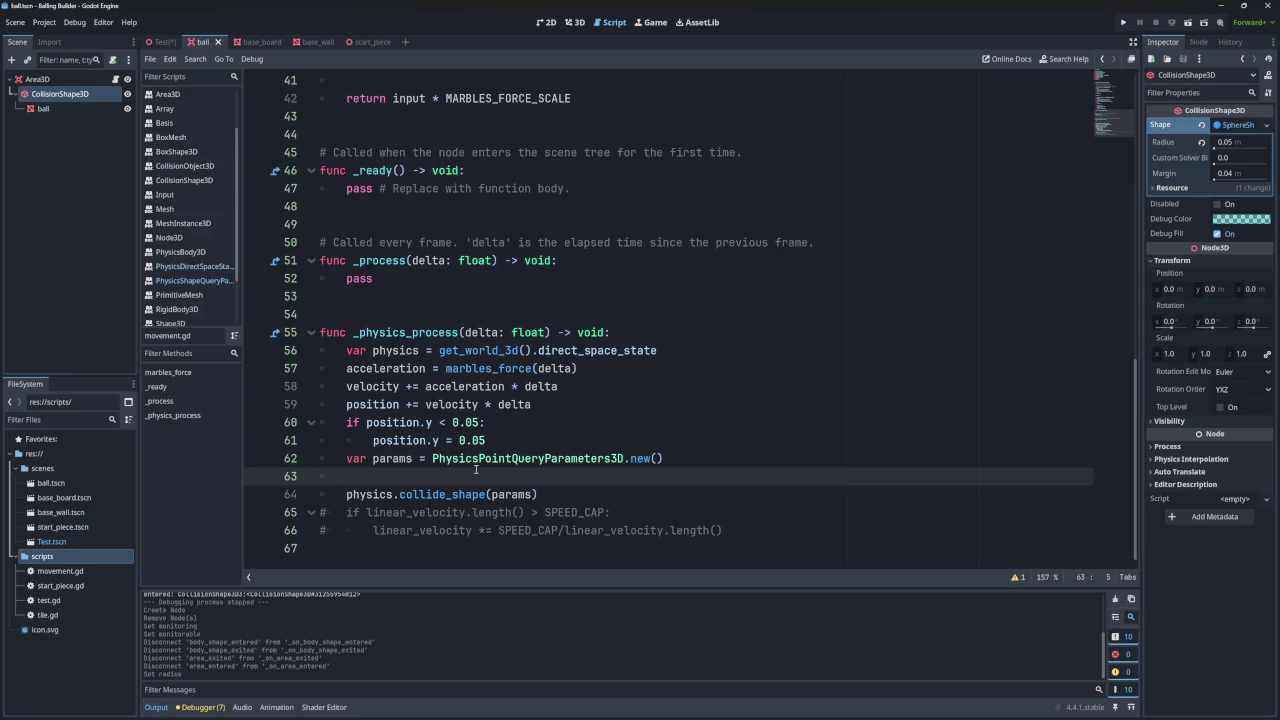
pyautogui.doubleClick(392, 458)
pyautogui.hotkey('ctrl', 'c')
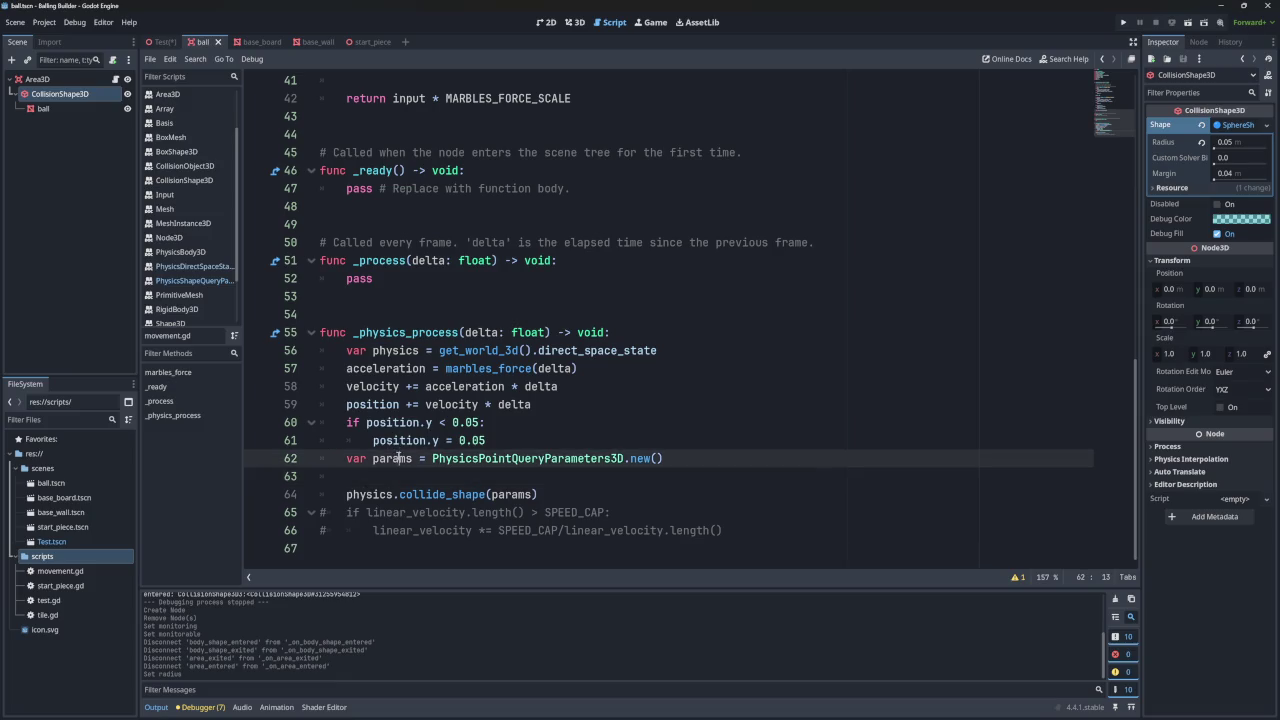
pyautogui.click(404, 476)
pyautogui.hotkey('ctrl', 'v')
pyautogui.write('.shape')
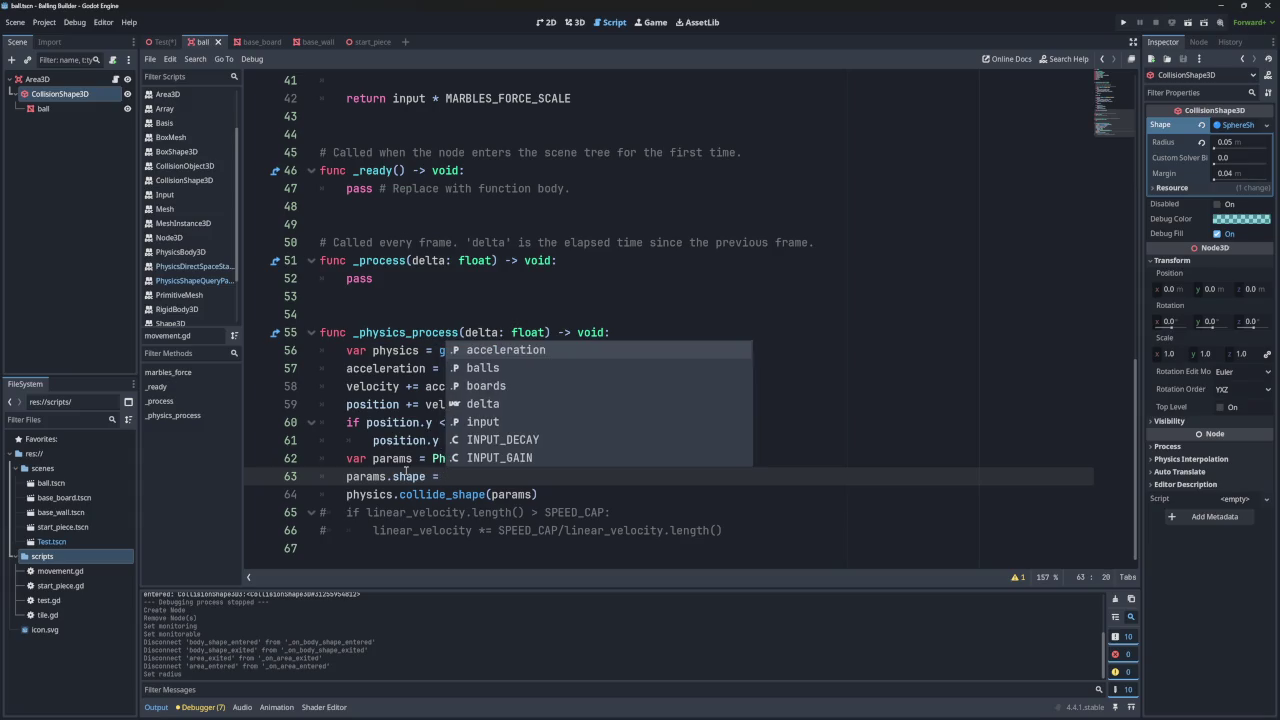
pyautogui.click(461, 318)
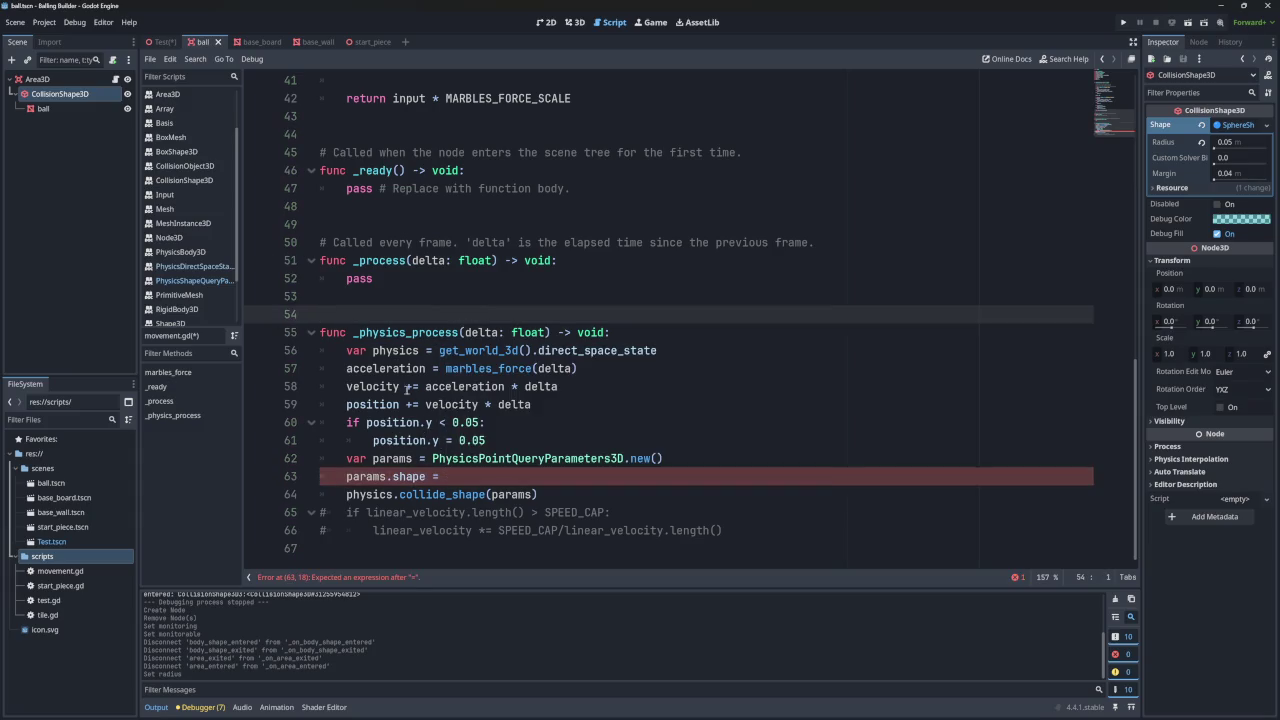
pyautogui.moveTo(62, 94); pyautogui.dragTo(449, 476)
pyautogui.write('.shape')
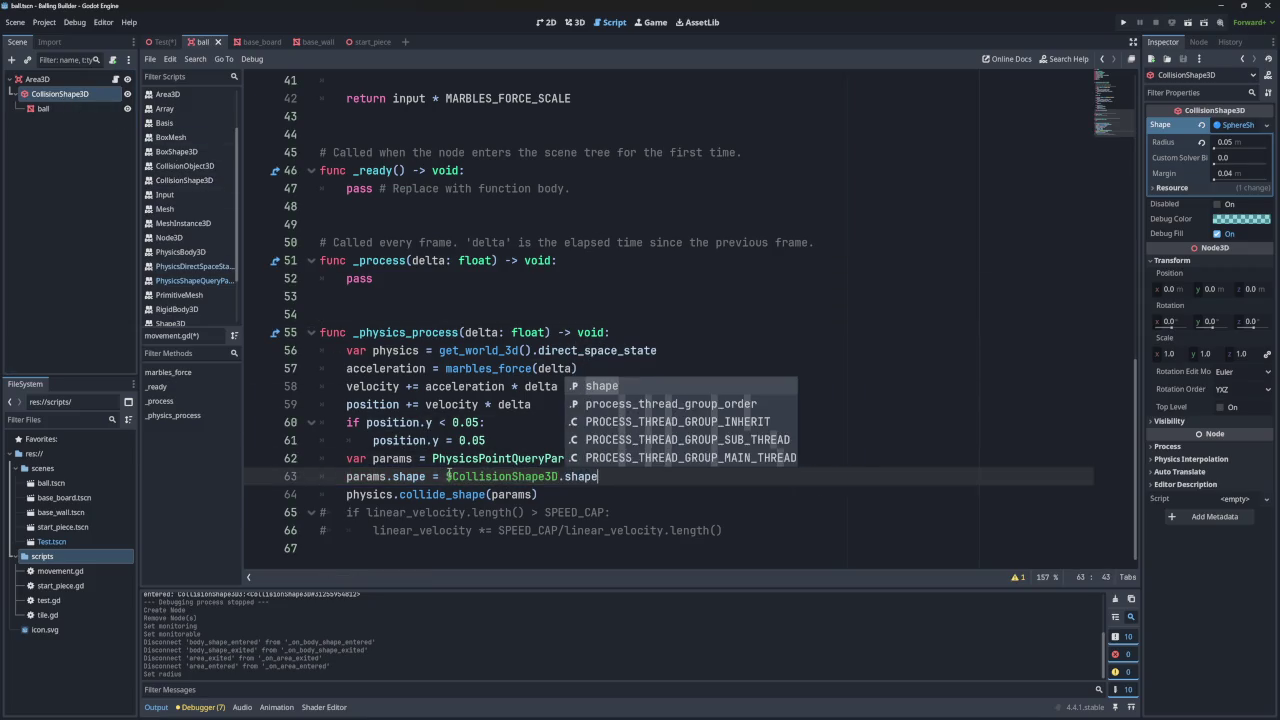
pyautogui.click(464, 458)
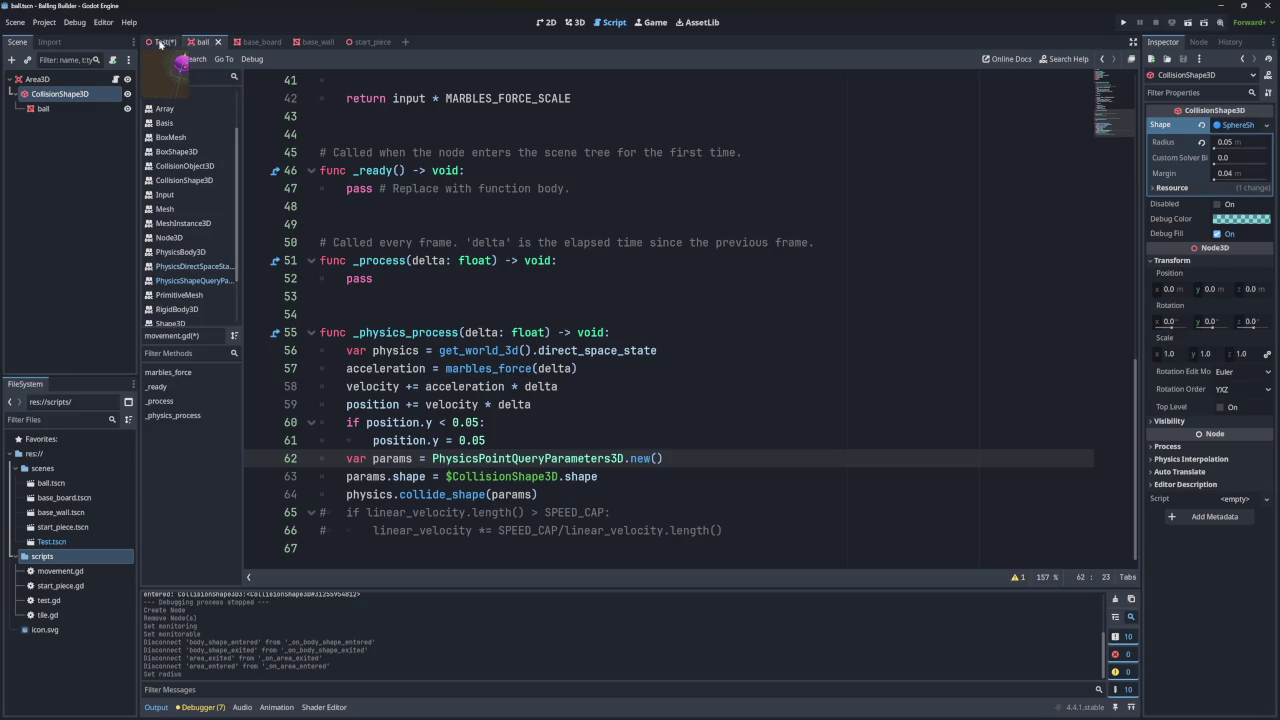
pyautogui.scroll(-2, 204, 225)
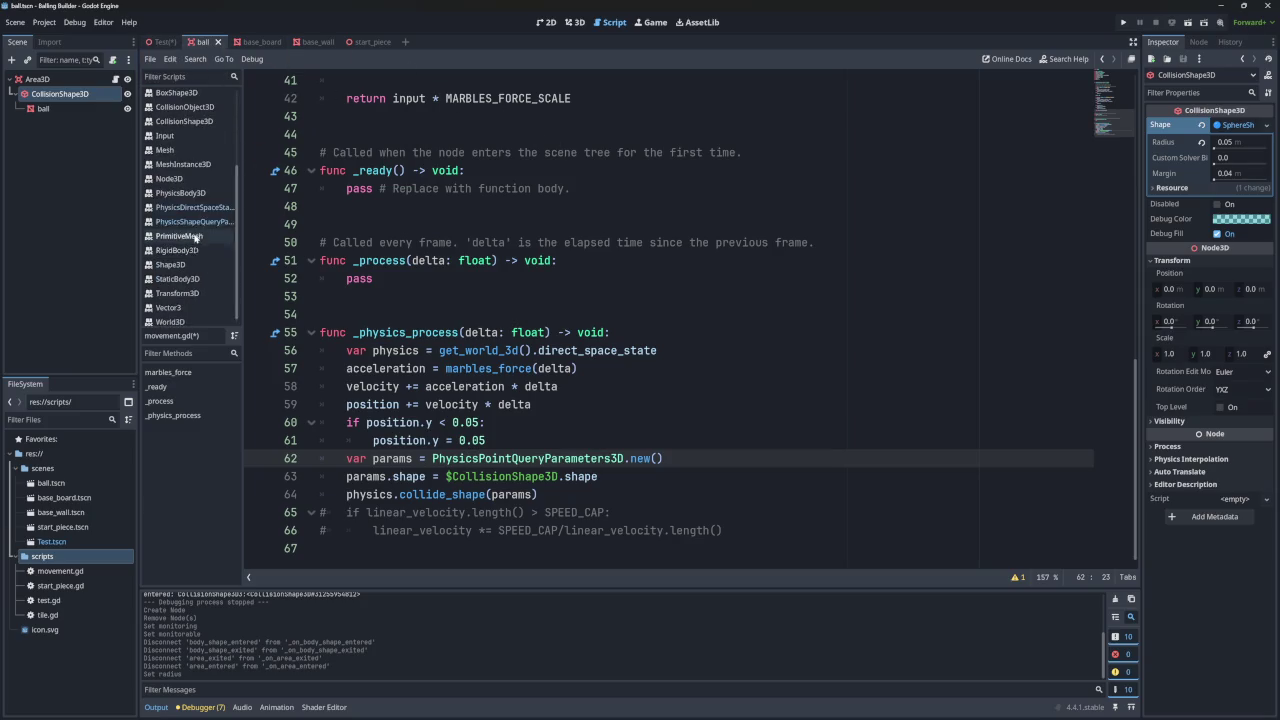
# - Read the PhysicsShapeQueryParameters3D and PhysicsDirectSpaceState3D documentation pages
pyautogui.click(204, 222)
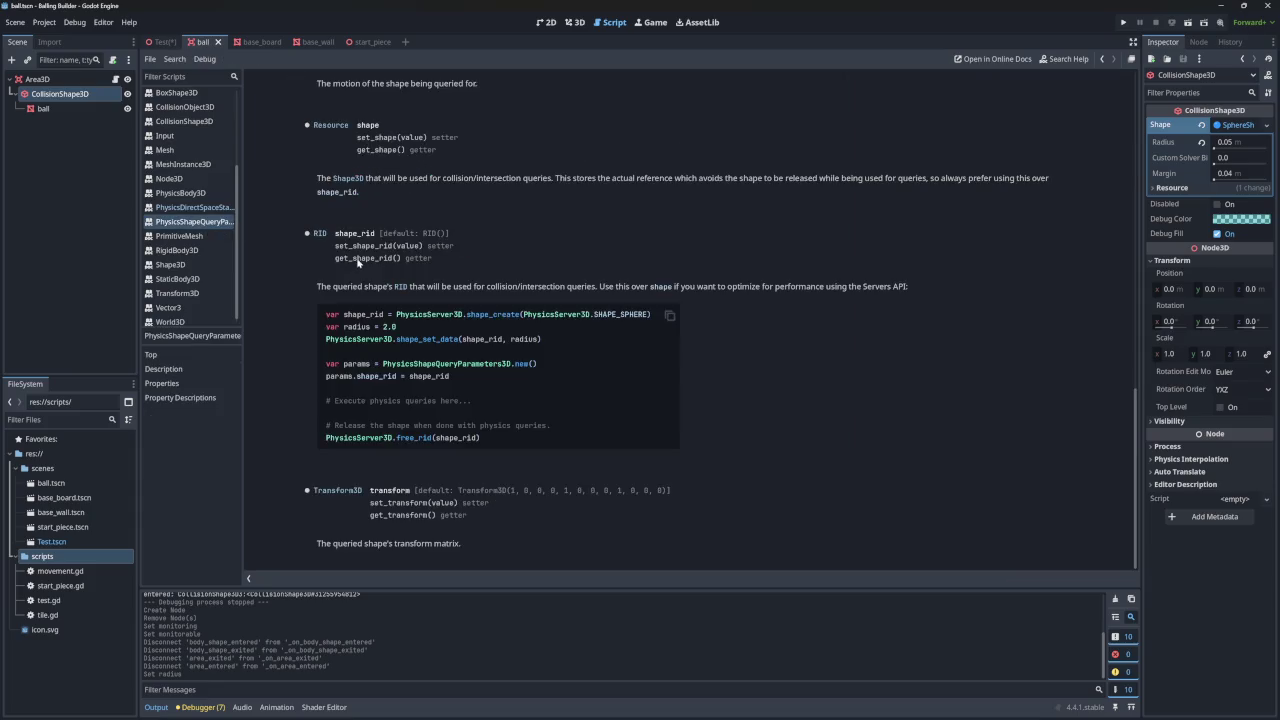
pyautogui.scroll(15, 365, 234)
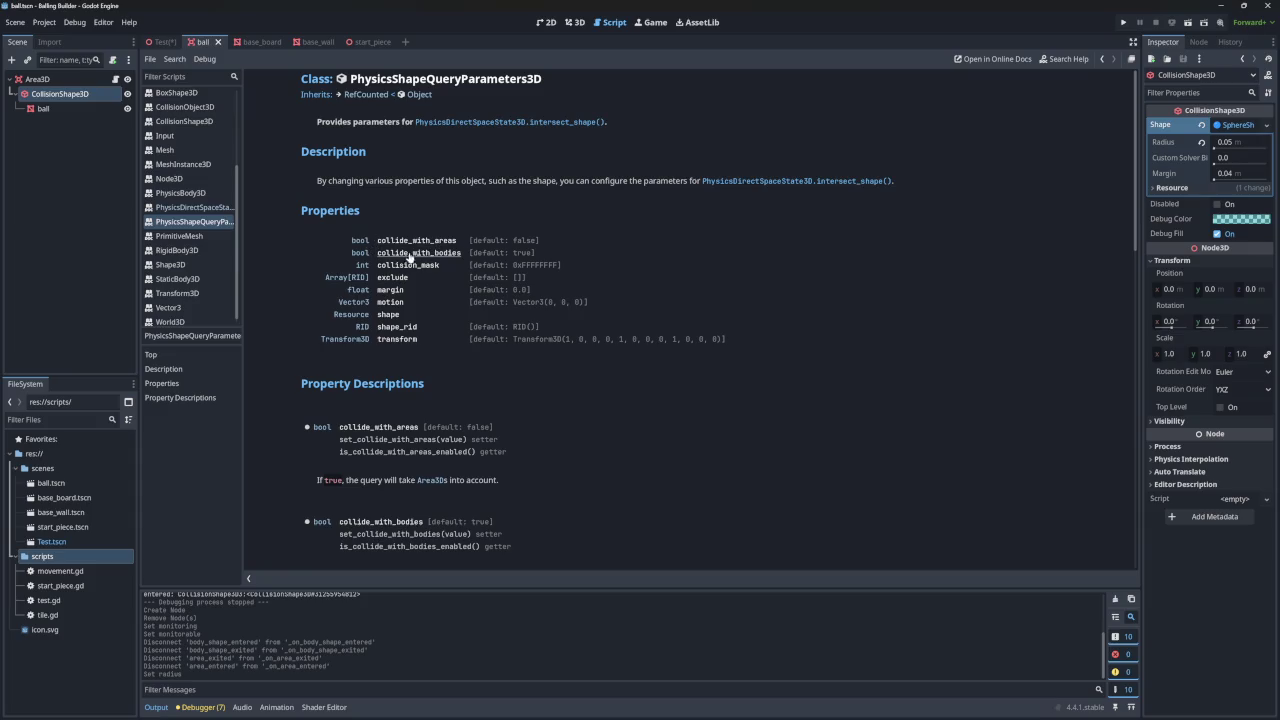
pyautogui.click(200, 207)
pyautogui.scroll(-3, 395, 248)
pyautogui.scroll(3, 395, 248)
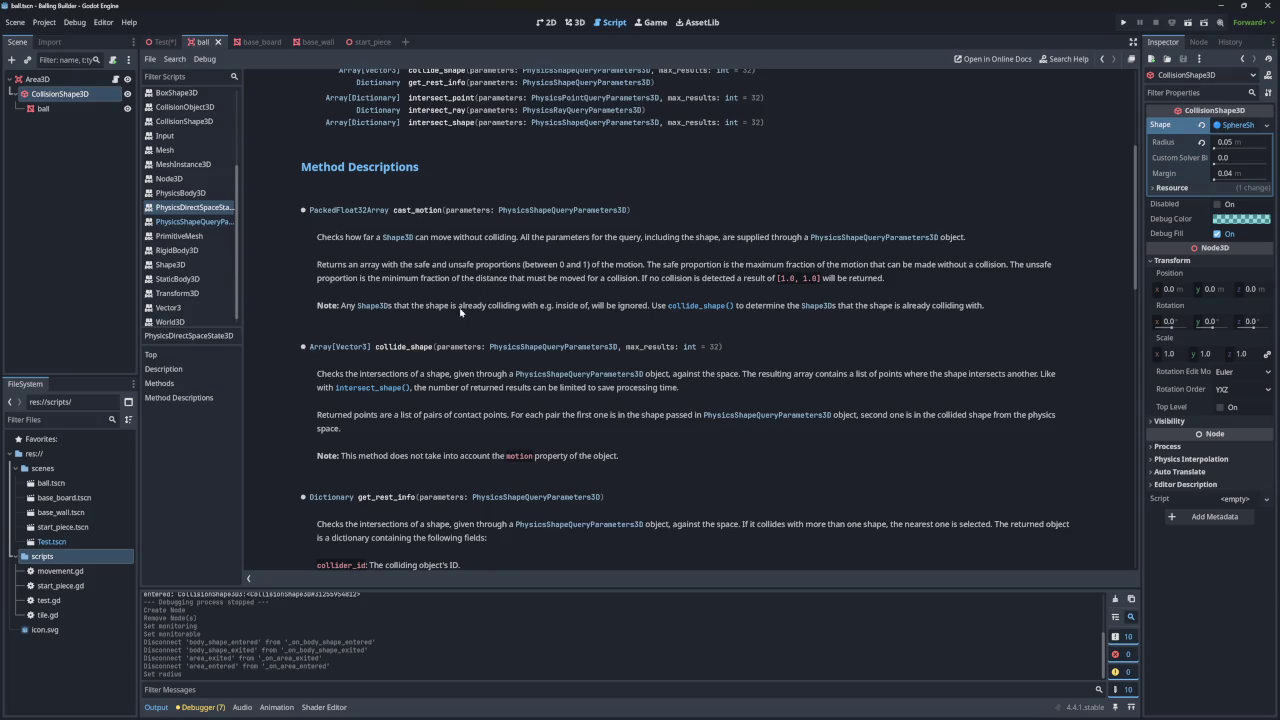
# - Switch between the Test and ball scenes, show the ball in 3D, and run the game
pyautogui.click(162, 42)
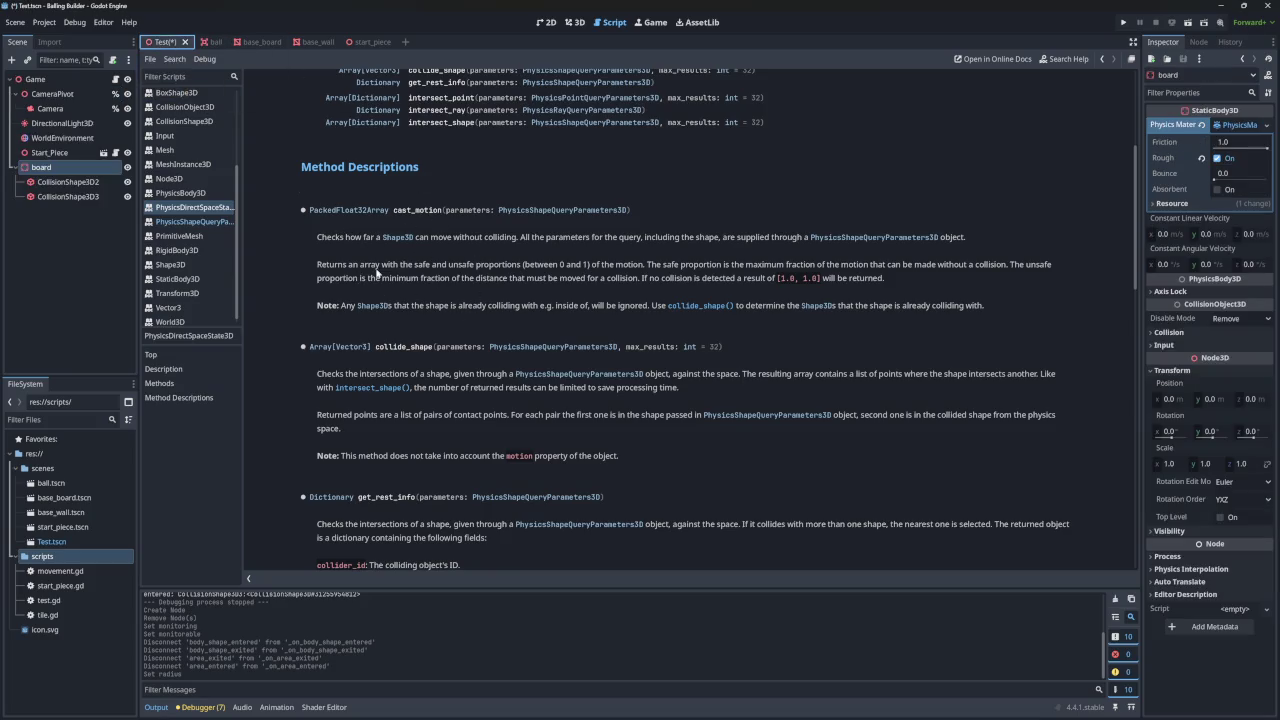
pyautogui.click(207, 43)
pyautogui.click(572, 22)
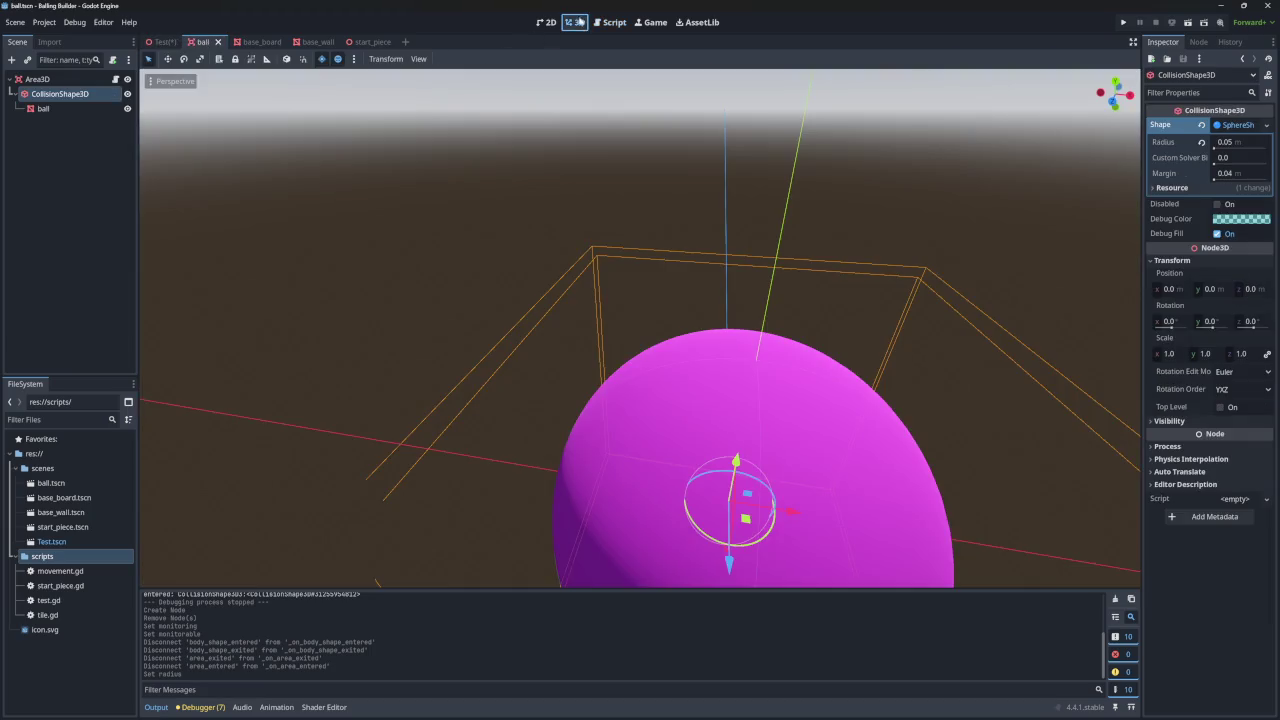
pyautogui.click(157, 43)
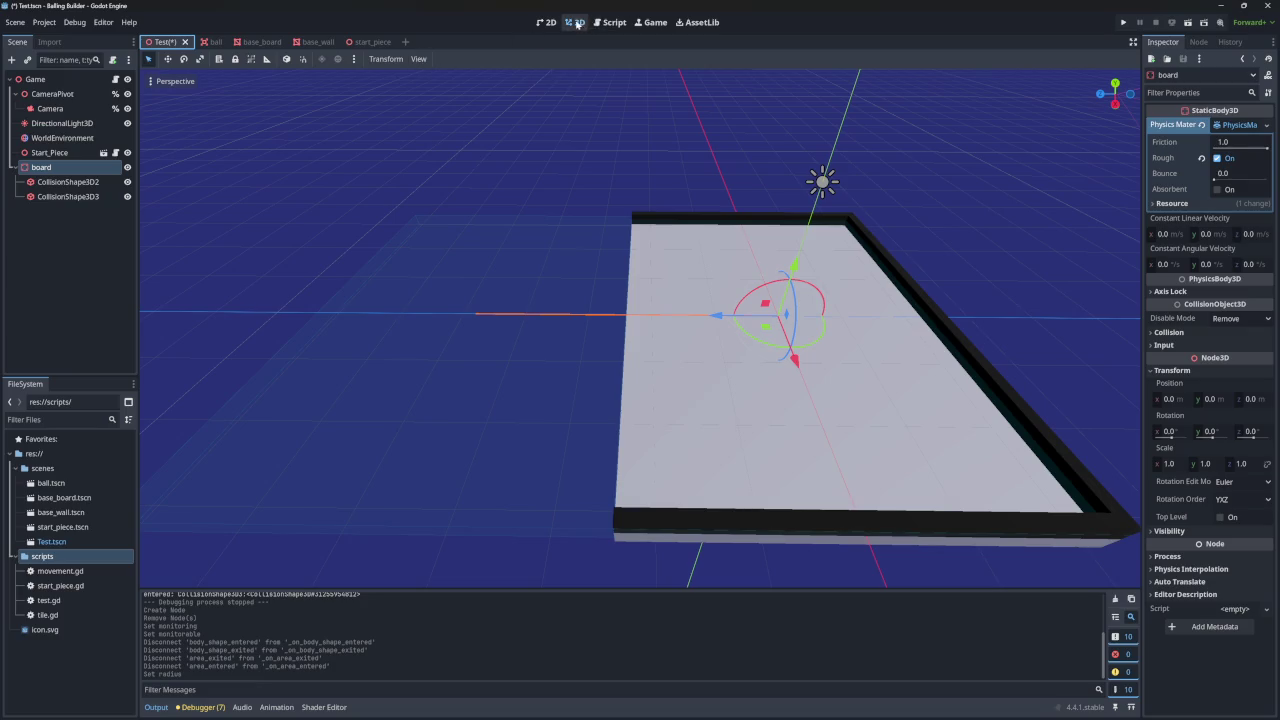
pyautogui.click(609, 22)
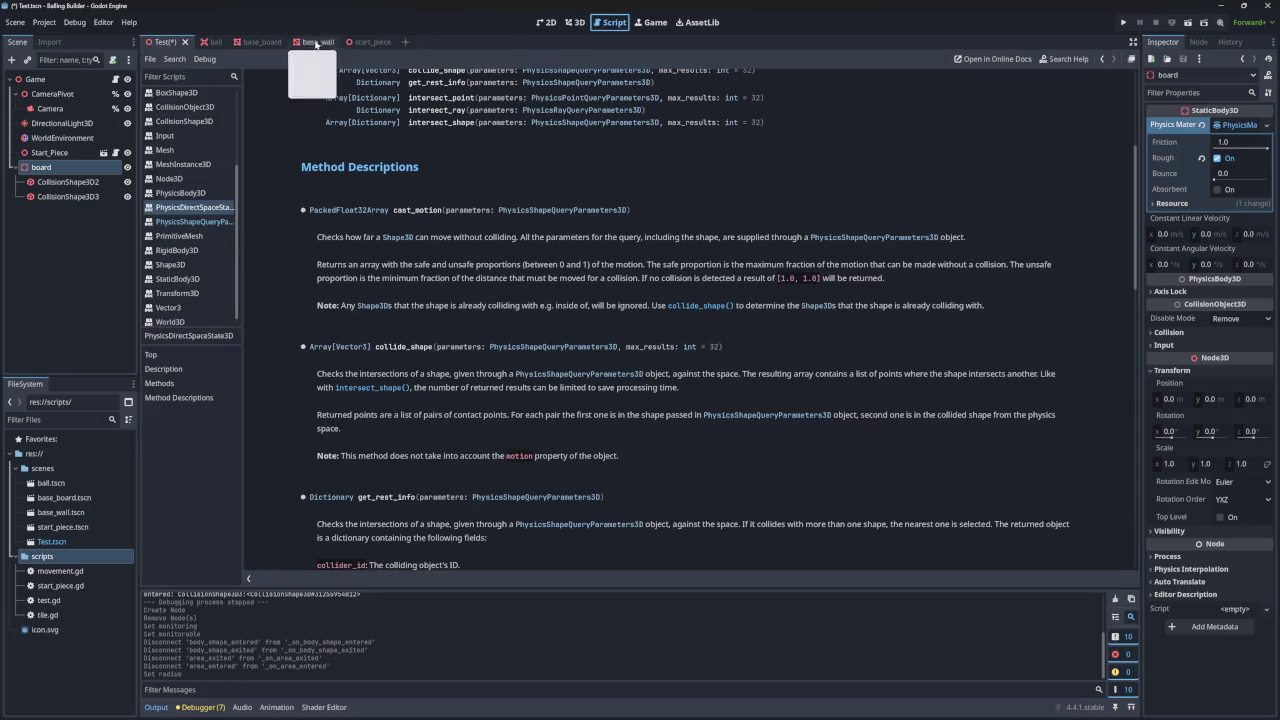
pyautogui.click(213, 43)
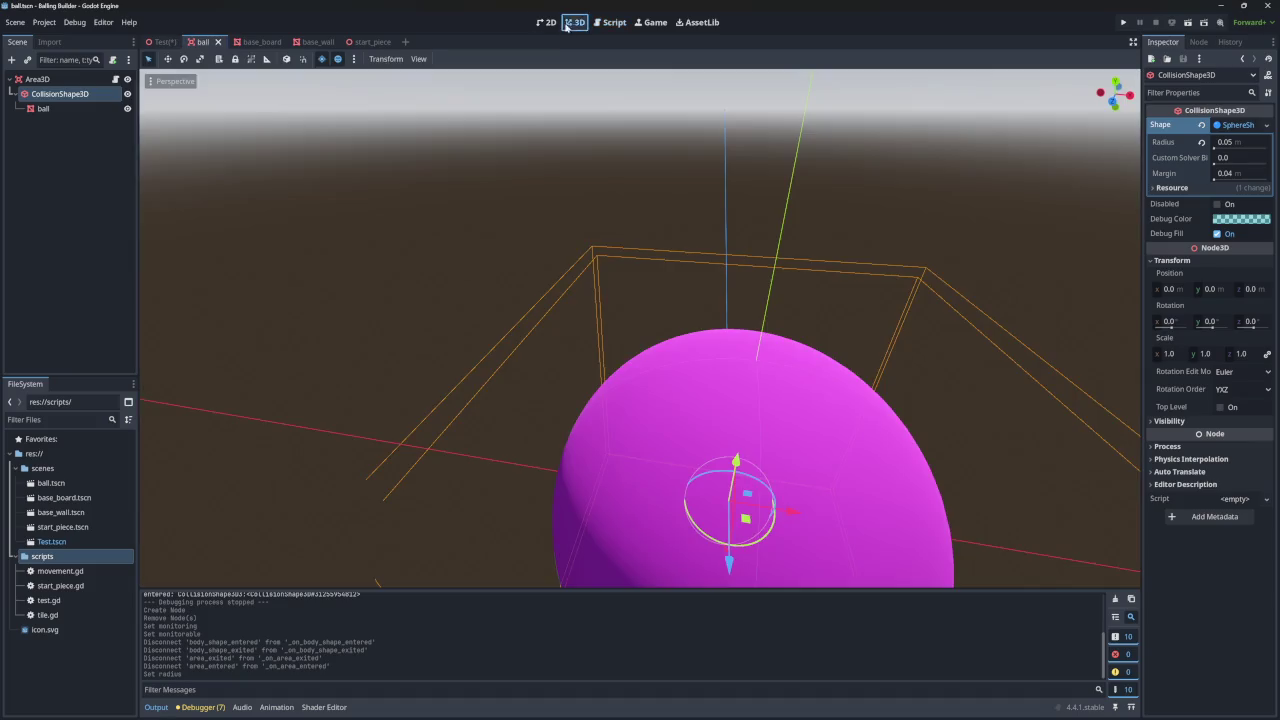
pyautogui.click(1123, 22)
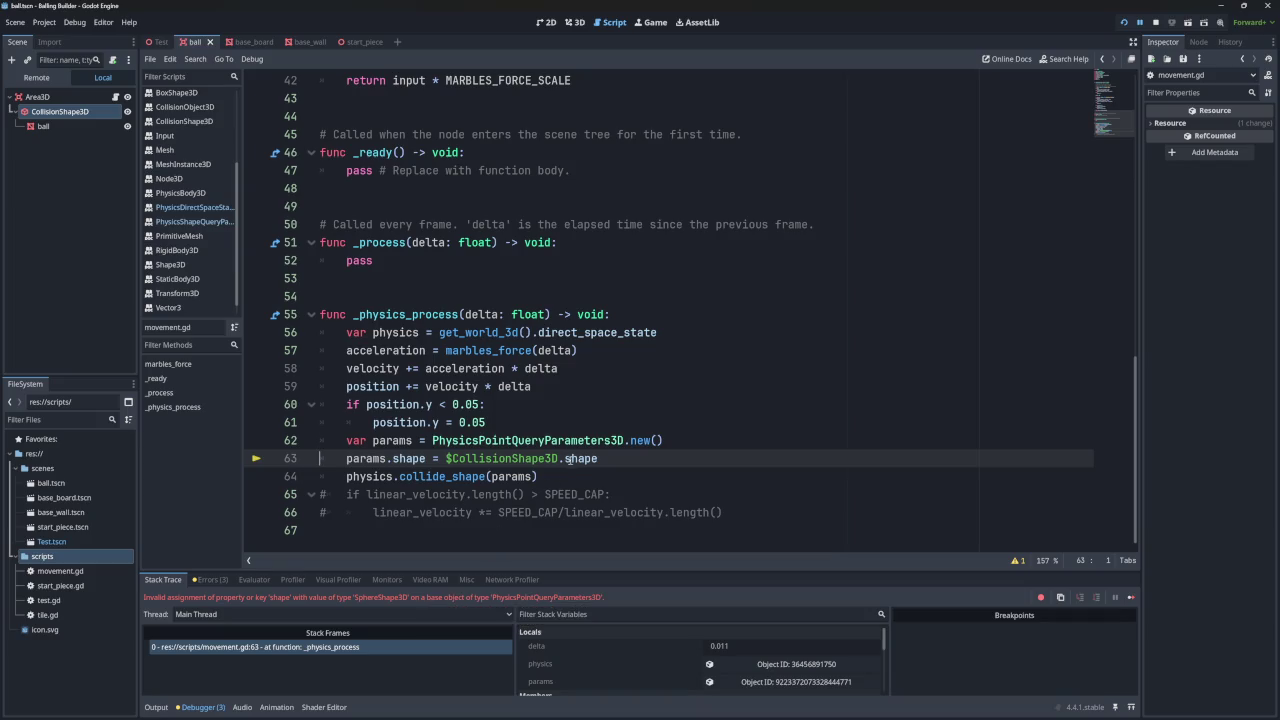
# - Select CollisionShape3D on line 63 and read the PhysicsShapeQueryParameters3D shape documentation
pyautogui.click(513, 458)
pyautogui.doubleClick(557, 458)
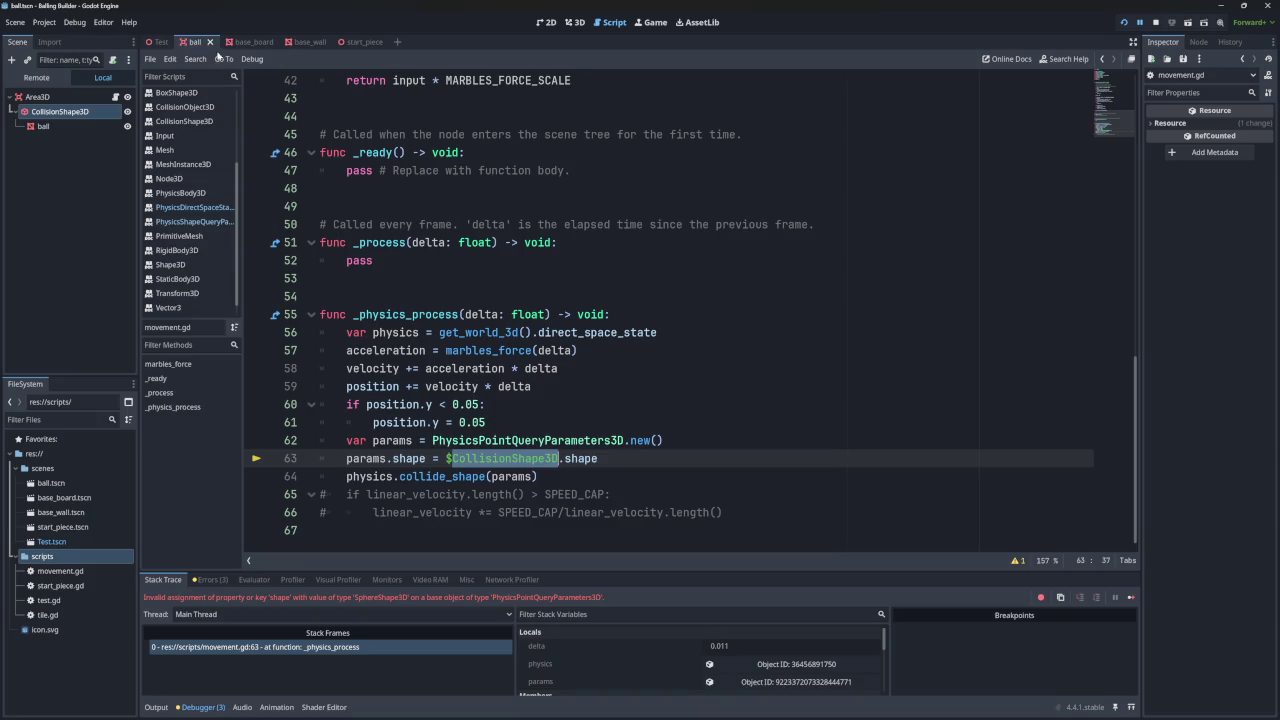
pyautogui.click(192, 221)
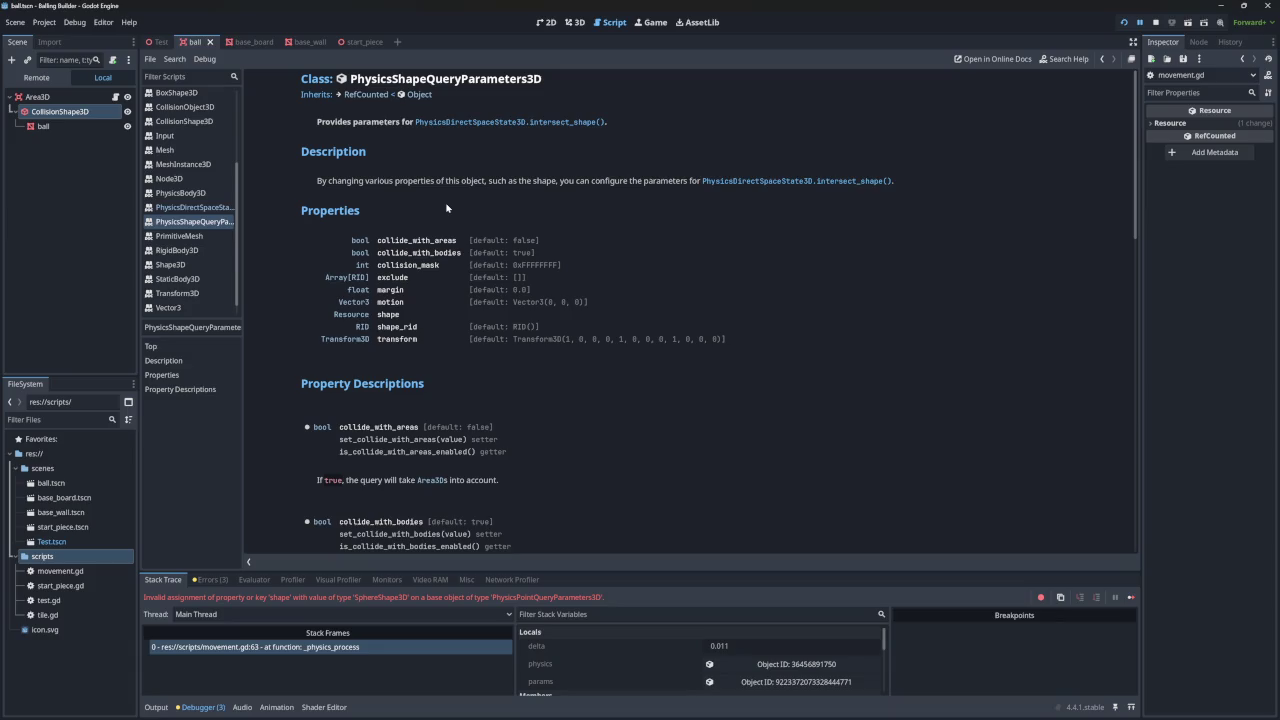
pyautogui.scroll(-10, 447, 208)
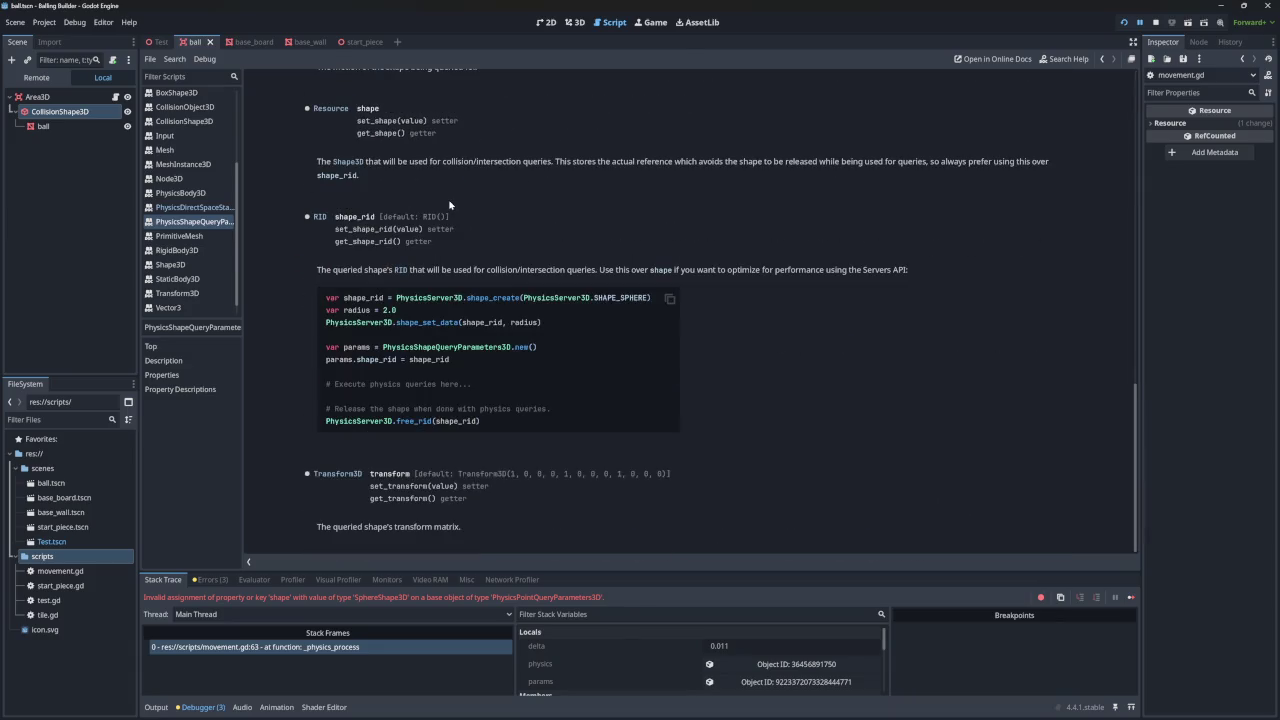
pyautogui.scroll(3, 450, 205)
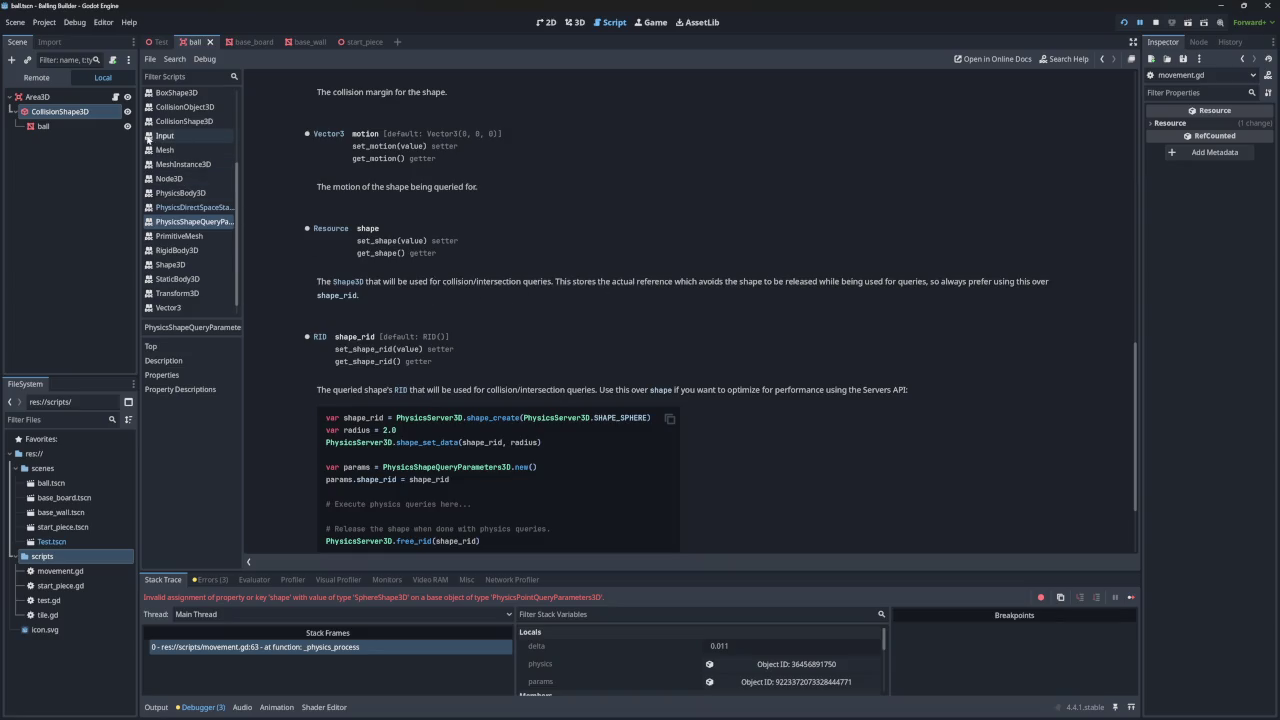
# - Inspect the ball's sphere collision shape resource, glancing at the base_board and base_wall scenes
pyautogui.click(240, 42)
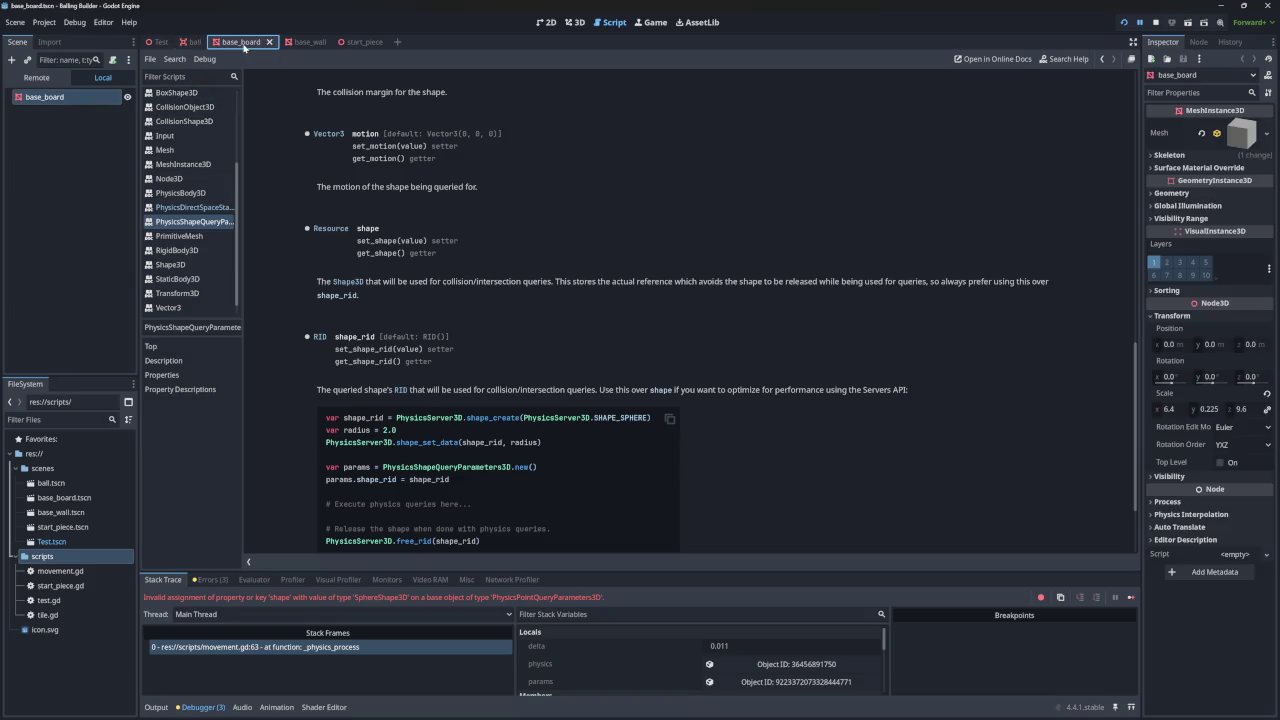
pyautogui.click(190, 43)
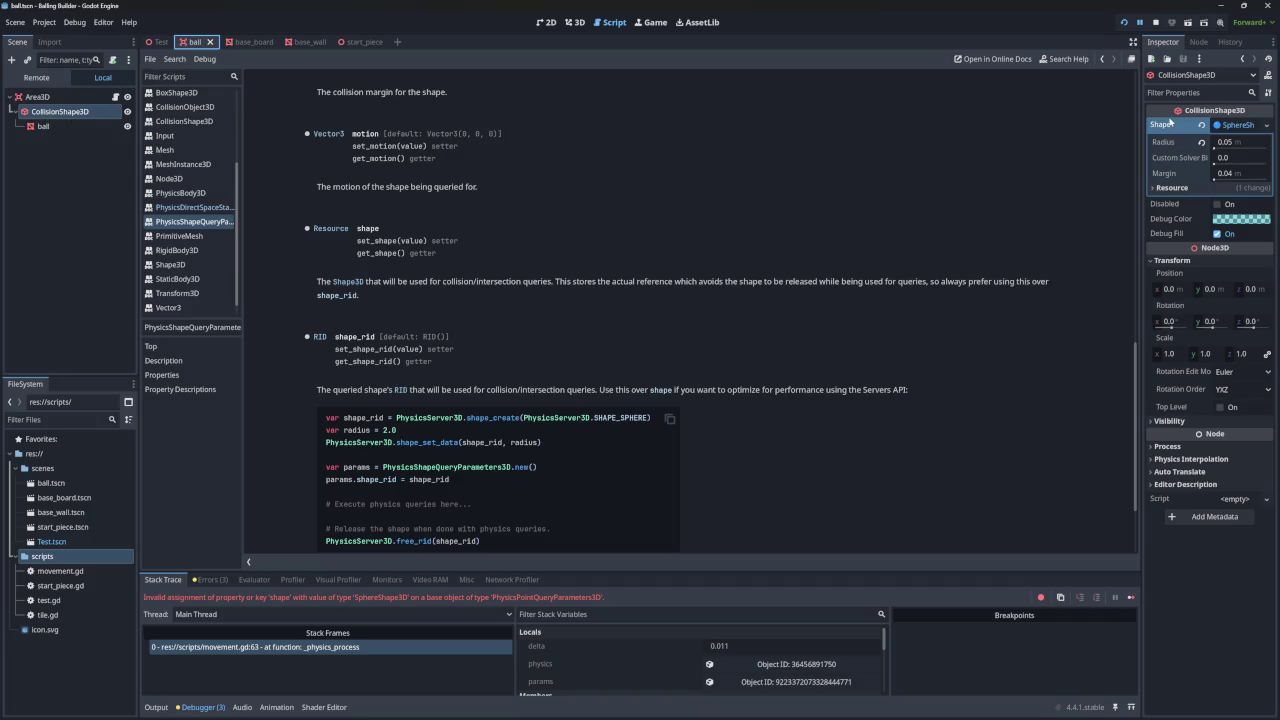
pyautogui.click(1220, 125)
pyautogui.click(1220, 125)
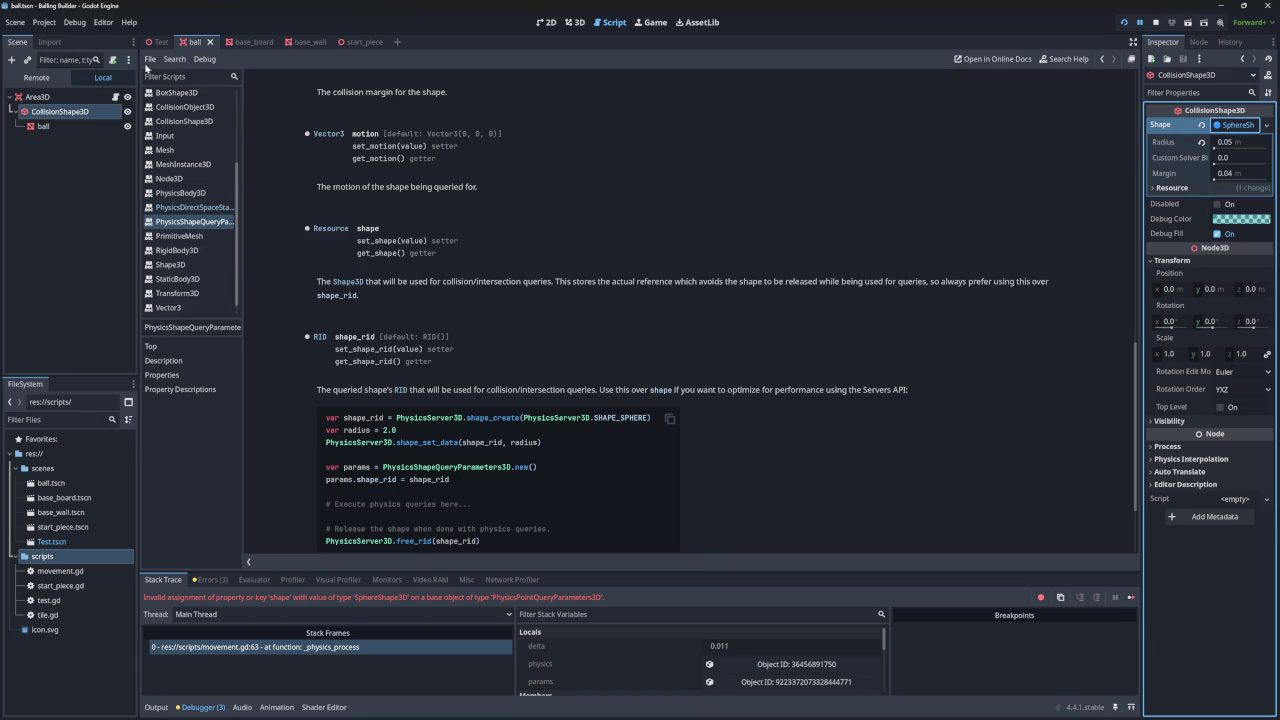
pyautogui.click(240, 42)
pyautogui.click(297, 42)
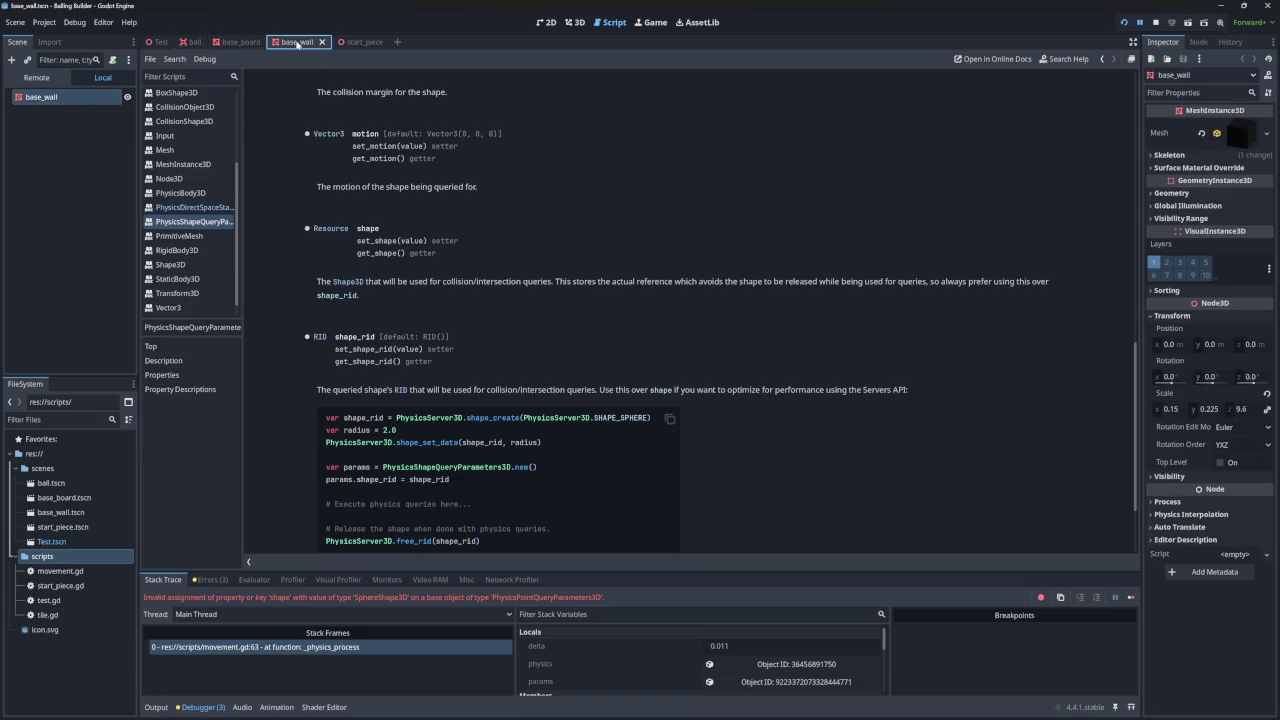
pyautogui.click(190, 42)
pyautogui.click(574, 22)
pyautogui.click(610, 22)
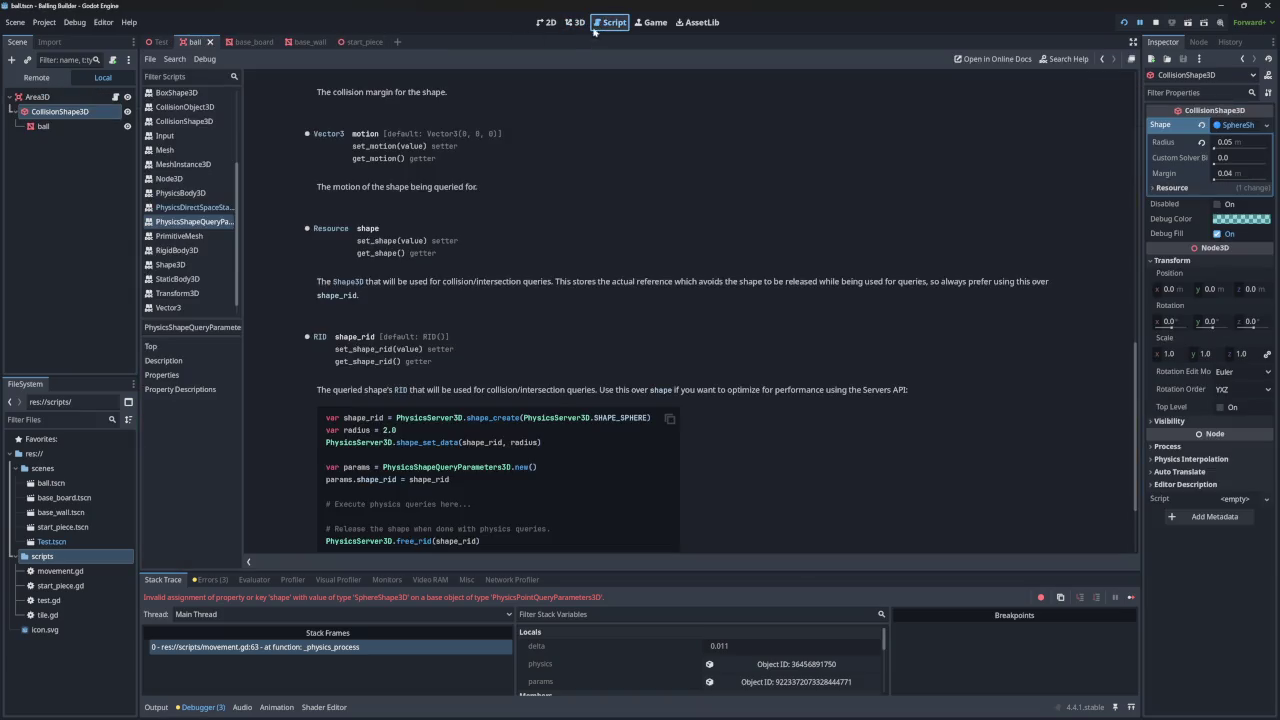
pyautogui.scroll(-3, 421, 375)
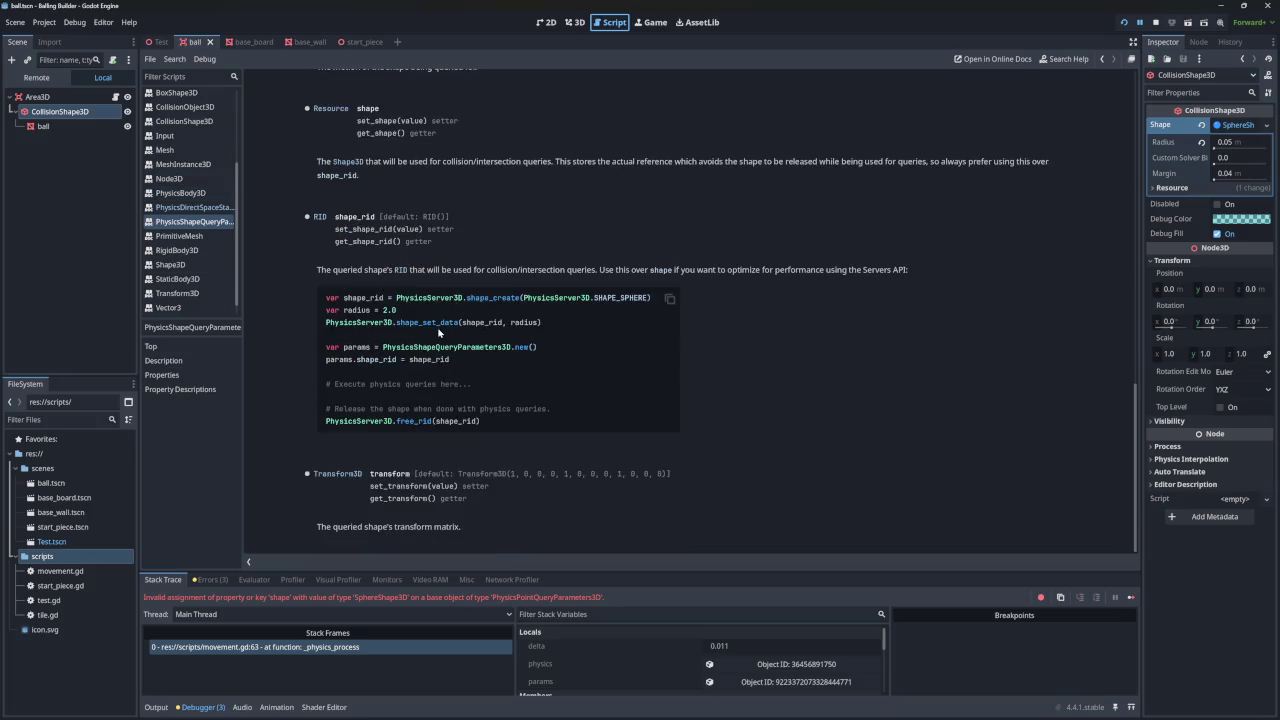
pyautogui.moveTo(532, 300)
pyautogui.mouseDown()
pyautogui.moveTo(650, 300)
pyautogui.moveTo(522, 300)
pyautogui.mouseUp()
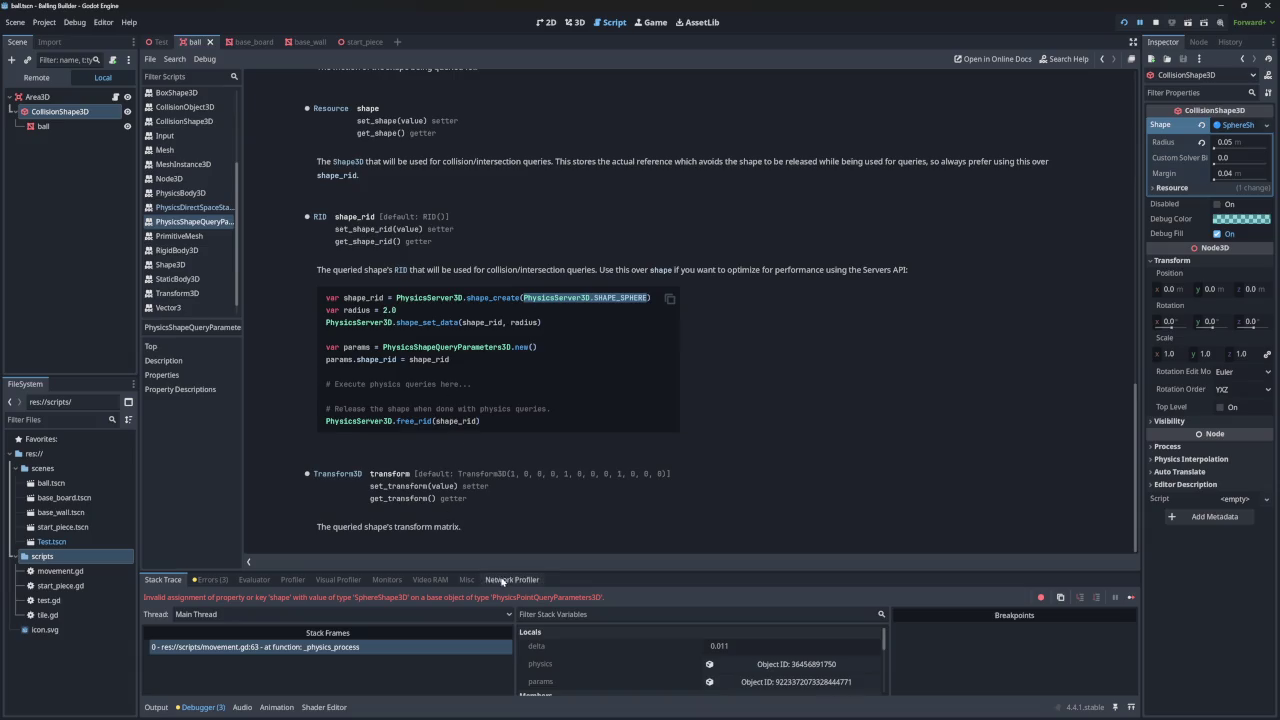
pyautogui.scroll(4, 190, 150)
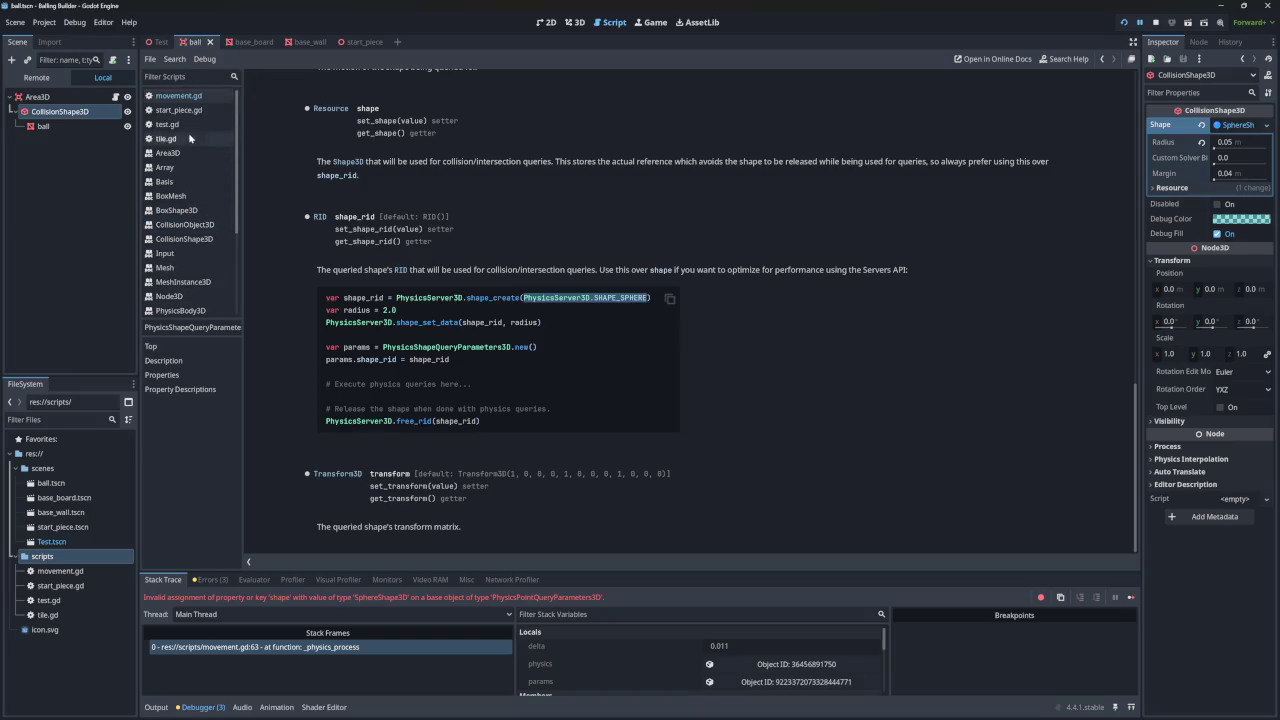
# - Open movement.gd and inspect the params.shape assignment from $CollisionShape3D on line 63
pyautogui.click(178, 96)
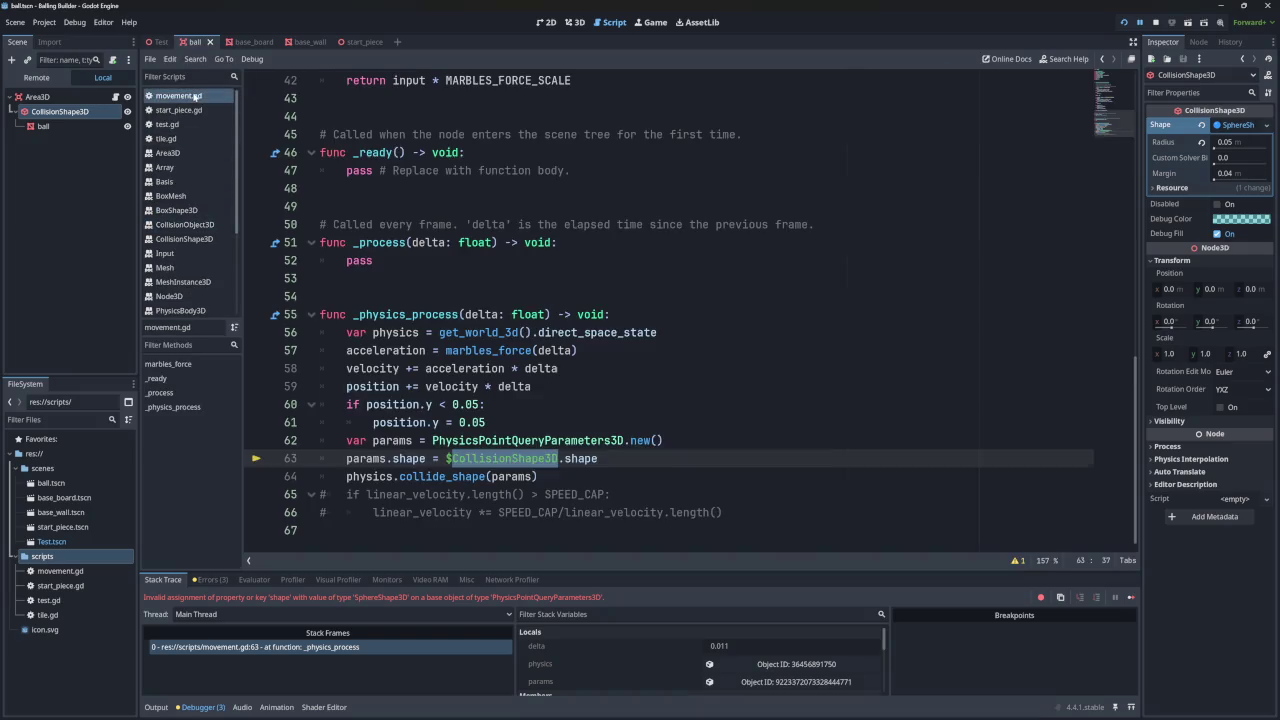
pyautogui.click(578, 458)
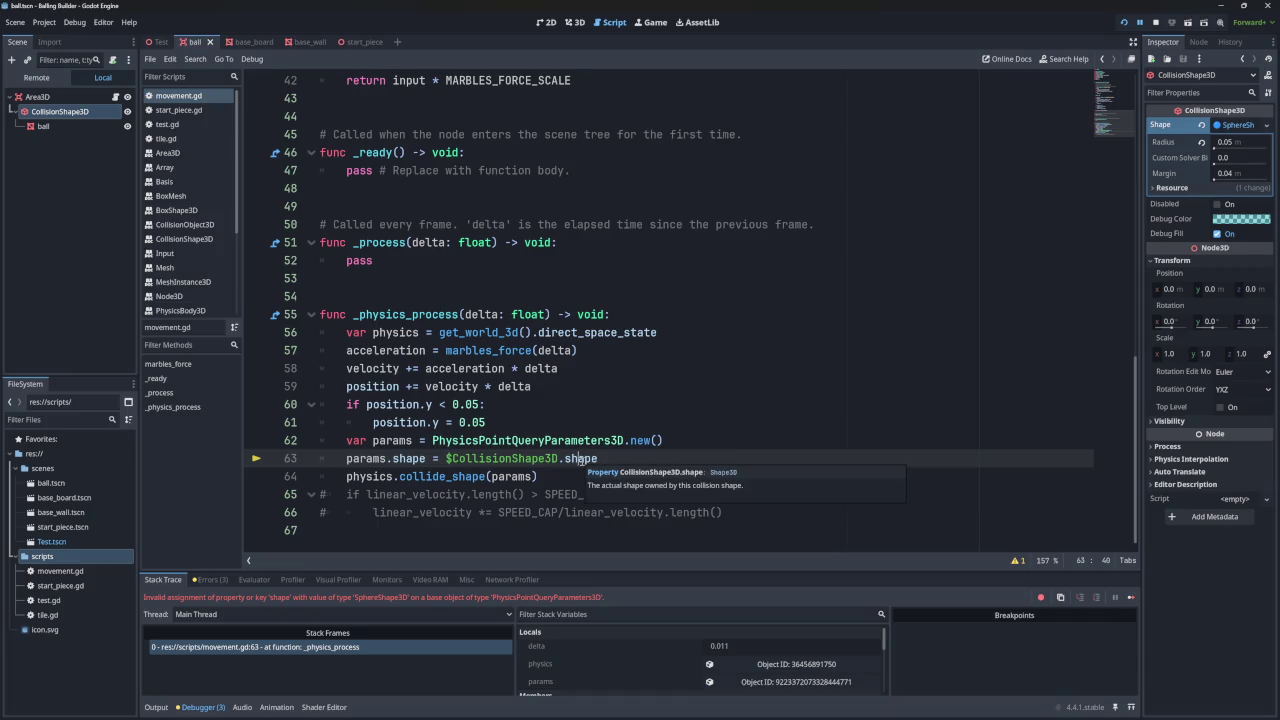
pyautogui.click(416, 458)
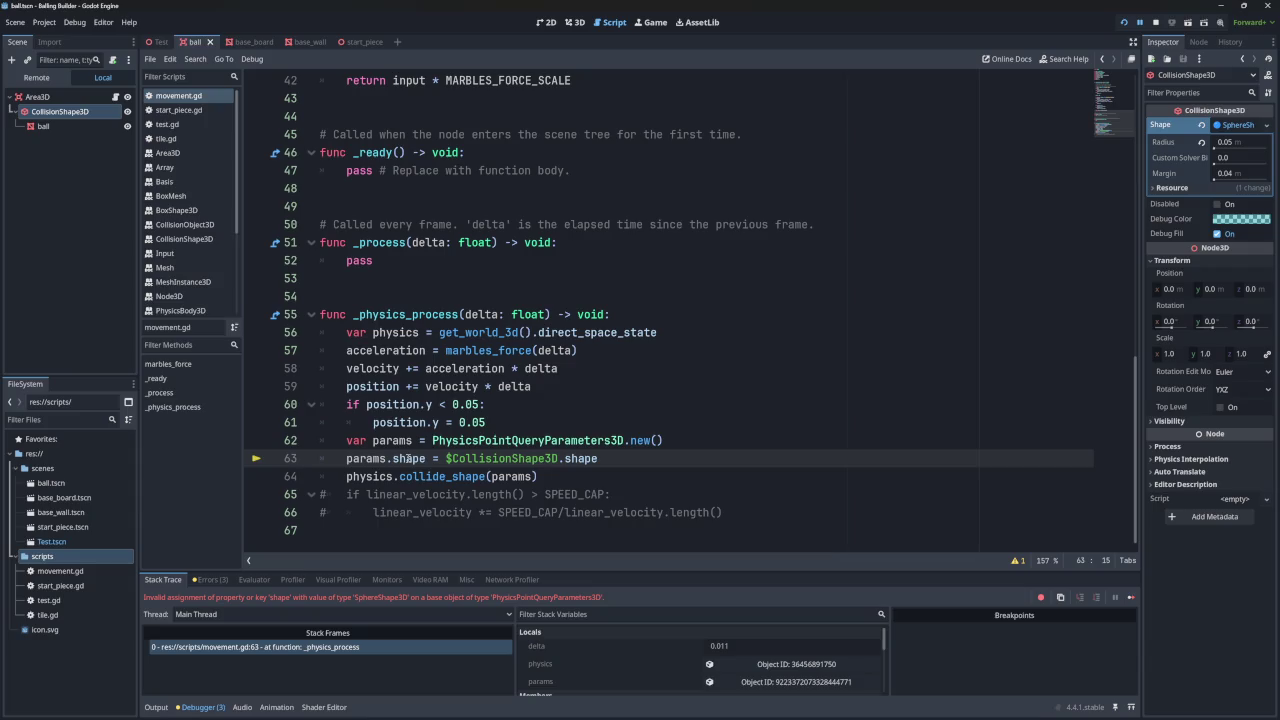
pyautogui.click(425, 458)
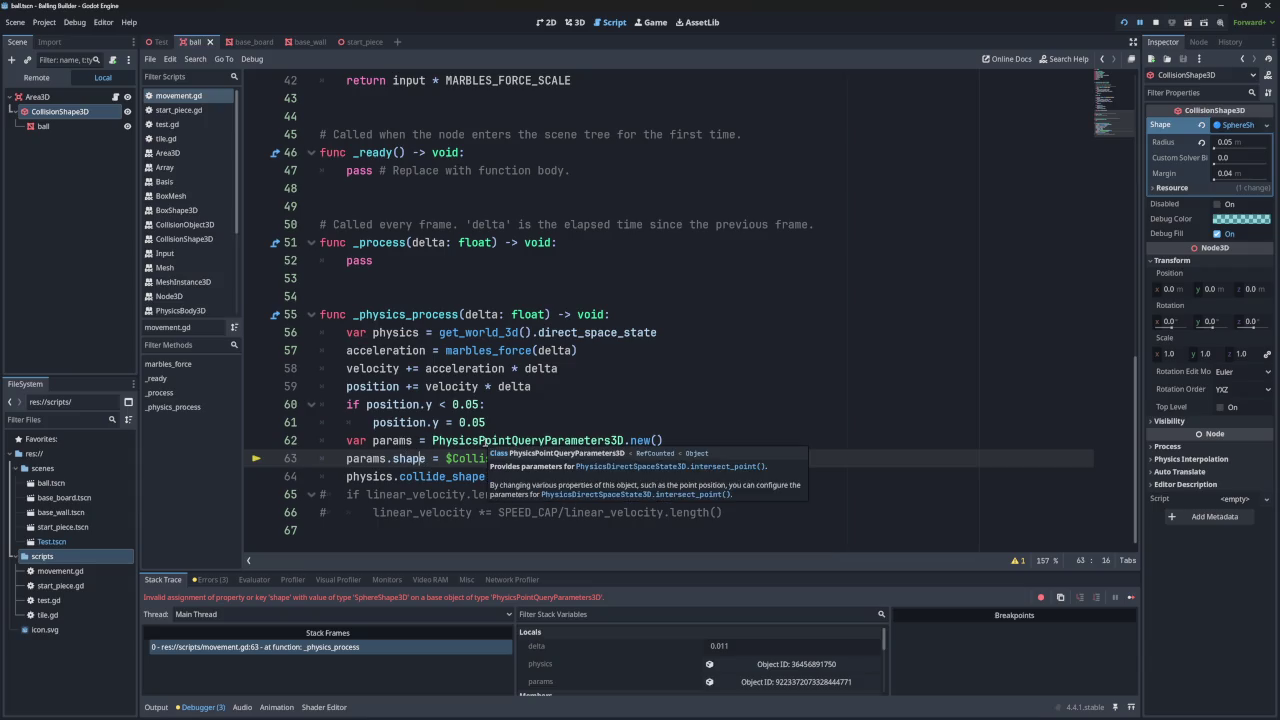
# - Change line 62 to PhysicsShapeQueryParameters3D, remove the duplicated QueryParameters3D text, and run the game
pyautogui.click(647, 440)
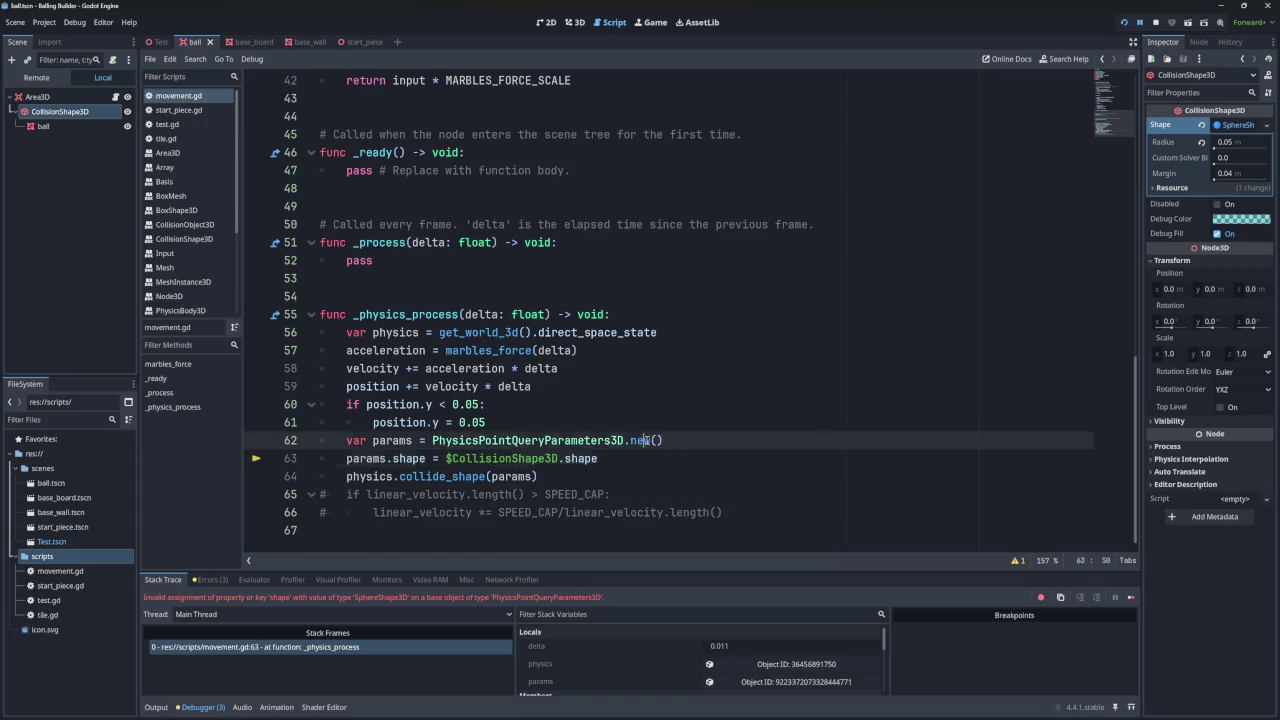
pyautogui.moveTo(585, 441)
pyautogui.moveTo(394, 441)
pyautogui.click(558, 440)
pyautogui.click(511, 440)
pyautogui.press('BackSpace')
pyautogui.press('BackSpace')
pyautogui.press('BackSpace')
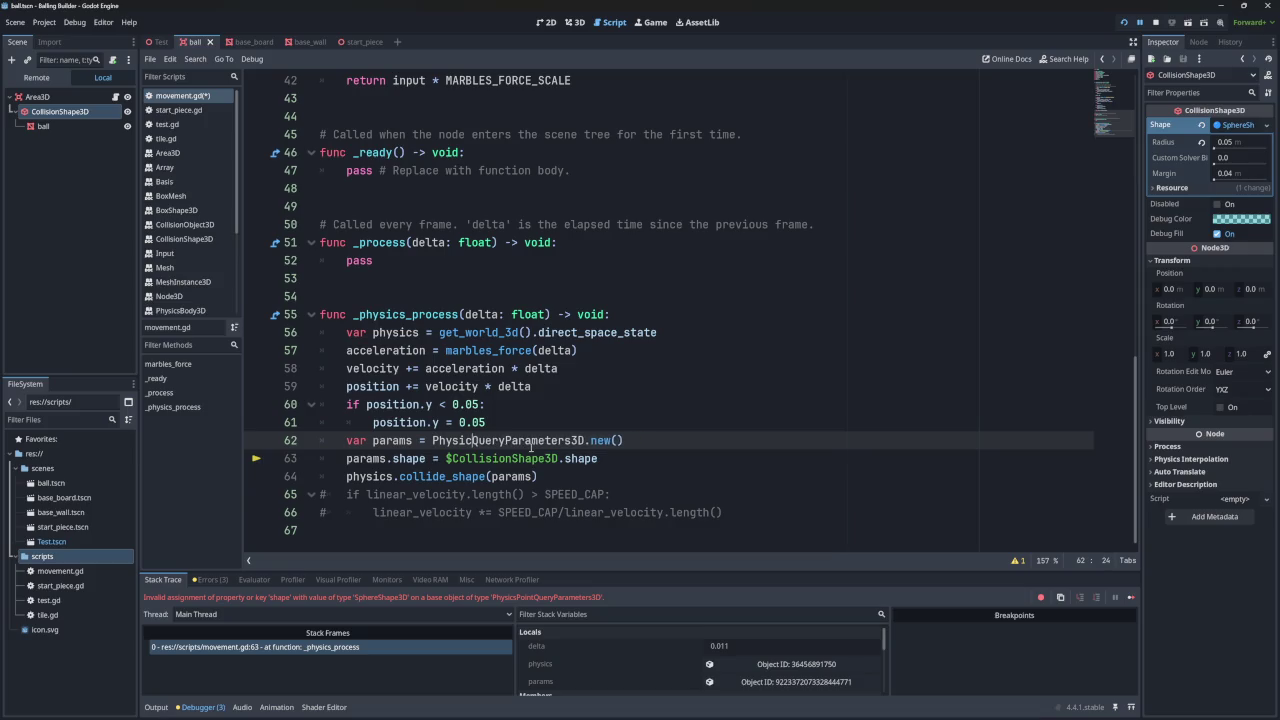
pyautogui.write('ssha')
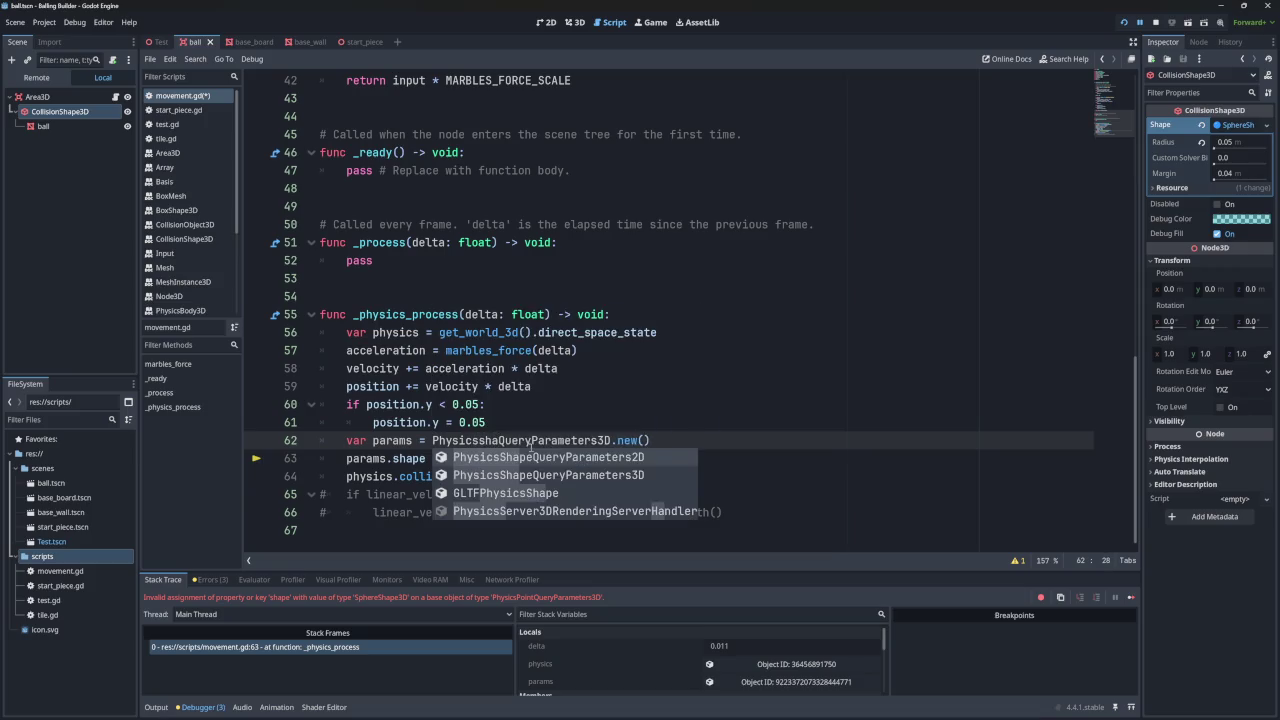
pyautogui.click(551, 475)
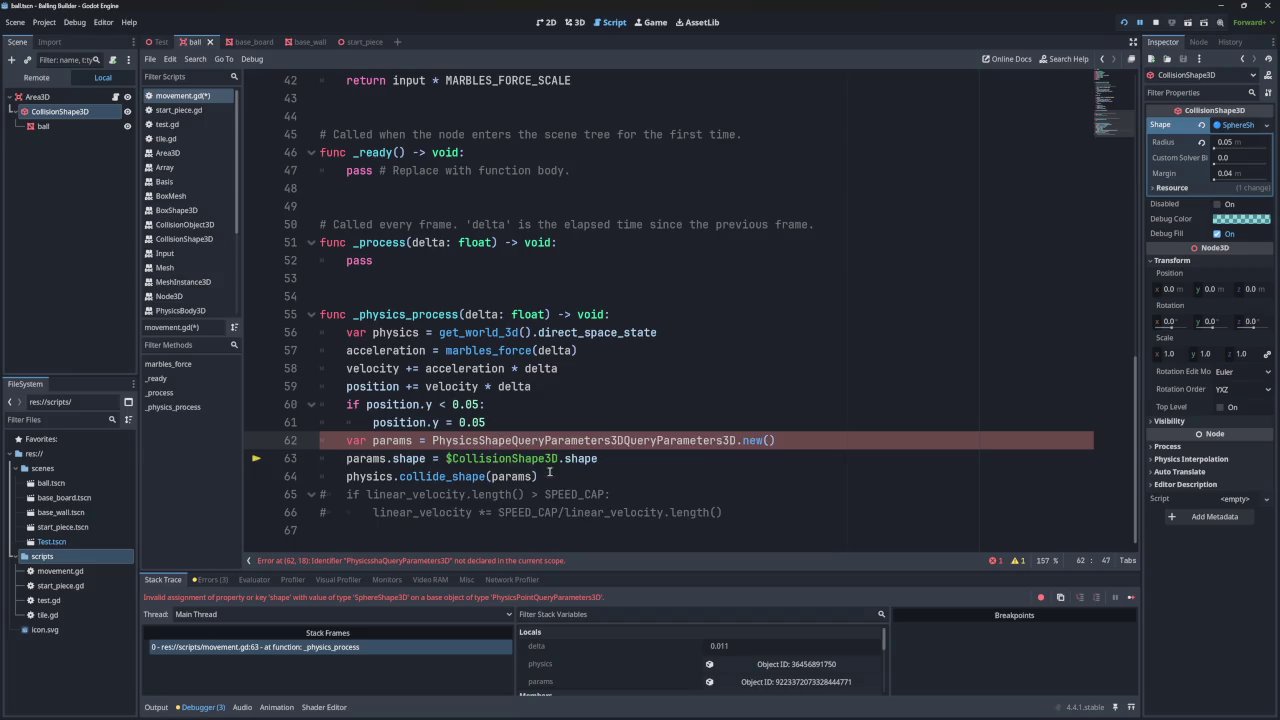
pyautogui.moveTo(737, 440); pyautogui.dragTo(624, 440)
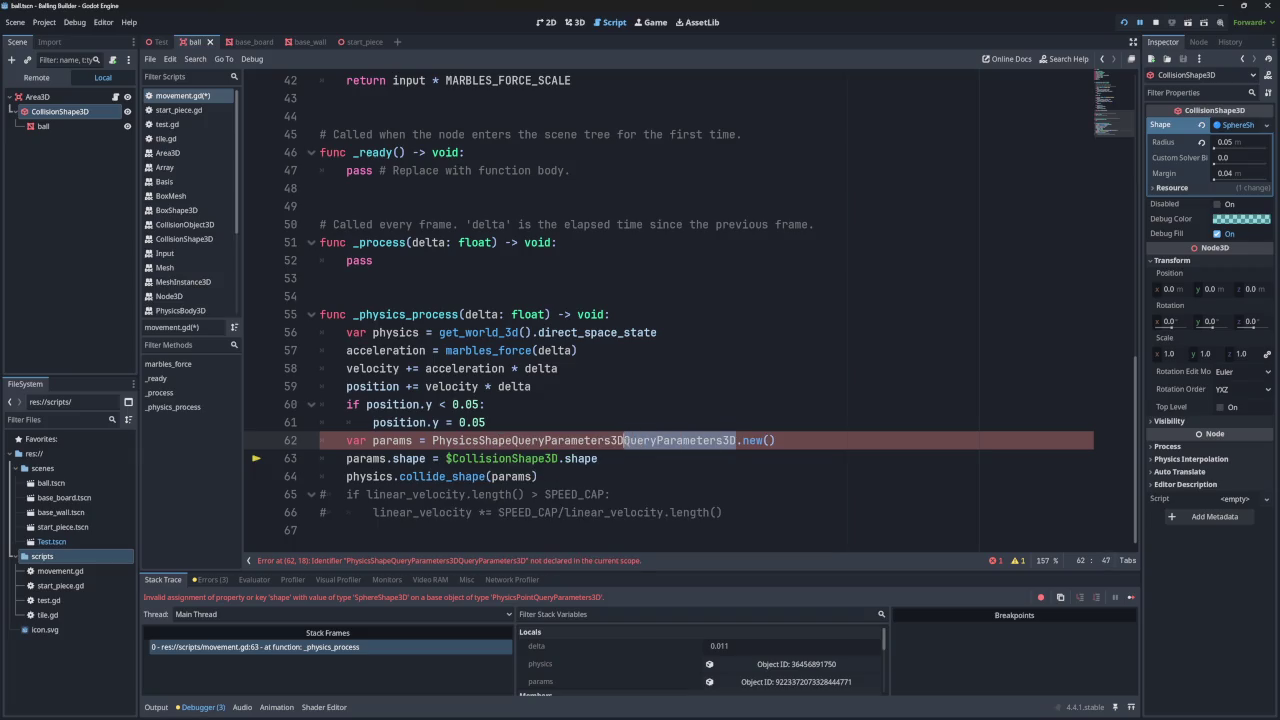
pyautogui.press('BackSpace')
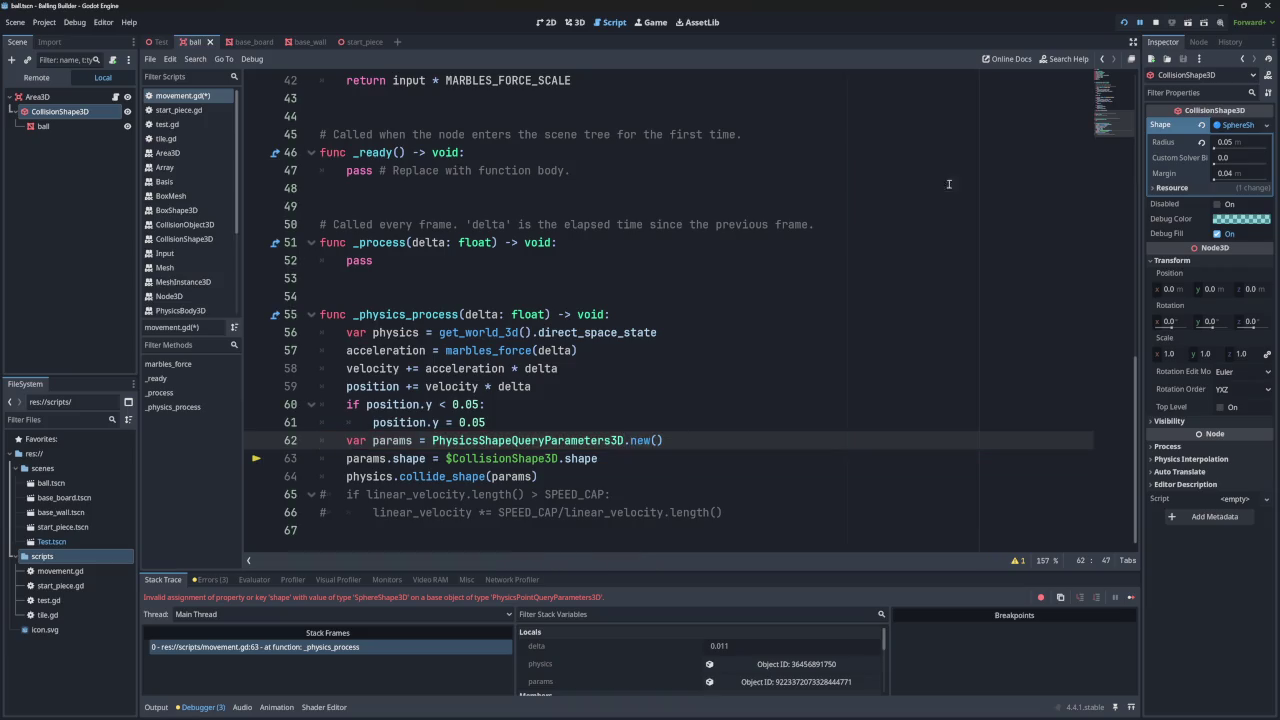
pyautogui.click(1124, 22)
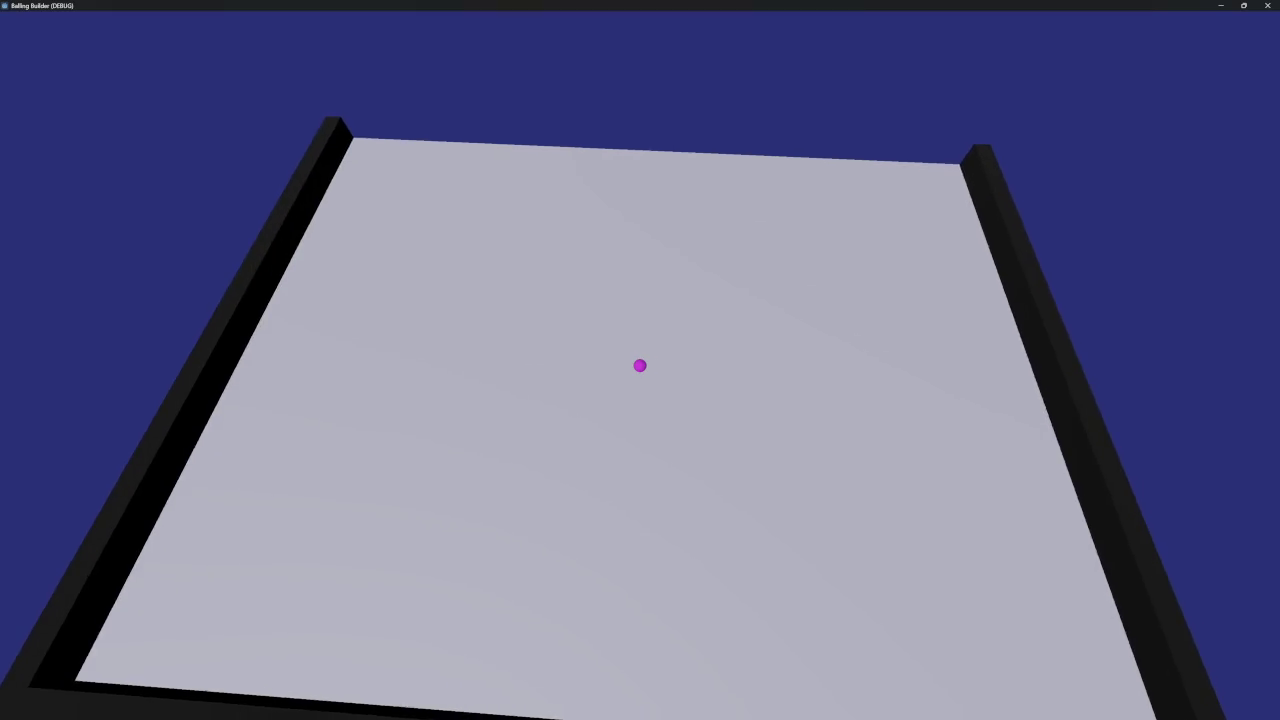
# - Stop the game and wrap physics.collide_shape(params) in print()
pyautogui.doubleClick(624, 4)
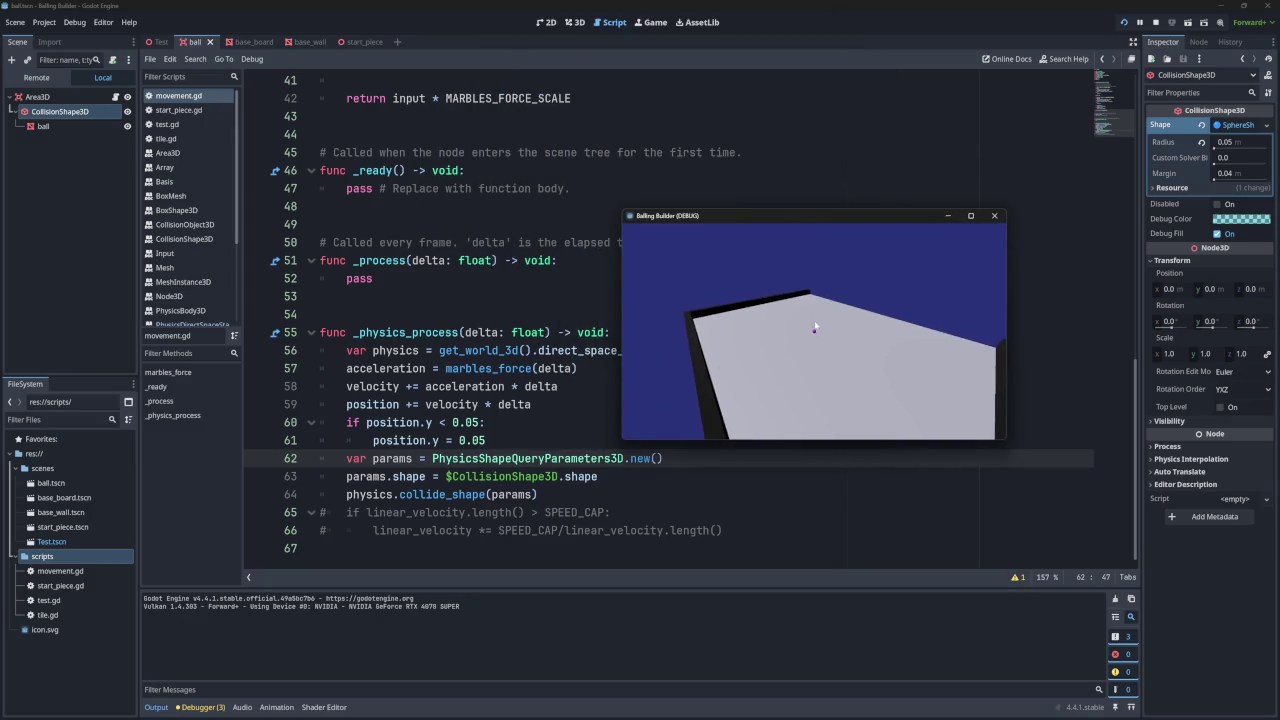
pyautogui.click(994, 215)
pyautogui.click(347, 494)
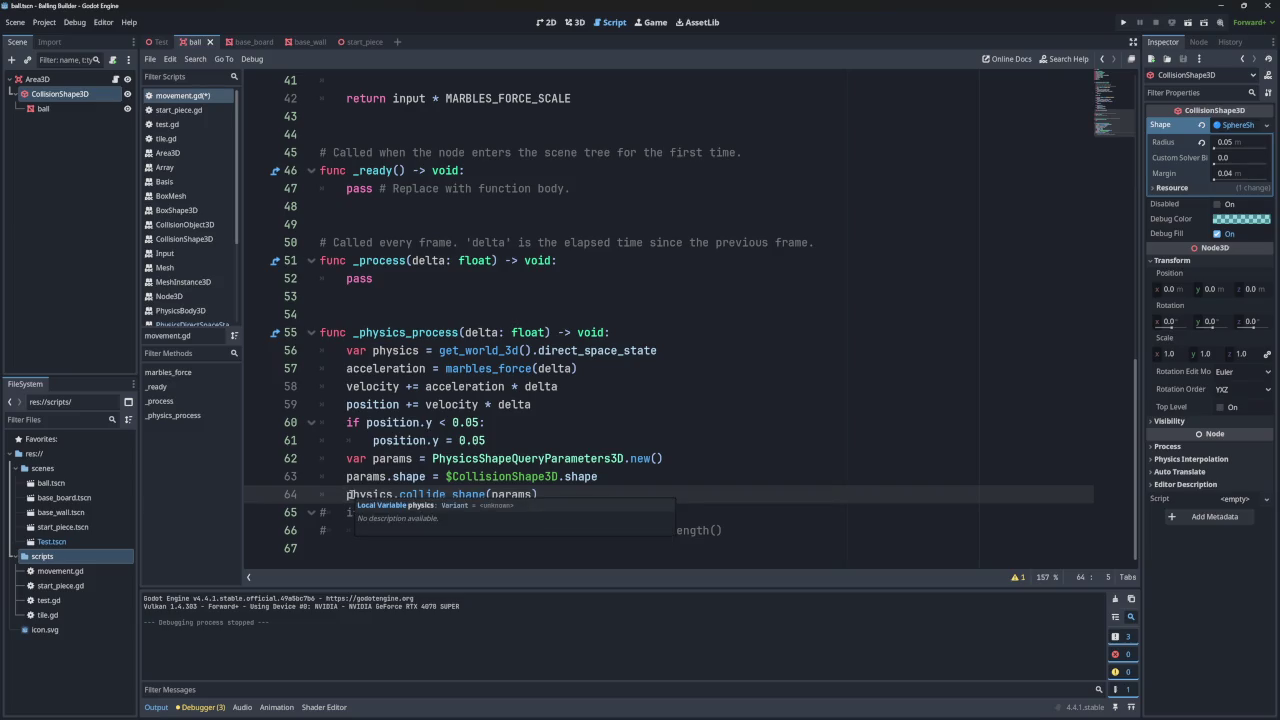
pyautogui.write('p')
pyautogui.write('rint(')
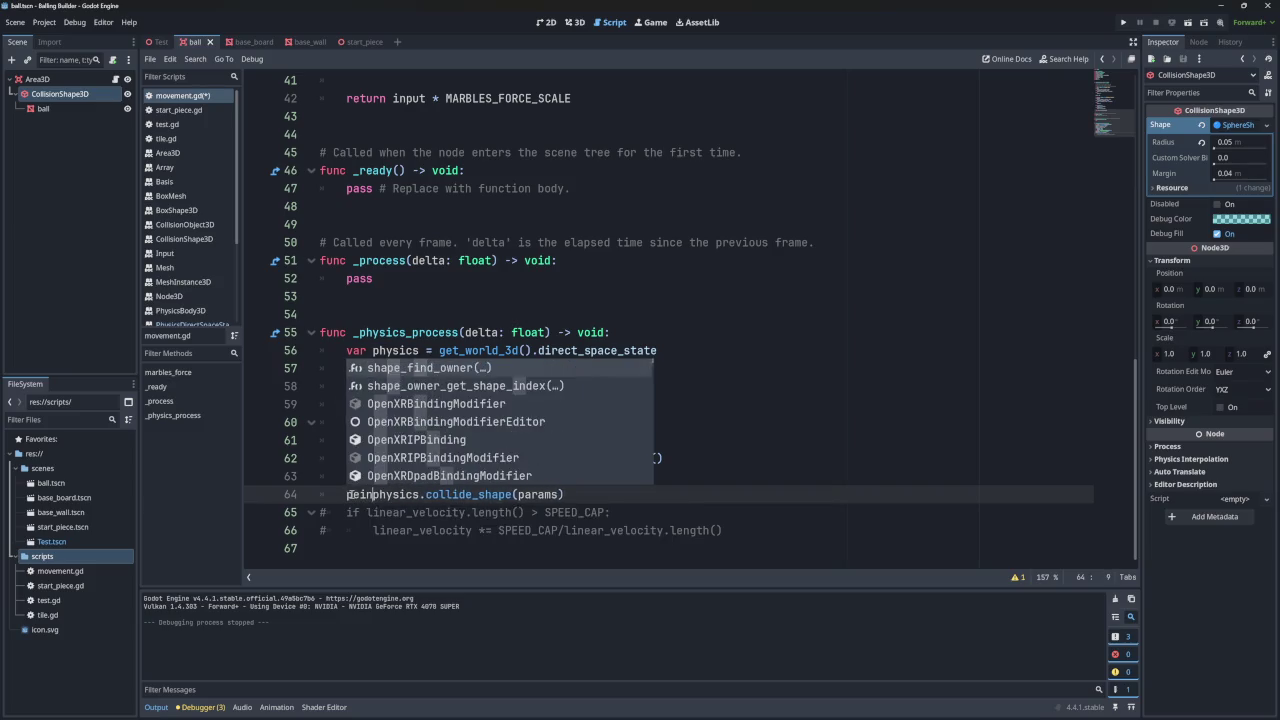
pyautogui.click(601, 494)
pyautogui.write(')')
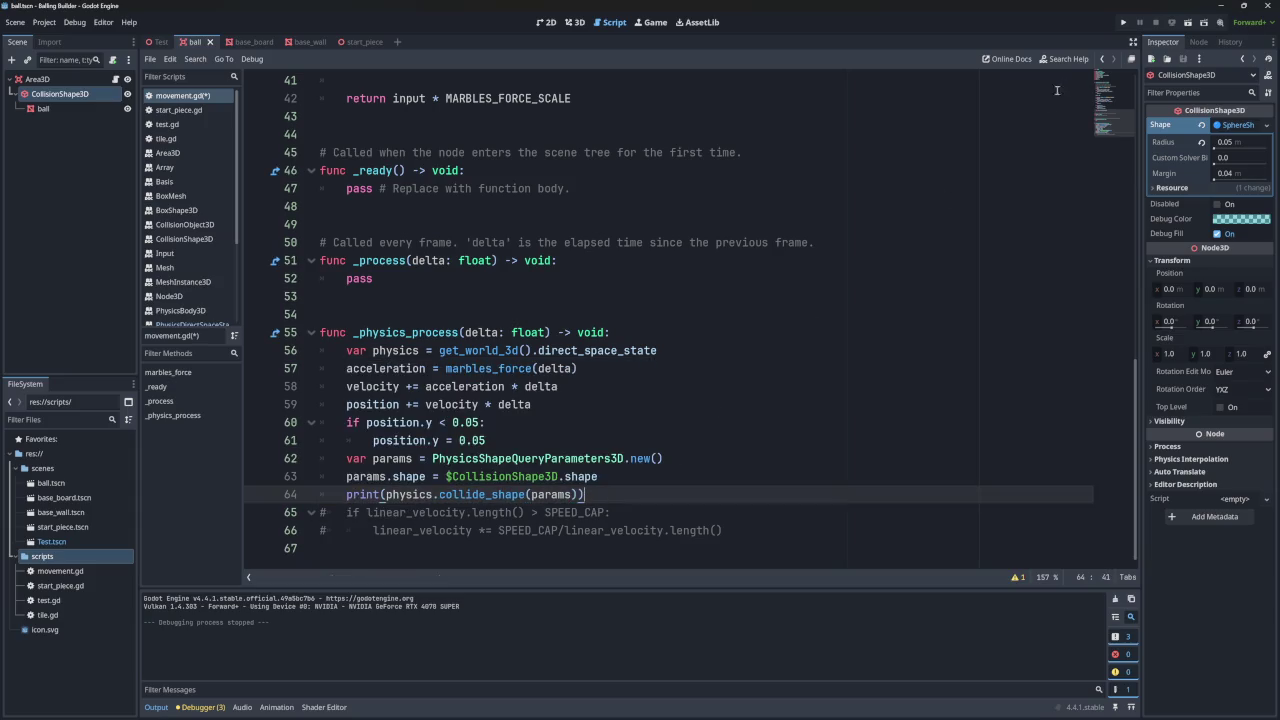
# - Run the game, stop it, and scroll the Output to review the printed contact arrays
pyautogui.click(1123, 22)
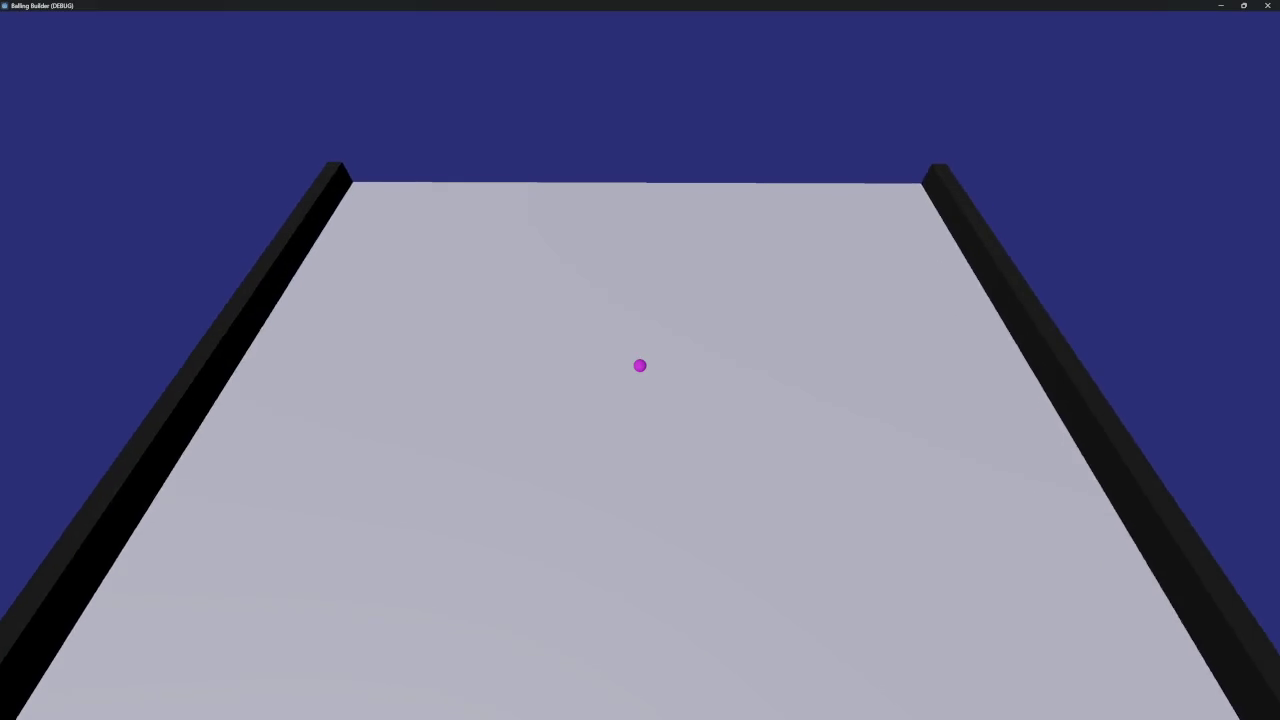
pyautogui.moveTo(609, 5)
pyautogui.mouseDown()
pyautogui.moveTo(720, 8)
pyautogui.moveTo(736, 122)
pyautogui.mouseUp()
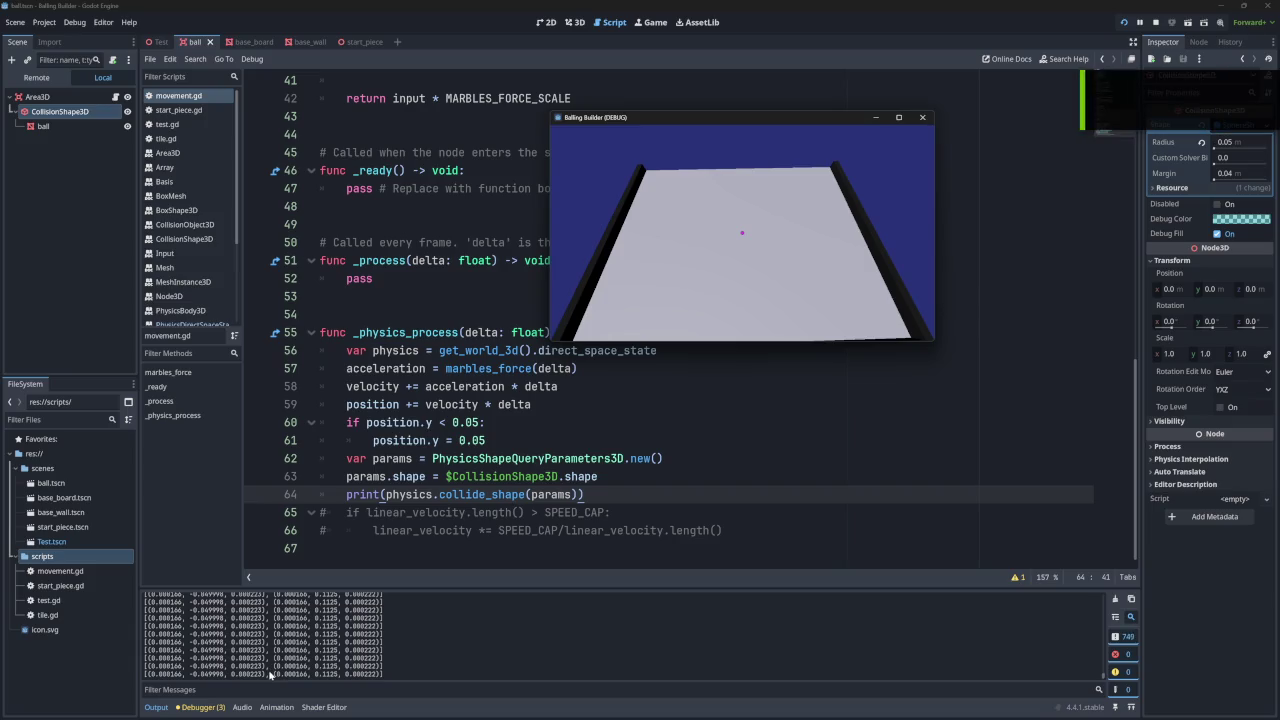
pyautogui.click(922, 117)
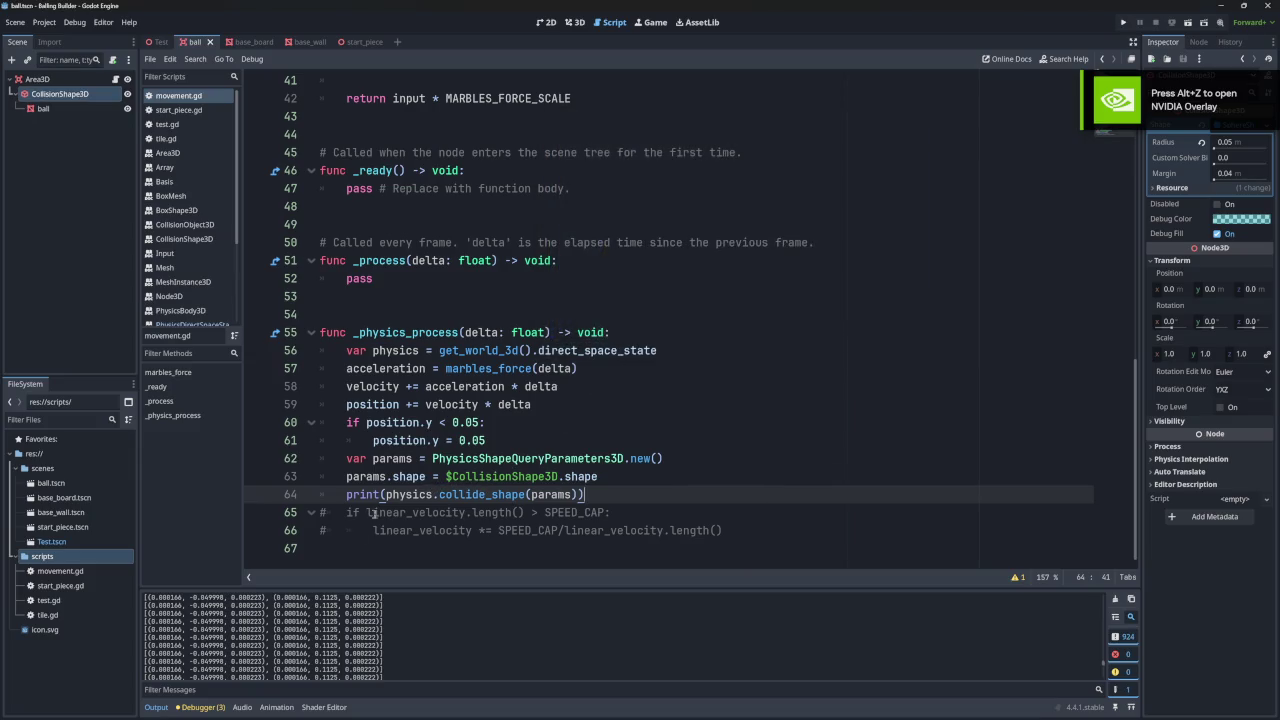
pyautogui.scroll(1, 991, 639)
pyautogui.scroll(10, 1000, 650)
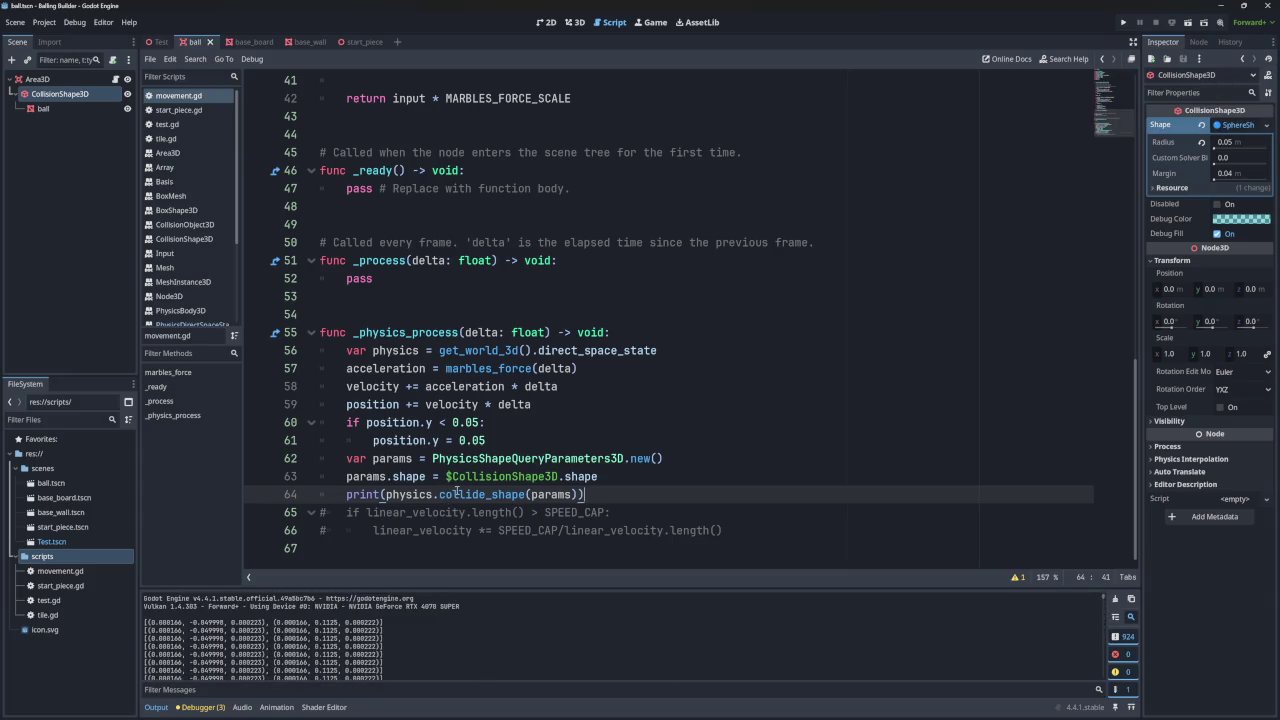
# - Move the position.y height check block below the print call
pyautogui.moveTo(490, 440); pyautogui.dragTo(565, 406)
pyautogui.press('BackSpace')
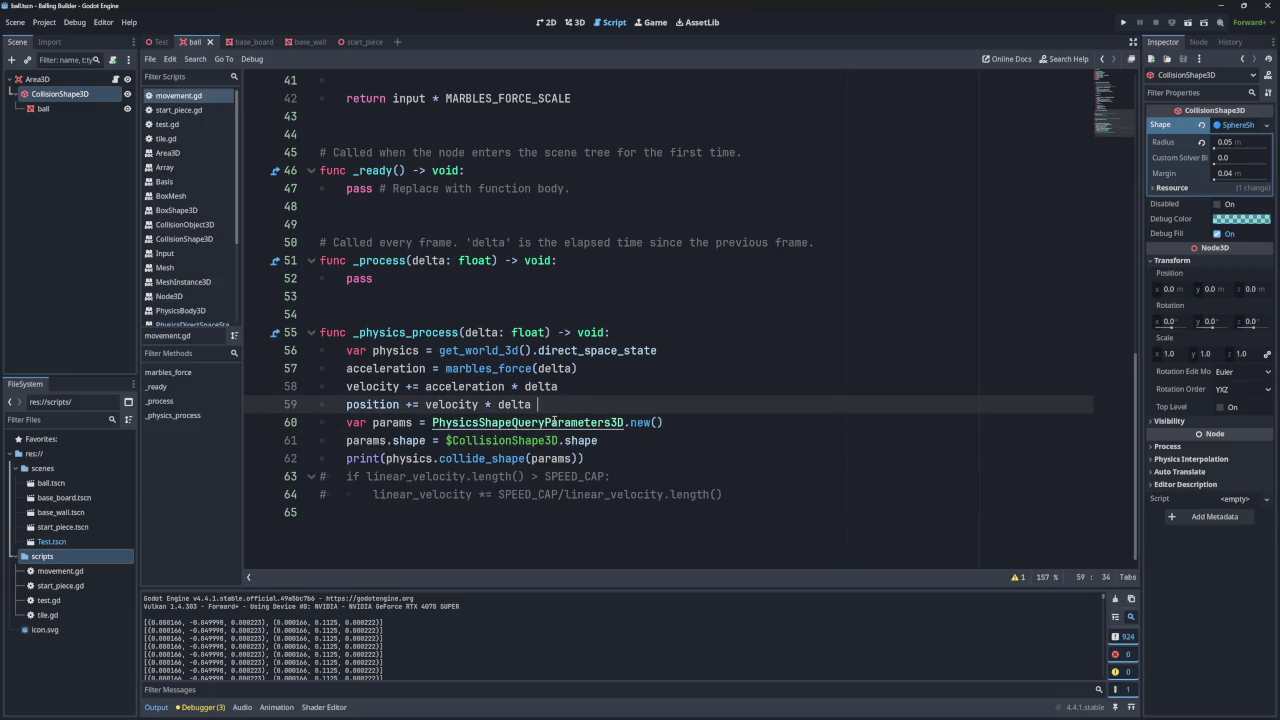
pyautogui.click(608, 459)
pyautogui.press('Return')
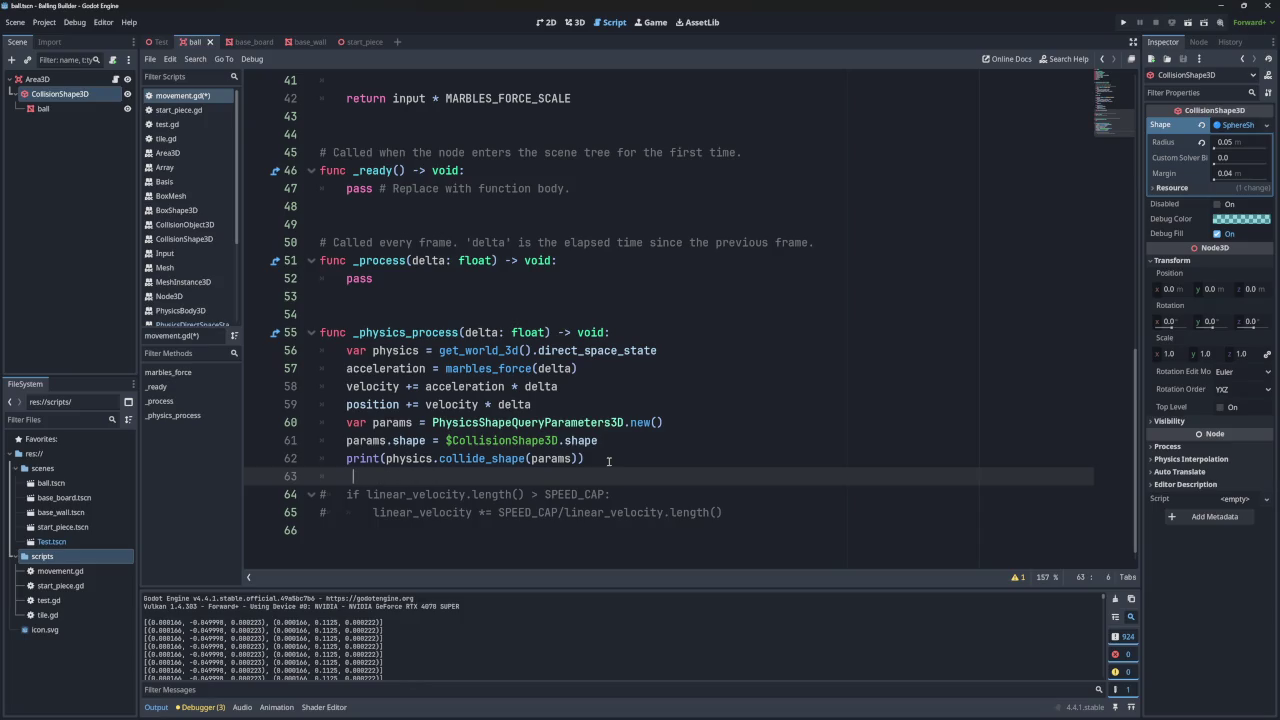
pyautogui.write('params')
pyautogui.press('BackSpace')
pyautogui.press('BackSpace')
pyautogui.press('BackSpace')
pyautogui.hotkey('ctrl', 'z')
pyautogui.hotkey('ctrl', 'z')
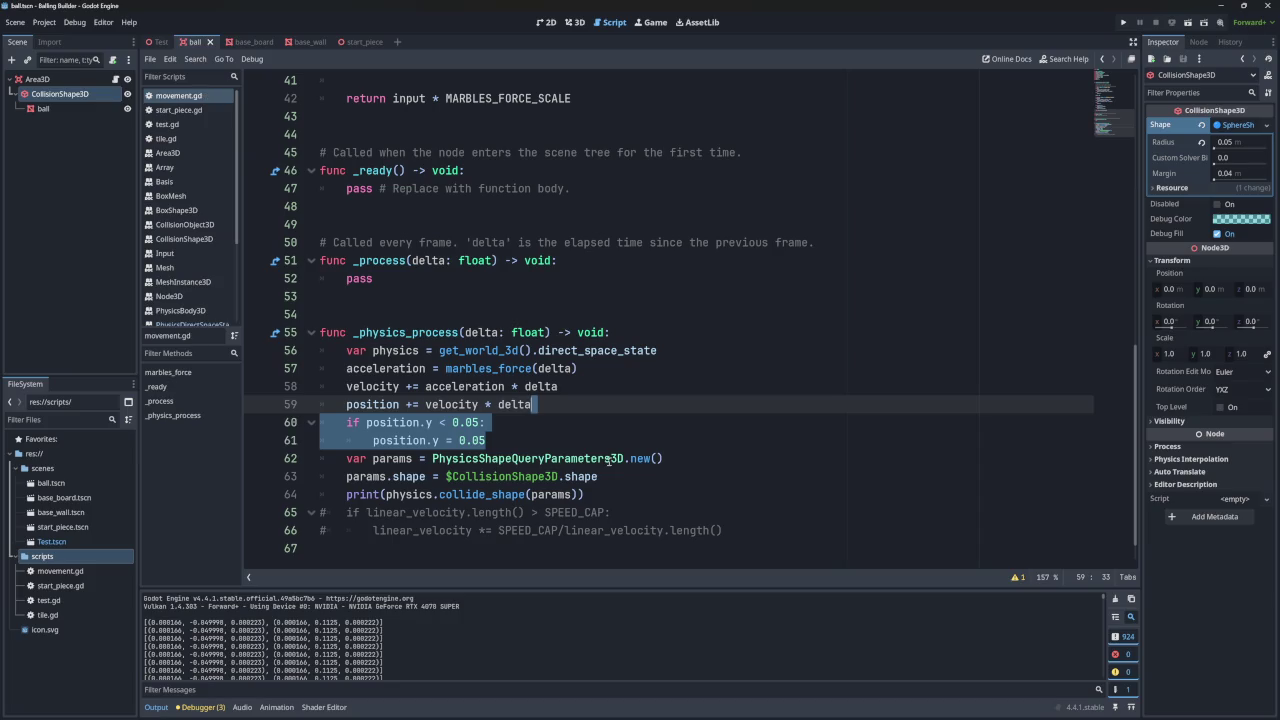
pyautogui.hotkey('alt', 'Down')
pyautogui.hotkey('alt', 'Down')
pyautogui.hotkey('alt', 'Down')
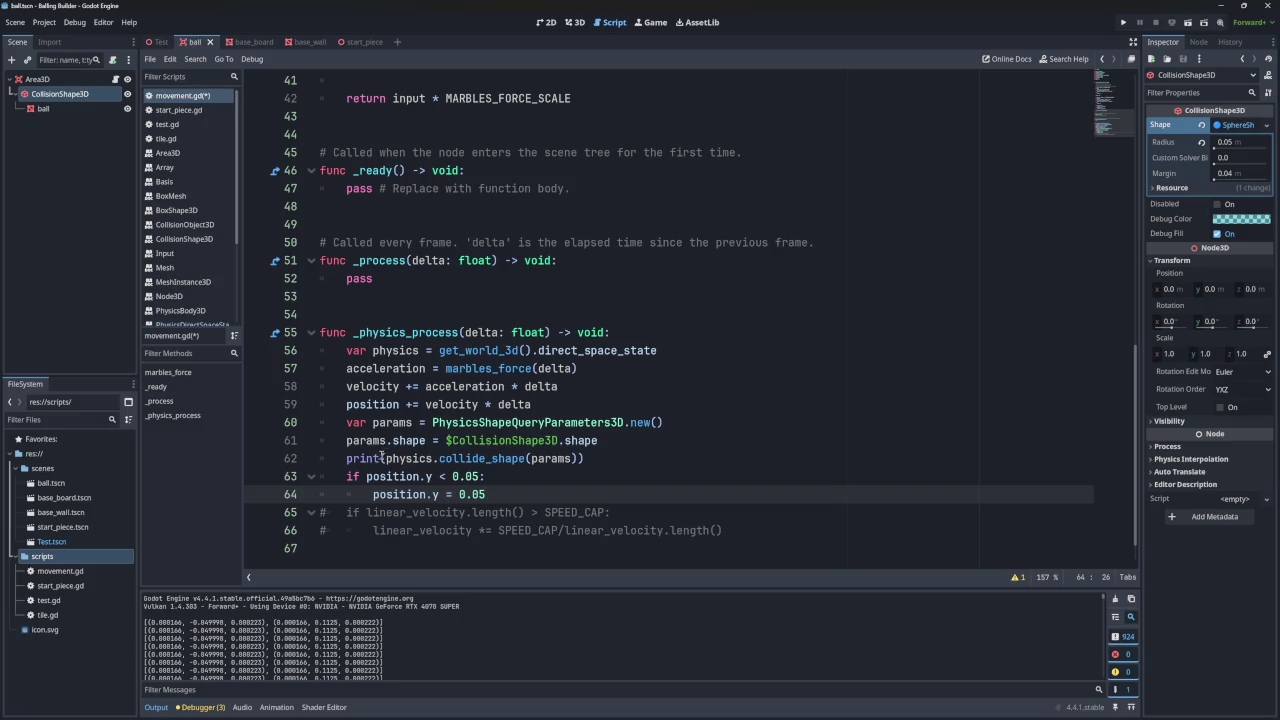
# - Cut the collide_shape call out of print() into a new 'contacts =' line after the shape assignment
pyautogui.click(615, 440)
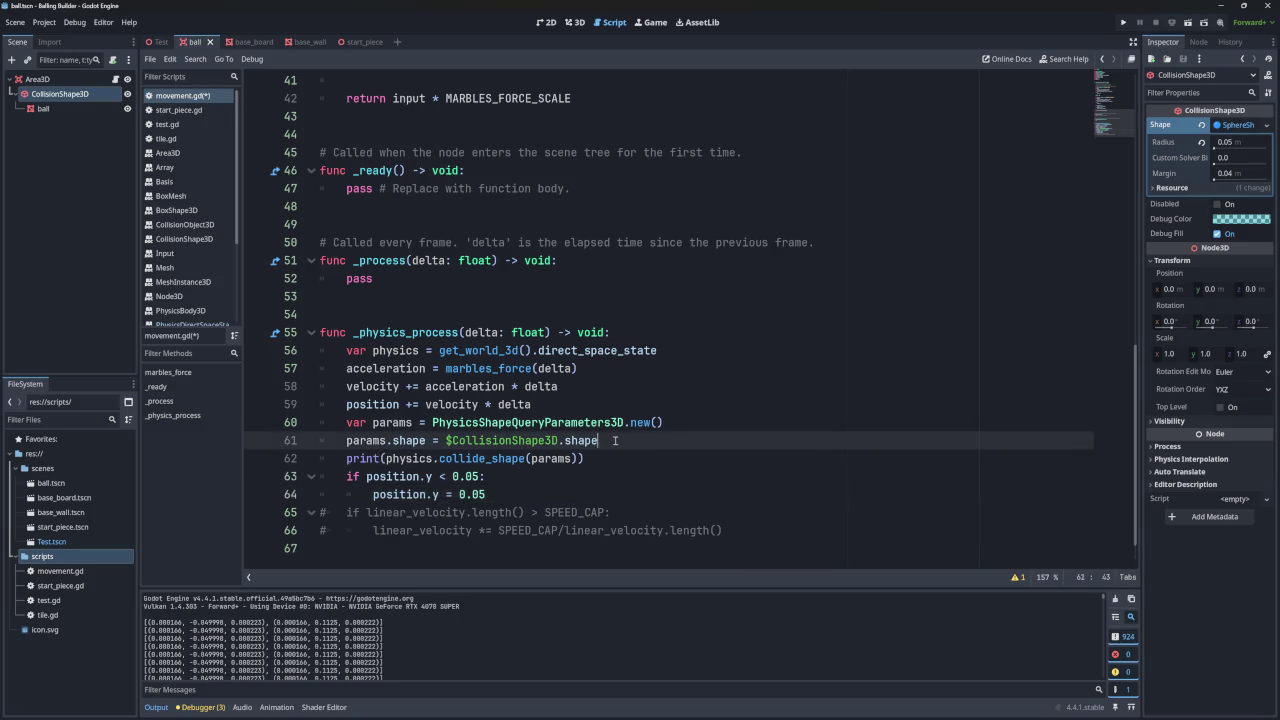
pyautogui.press('Return')
pyautogui.write('cont')
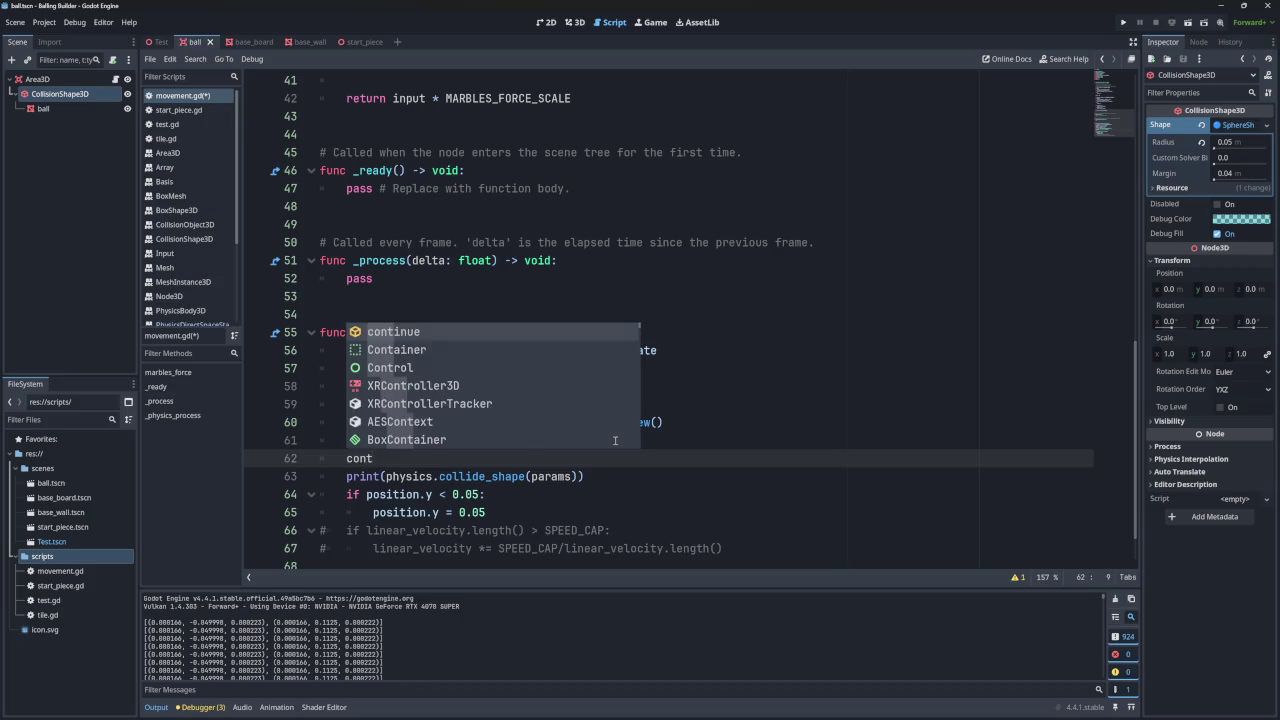
pyautogui.write('acts =')
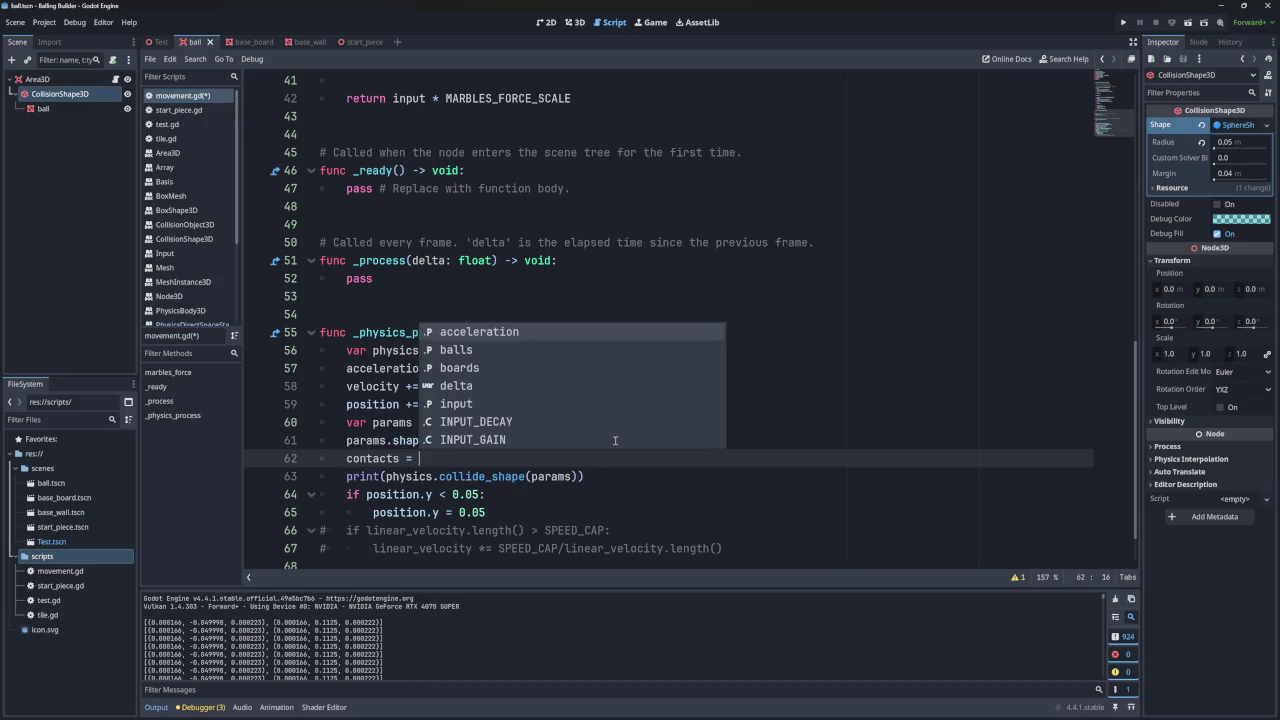
pyautogui.click(385, 477)
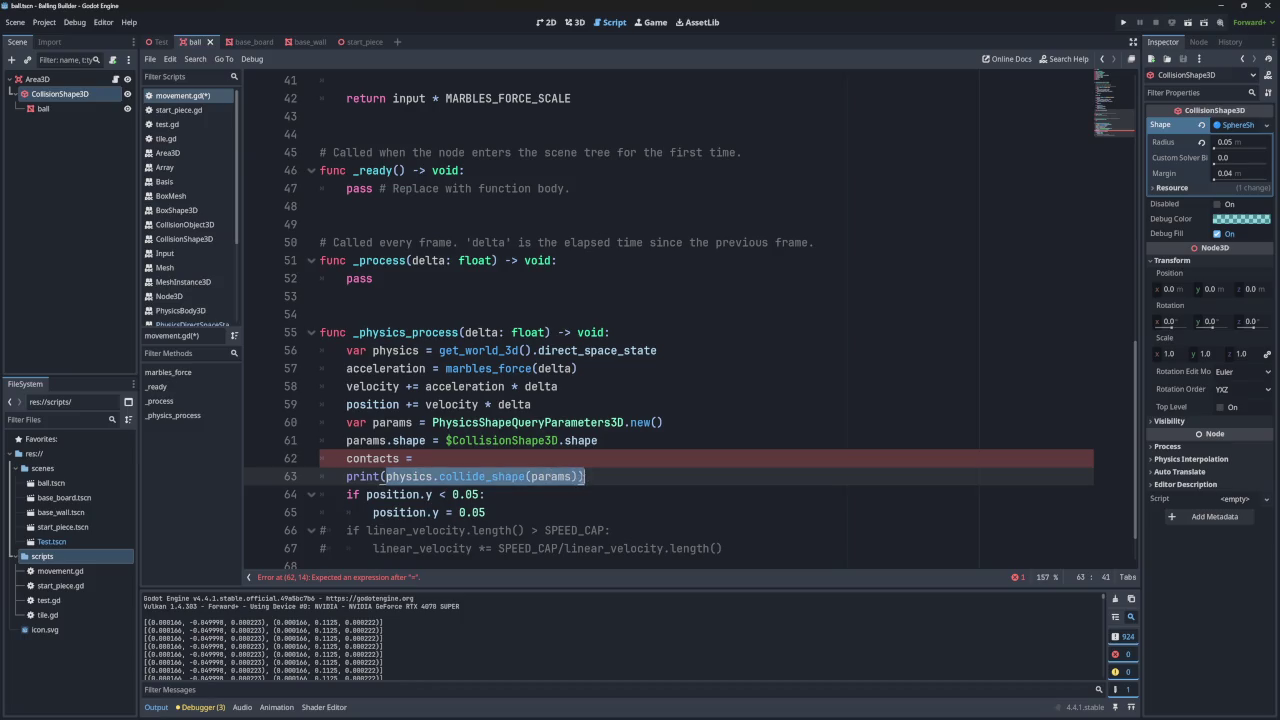
pyautogui.moveTo(584, 477); pyautogui.dragTo(388, 478)
pyautogui.hotkey('ctrl', 'x')
pyautogui.click(414, 458)
pyautogui.hotkey('ctrl', 'v')
# - Replace the position.y < 0.05 condition with contacts
pyautogui.click(366, 458)
pyautogui.doubleClick(366, 458)
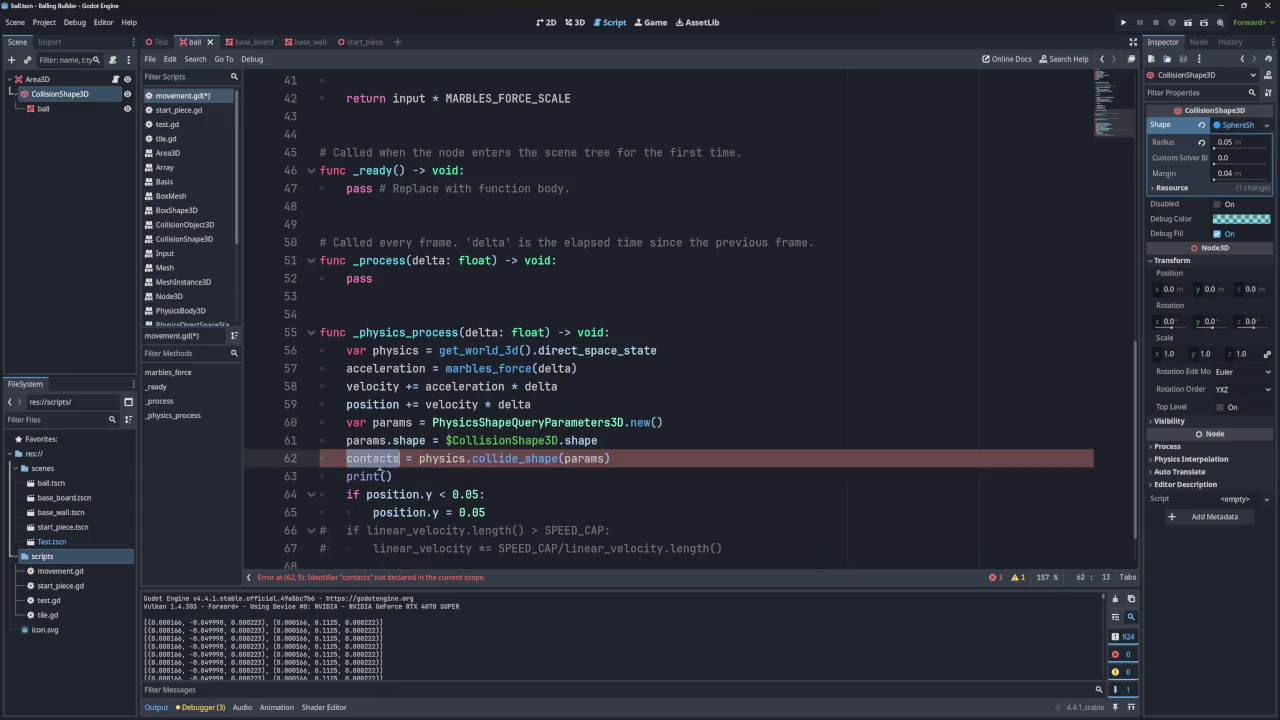
pyautogui.moveTo(482, 494); pyautogui.dragTo(366, 494)
pyautogui.hotkey('ctrl', 'v')
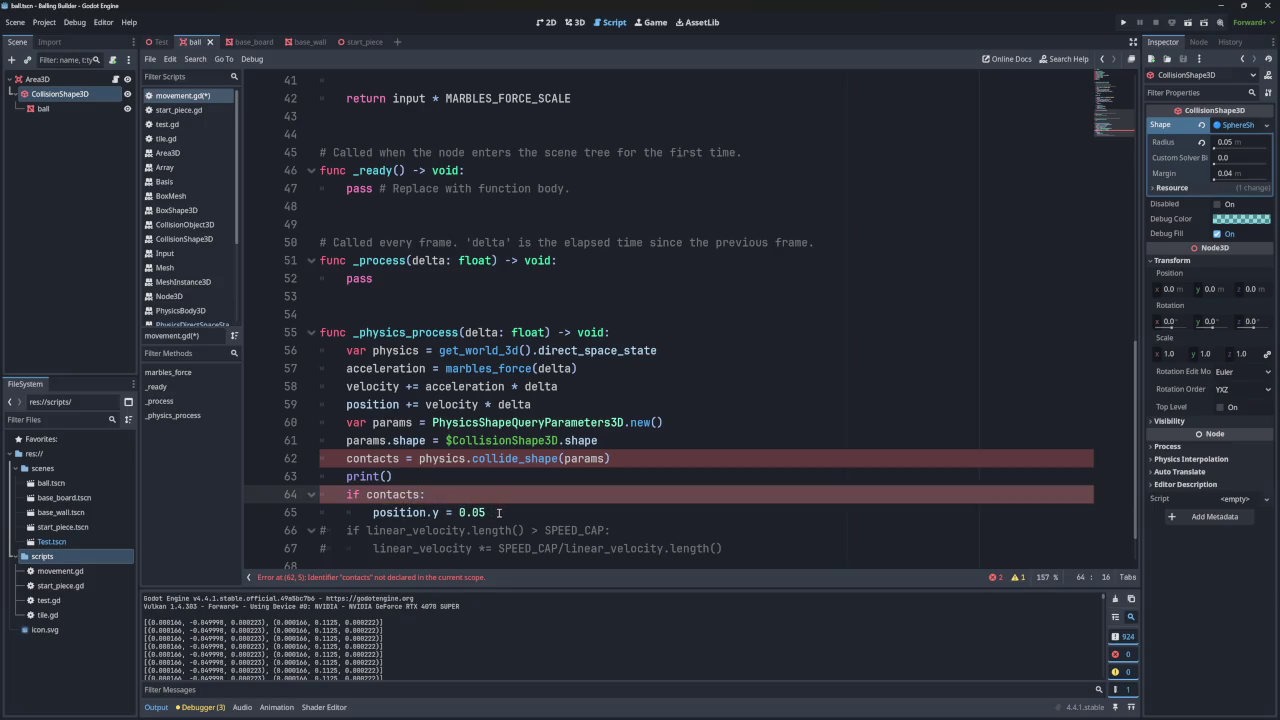
# - Delete the leftover empty print() line and declare contacts with var
pyautogui.click(399, 476)
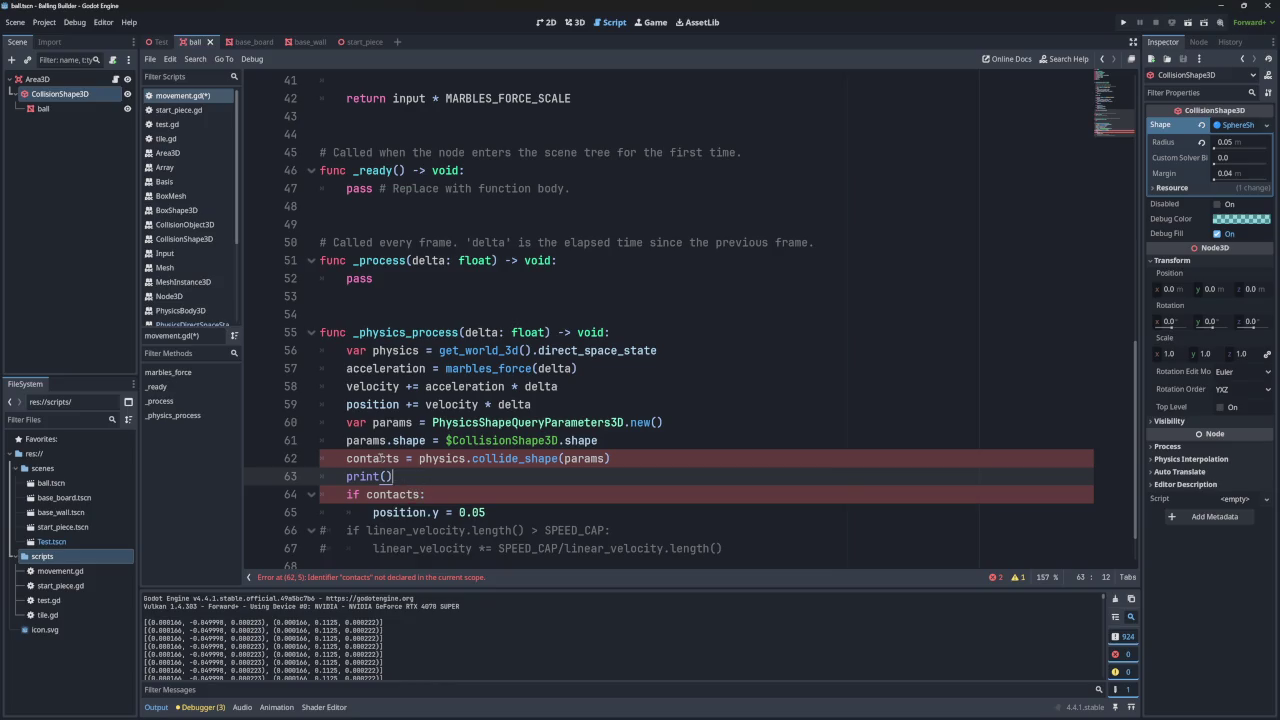
pyautogui.keyDown('shift'); pyautogui.click(629, 464); pyautogui.keyUp('shift')
pyautogui.press('BackSpace')
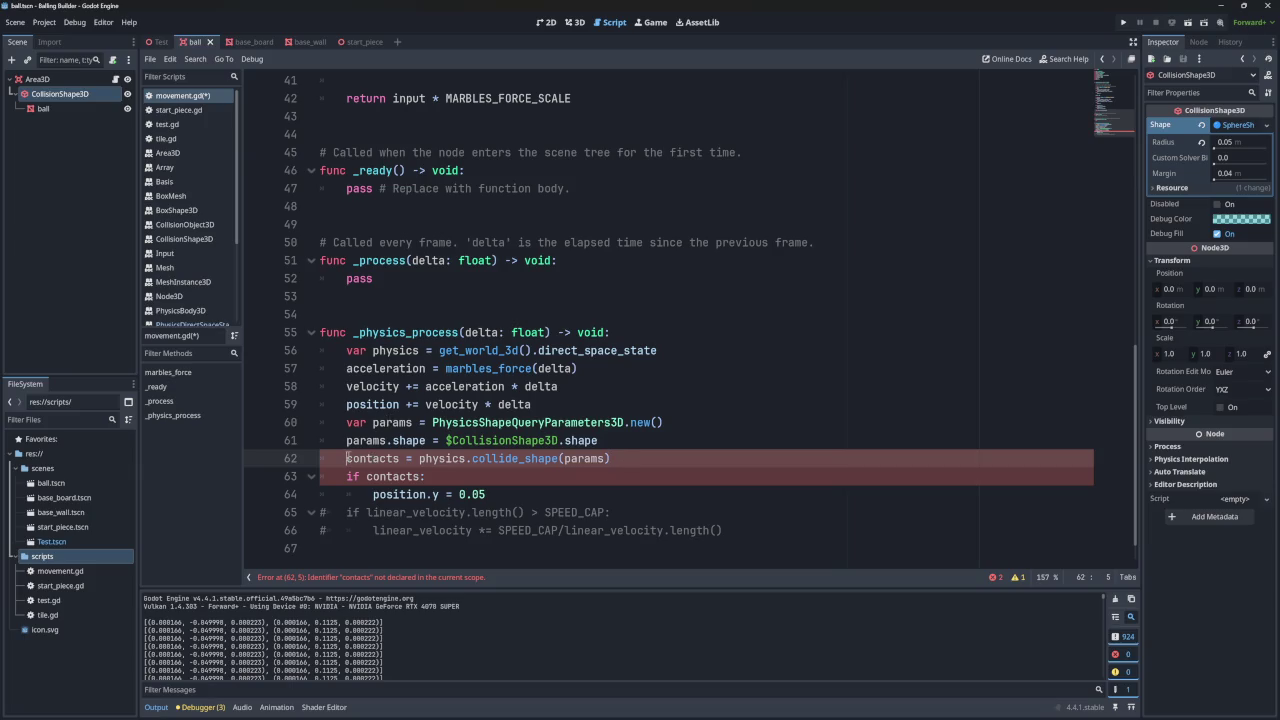
pyautogui.write('vae')
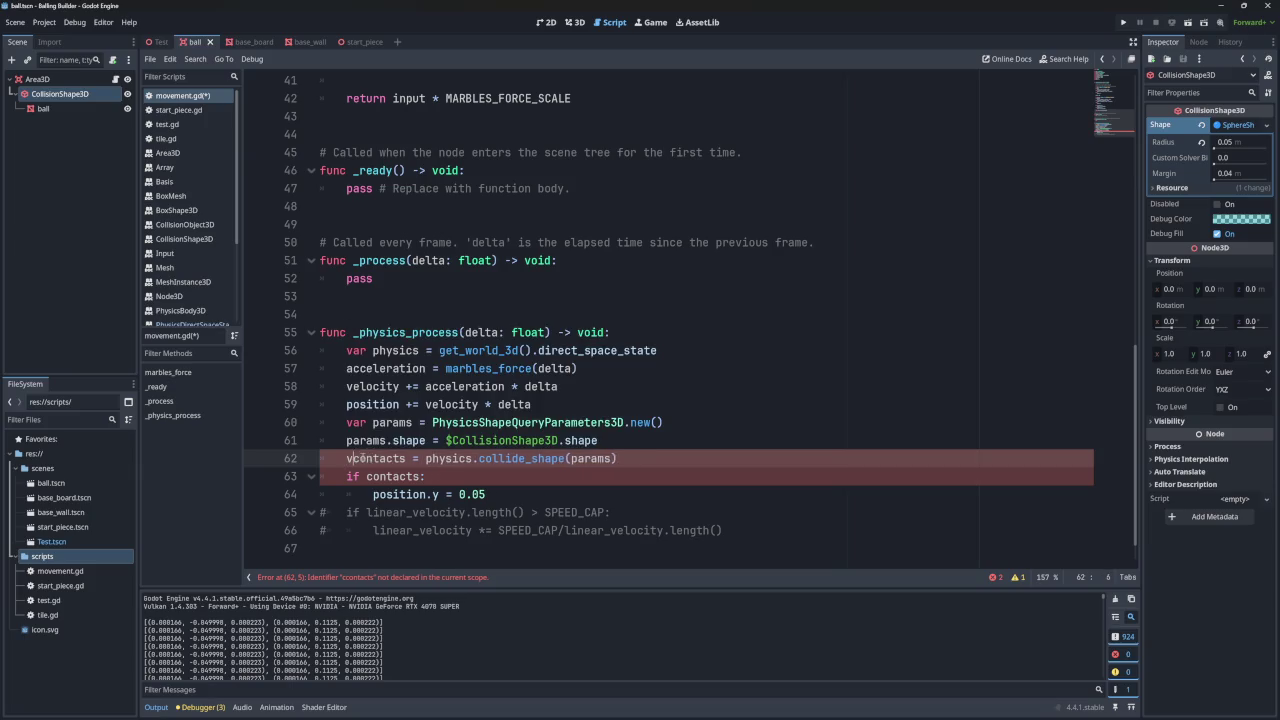
pyautogui.press('BackSpace')
pyautogui.write('r')
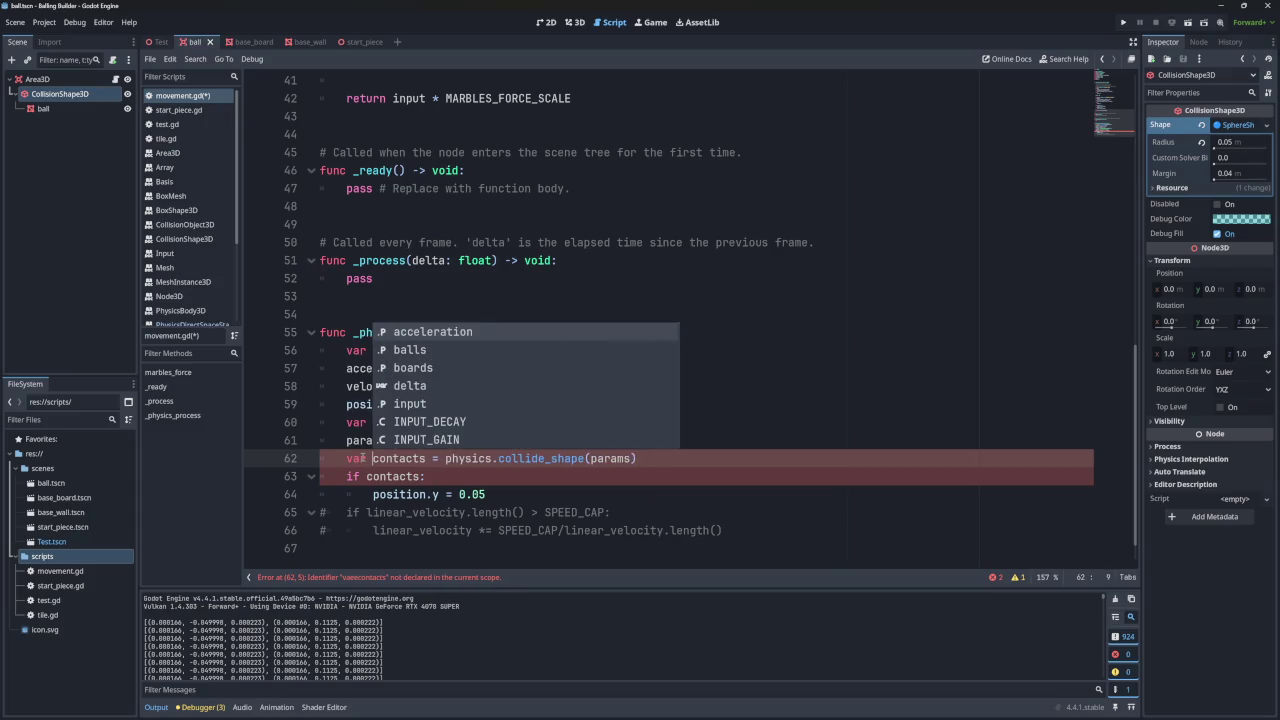
pyautogui.press('Escape')
pyautogui.press('Down')
pyautogui.press('End')
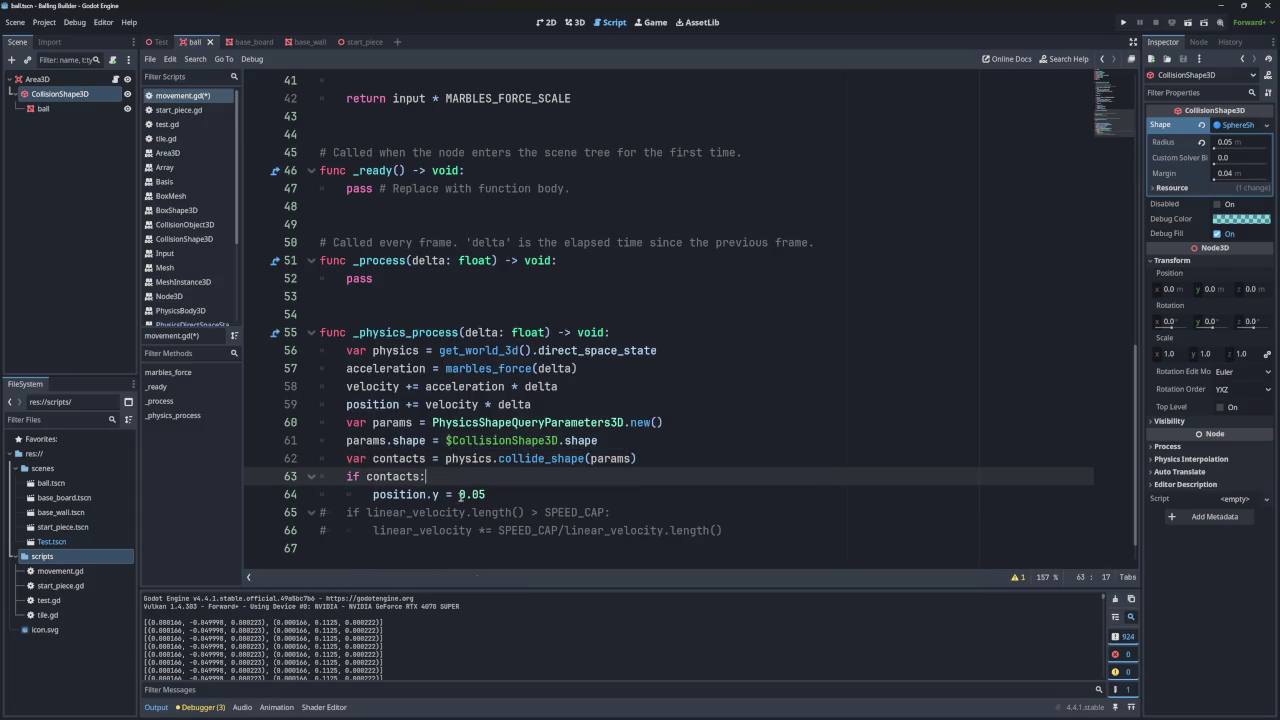
# - Run the project, watch the ball in a shrunken game window, then stop it
pyautogui.click(1123, 22)
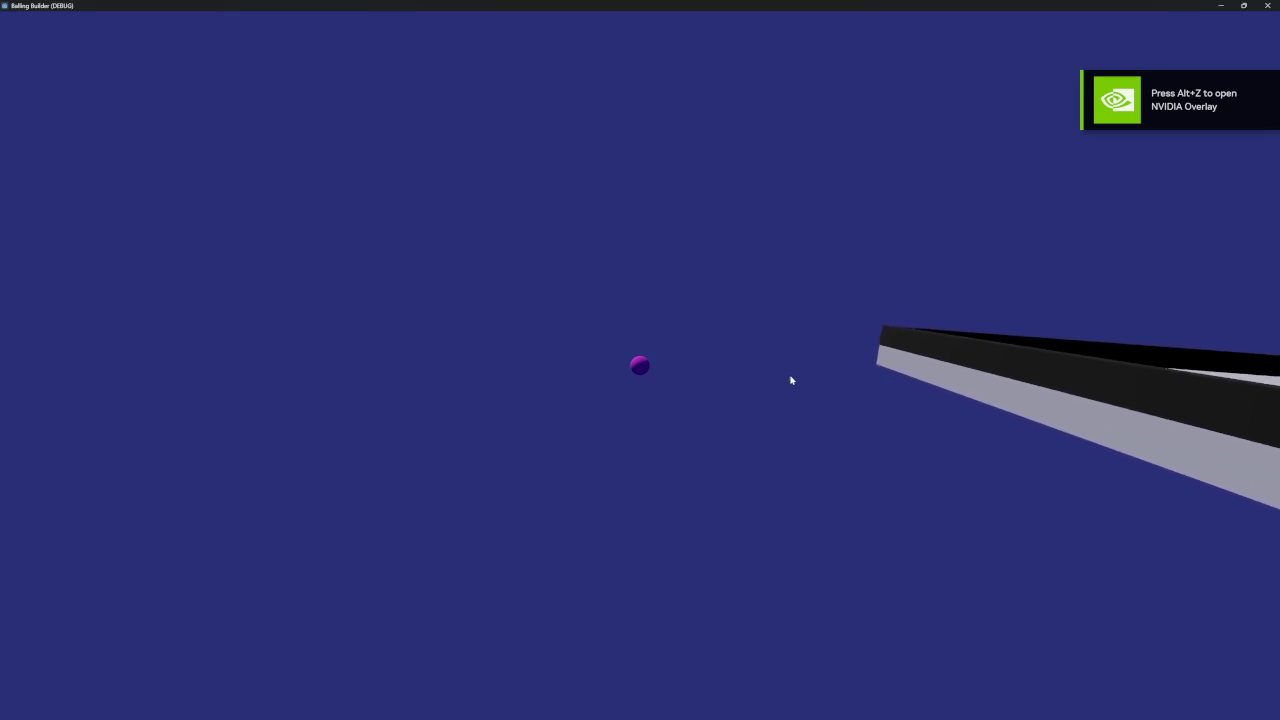
pyautogui.moveTo(954, 5)
pyautogui.mouseDown()
pyautogui.moveTo(958, 128)
pyautogui.moveTo(927, 138)
pyautogui.mouseUp()
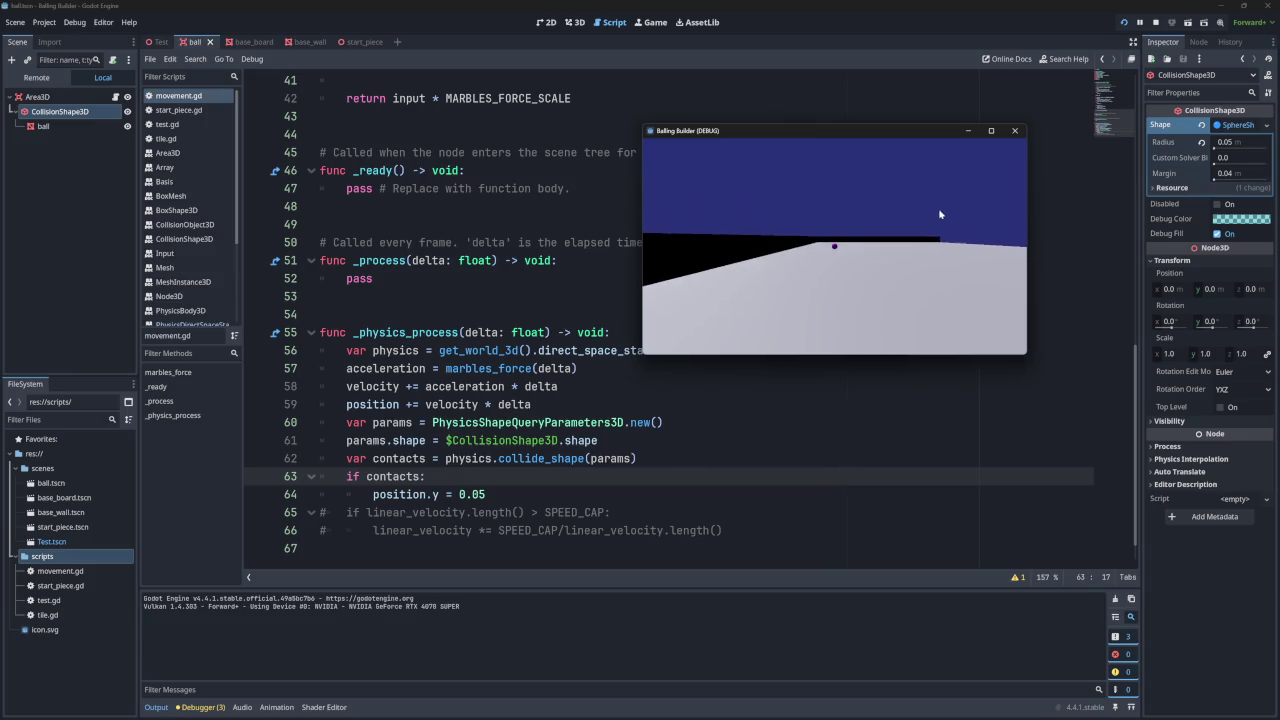
pyautogui.click(1013, 136)
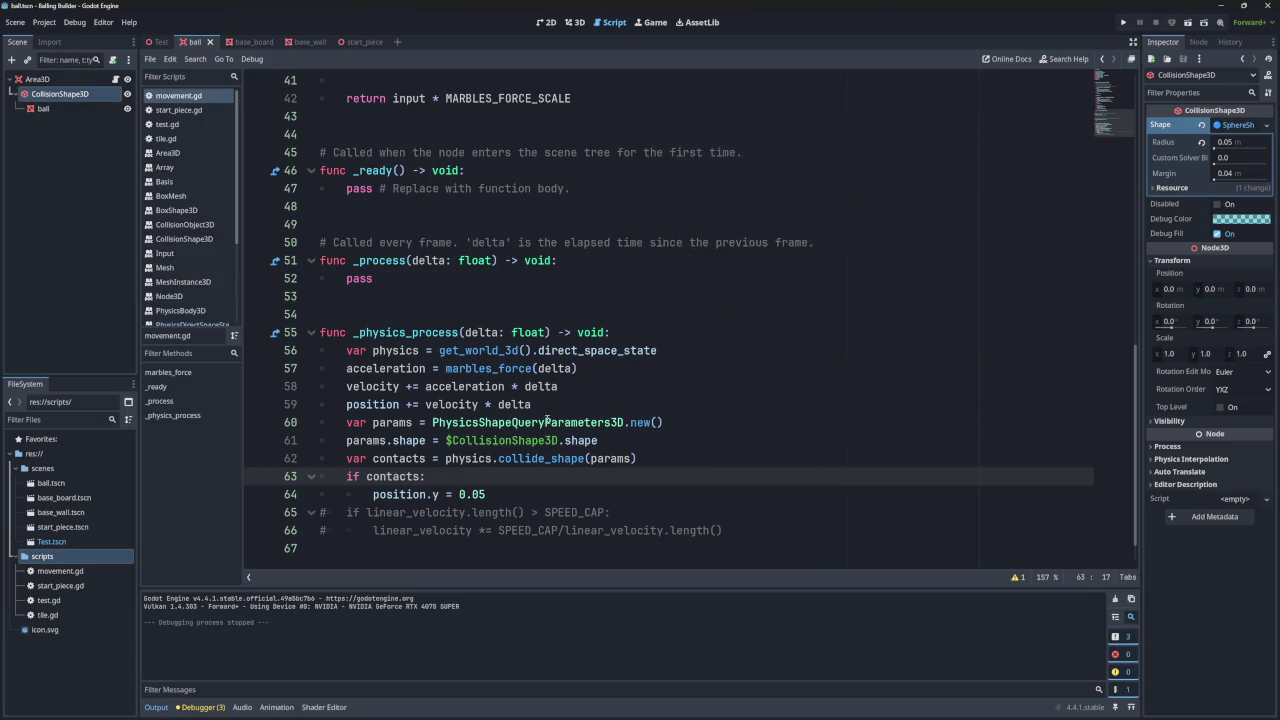
# - Glance at another open scene, then return to the ball scene and line 61 of the script
pyautogui.click(492, 494)
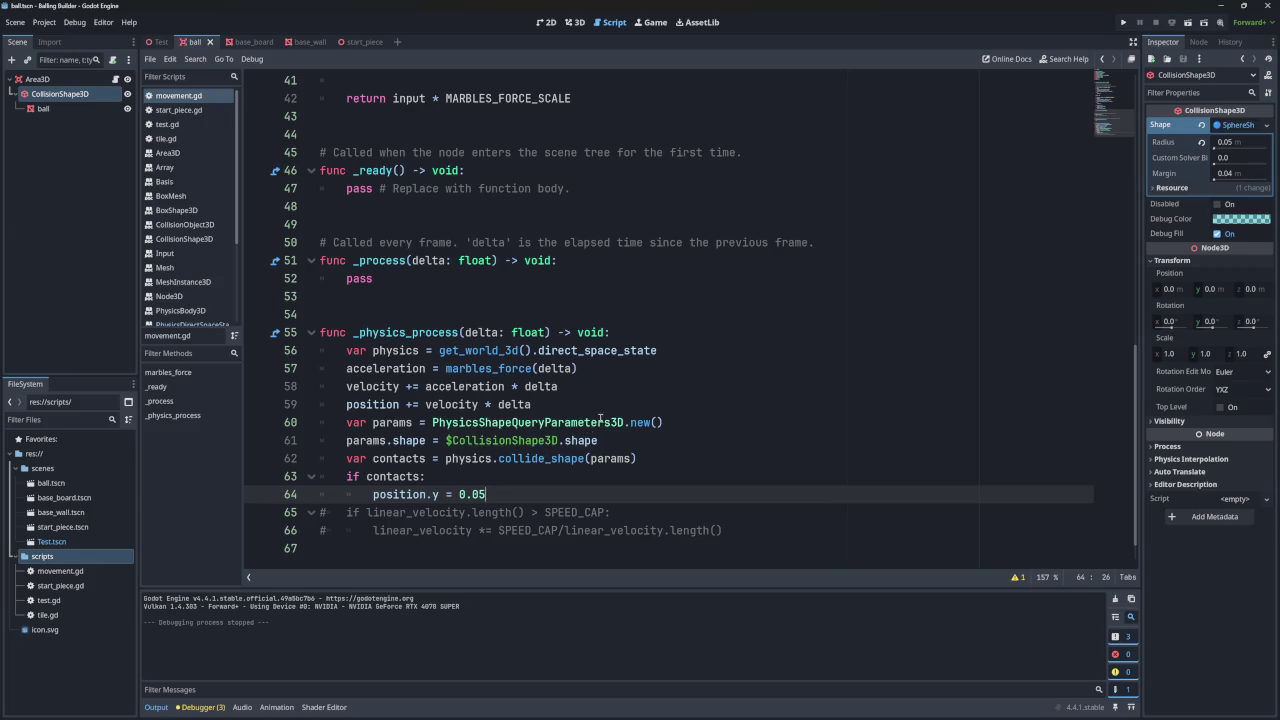
pyautogui.moveTo(373, 170)
pyautogui.click(250, 42)
pyautogui.click(193, 42)
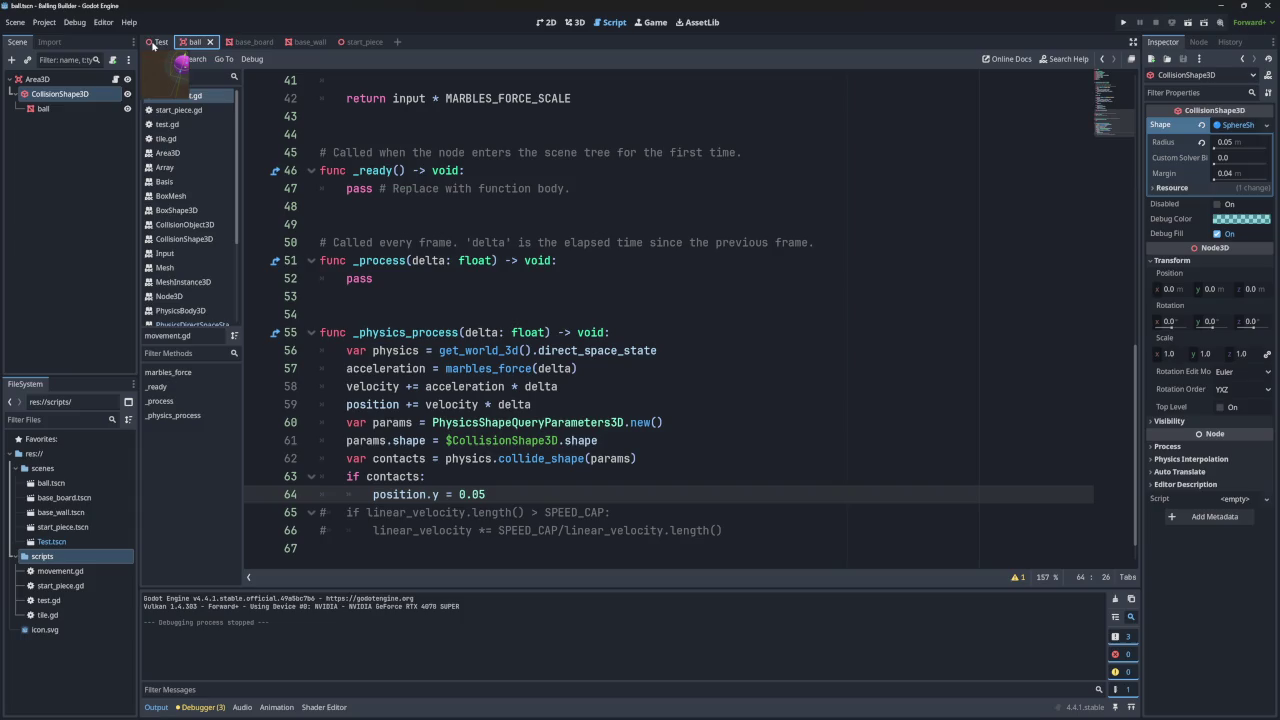
pyautogui.click(600, 441)
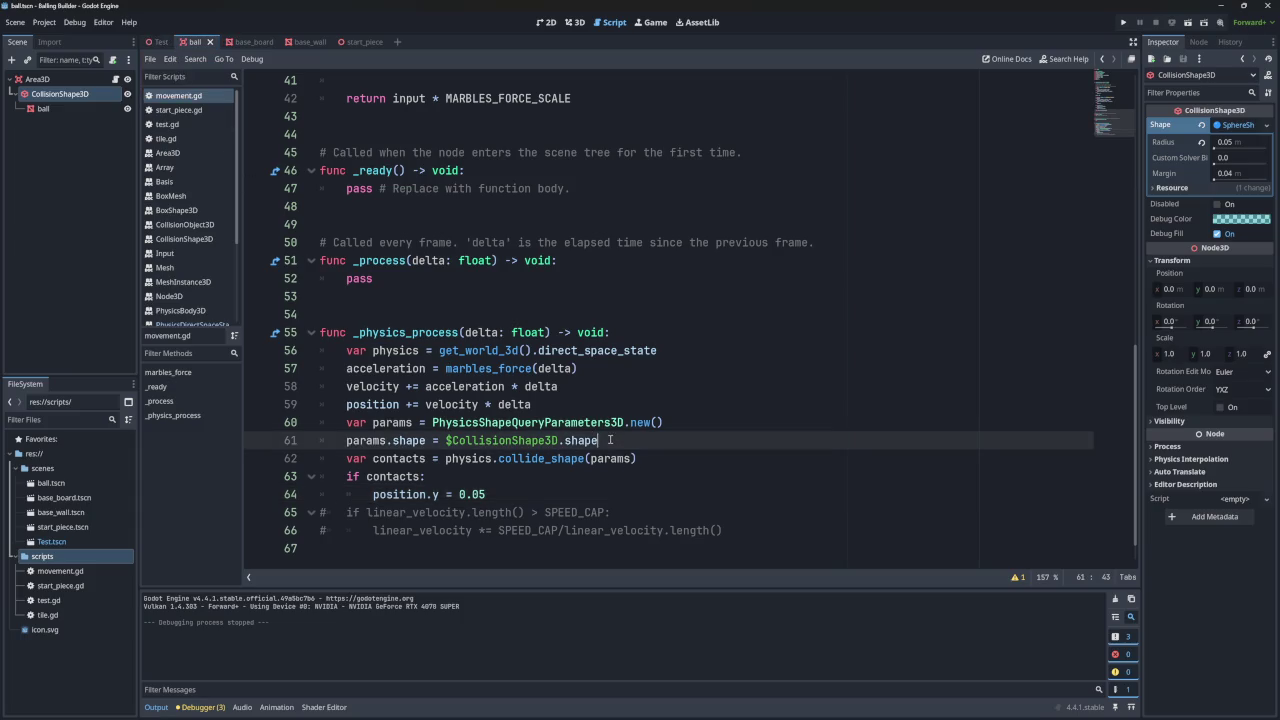
# - Add 'params.transform = transform' as line 62, below the params.shape line
pyautogui.moveTo(426, 441); pyautogui.dragTo(345, 441)
pyautogui.hotkey('ctrl', 'c')
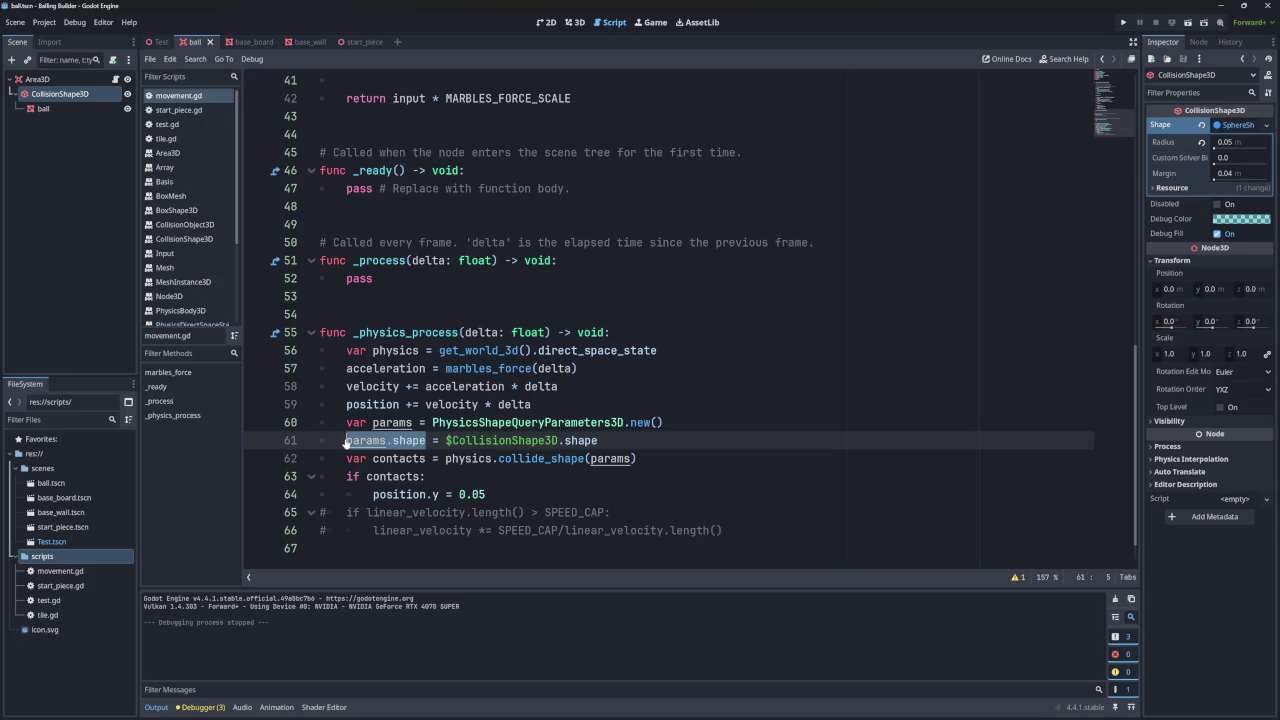
pyautogui.click(616, 441)
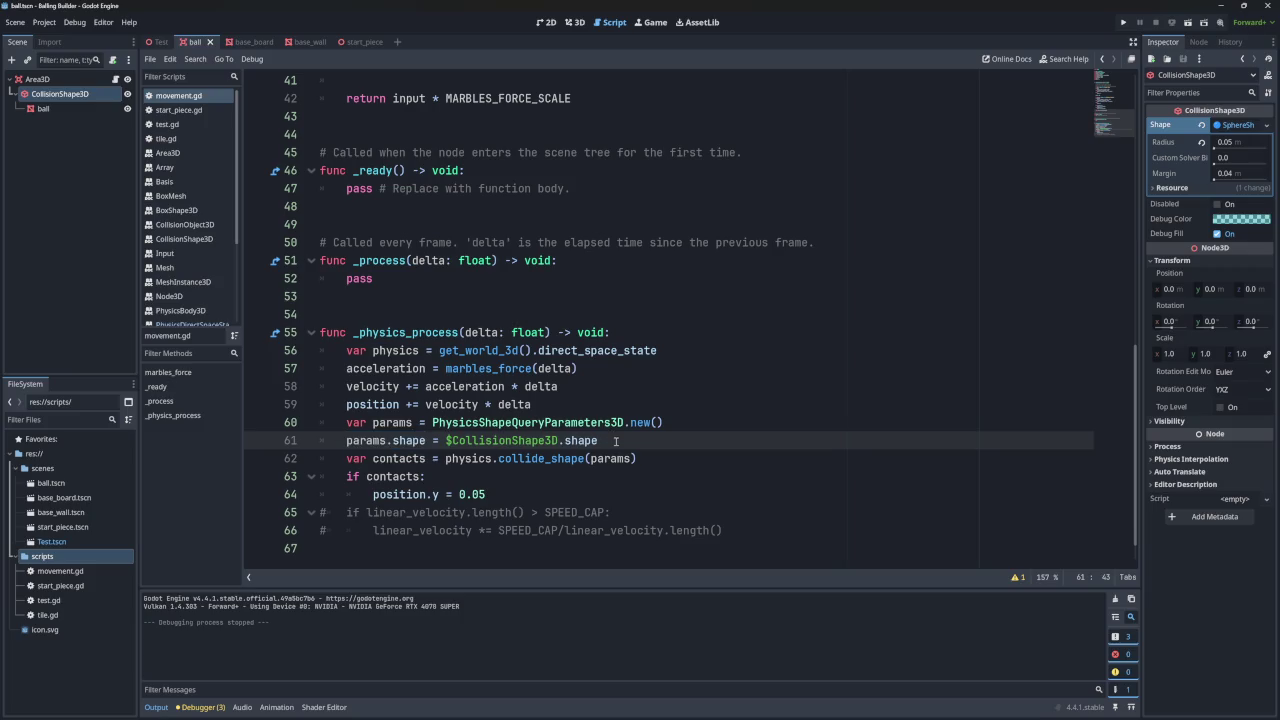
pyautogui.press('Return')
pyautogui.hotkey('ctrl', 'v')
pyautogui.press('BackSpace')
pyautogui.press('BackSpace')
pyautogui.press('BackSpace')
pyautogui.write('transof')
pyautogui.press('BackSpace')
pyautogui.write('form')
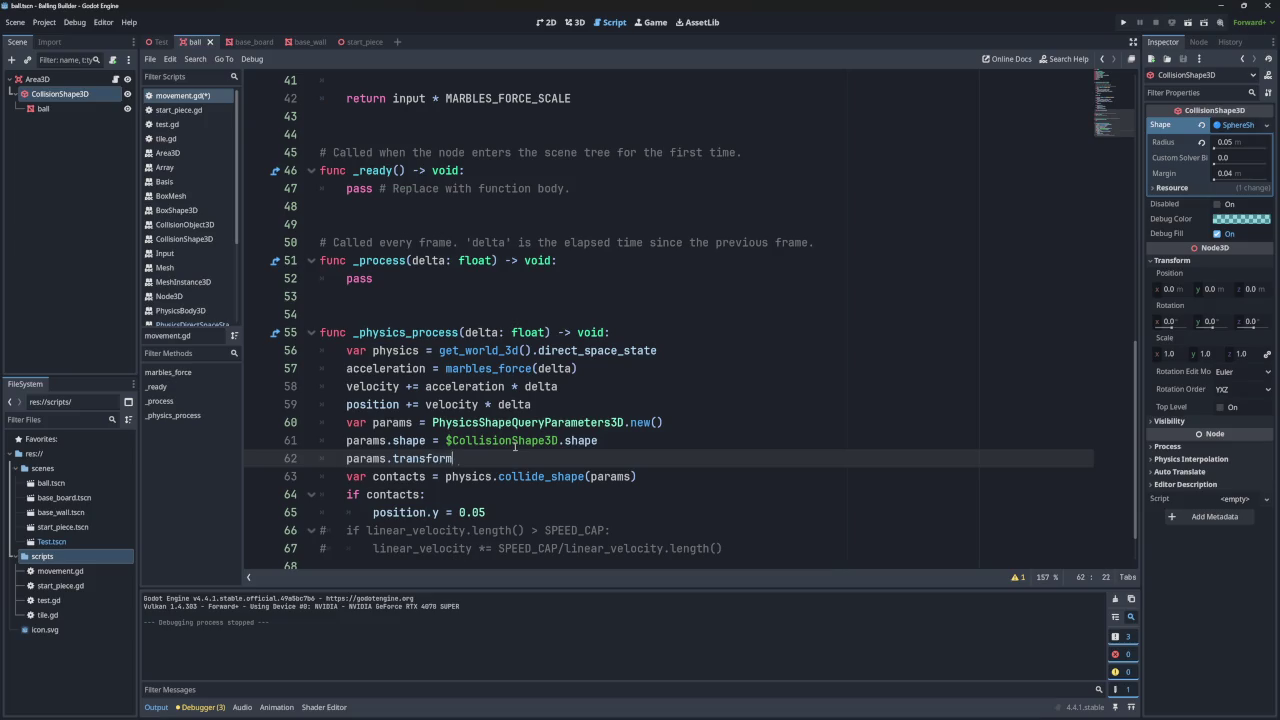
pyautogui.hotkey('ctrl', 'space')
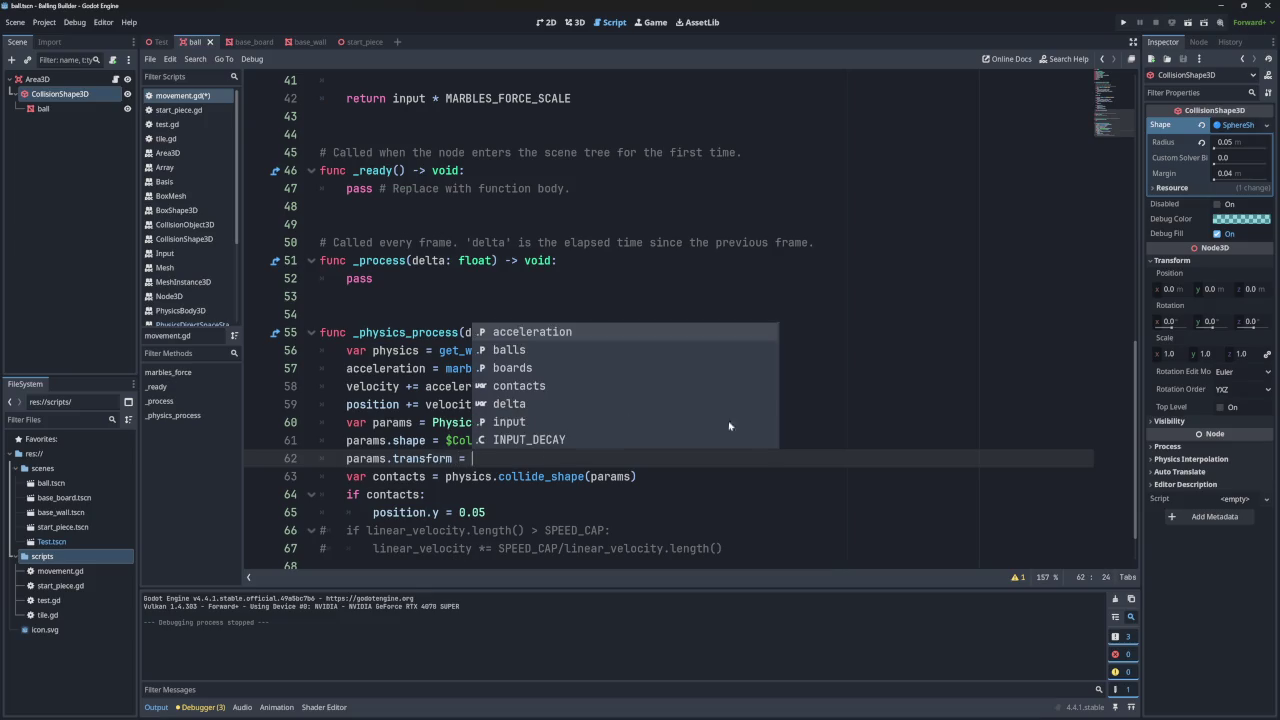
pyautogui.click(806, 522)
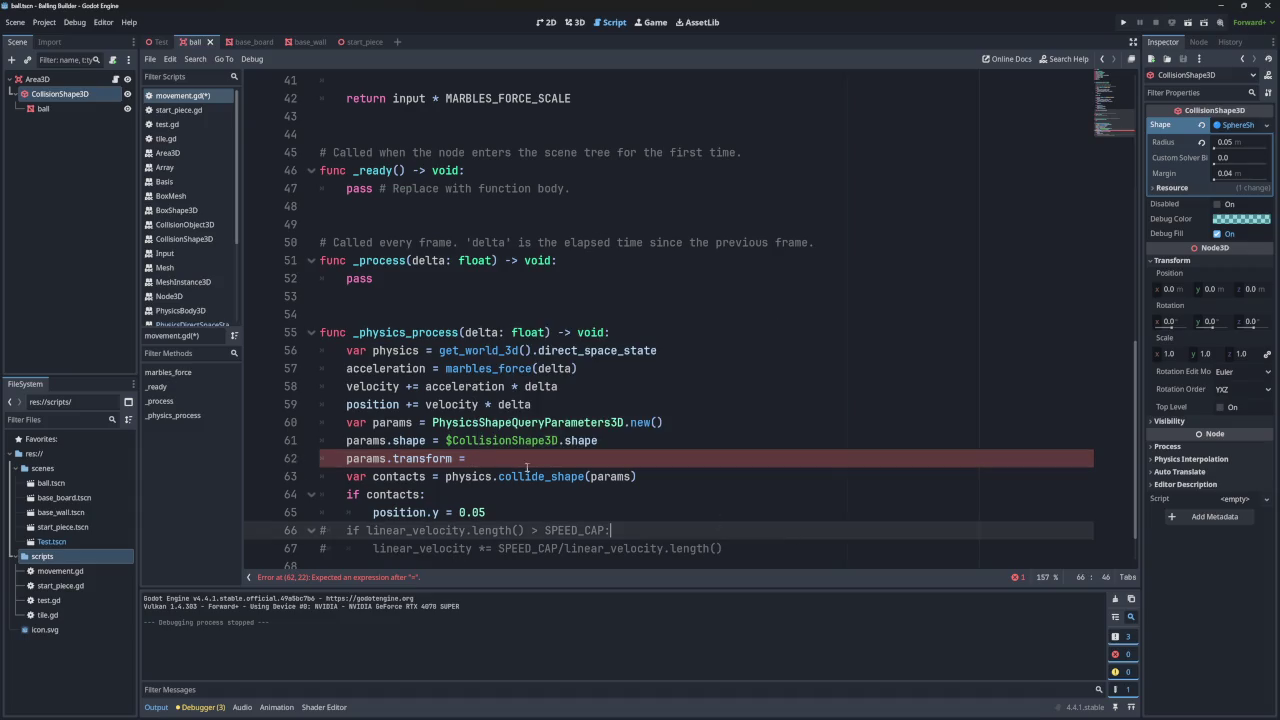
pyautogui.press('Up')
pyautogui.press('Up')
pyautogui.press('Up')
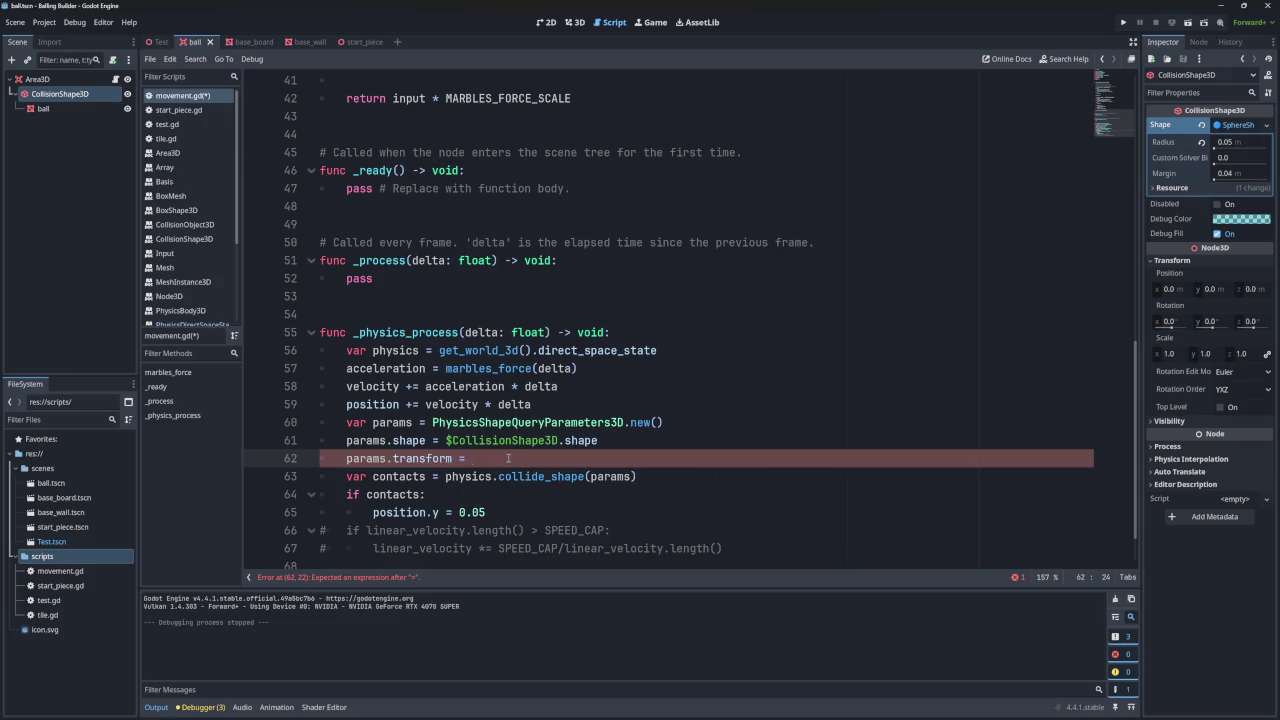
pyautogui.write('transfo')
pyautogui.write('rm')
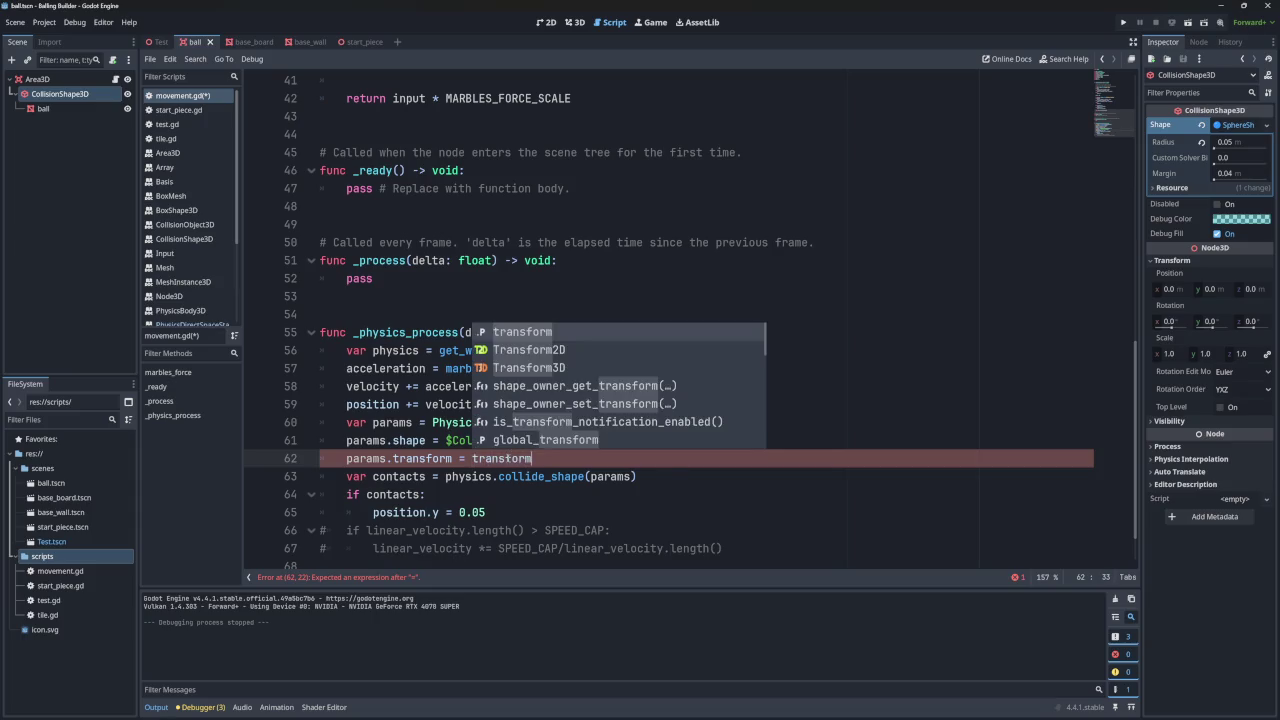
pyautogui.click(584, 489)
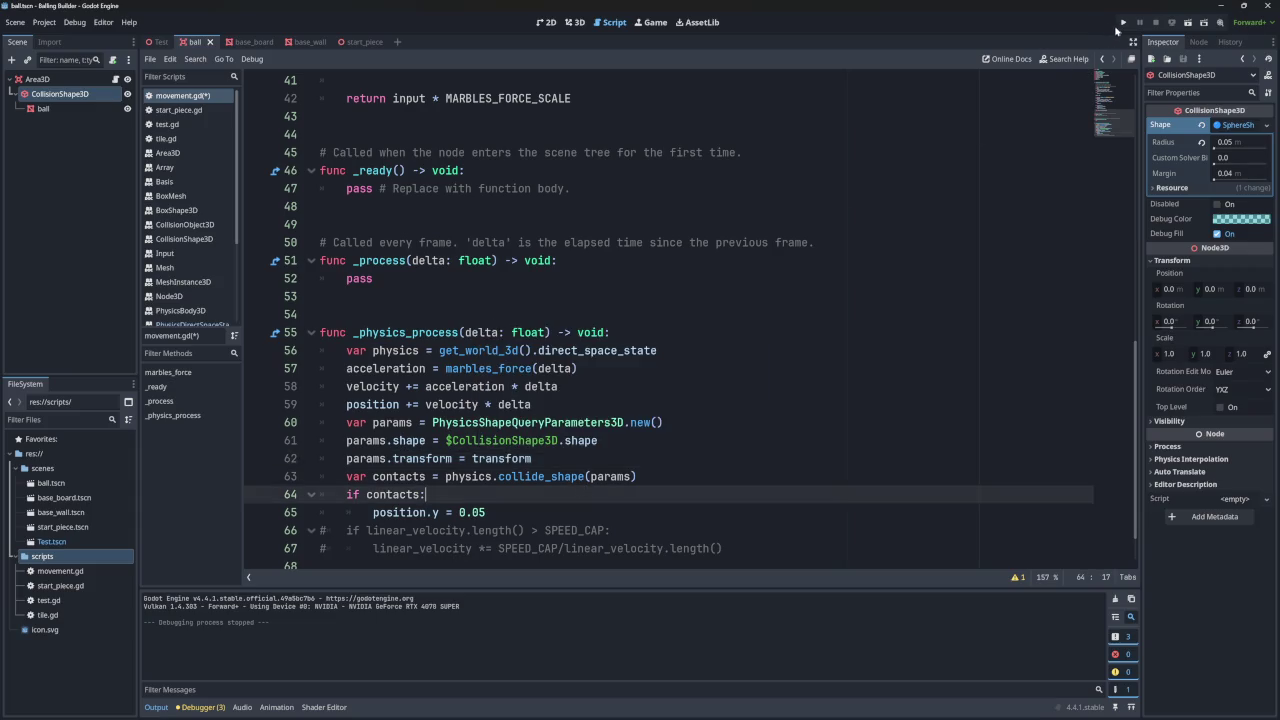
# - Test-run the game, close its window, and return to line 65
pyautogui.click(1125, 23)
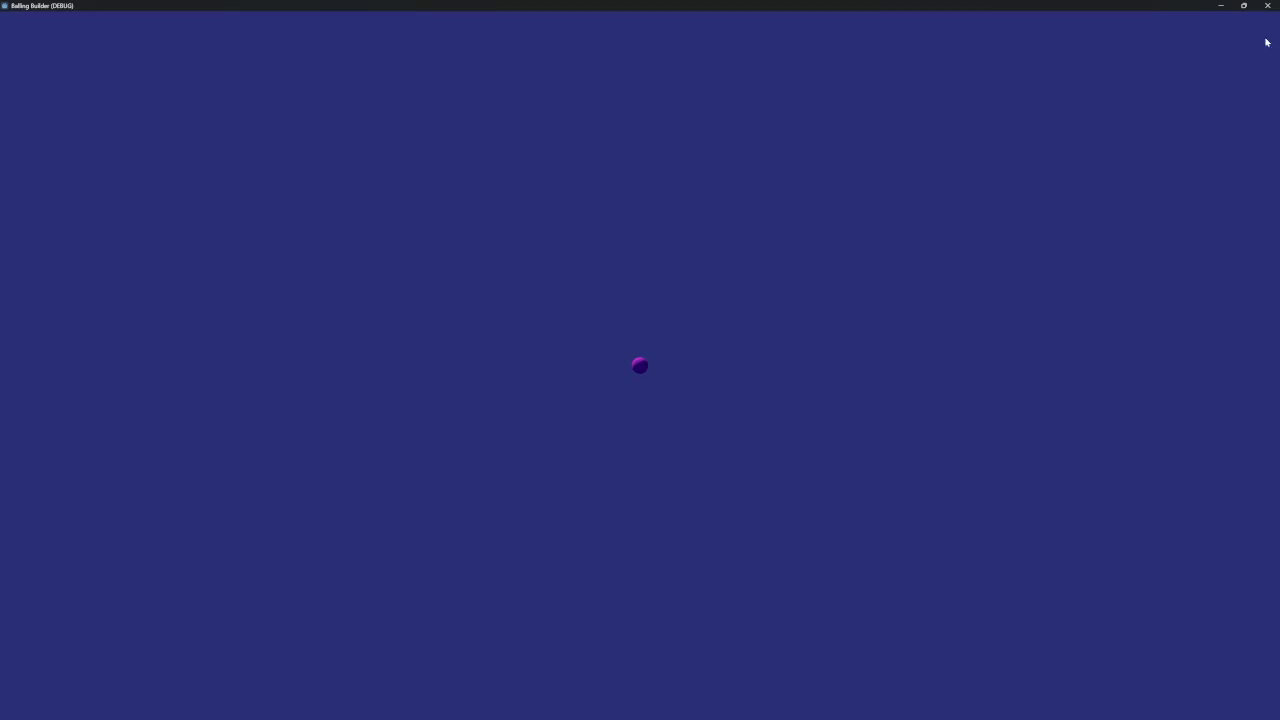
pyautogui.click(1267, 6)
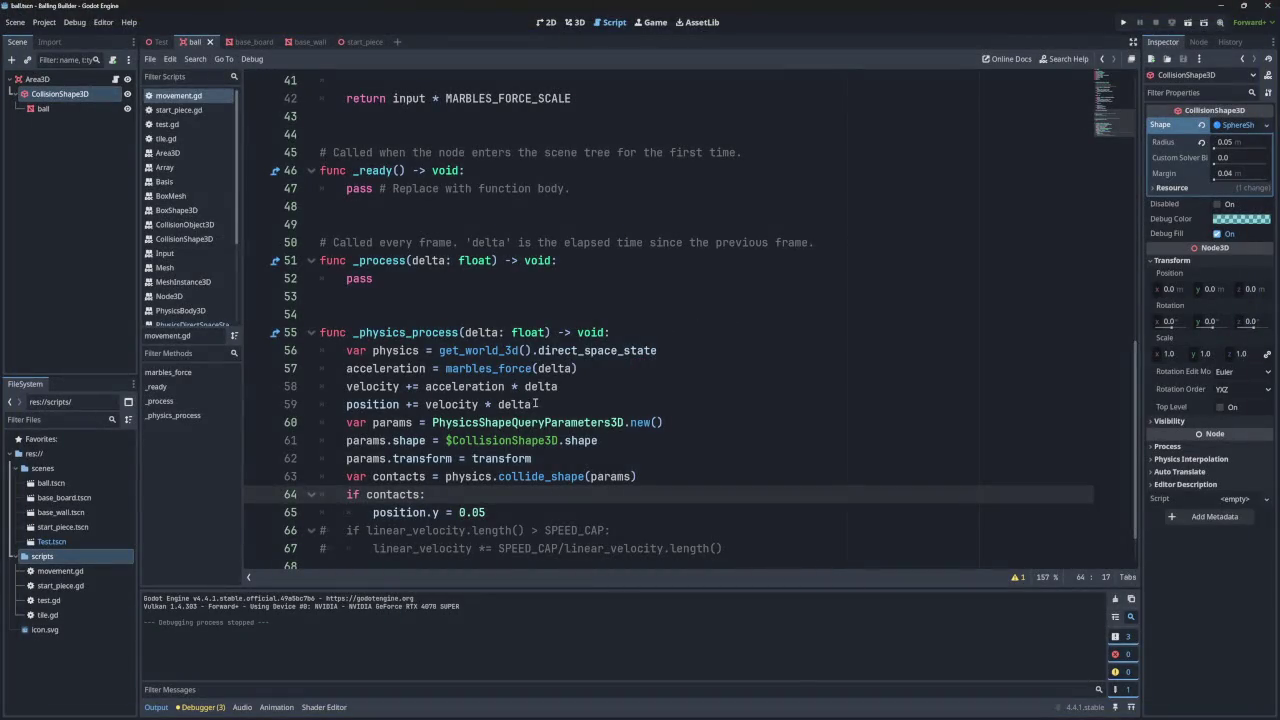
pyautogui.click(503, 512)
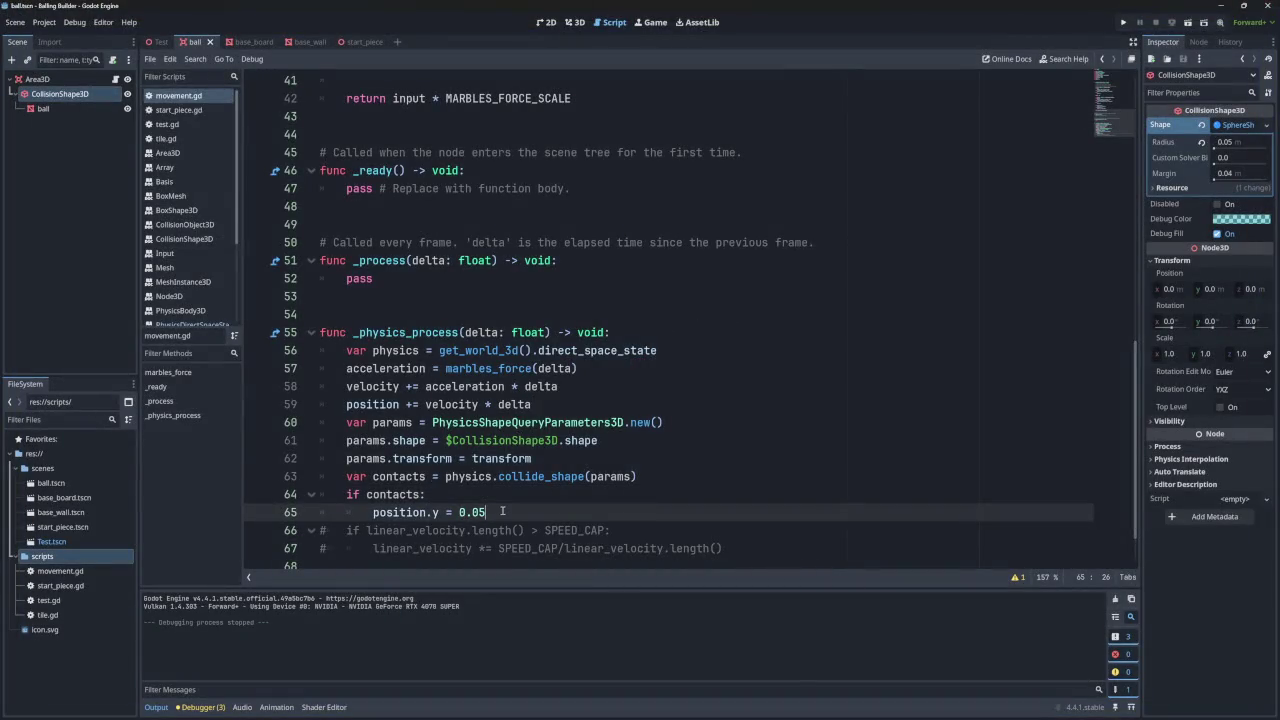
# - Add 'velocity = 0' under 'if contacts:' and run the game
pyautogui.press('Return')
pyautogui.doubleClick(375, 387)
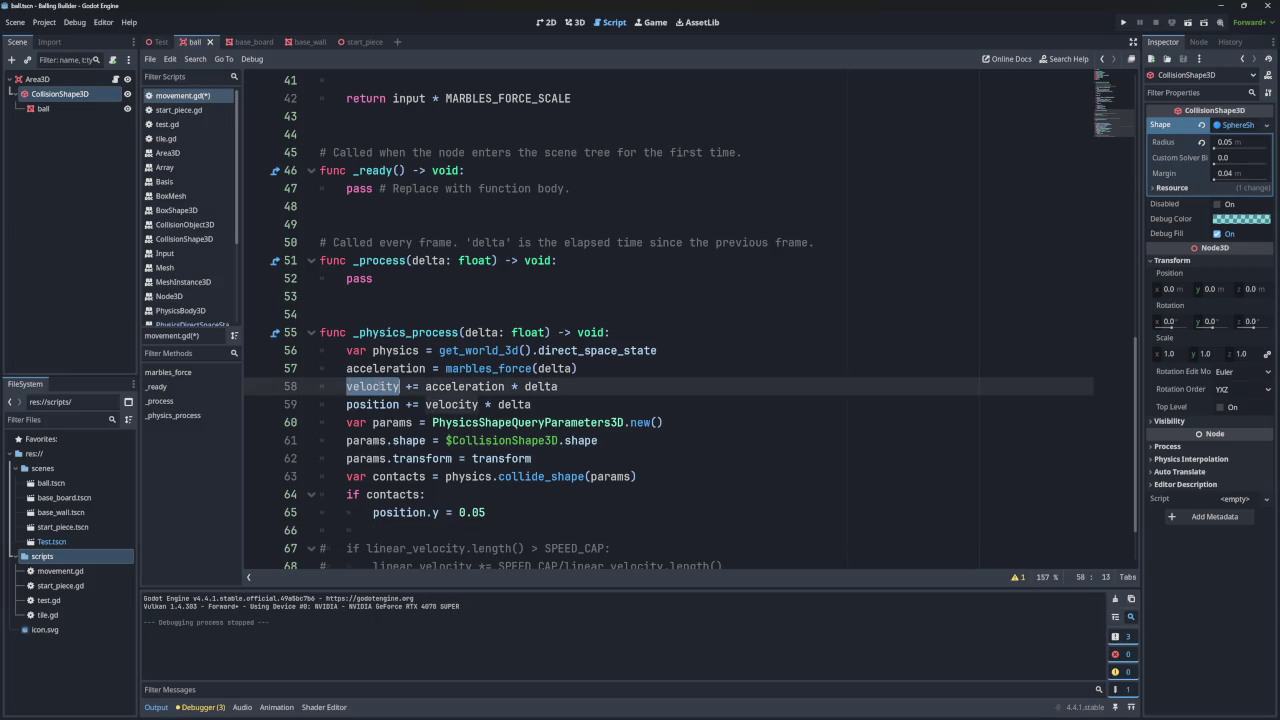
pyautogui.hotkey('ctrl', 'c')
pyautogui.click(447, 531)
pyautogui.hotkey('ctrl', 'v')
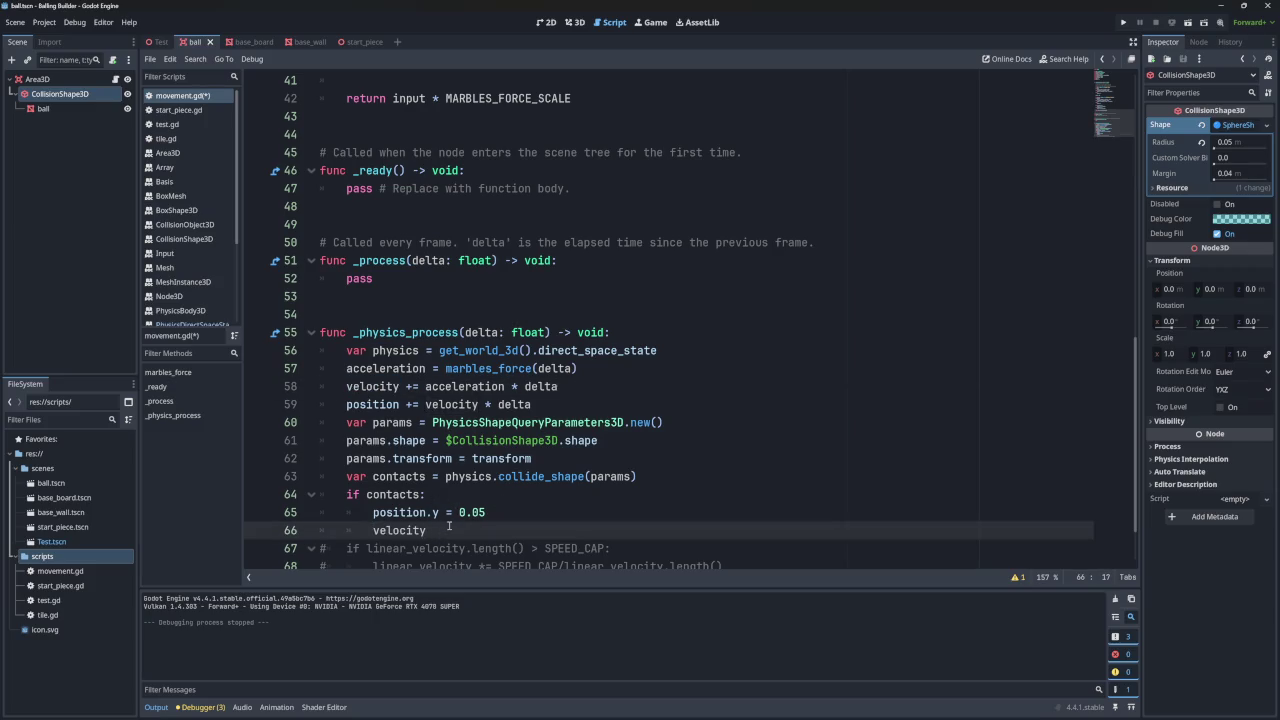
pyautogui.press('BackSpace')
pyautogui.write('= 0')
pyautogui.click(1123, 22)
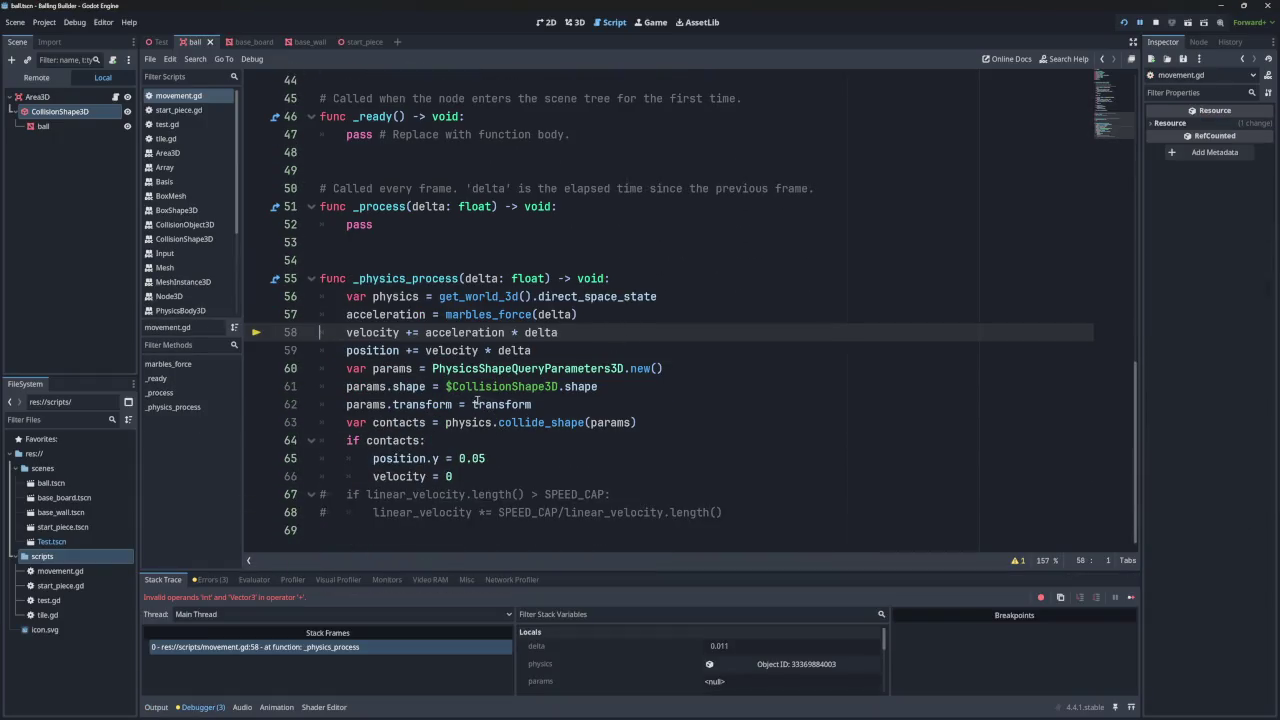
# - Change the line to 'velocity.y = 0' to fix the int/Vector3 error and run again
pyautogui.click(466, 480)
pyautogui.press('BackSpace')
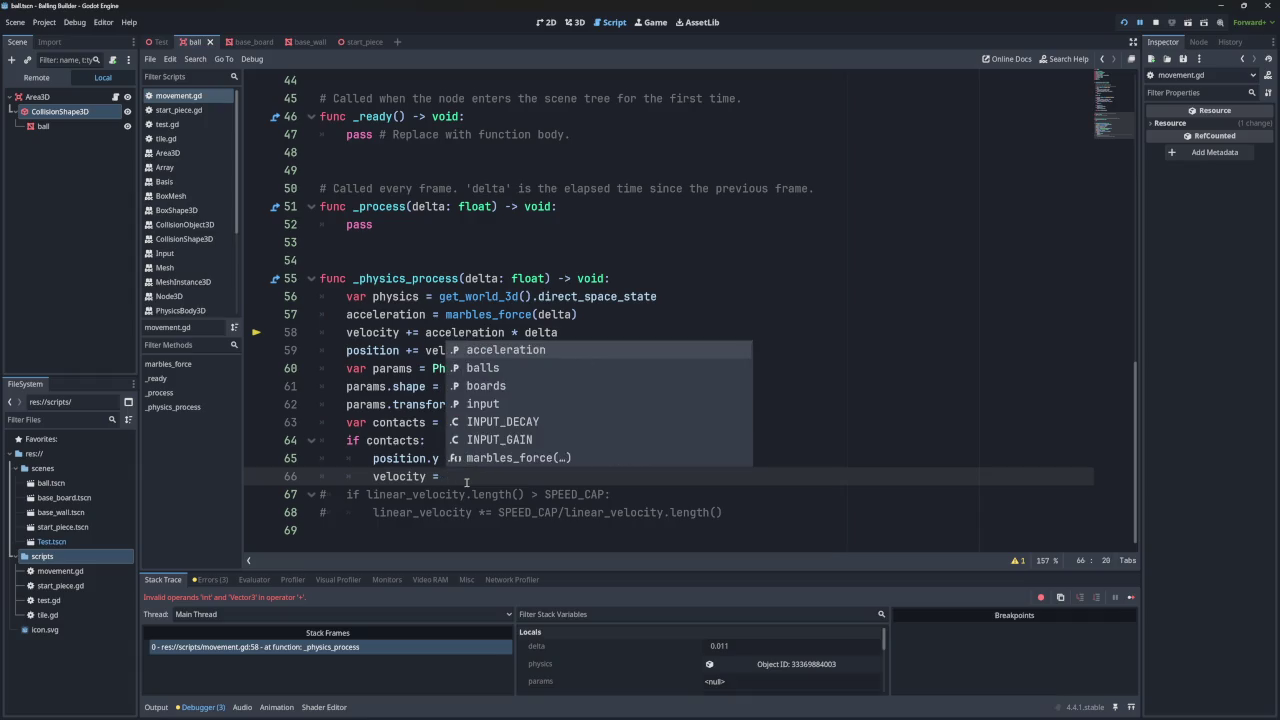
pyautogui.click(428, 477)
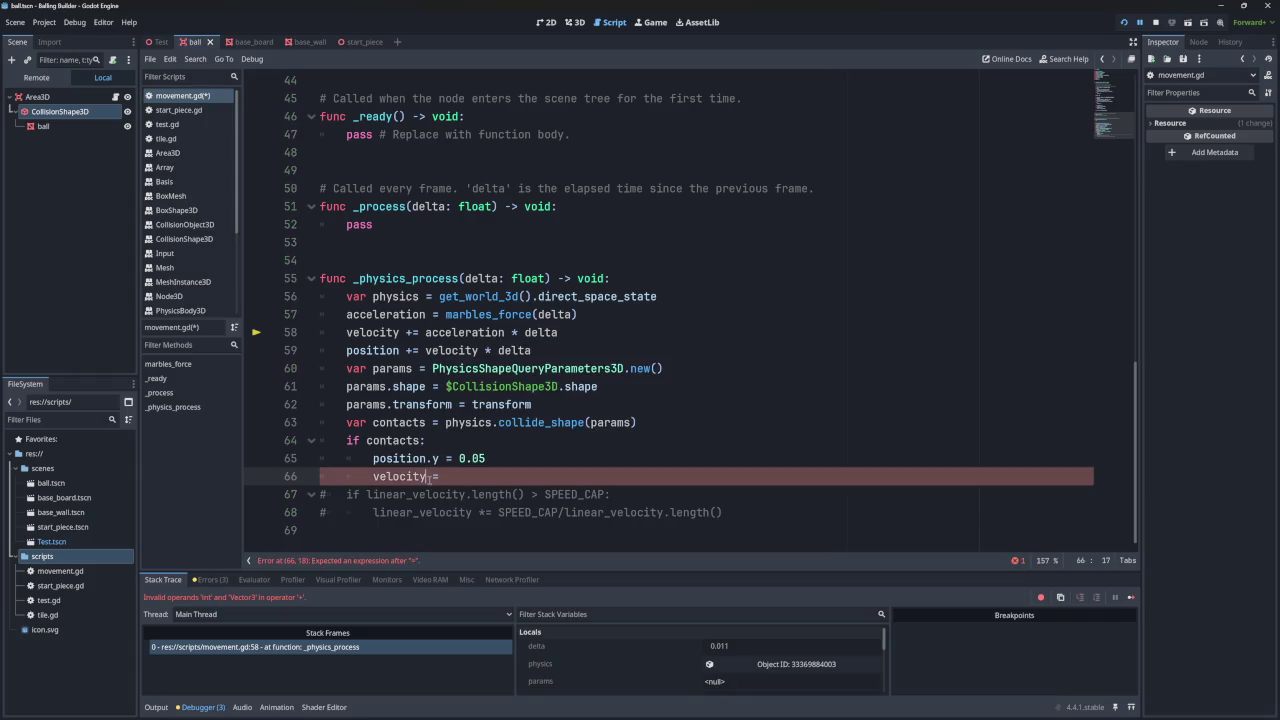
pyautogui.write('.y.')
pyautogui.write('8')
pyautogui.press('BackSpace')
pyautogui.write('y')
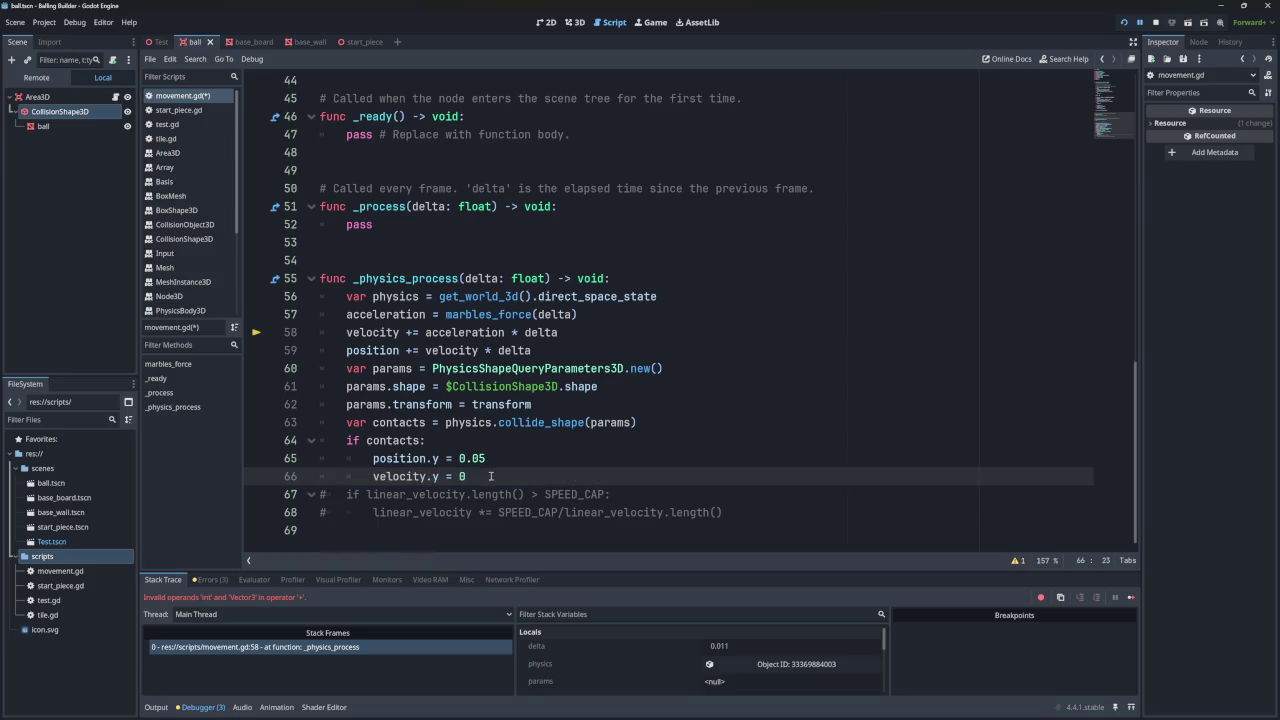
pyautogui.click(1123, 24)
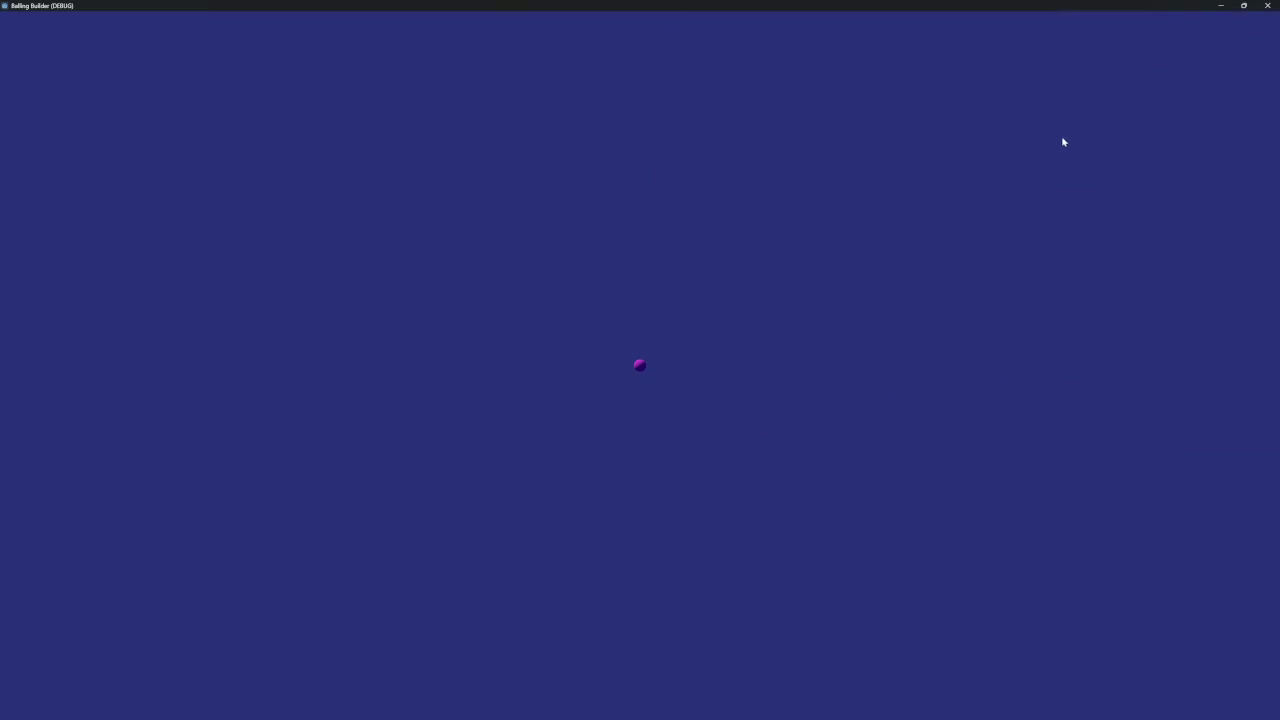
# - Close the debug game window and end the test run, back in movement.gd
pyautogui.click(1268, 5)
pyautogui.click(1124, 22)
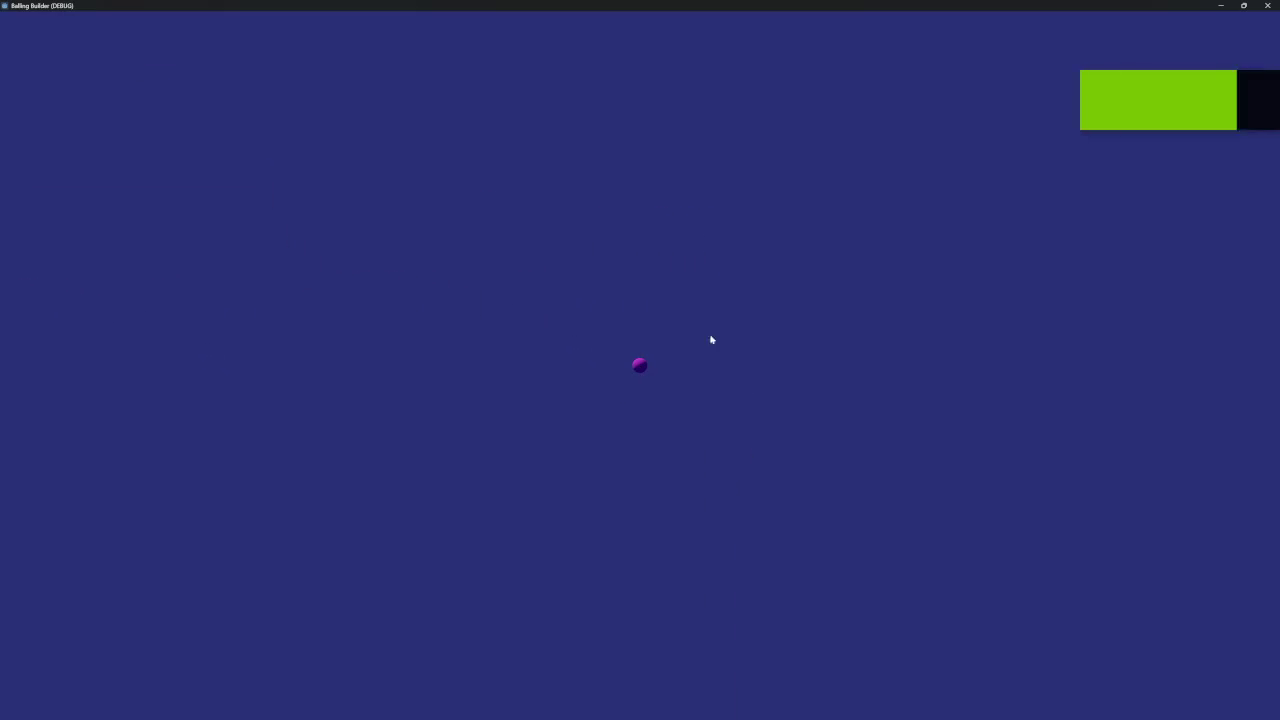
pyautogui.press('Escape')
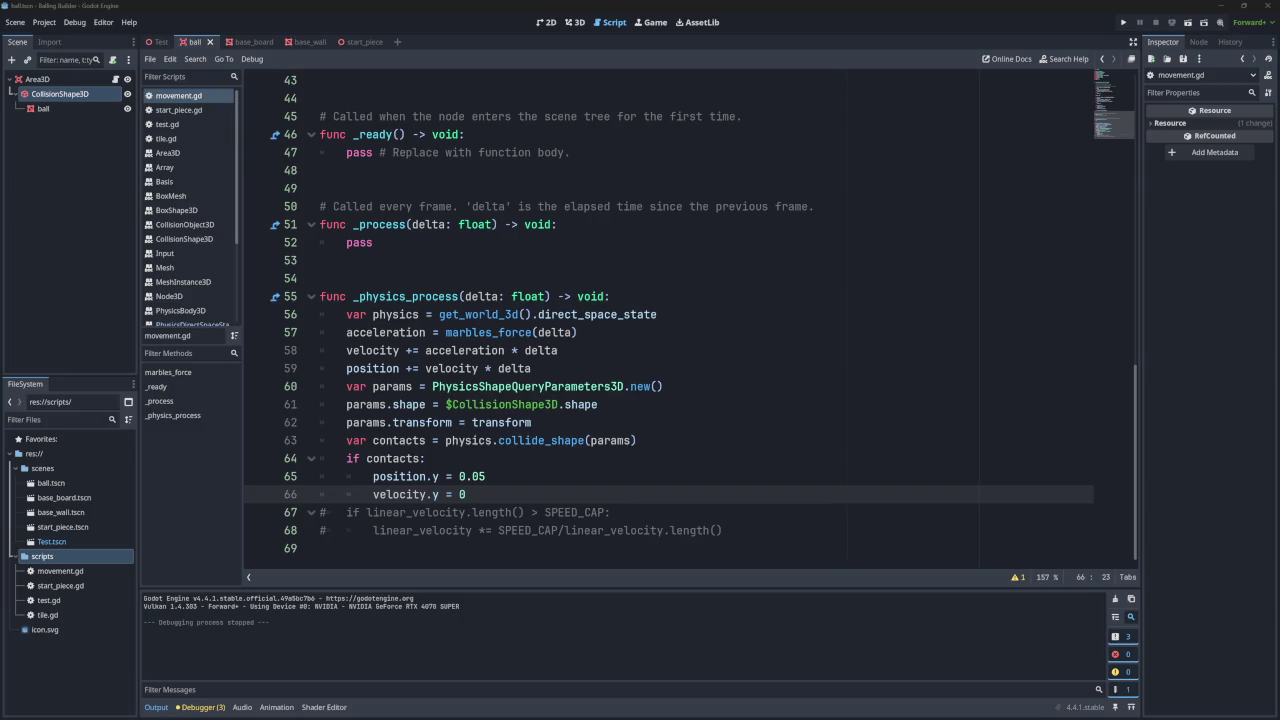
pyautogui.moveTo(516, 492)
pyautogui.mouseDown()
pyautogui.moveTo(514, 477)
pyautogui.moveTo(514, 488)
pyautogui.mouseUp()
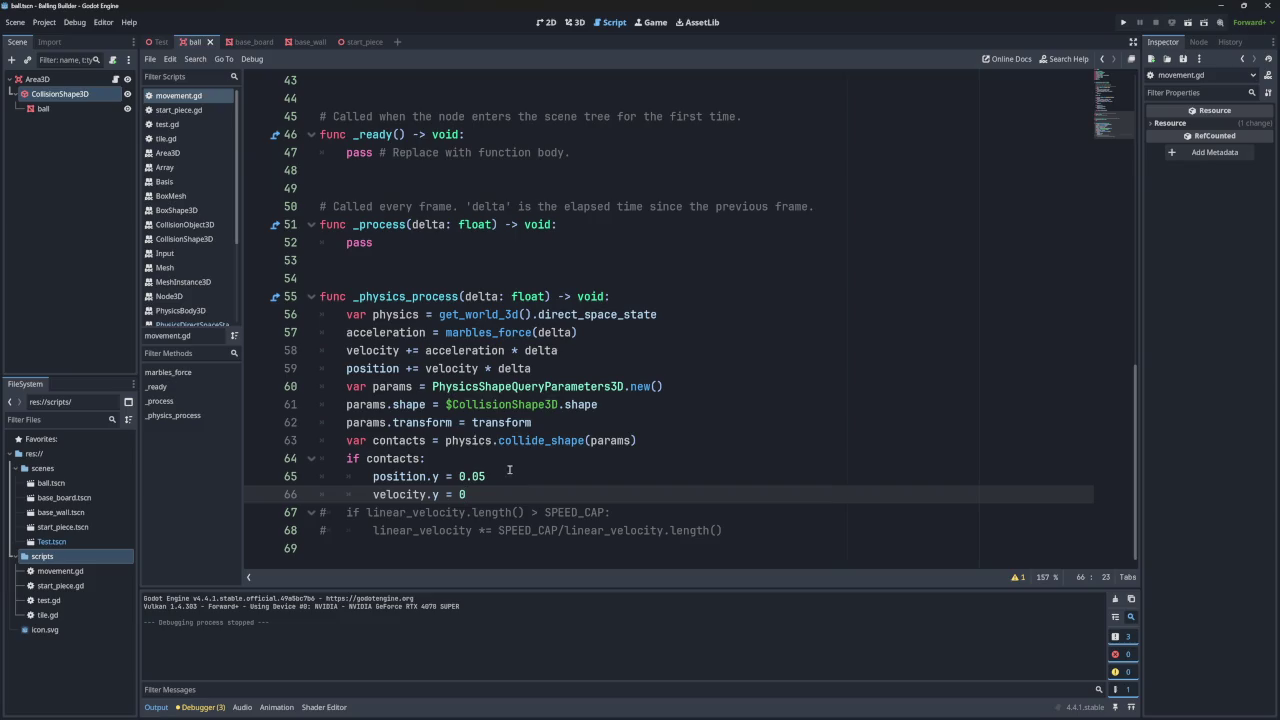
pyautogui.moveTo(500, 492)
pyautogui.mouseDown()
pyautogui.moveTo(488, 458)
pyautogui.moveTo(504, 494)
pyautogui.moveTo(496, 464)
pyautogui.moveTo(502, 477)
pyautogui.mouseUp()
pyautogui.click(502, 478)
pyautogui.press('Down')
pyautogui.moveTo(425, 460); pyautogui.dragTo(345, 460)
pyautogui.click(453, 461)
pyautogui.moveTo(453, 461); pyautogui.dragTo(346, 460)
pyautogui.click(443, 461)
pyautogui.moveTo(428, 460); pyautogui.dragTo(347, 460)
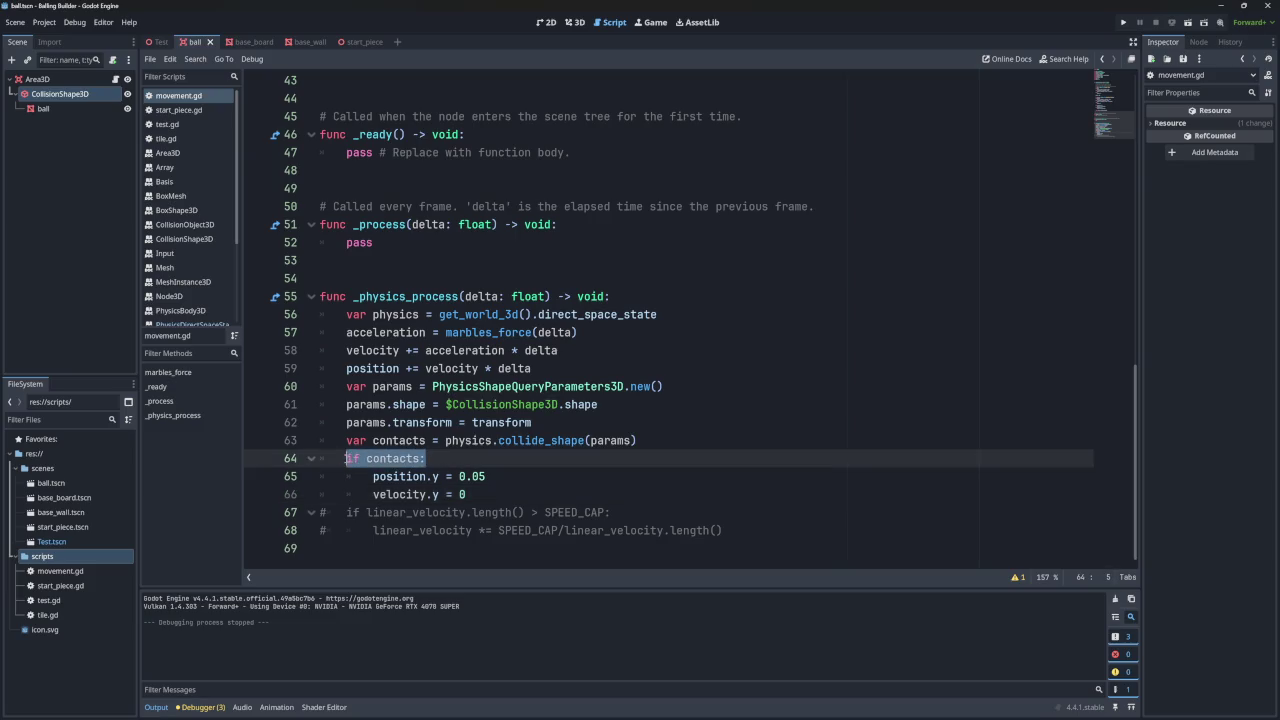
pyautogui.click(428, 460)
pyautogui.moveTo(428, 460); pyautogui.dragTo(346, 460)
pyautogui.click(428, 460)
pyautogui.moveTo(428, 460); pyautogui.dragTo(336, 458)
pyautogui.scroll(10, 673, 310)
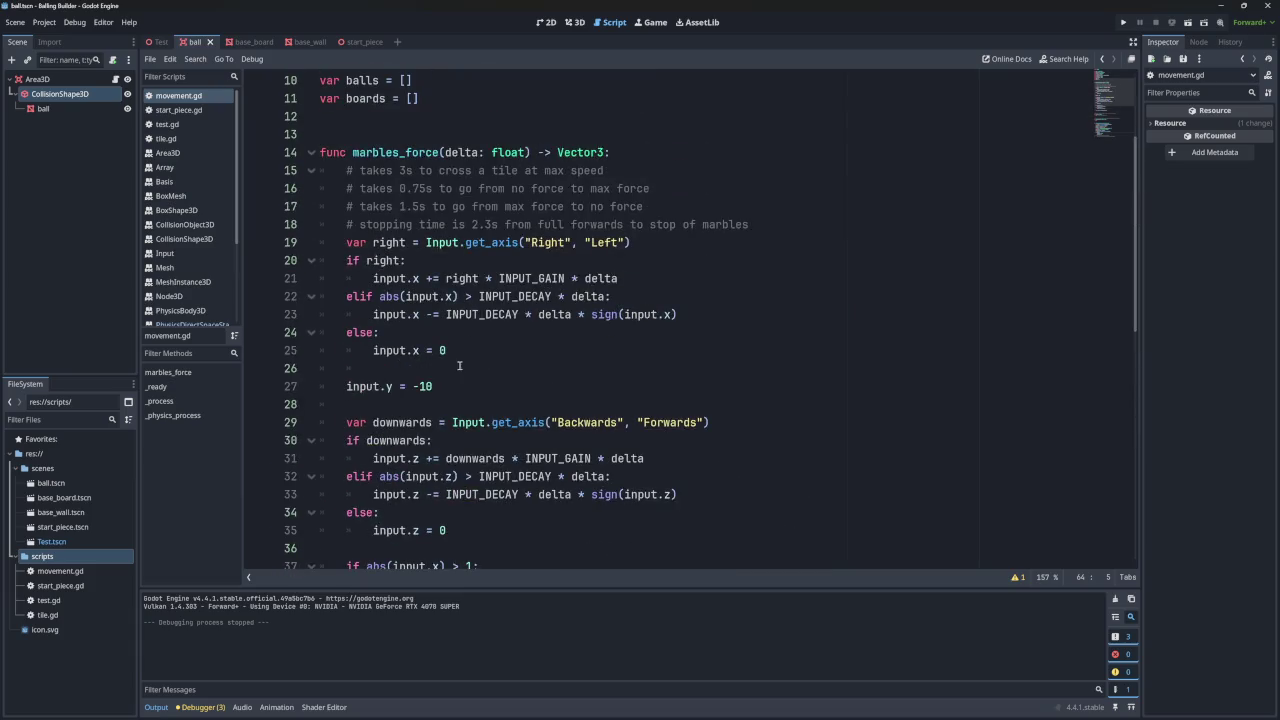
# - In test.gd, set the ball spawn position.y on line 19 to 10 and run the game
pyautogui.scroll(3, 458, 305)
pyautogui.scroll(-13, 490, 285)
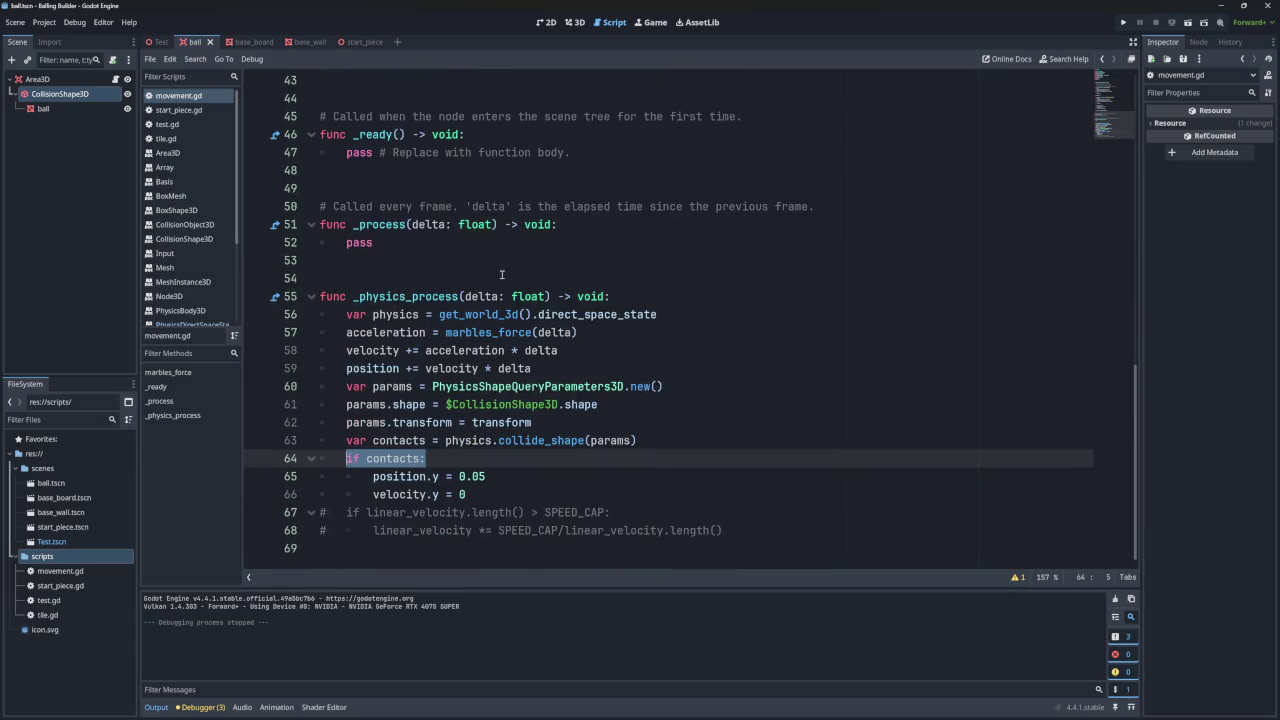
pyautogui.click(188, 110)
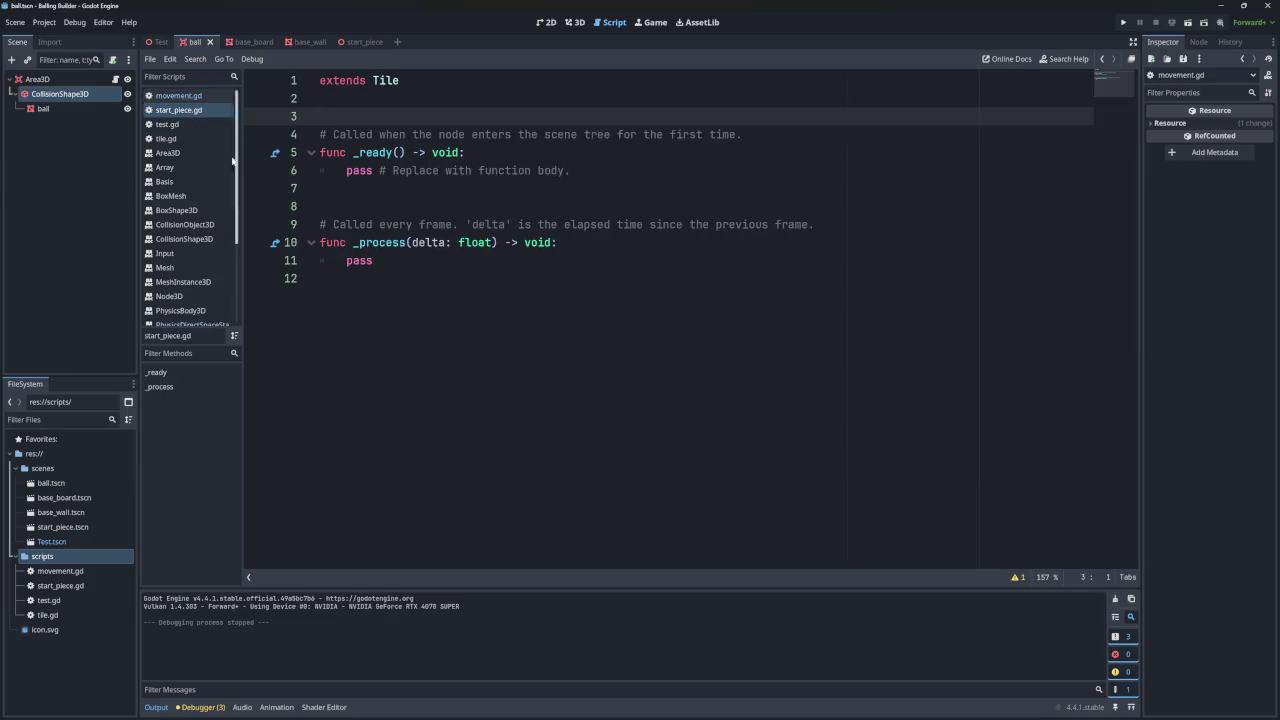
pyautogui.click(174, 125)
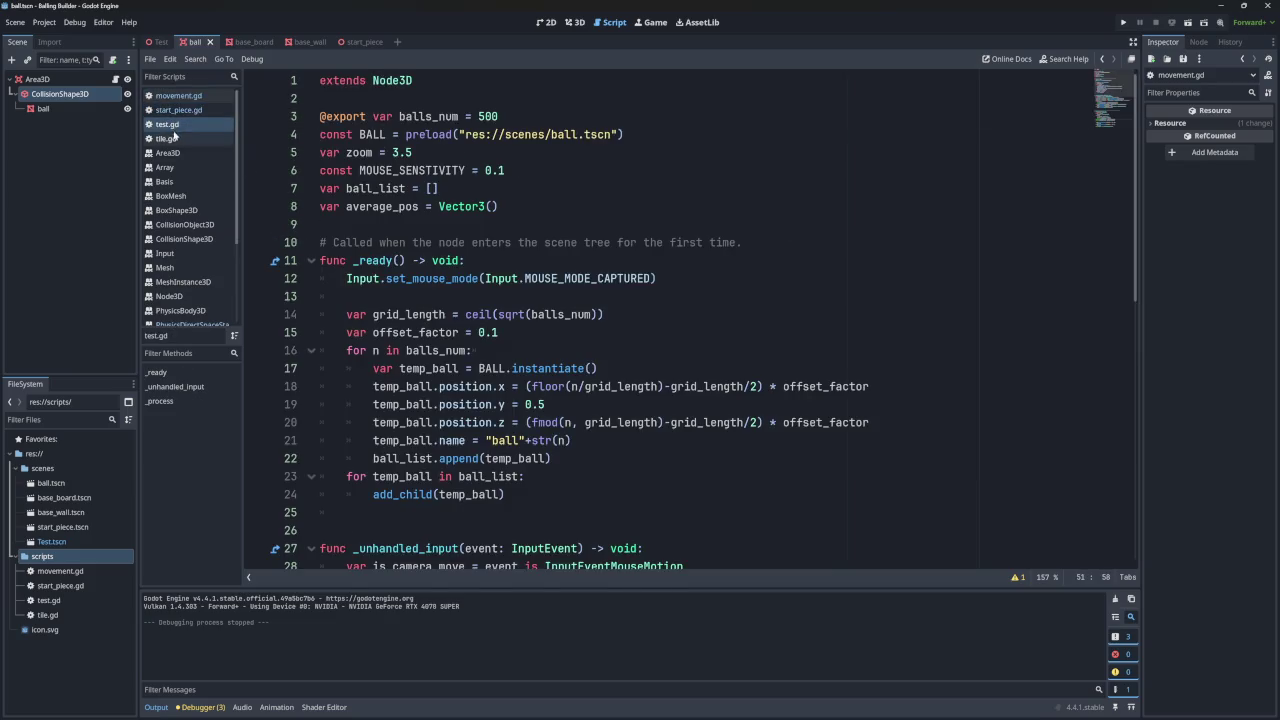
pyautogui.scroll(-1, 520, 330)
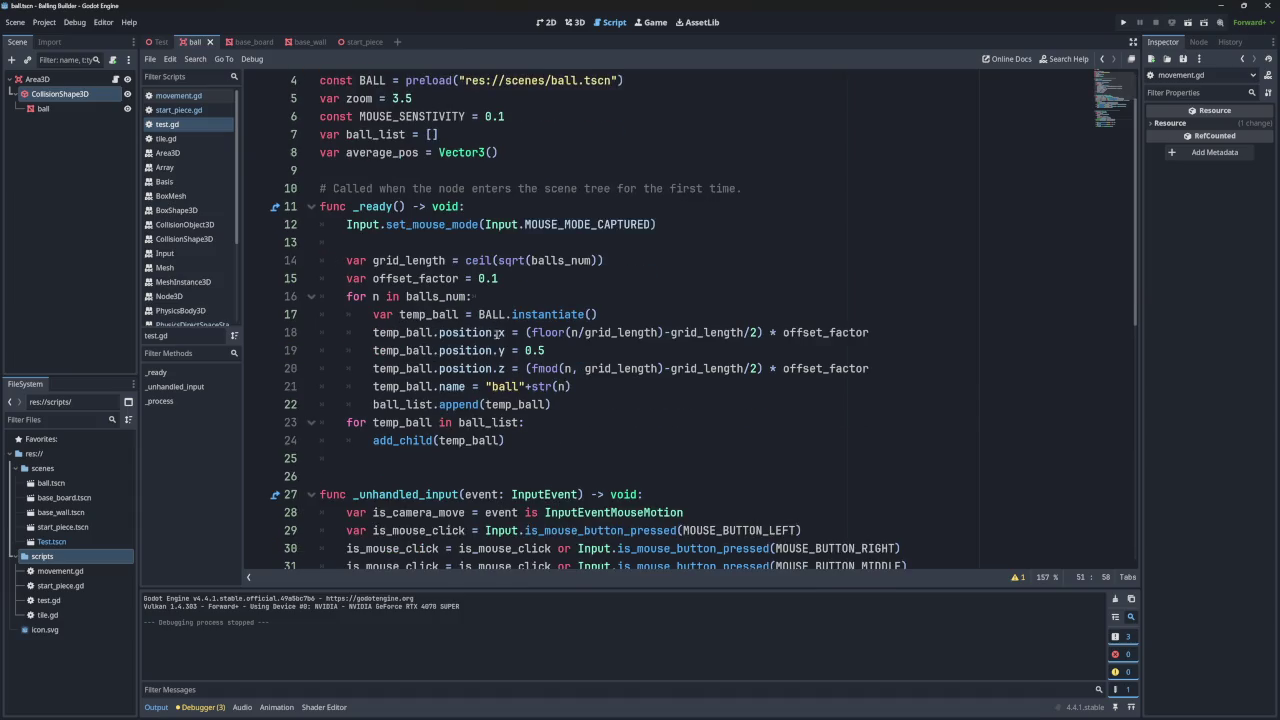
pyautogui.click(553, 350)
pyautogui.press('BackSpace')
pyautogui.press('BackSpace')
pyautogui.write('0')
pyautogui.click(1123, 22)
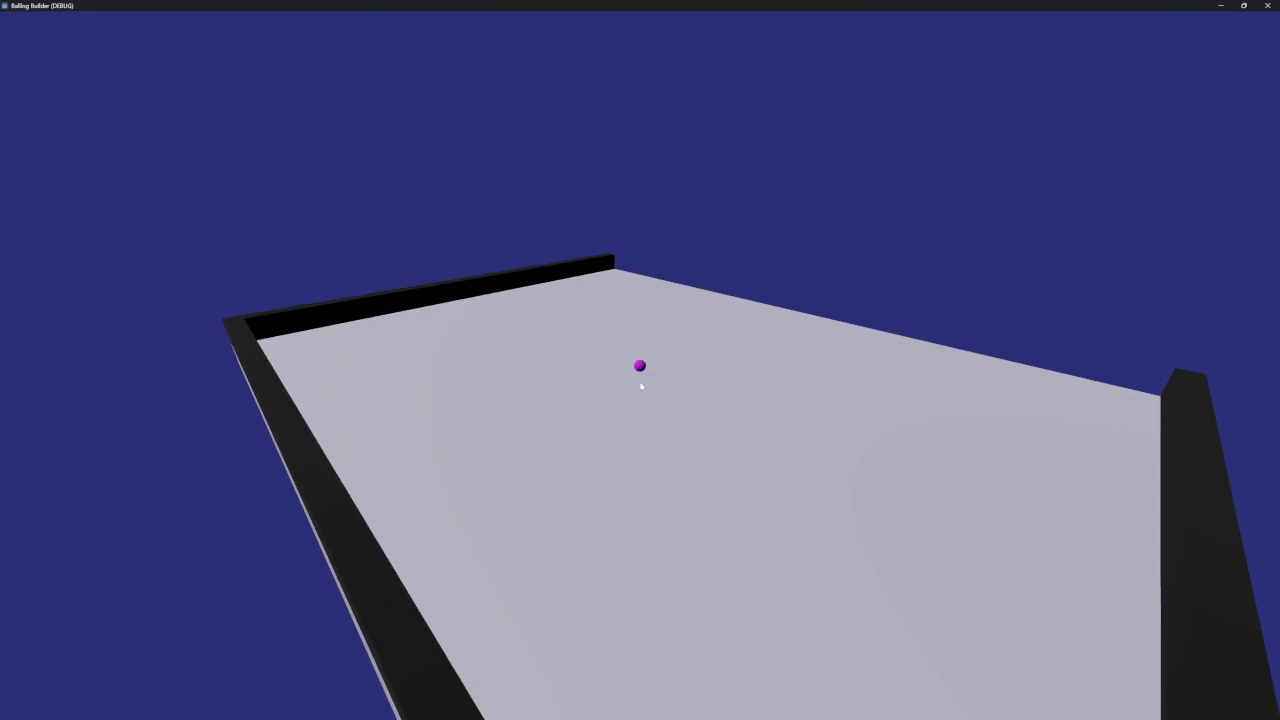
# - Close the game, restore the spawn height to 0.5, and reopen movement.gd
pyautogui.click(1267, 5)
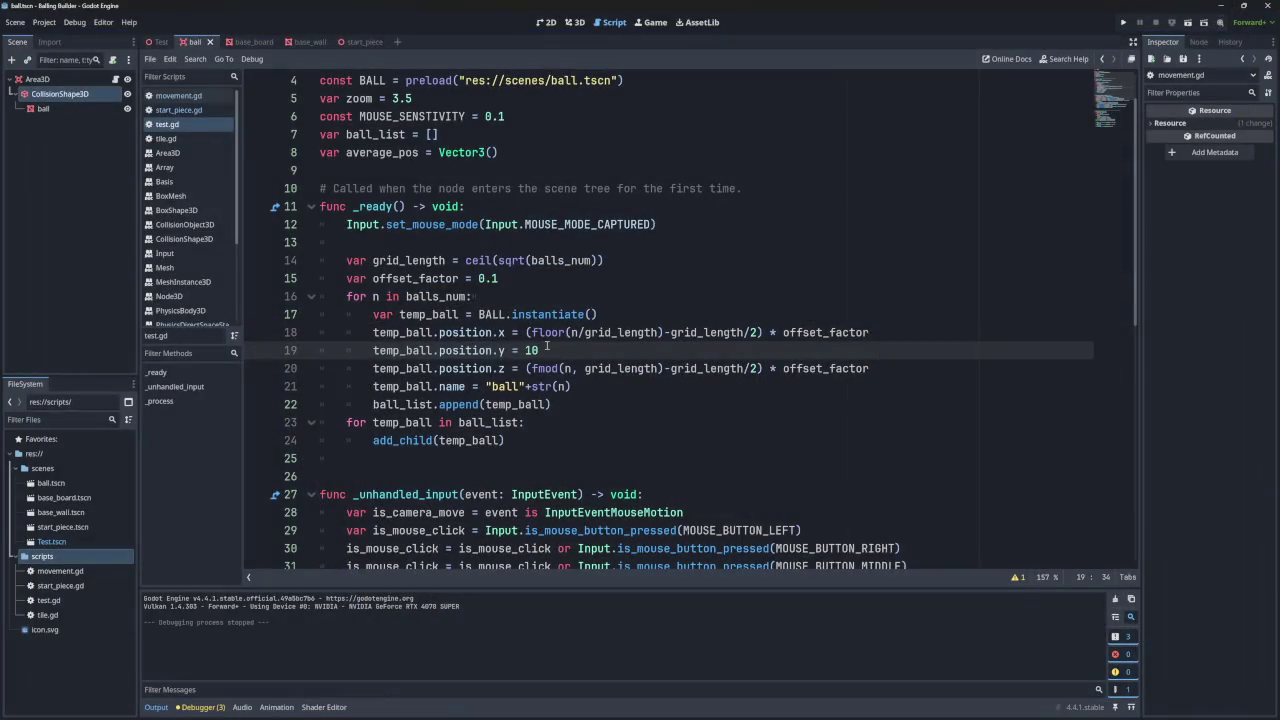
pyautogui.press('BackSpace')
pyautogui.write('0.')
pyautogui.write('5')
pyautogui.click(702, 382)
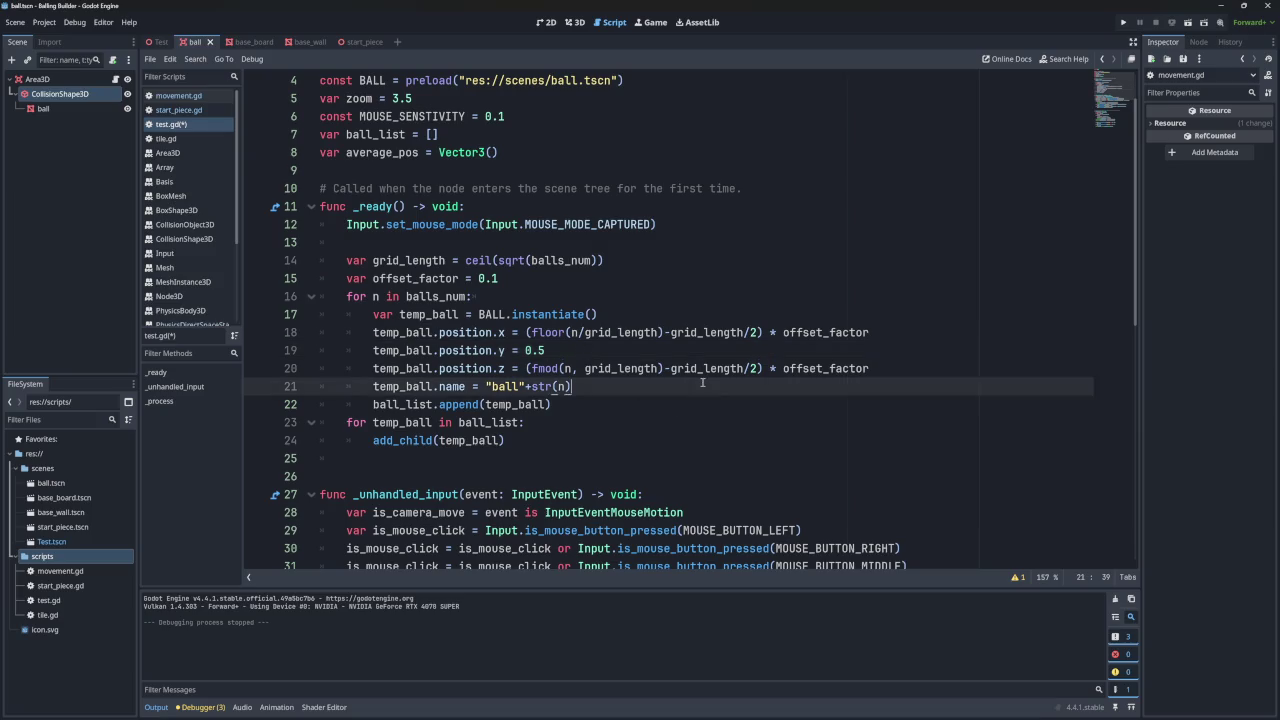
pyautogui.click(176, 96)
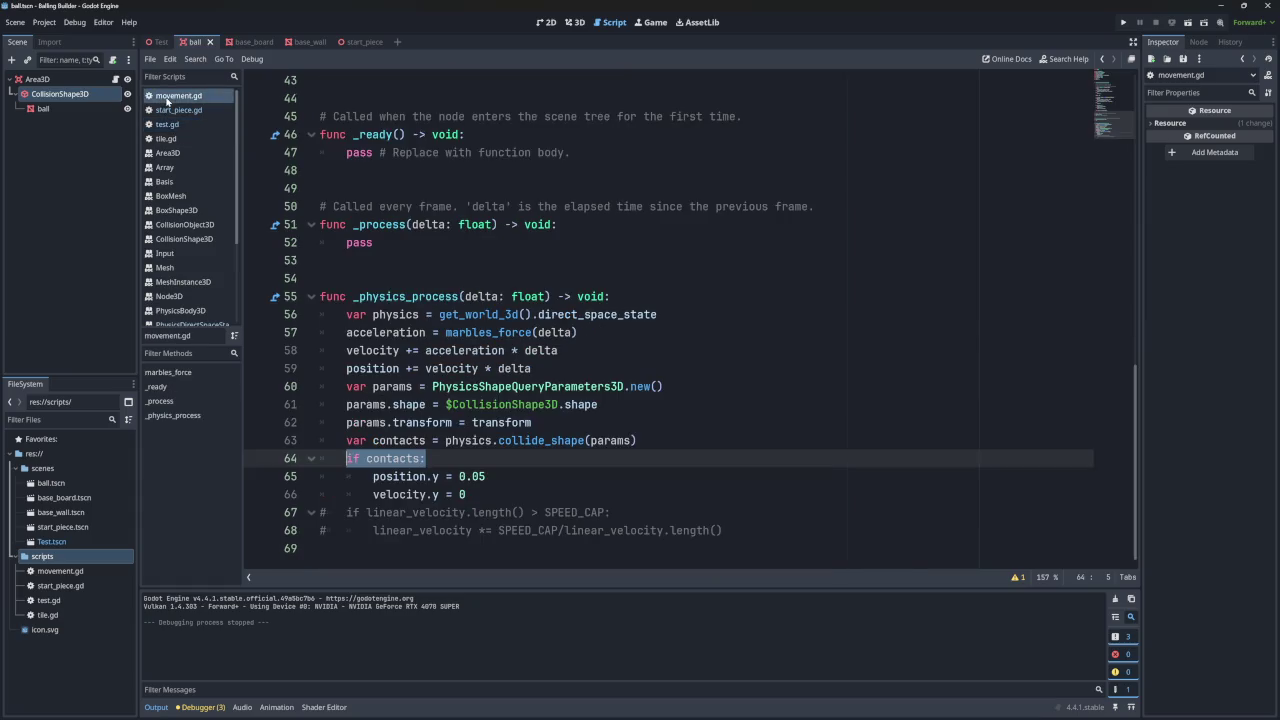
# - Insert a new print() line directly below 'if contacts:' in movement.gd
pyautogui.click(176, 110)
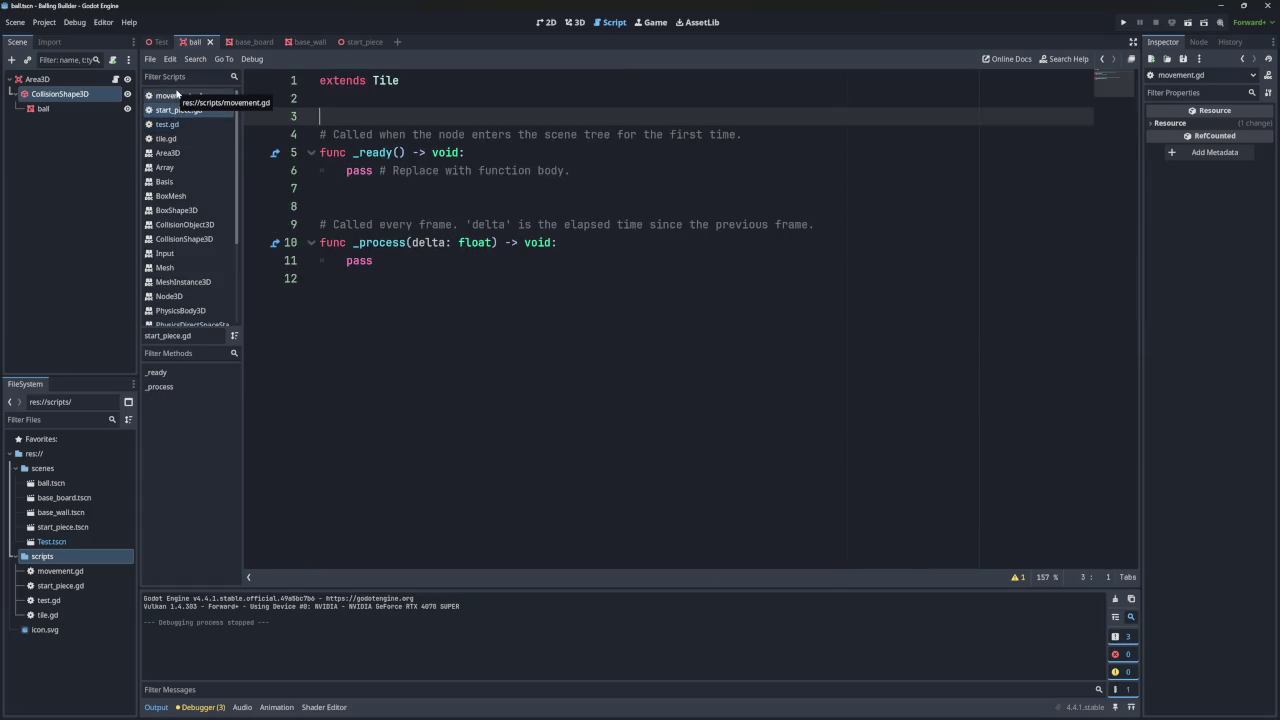
pyautogui.click(176, 96)
pyautogui.click(176, 110)
pyautogui.click(176, 96)
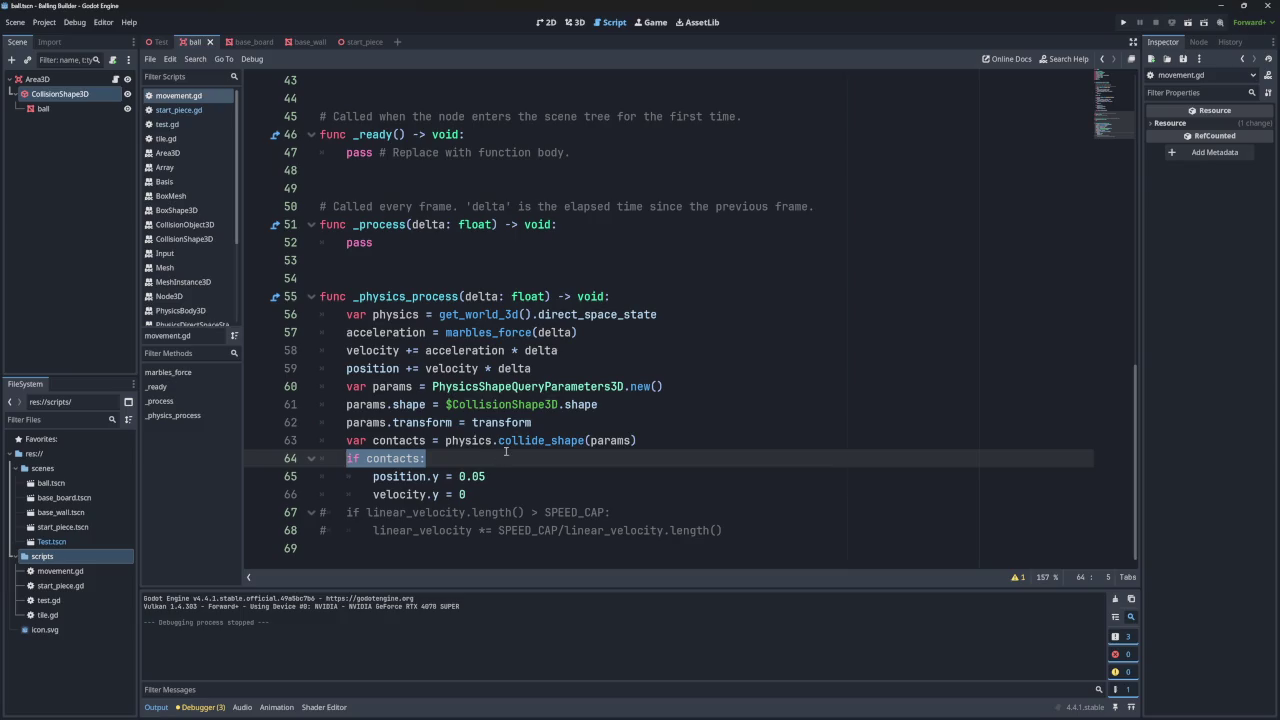
pyautogui.click(455, 458)
pyautogui.press('Return')
pyautogui.write('print')
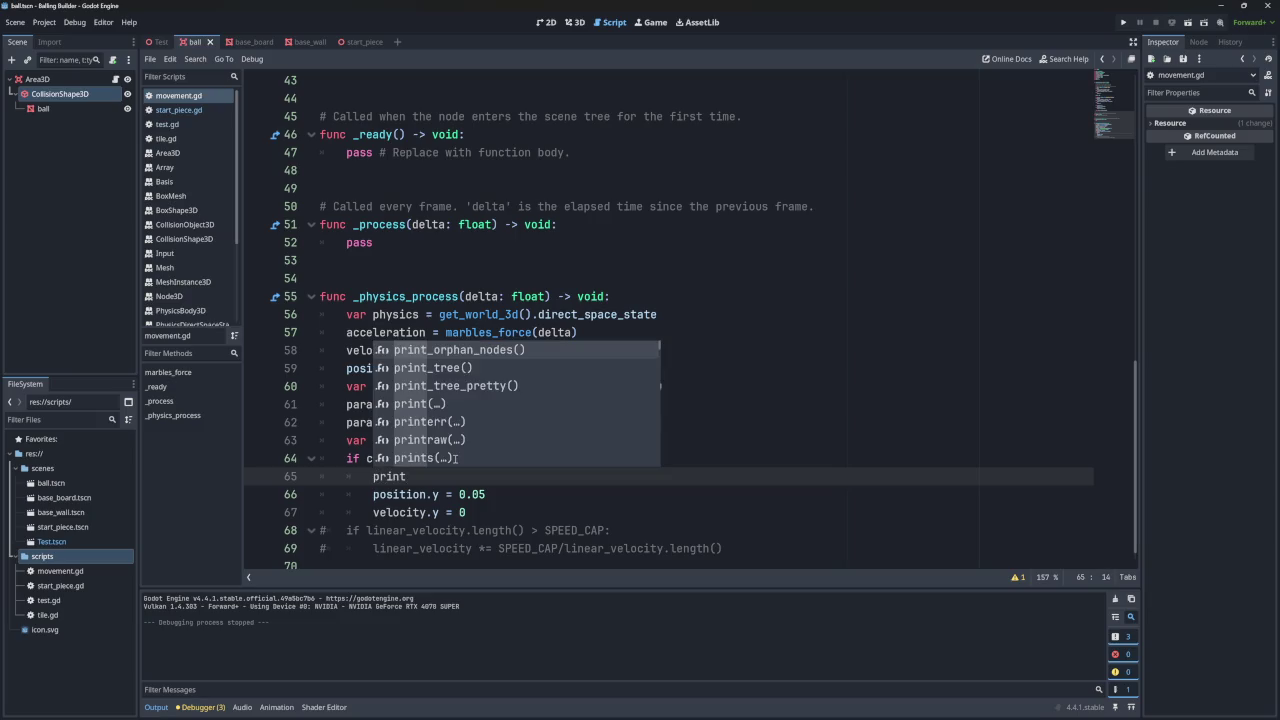
pyautogui.write('(')
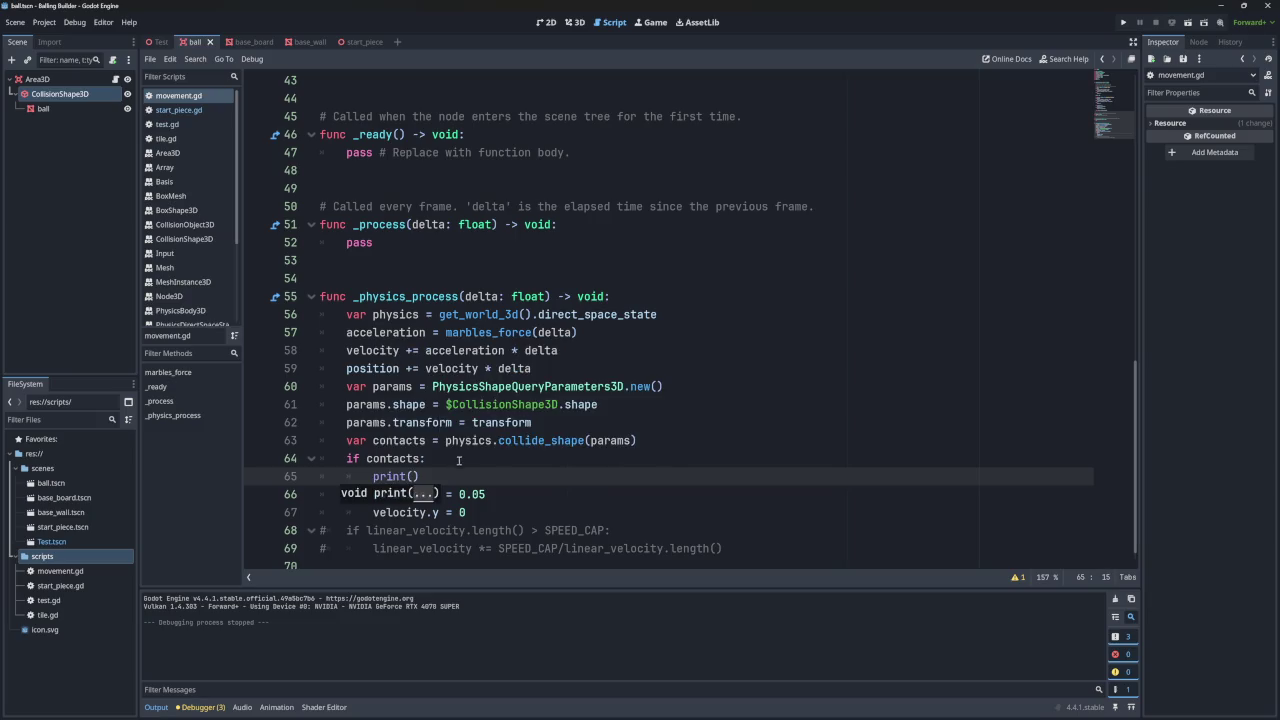
pyautogui.doubleClick(412, 458)
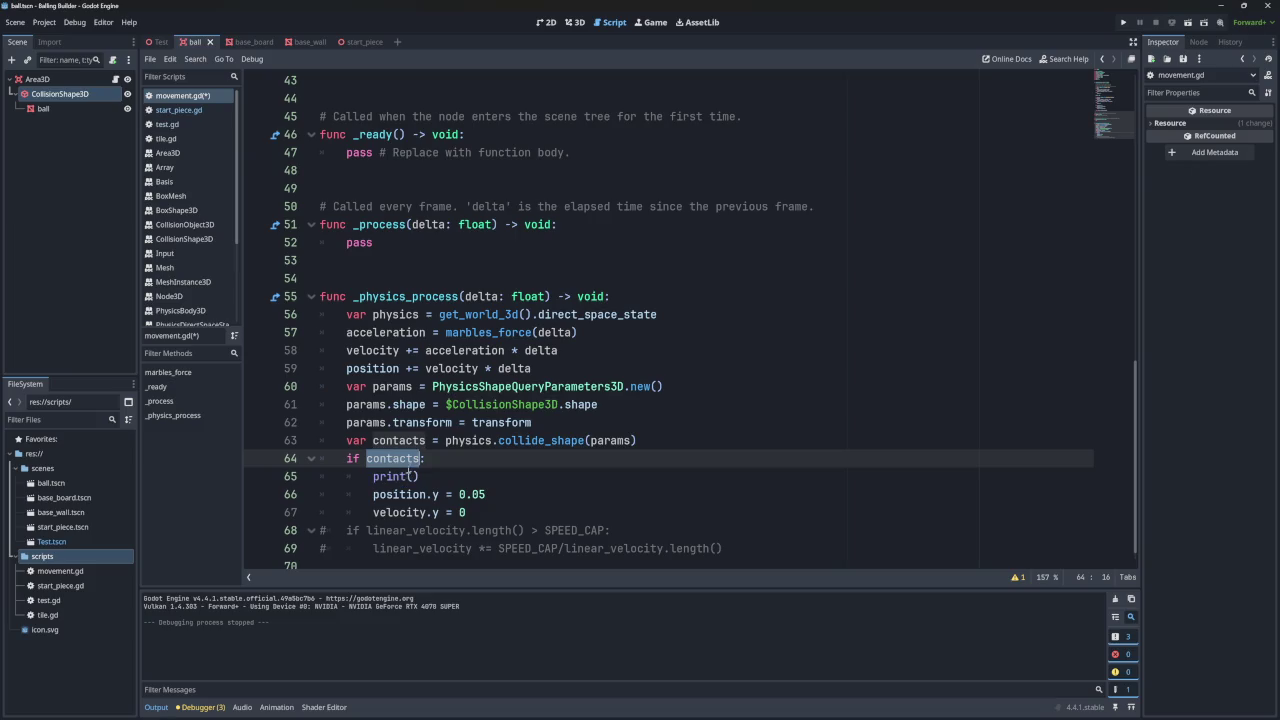
pyautogui.click(414, 476)
# - Run the game and restore its window to watch contact arrays stream into the Output
pyautogui.click(1121, 22)
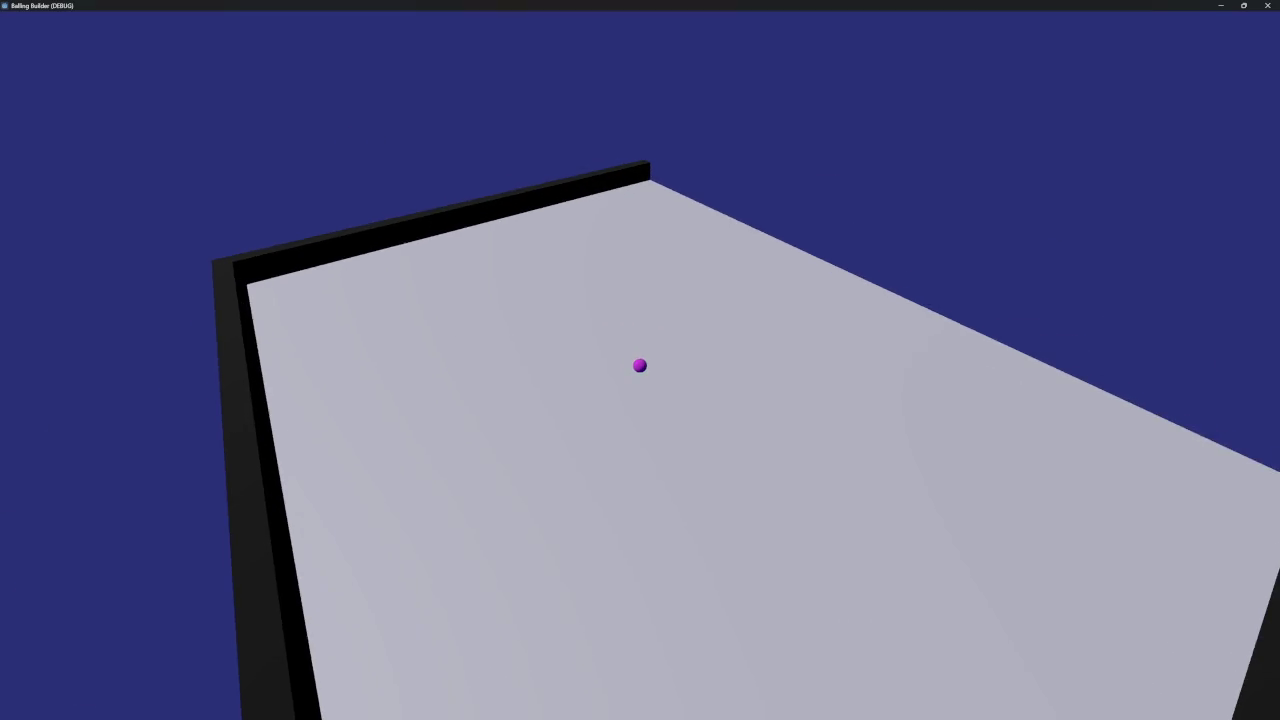
pyautogui.doubleClick(680, 10)
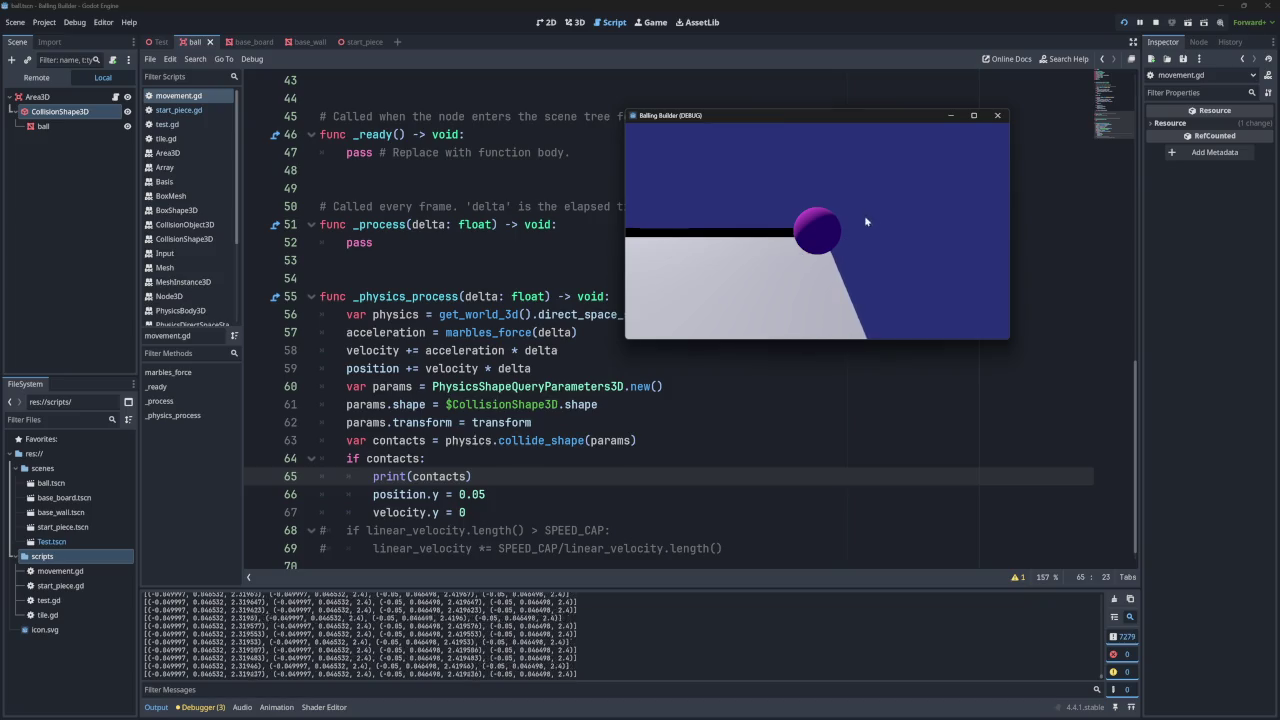
# - Stop the game, switch to the Test scene and select the board's CollisionShape3D2
pyautogui.click(997, 115)
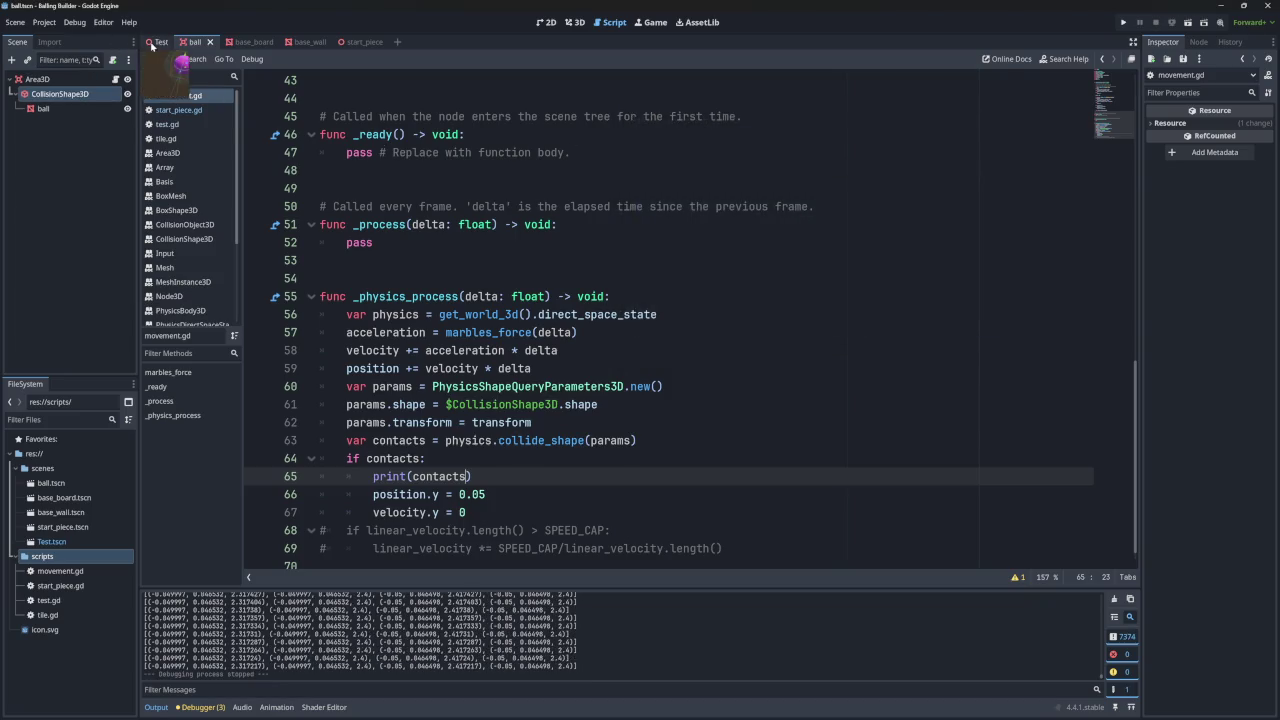
pyautogui.click(155, 42)
pyautogui.click(67, 196)
pyautogui.click(67, 182)
pyautogui.click(82, 184)
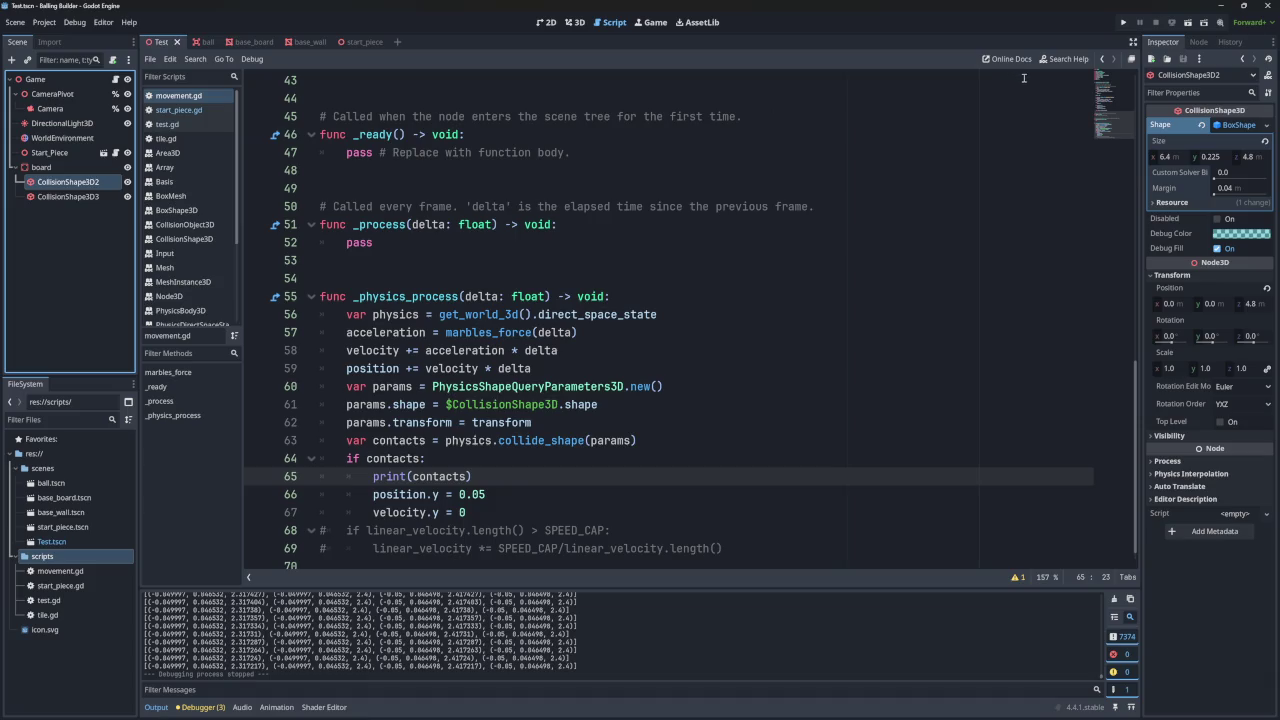
# - Run the game in a small window, rotate the camera around the ball, then restart it
pyautogui.click(1123, 22)
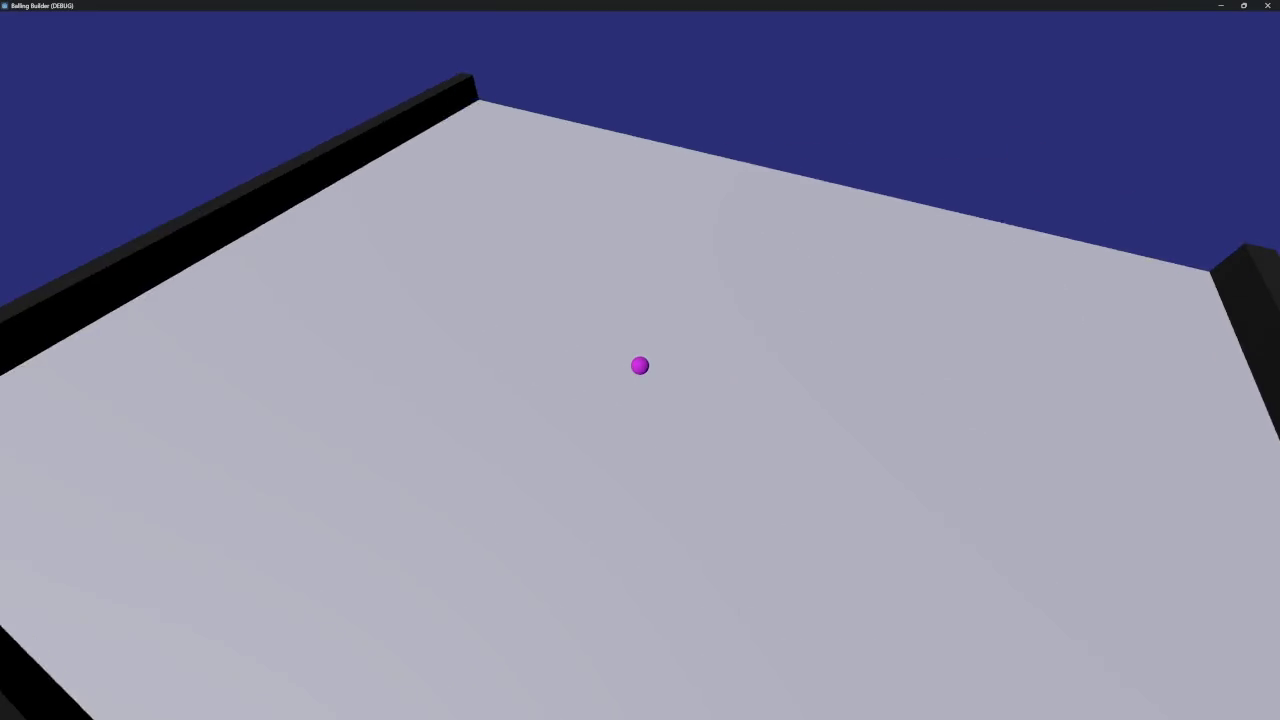
pyautogui.press('Left')
pyautogui.moveTo(733, 10)
pyautogui.mouseDown()
pyautogui.moveTo(780, 125)
pyautogui.moveTo(685, 172)
pyautogui.mouseUp()
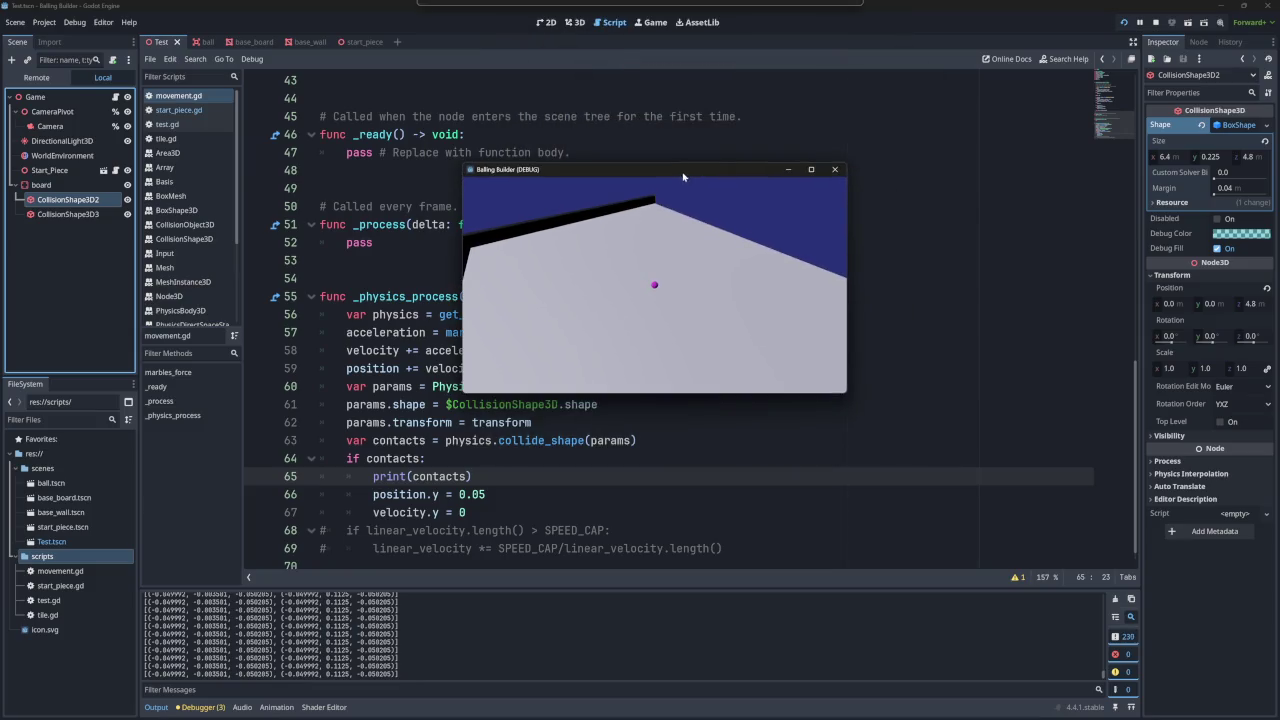
pyautogui.scroll(3, 646, 294)
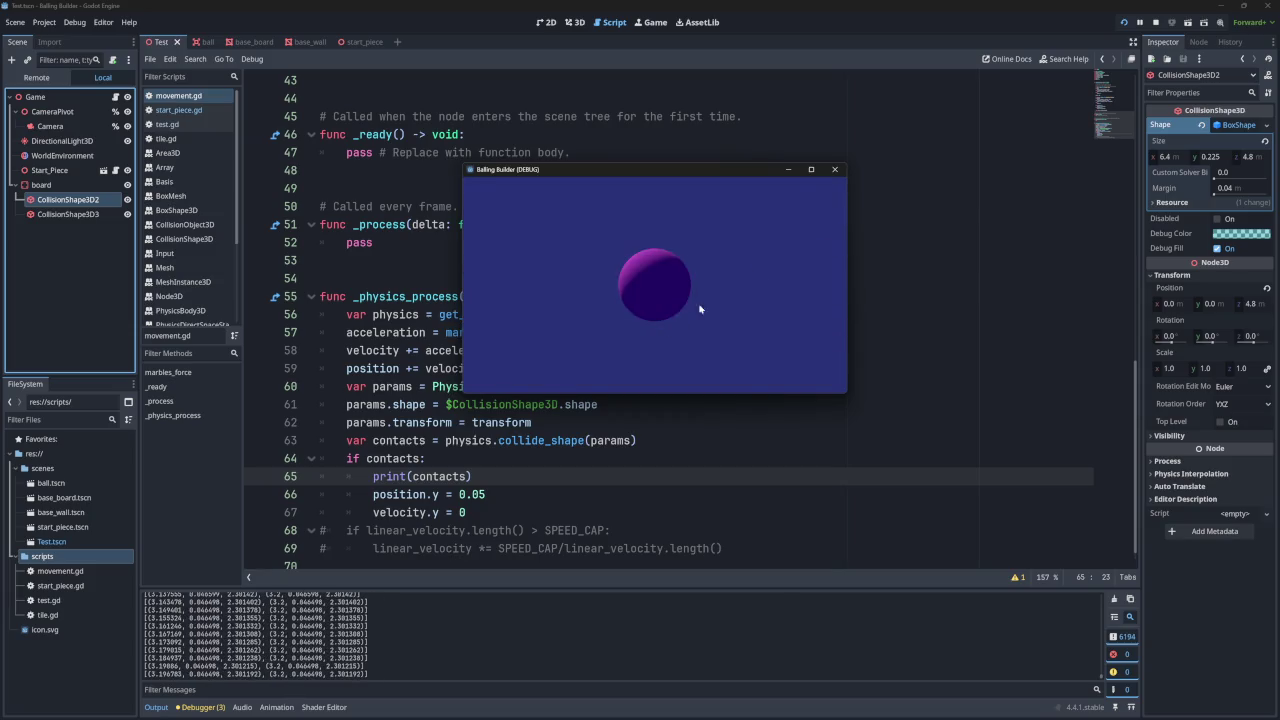
pyautogui.click(834, 170)
pyautogui.click(1124, 22)
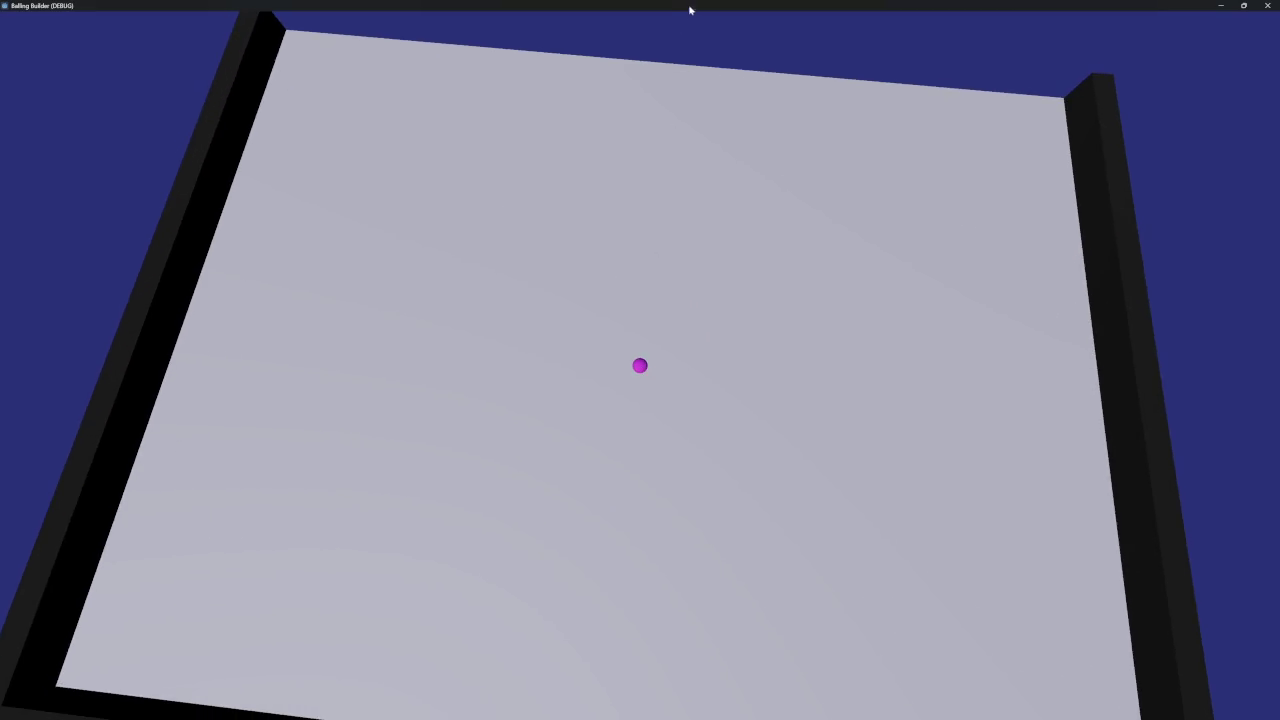
# - Watch another batch of contact points in a small game window, then stop the game
pyautogui.moveTo(689, 10); pyautogui.dragTo(737, 169)
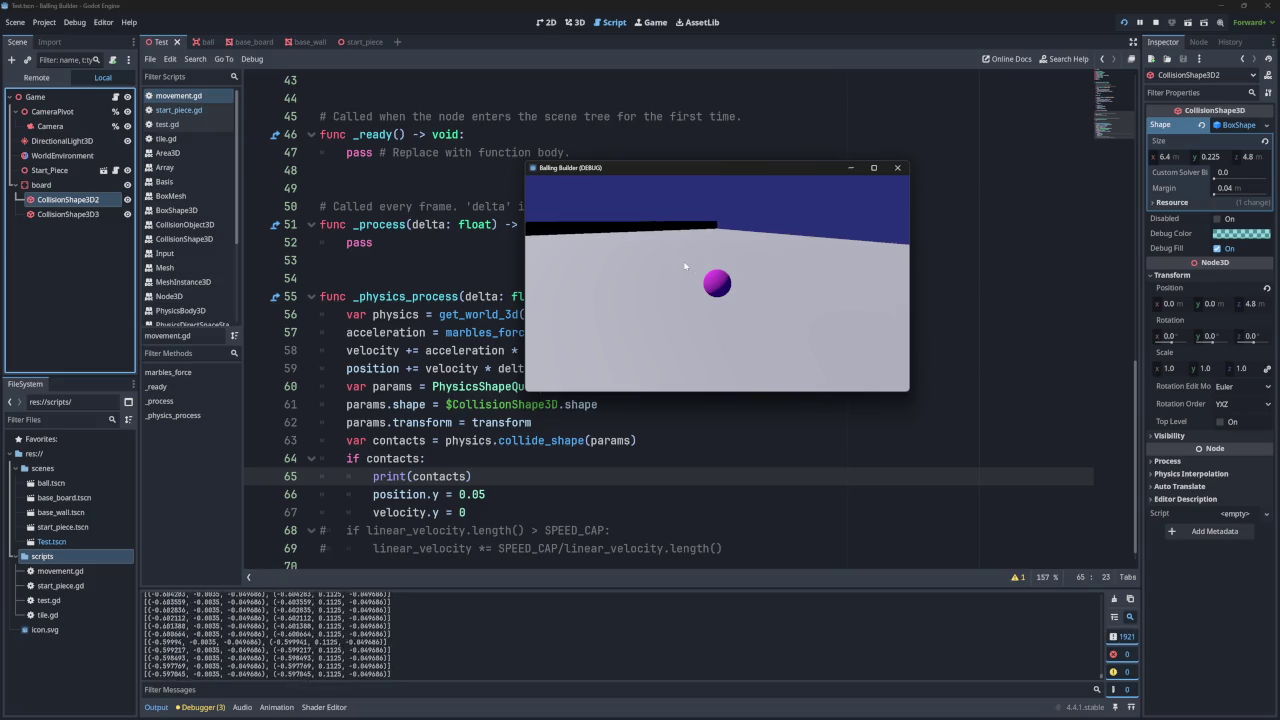
pyautogui.click(898, 168)
pyautogui.scroll(-2, 188, 240)
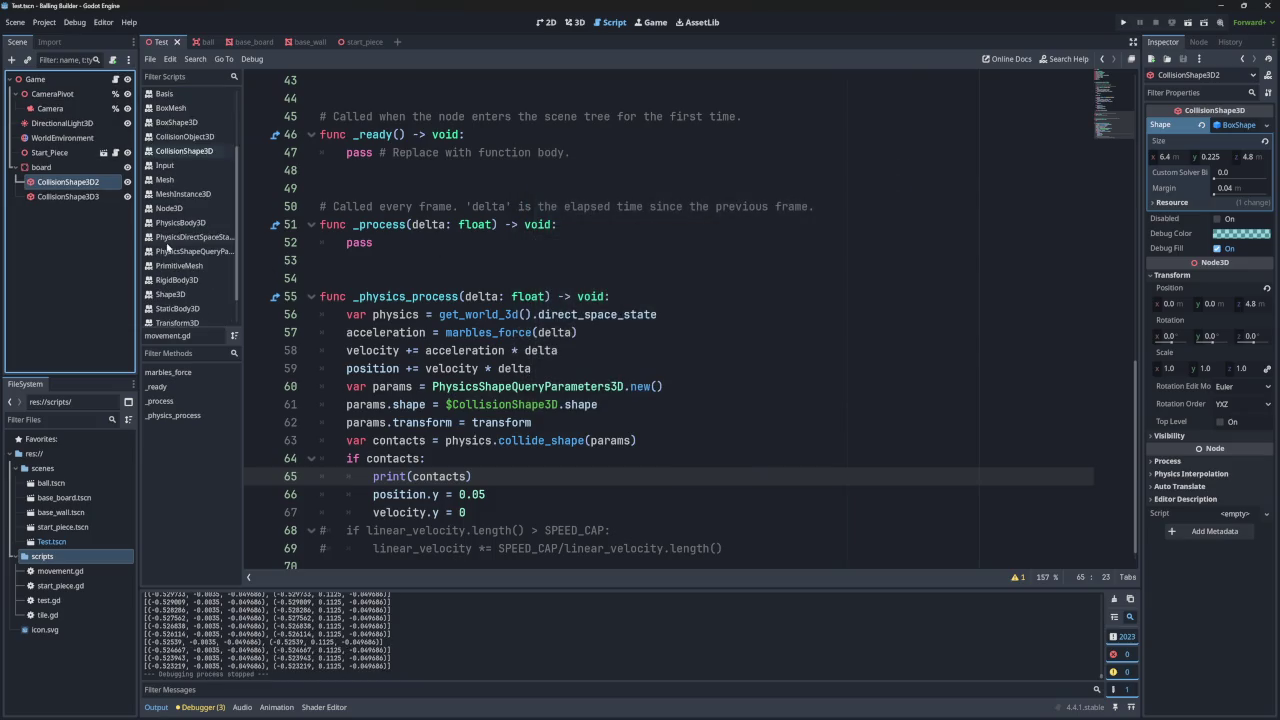
pyautogui.click(185, 240)
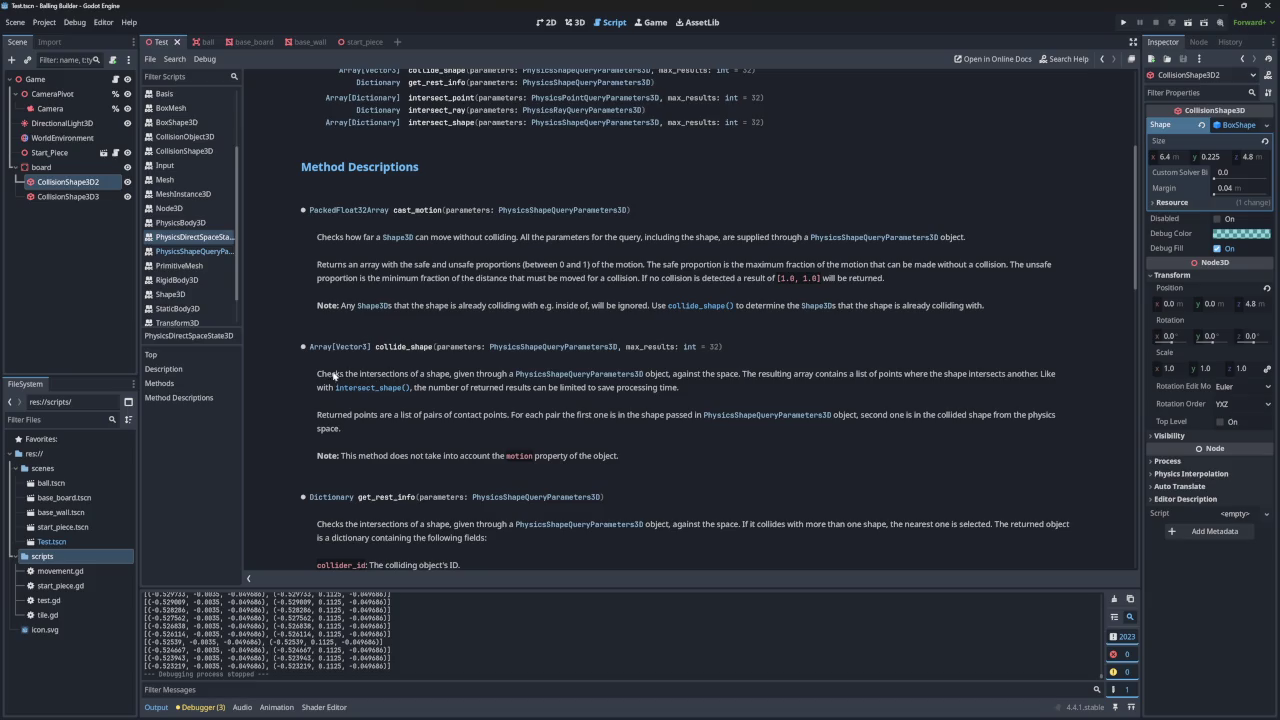
# - Highlight the collide_shape sentences on returned contact-point pairs and limiting results
pyautogui.click(456, 377)
pyautogui.moveTo(900, 375); pyautogui.dragTo(1052, 375)
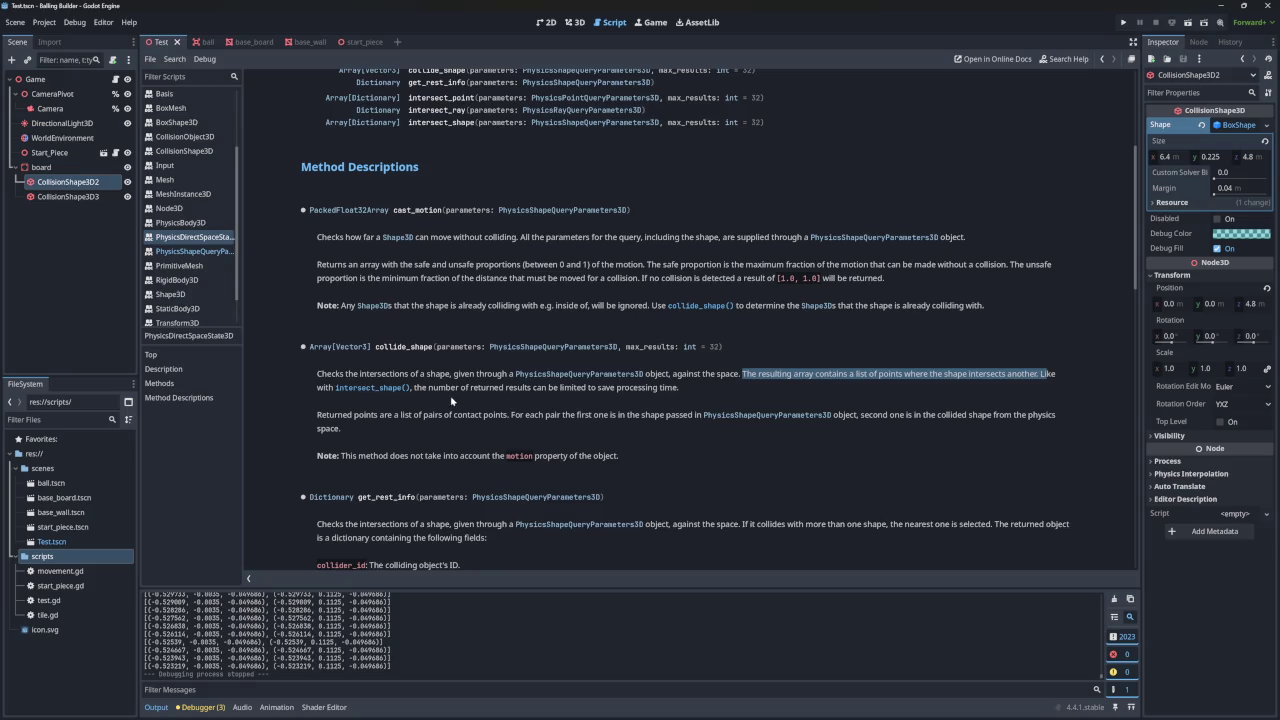
pyautogui.moveTo(428, 388); pyautogui.dragTo(667, 391)
pyautogui.click(667, 391)
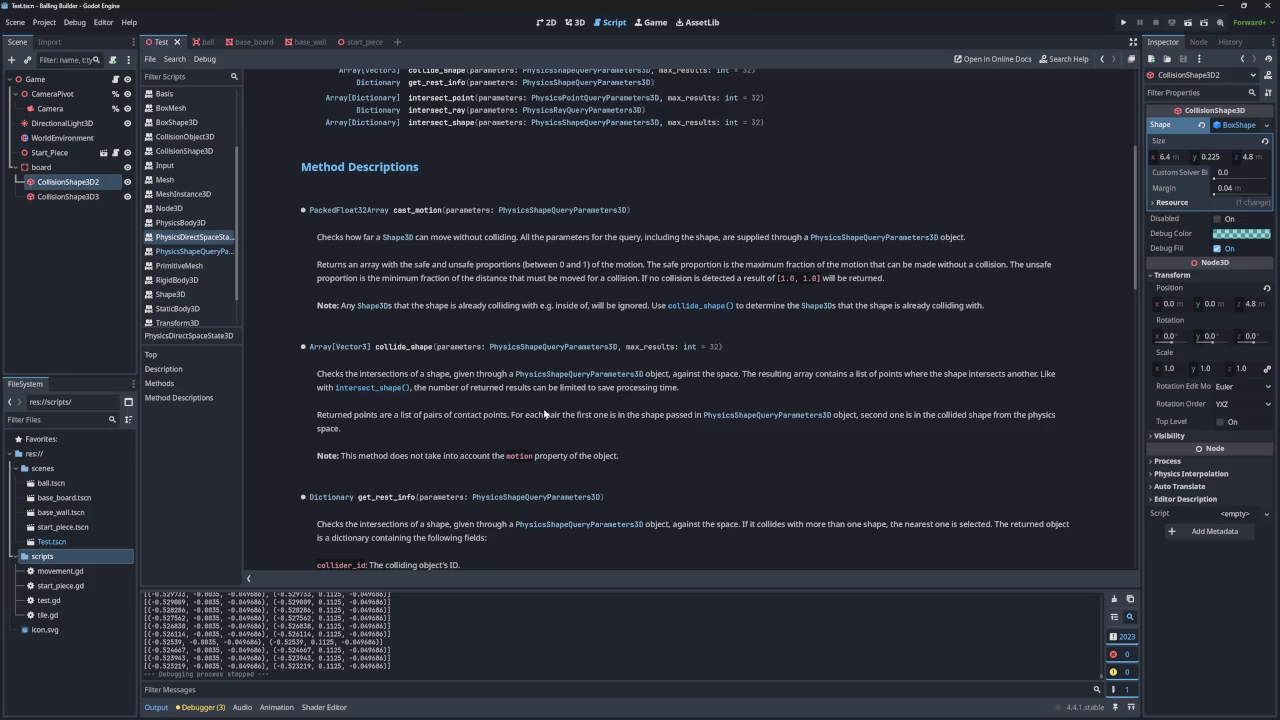
pyautogui.moveTo(329, 414); pyautogui.dragTo(682, 416)
pyautogui.click(524, 422)
pyautogui.click(690, 416)
pyautogui.moveTo(868, 418); pyautogui.dragTo(1044, 417)
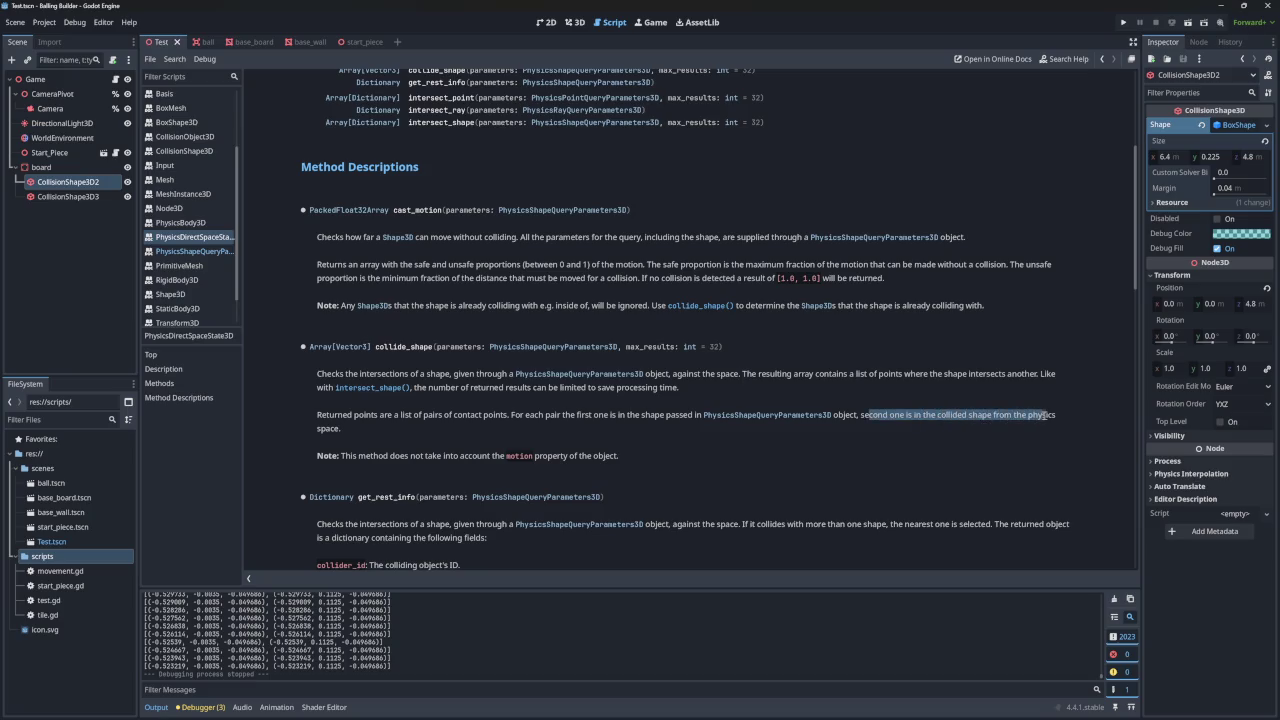
pyautogui.moveTo(344, 457); pyautogui.dragTo(616, 458)
pyautogui.click(422, 461)
pyautogui.click(478, 460)
pyautogui.click(614, 460)
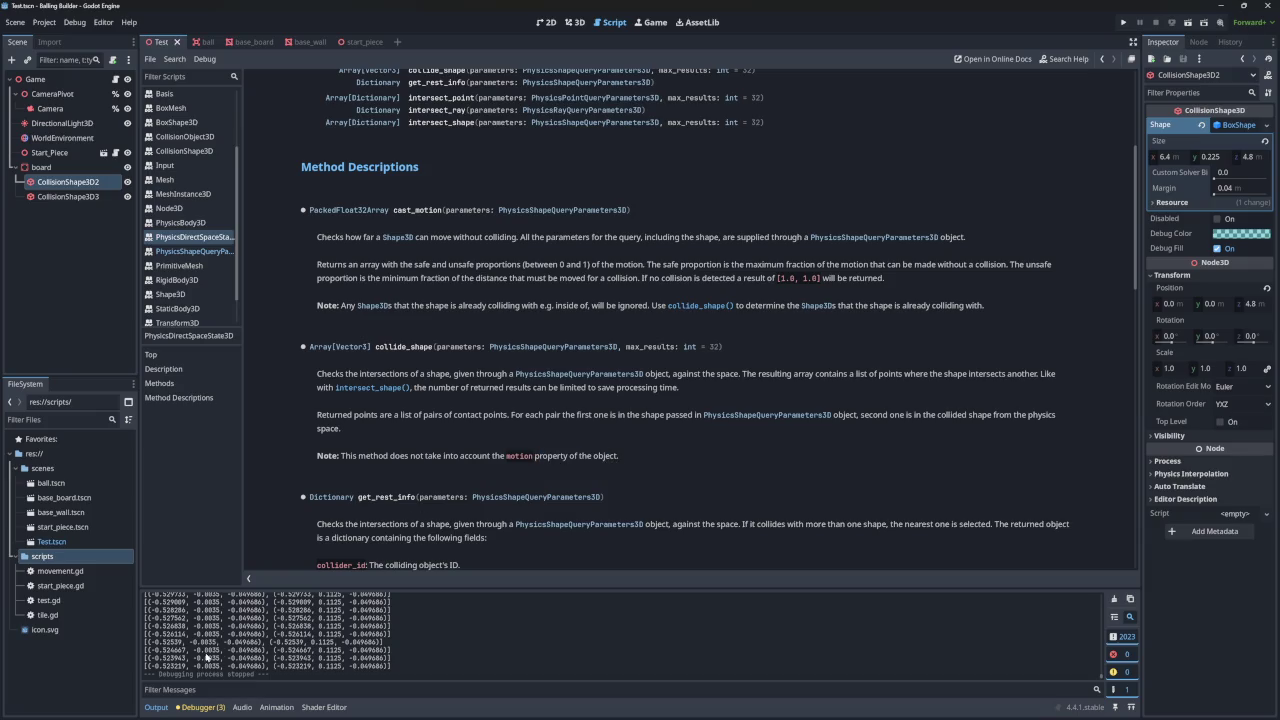
# - Mark the 0.1125 y value in the printed contact output for comparison
pyautogui.moveTo(319, 666); pyautogui.dragTo(342, 666)
pyautogui.click(200, 668)
pyautogui.scroll(3, 304, 666)
pyautogui.scroll(10, 304, 665)
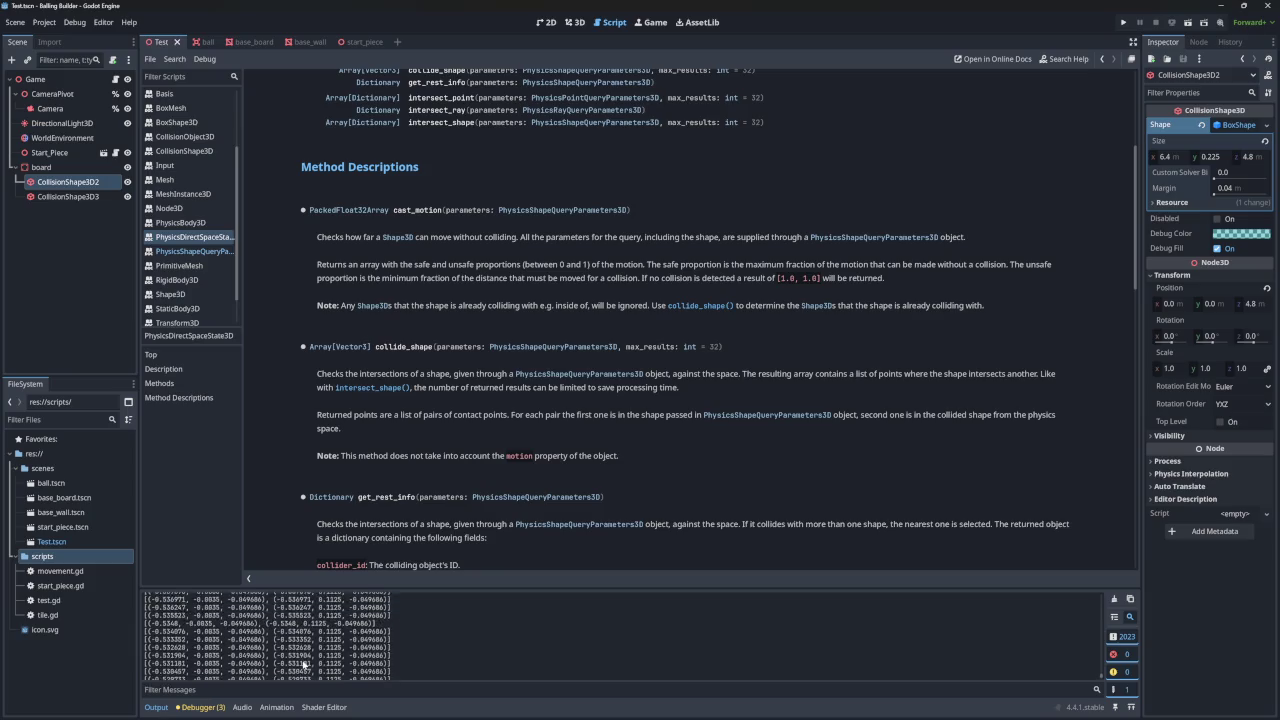
pyautogui.scroll(-4, 304, 665)
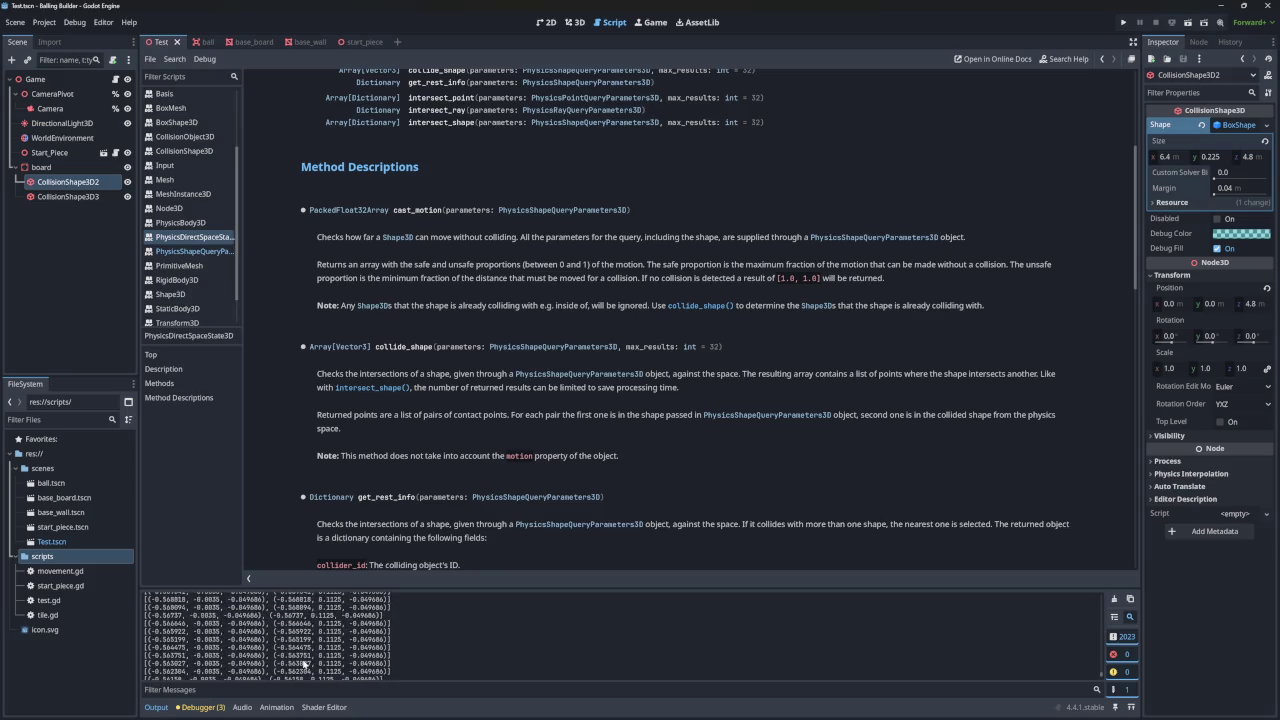
pyautogui.scroll(-9, 304, 660)
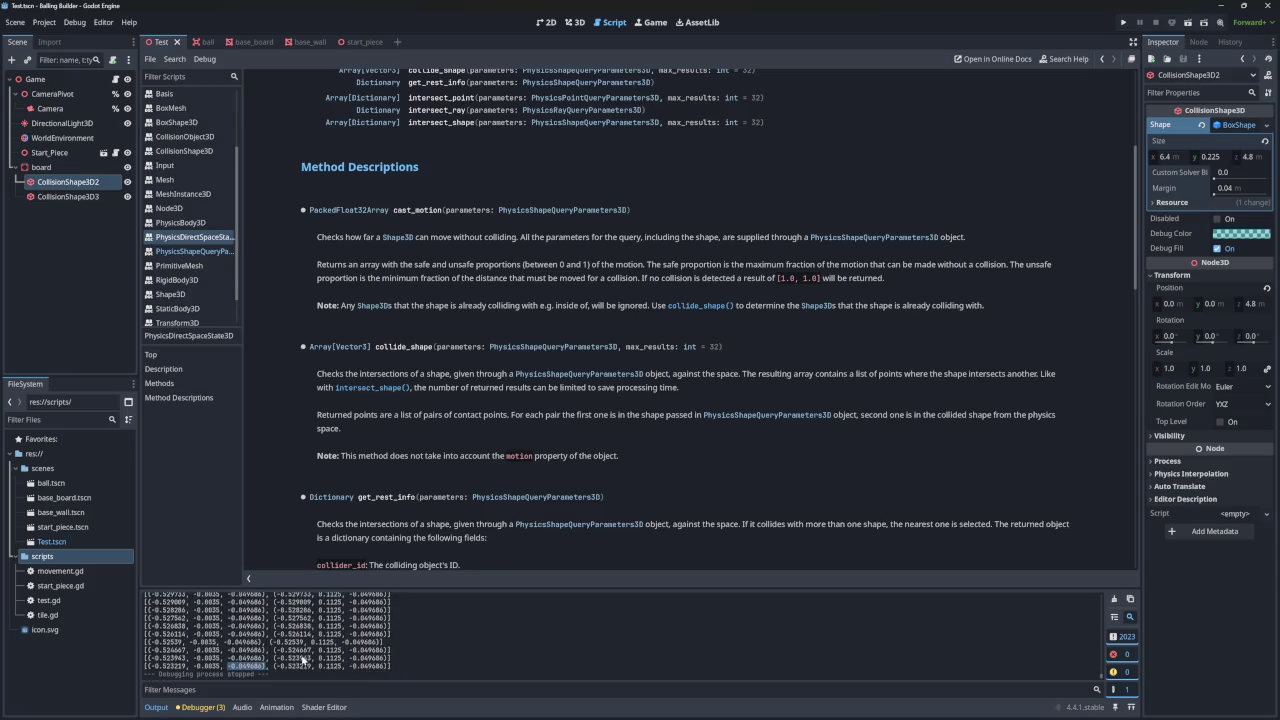
pyautogui.doubleClick(324, 666)
pyautogui.moveTo(872, 416); pyautogui.dragTo(1020, 419)
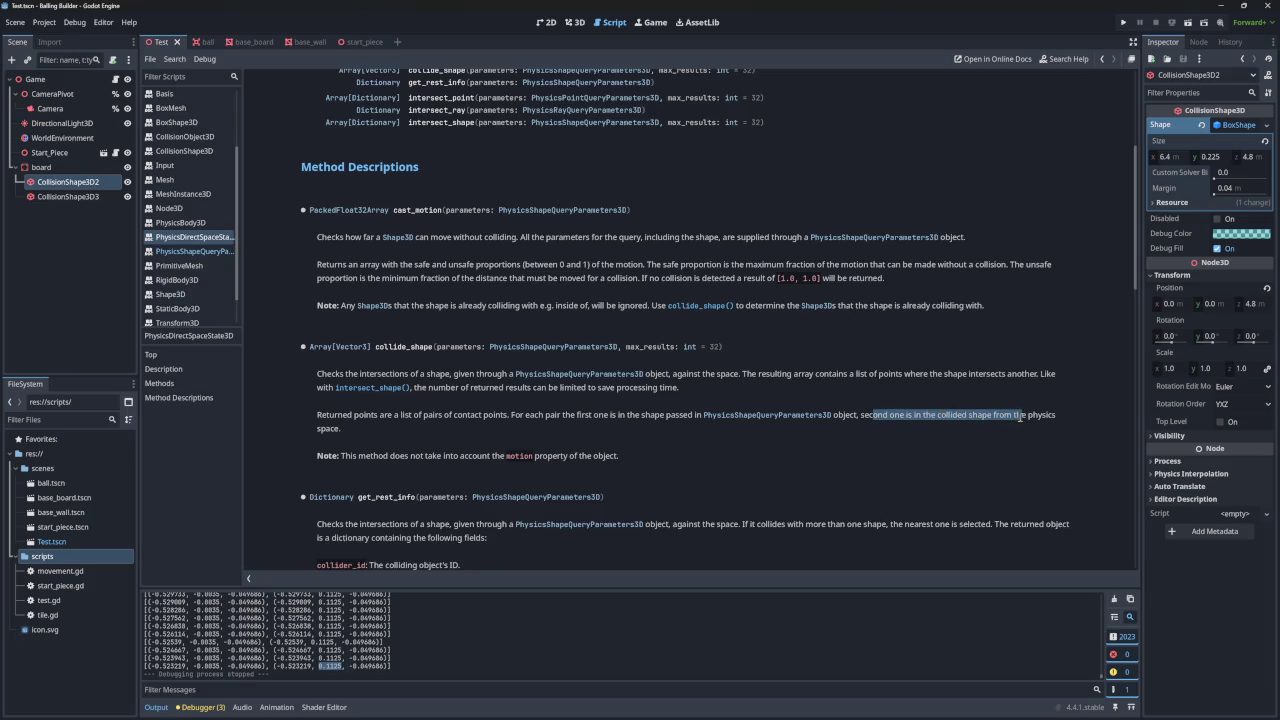
pyautogui.click(1033, 423)
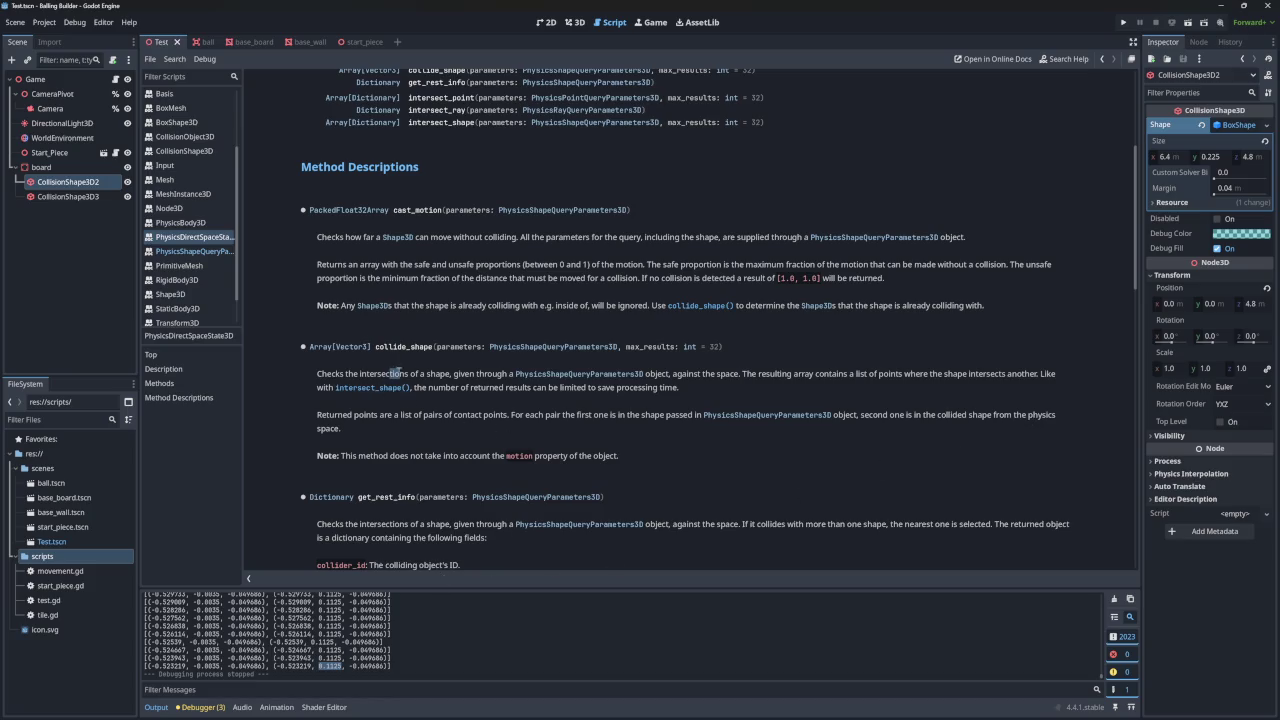
pyautogui.moveTo(674, 374)
pyautogui.mouseDown()
pyautogui.moveTo(1050, 380)
pyautogui.moveTo(829, 397)
pyautogui.mouseUp()
pyautogui.click(829, 397)
pyautogui.moveTo(476, 389); pyautogui.dragTo(684, 393)
pyautogui.click(595, 392)
pyautogui.click(684, 395)
pyautogui.moveTo(492, 396); pyautogui.dragTo(652, 396)
pyautogui.click(662, 396)
pyautogui.moveTo(388, 418); pyautogui.dragTo(556, 416)
pyautogui.click(540, 418)
pyautogui.moveTo(327, 417); pyautogui.dragTo(512, 418)
pyautogui.click(512, 418)
pyautogui.click(575, 22)
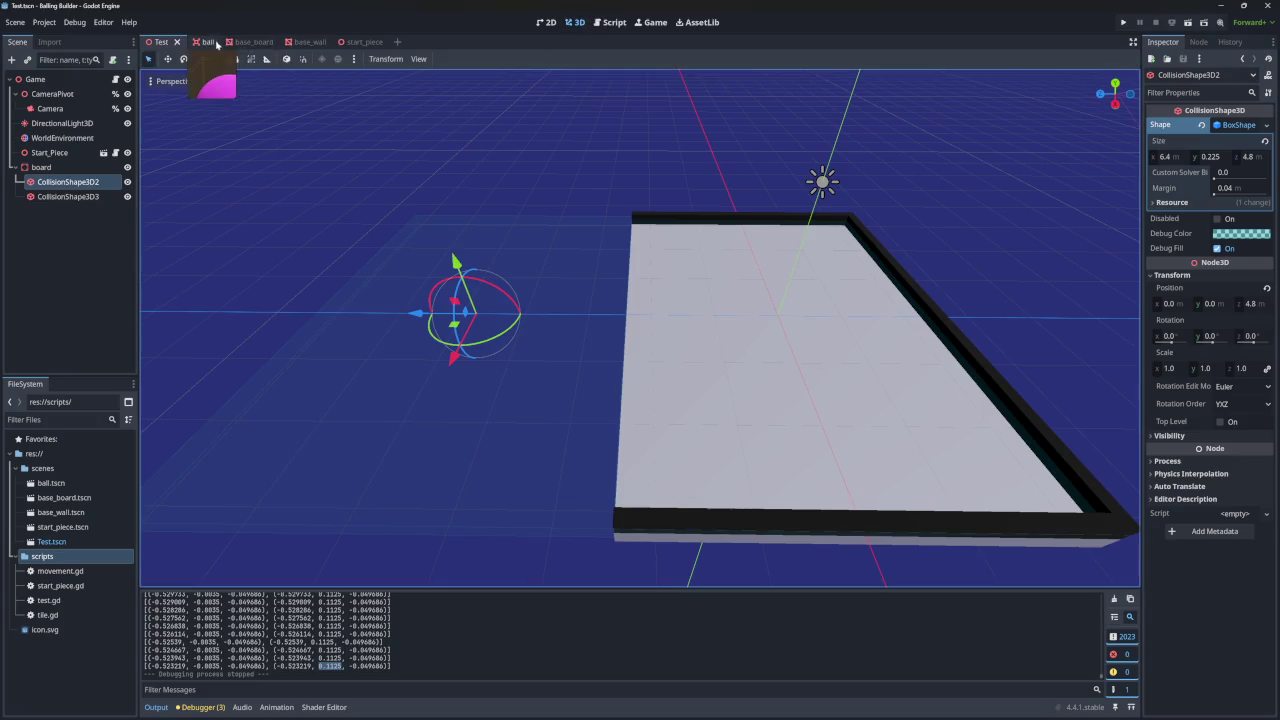
# - Open movement.gd at the position.y line 66 and run the game to test the ball
pyautogui.click(610, 22)
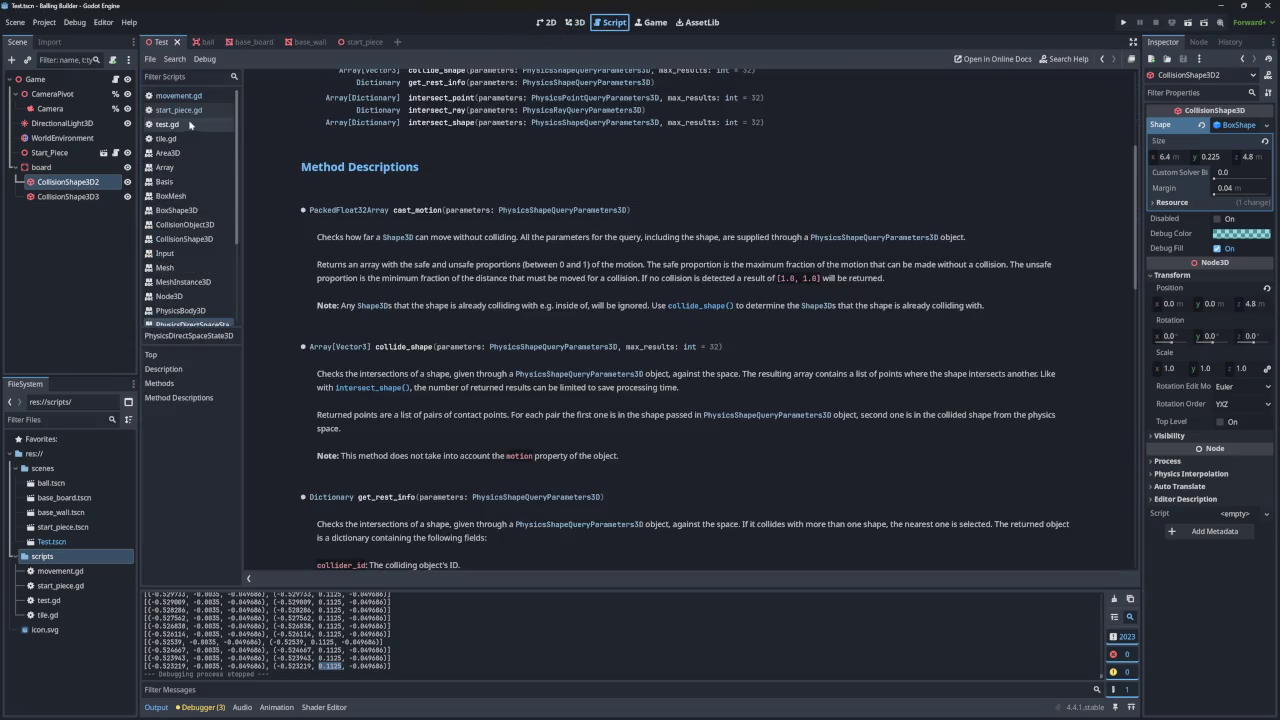
pyautogui.click(189, 96)
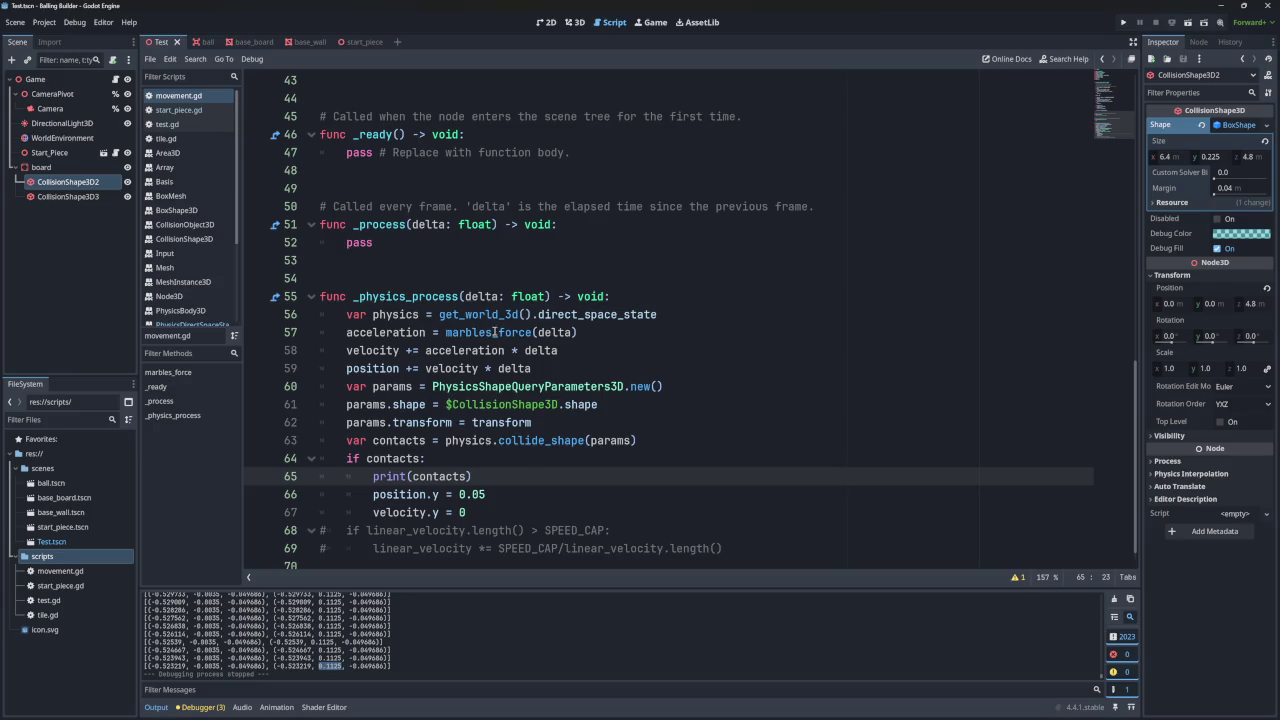
pyautogui.click(493, 494)
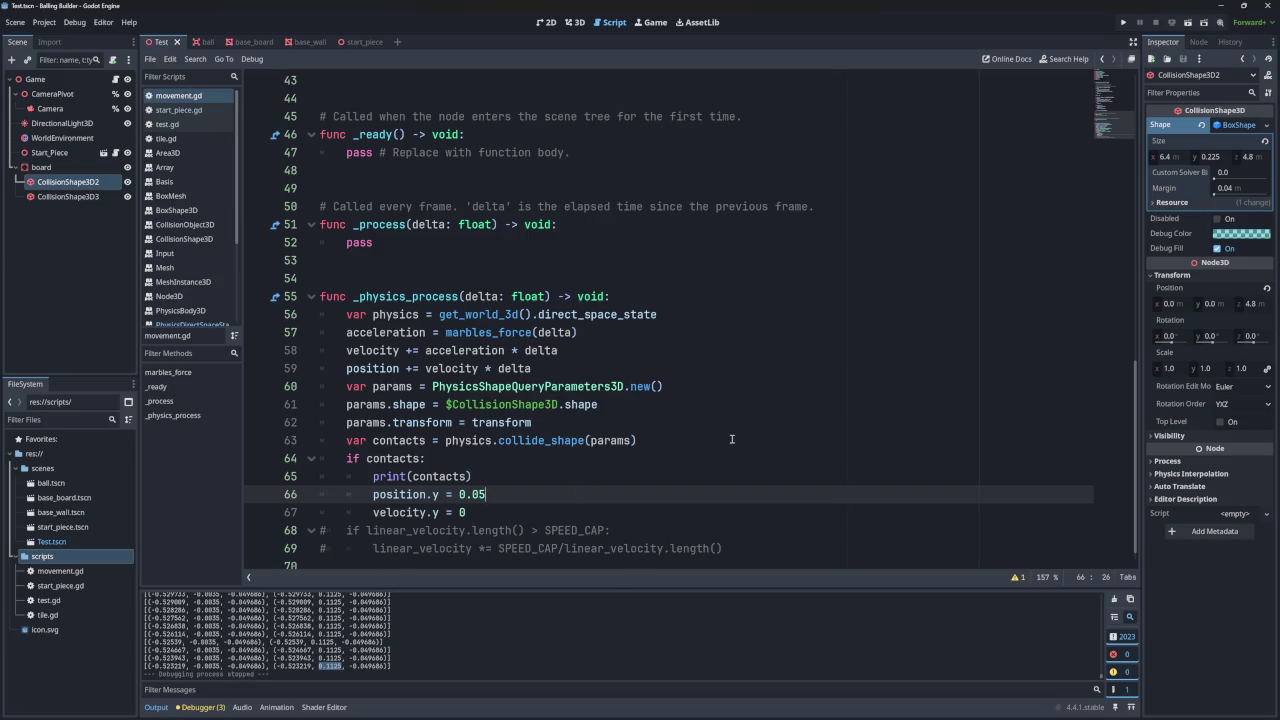
pyautogui.click(1123, 22)
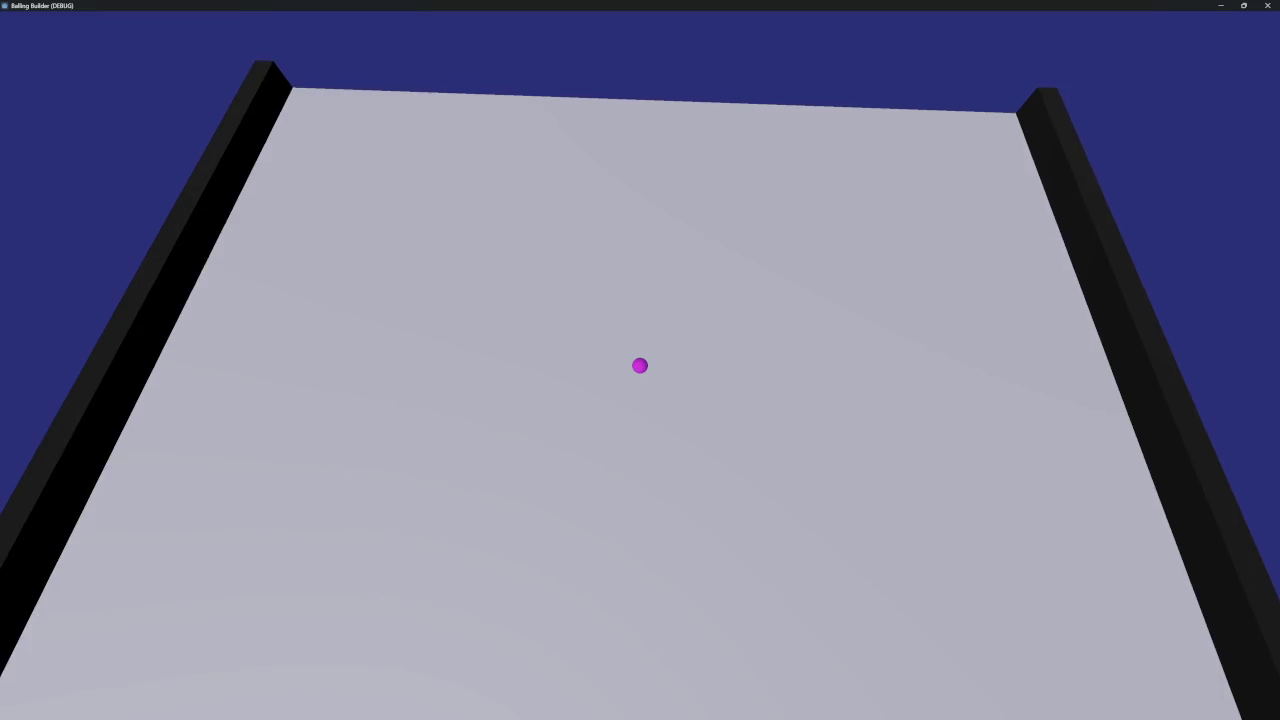
# - Close the game, rerun it in a small window to watch the output, then stop it with F8
pyautogui.doubleClick(766, 4)
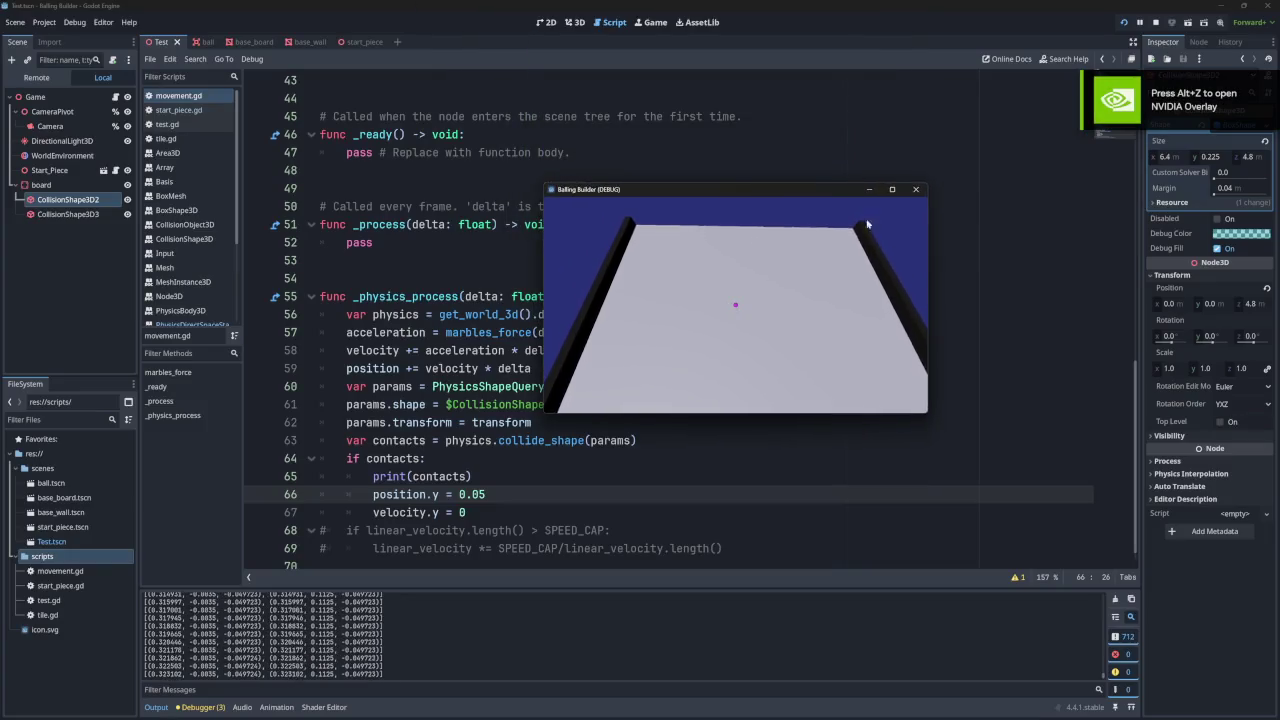
pyautogui.click(915, 189)
pyautogui.scroll(10, 506, 262)
pyautogui.scroll(-4, 506, 262)
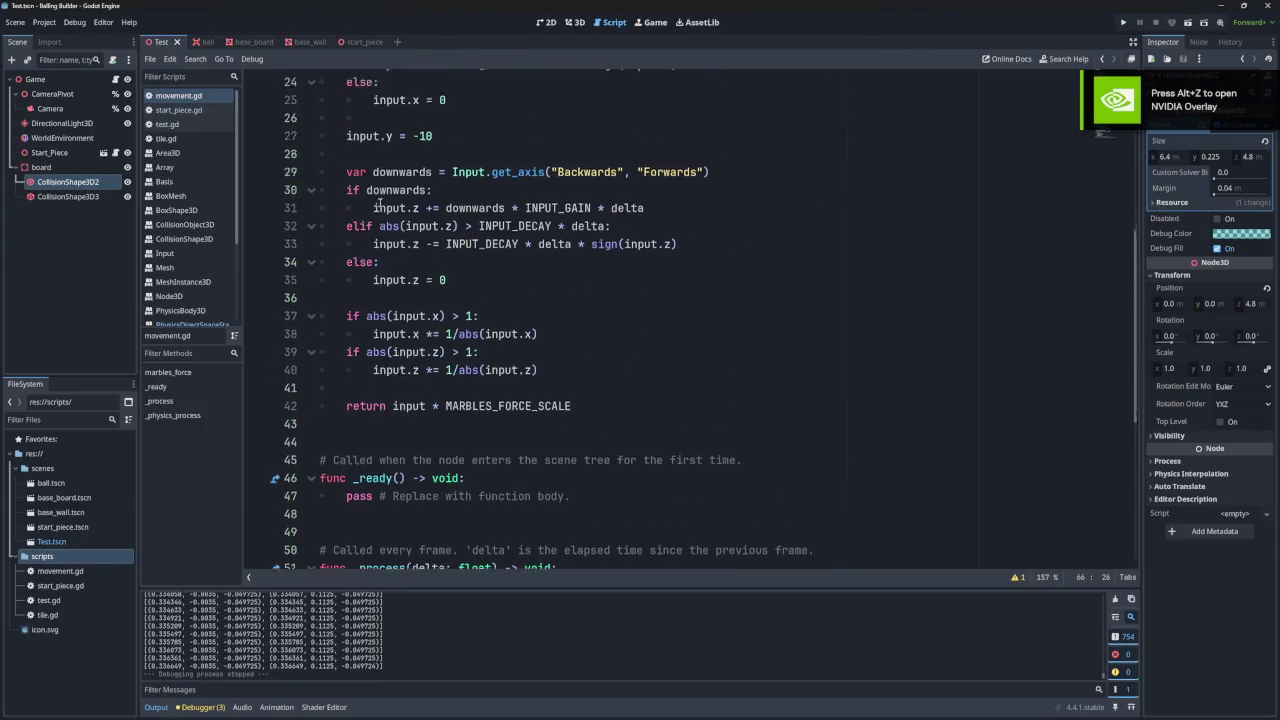
pyautogui.click(1123, 22)
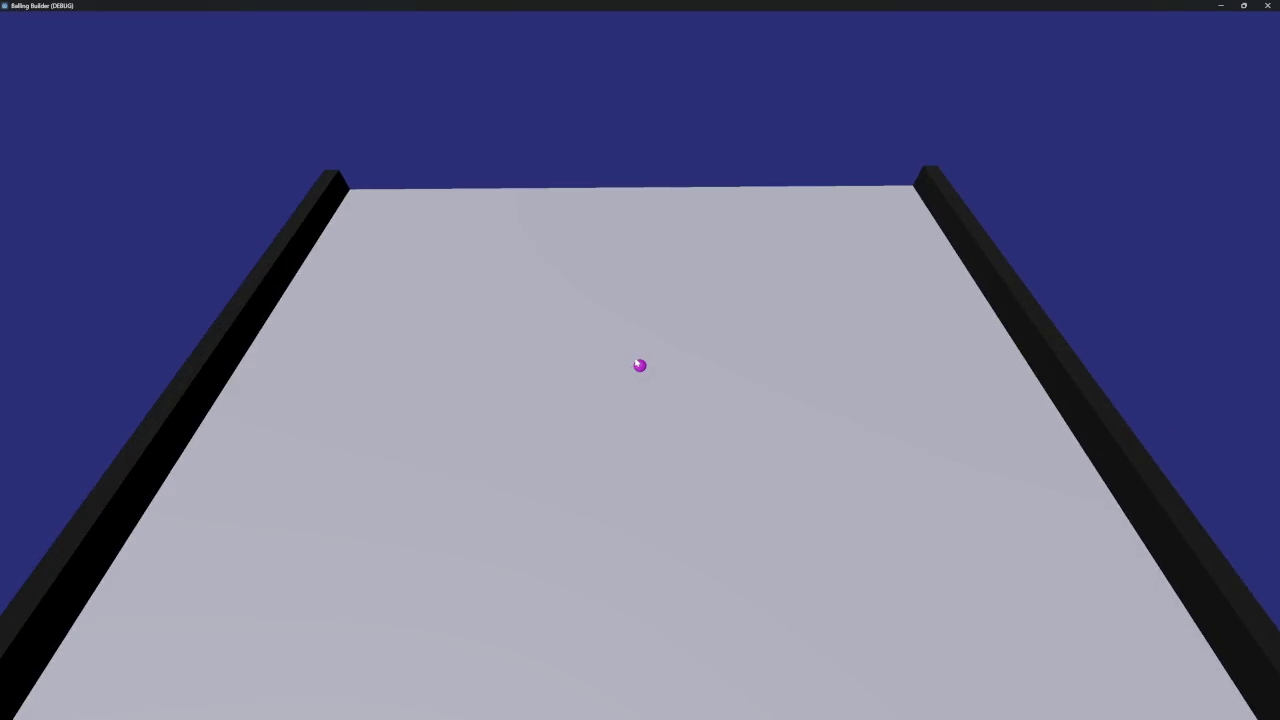
pyautogui.doubleClick(698, 20)
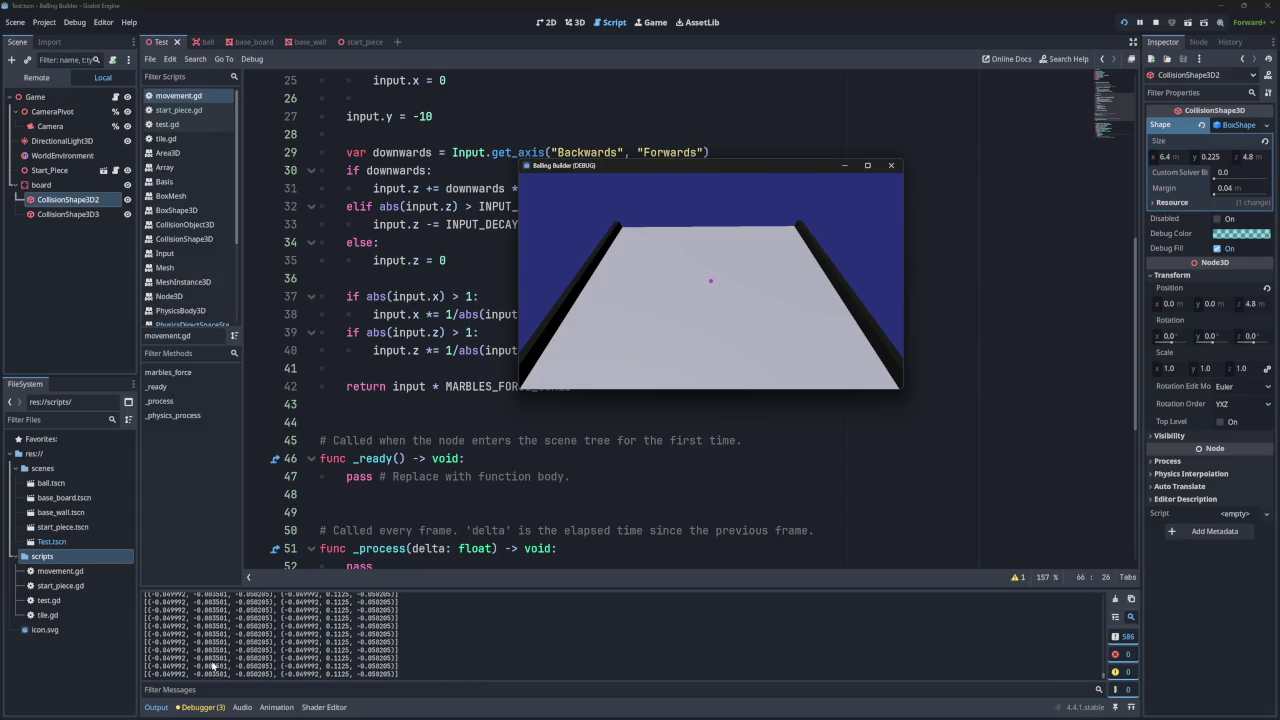
pyautogui.press('F8')
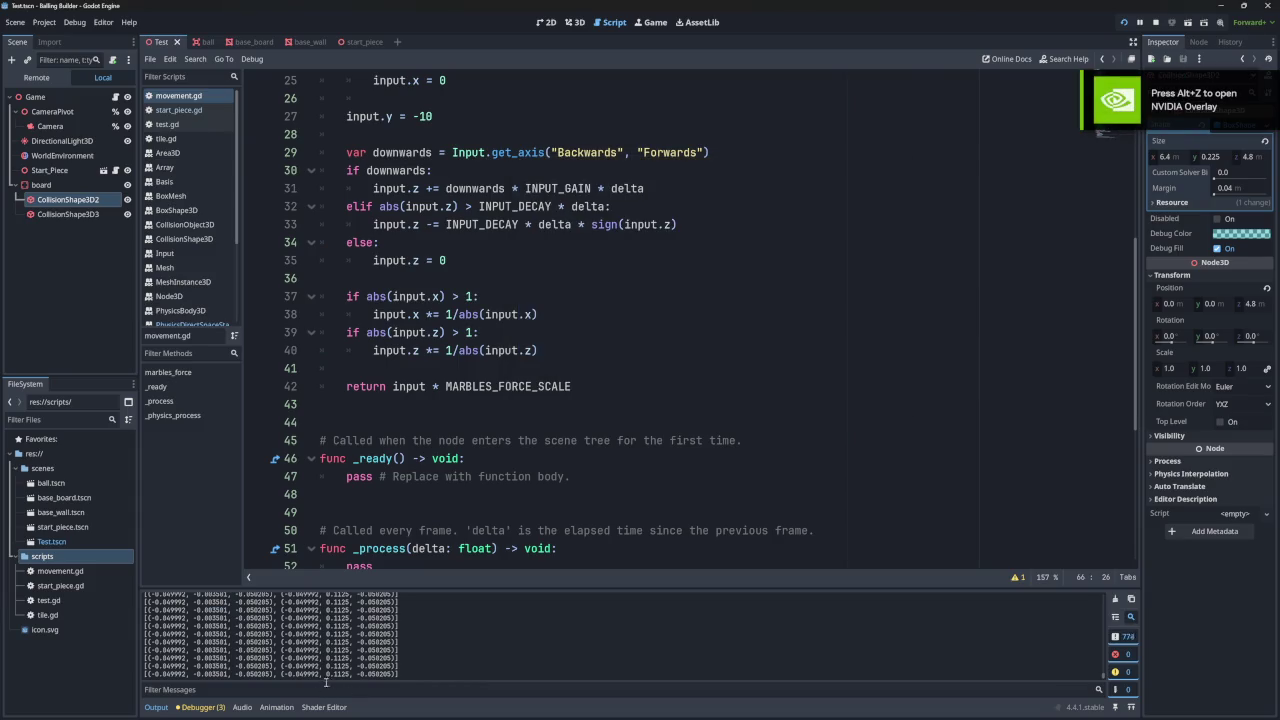
# - Check the Debugger's unused delta warnings and stack trace, then return to the Output log
pyautogui.click(210, 580)
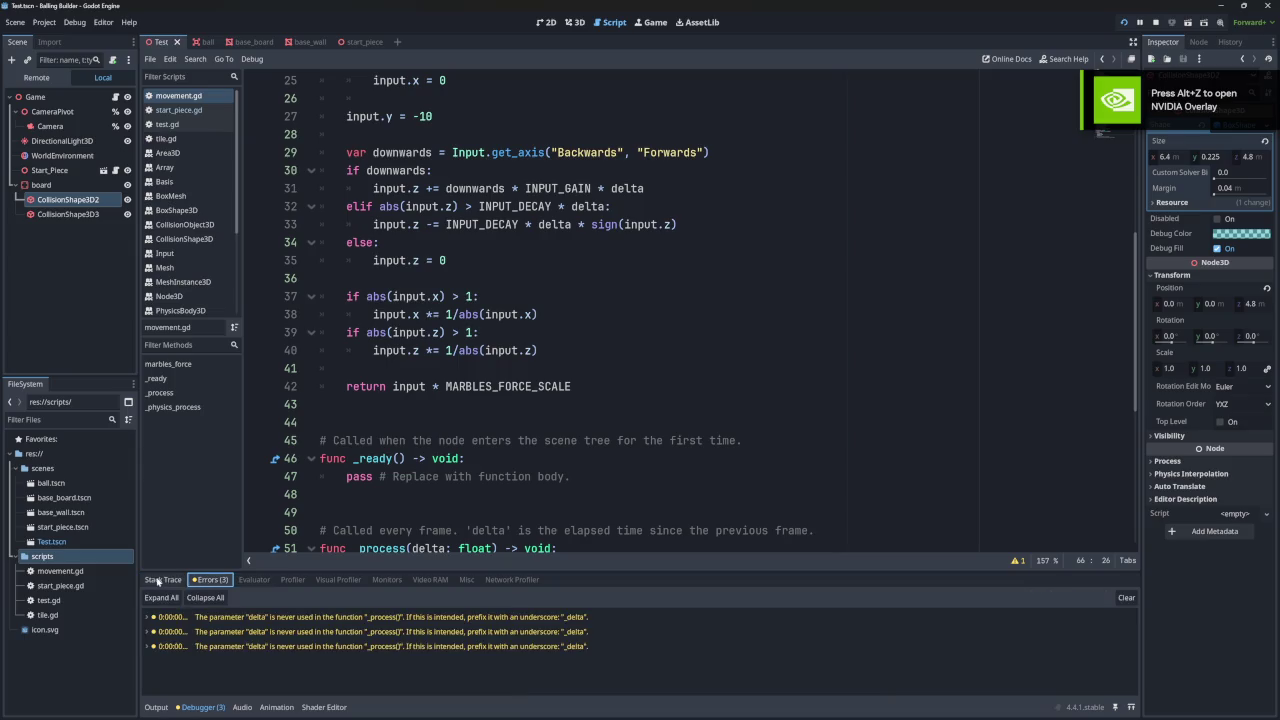
pyautogui.click(162, 580)
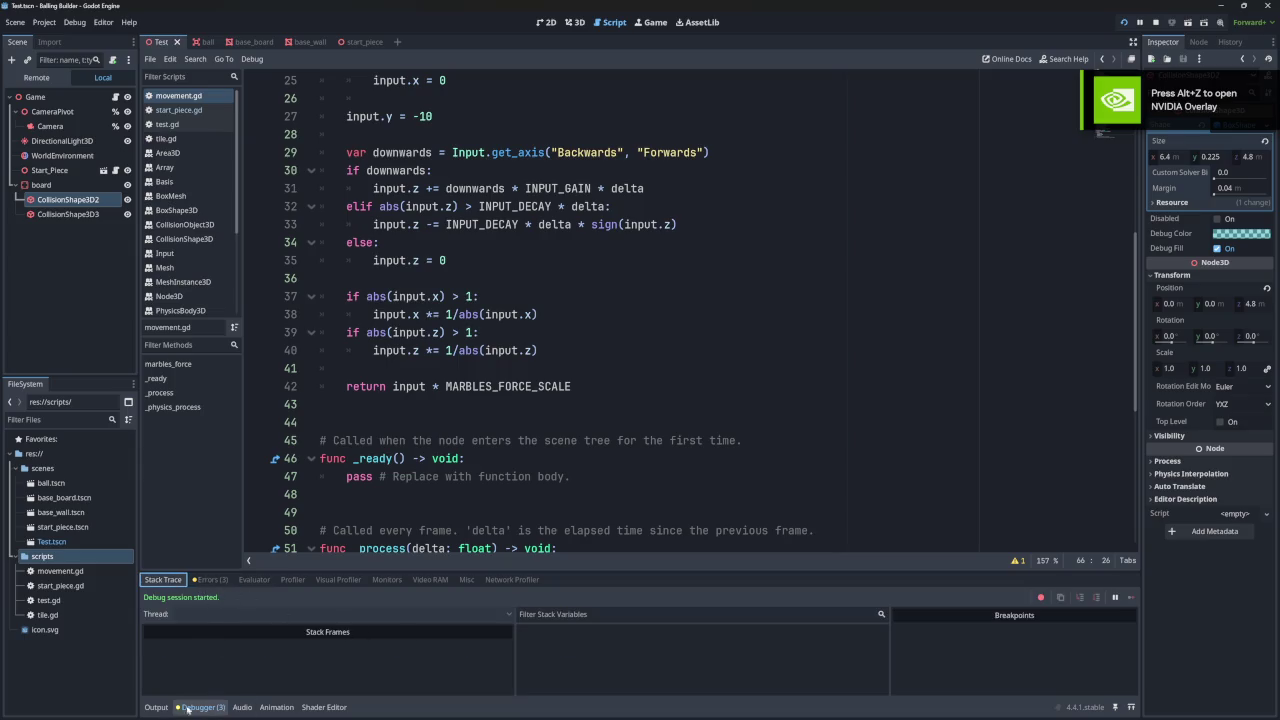
pyautogui.click(156, 707)
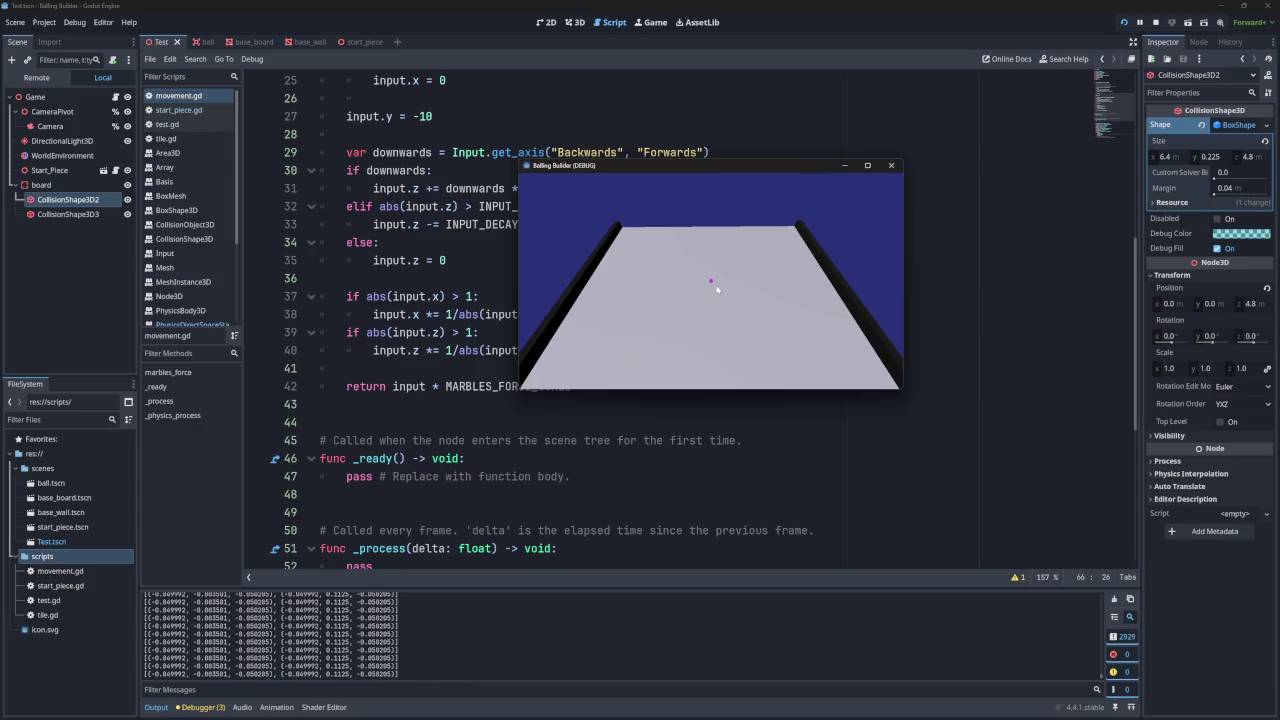
# - Tilt the board with W to roll the ball while watching printed contacts, then close the game
pyautogui.press('w')
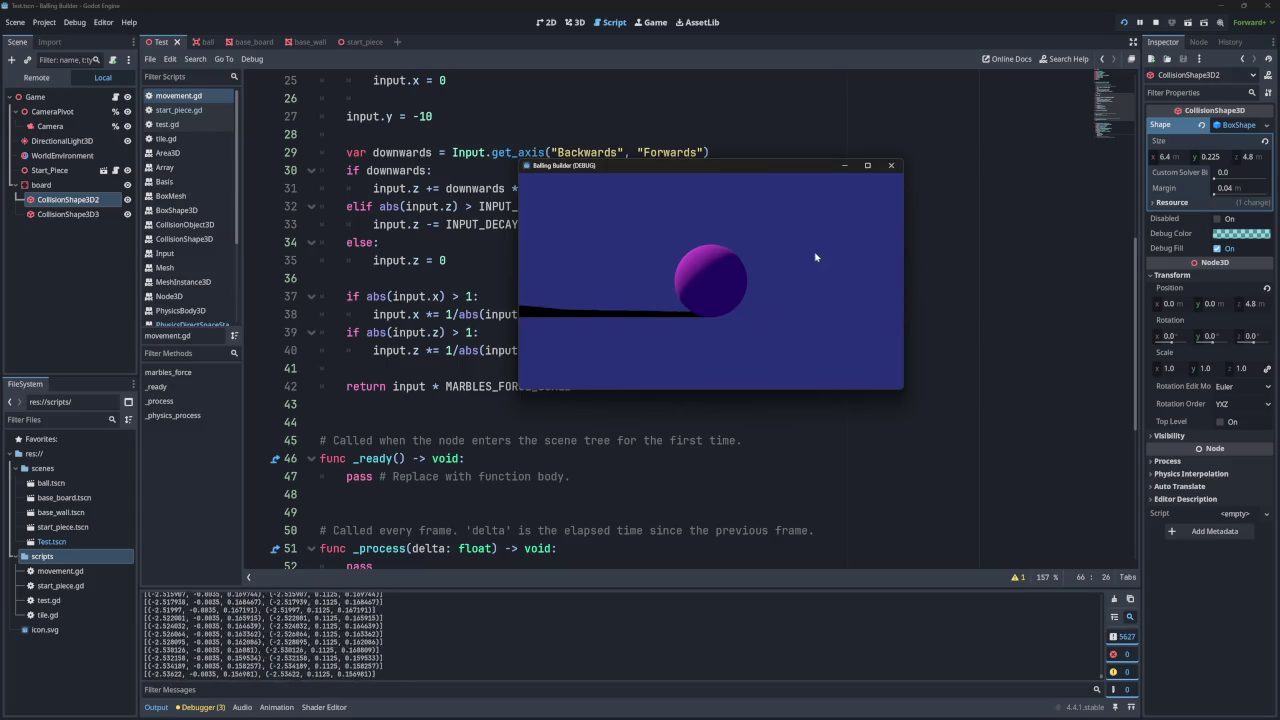
pyautogui.press('w')
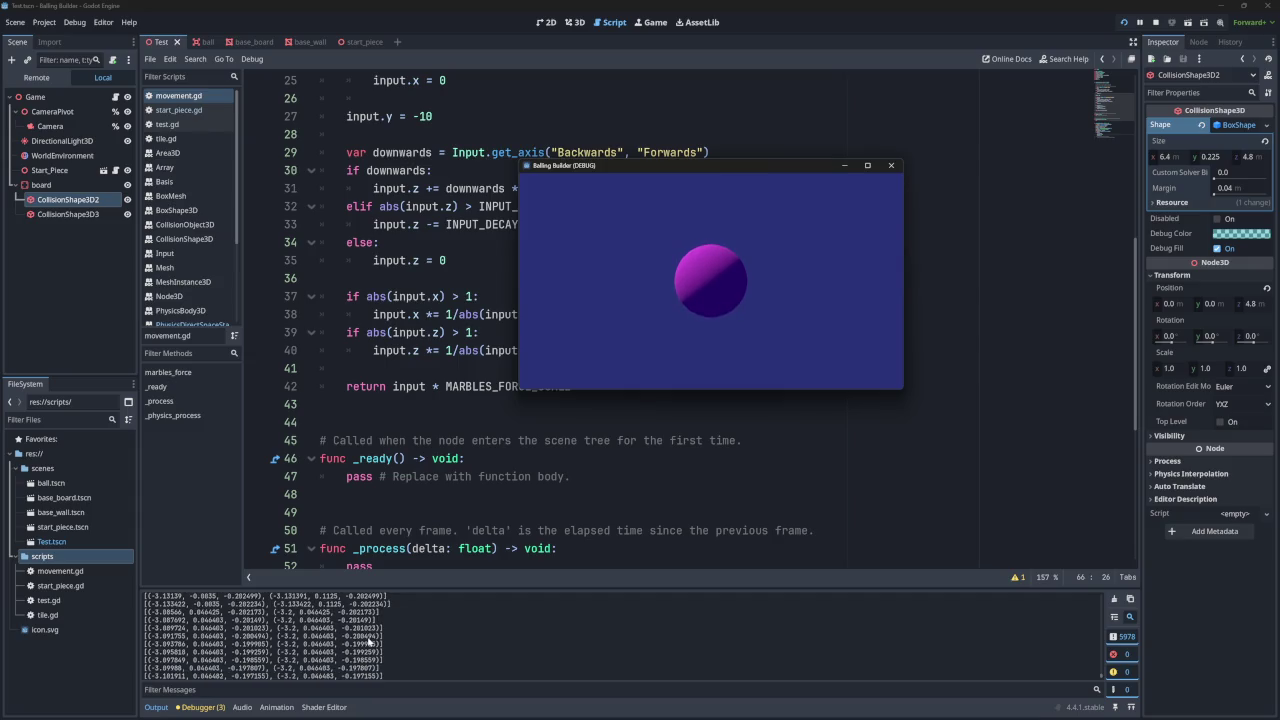
pyautogui.scroll(1, 369, 641)
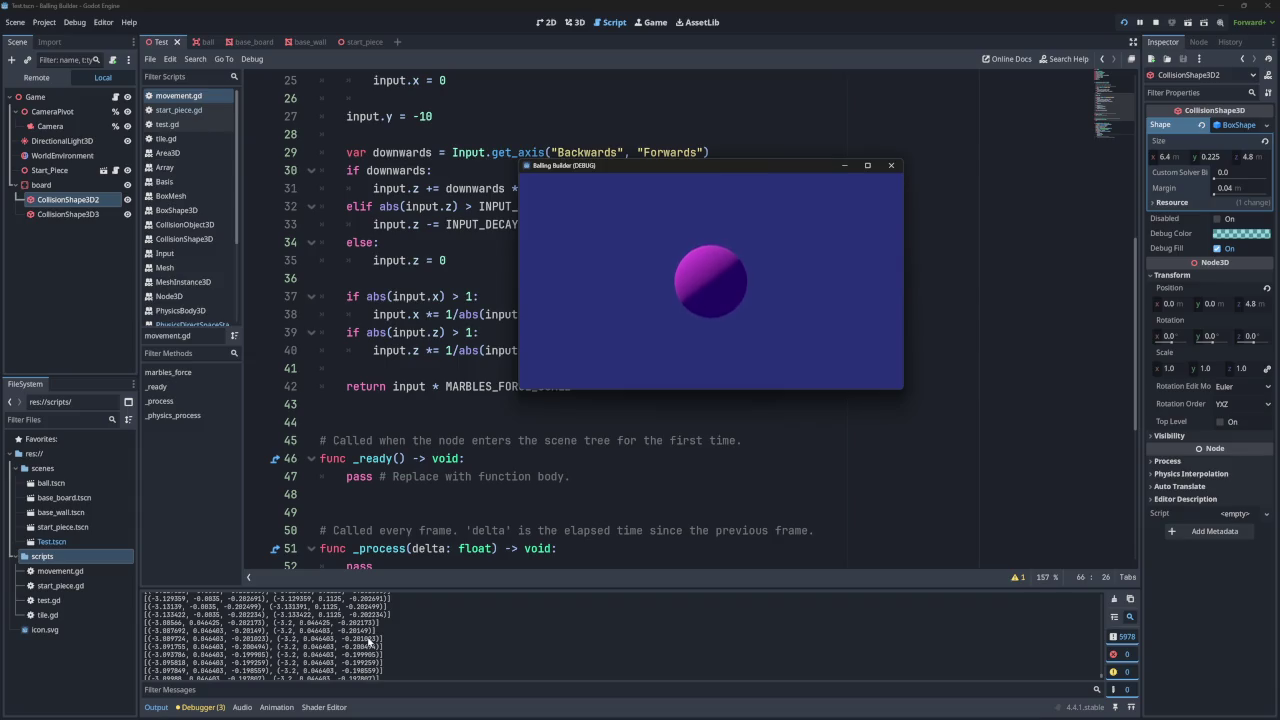
pyautogui.click(891, 165)
# - Turn line 66's position.y assignment into a -= subtraction
pyautogui.scroll(8, 649, 216)
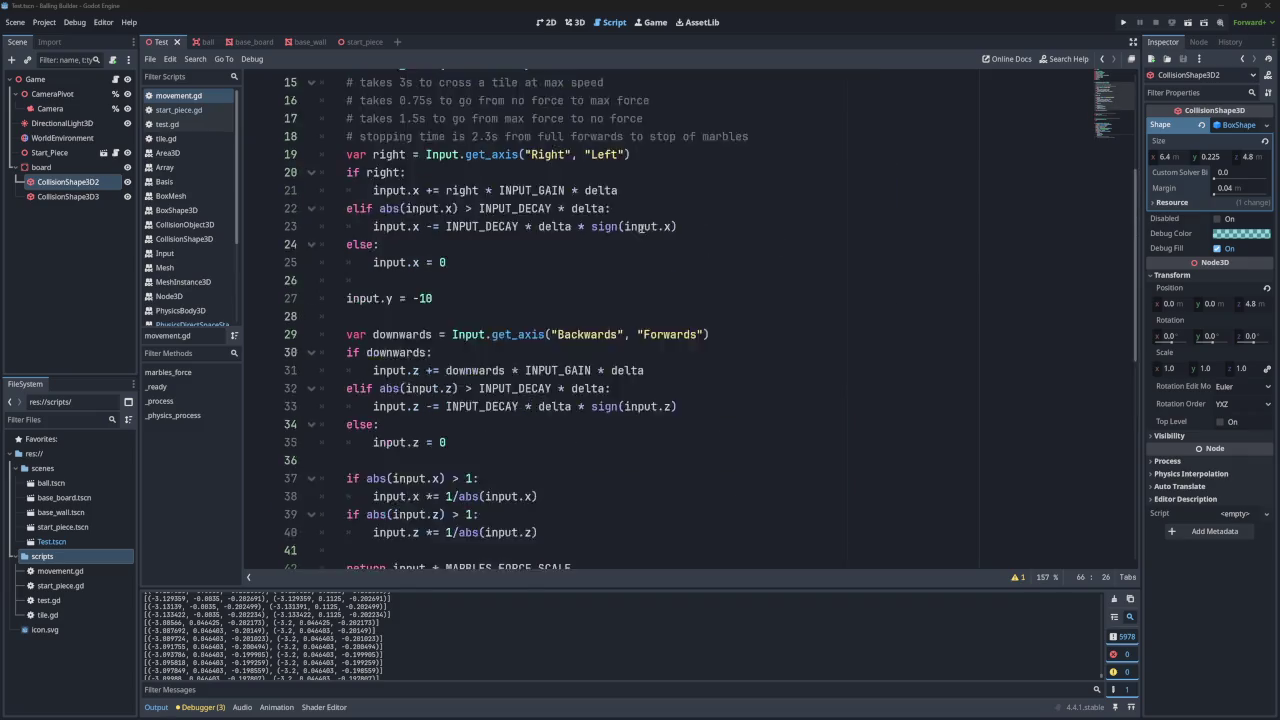
pyautogui.scroll(-14, 641, 229)
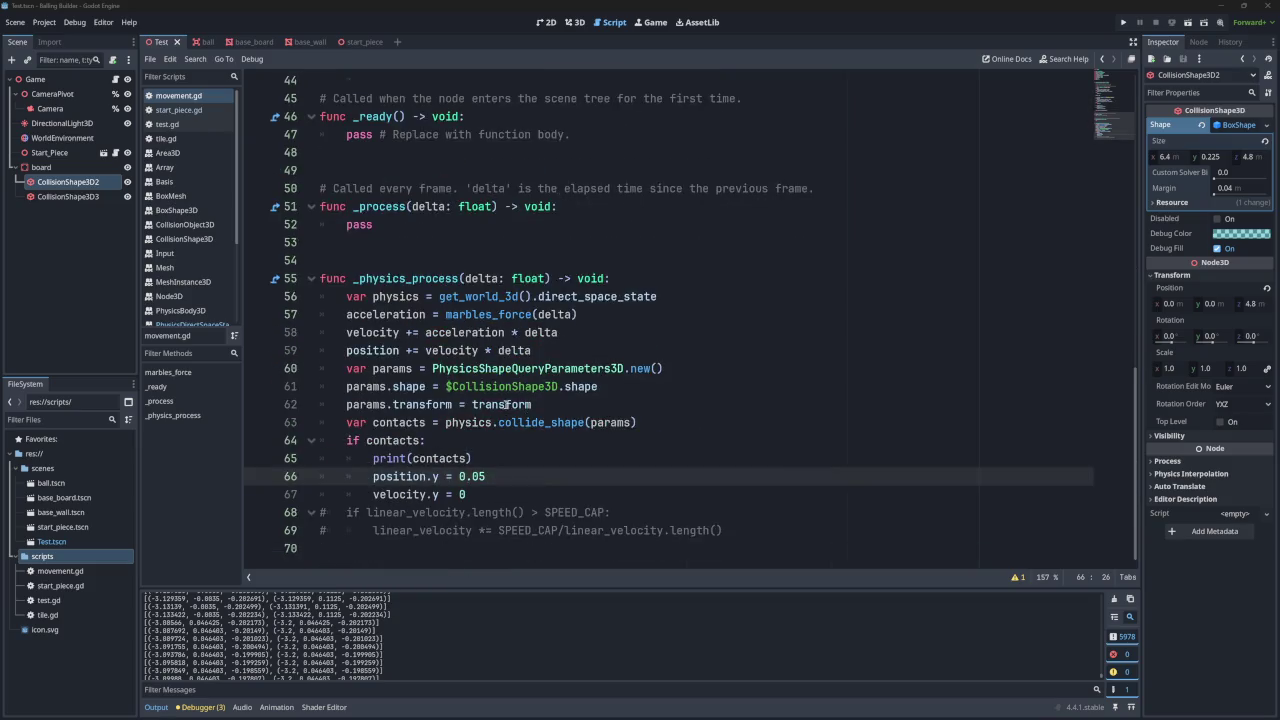
pyautogui.click(470, 458)
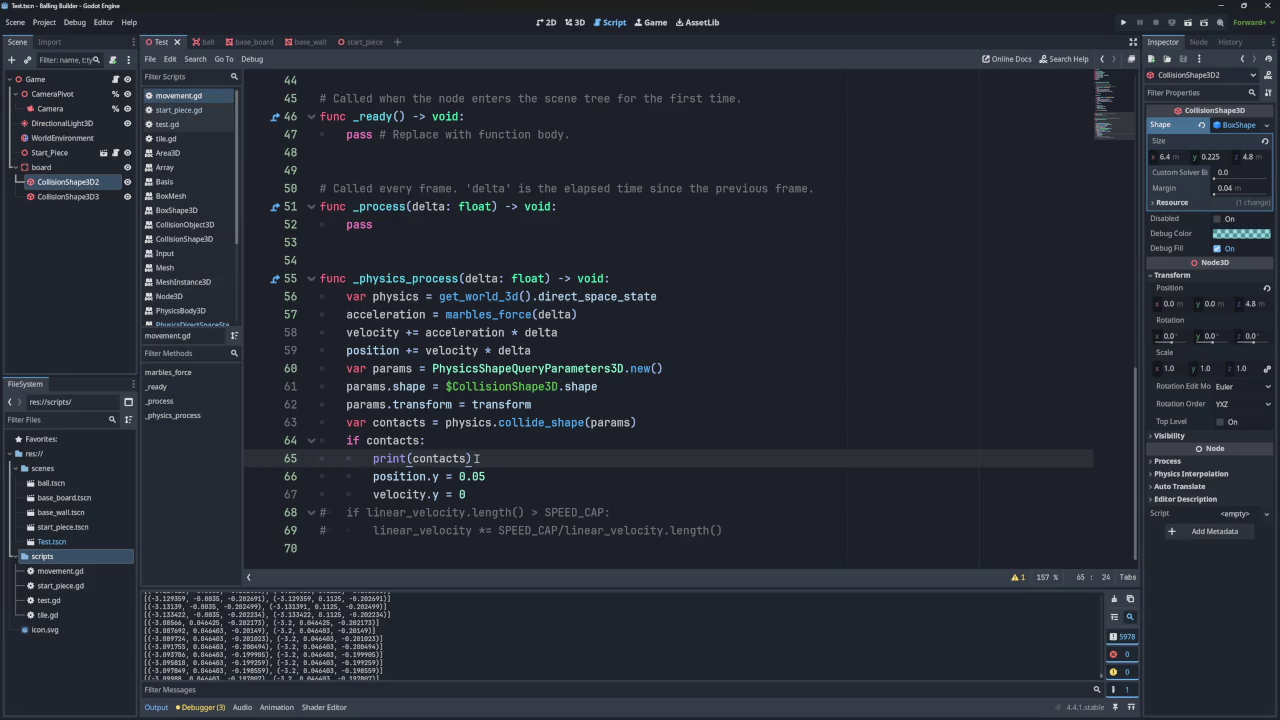
pyautogui.click(452, 476)
pyautogui.write('-')
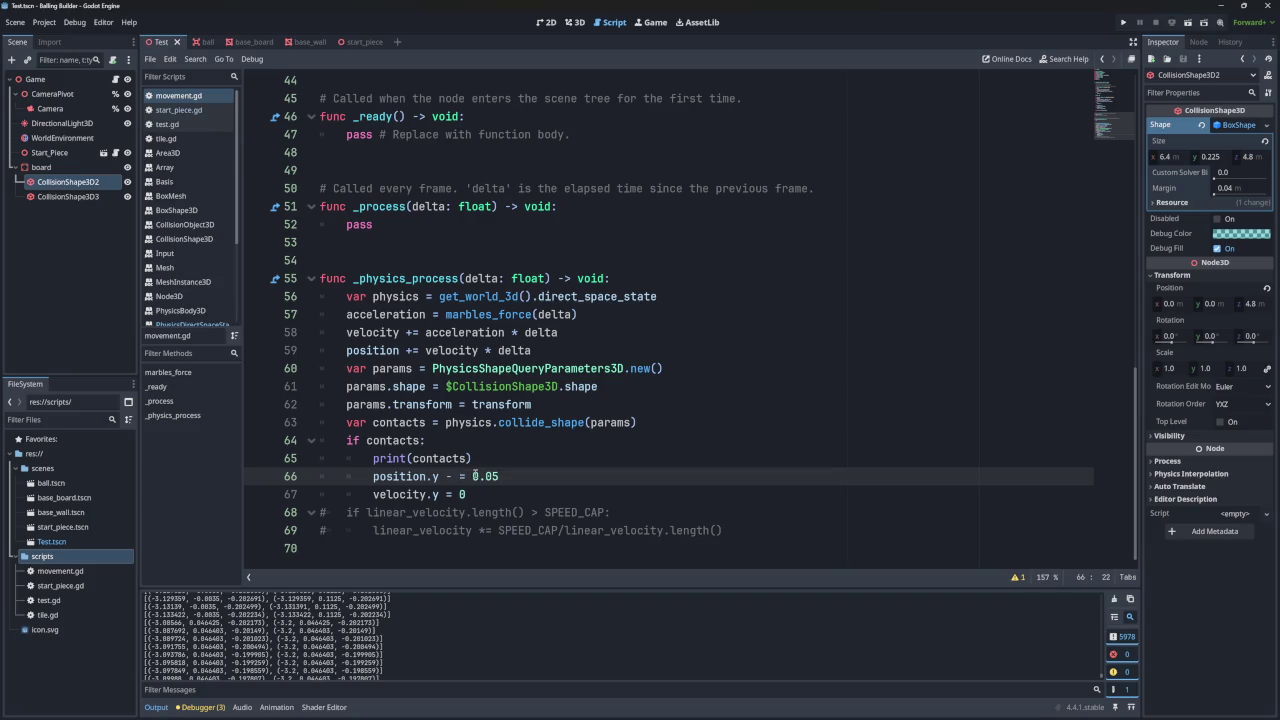
pyautogui.press('BackSpace')
# - Replace 0.05 with contacts[0].y on line 66 and run the game
pyautogui.click(465, 458)
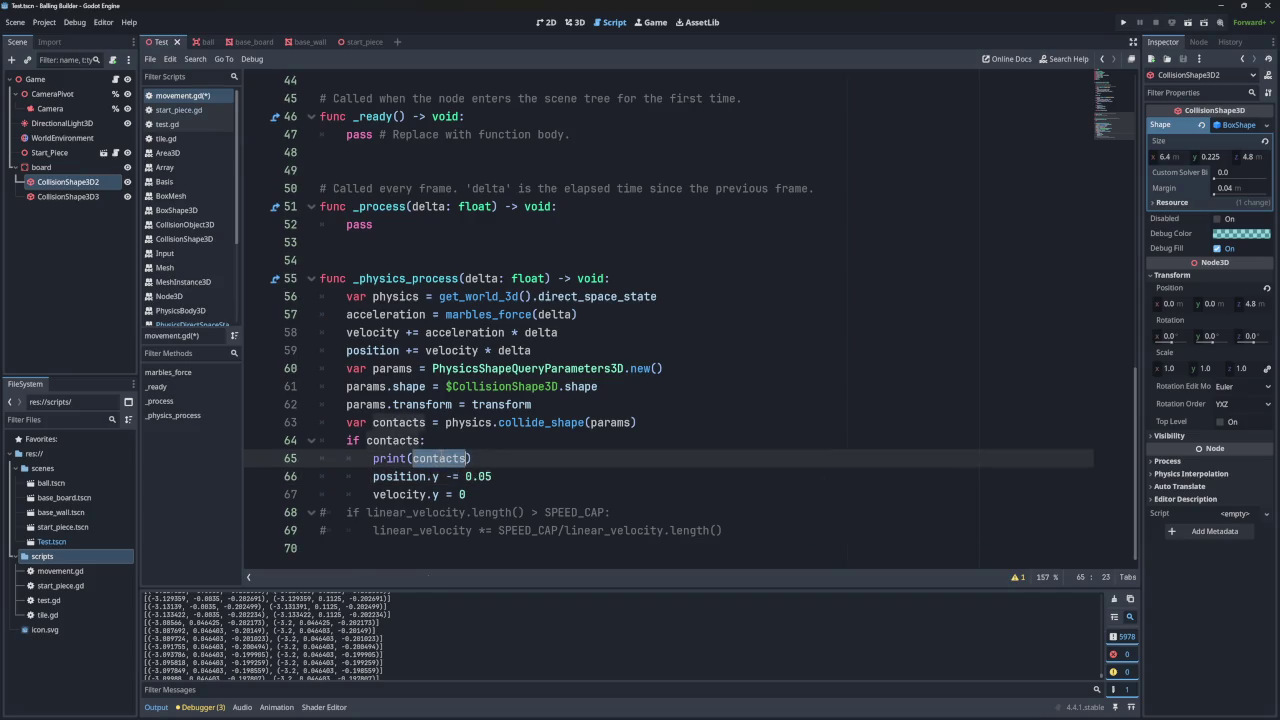
pyautogui.doubleClick(440, 461)
pyautogui.hotkey('ctrl', 'c')
pyautogui.doubleClick(480, 476)
pyautogui.hotkey('ctrl', 'v')
pyautogui.press('BackSpace')
pyautogui.write('.')
pyautogui.press('Escape')
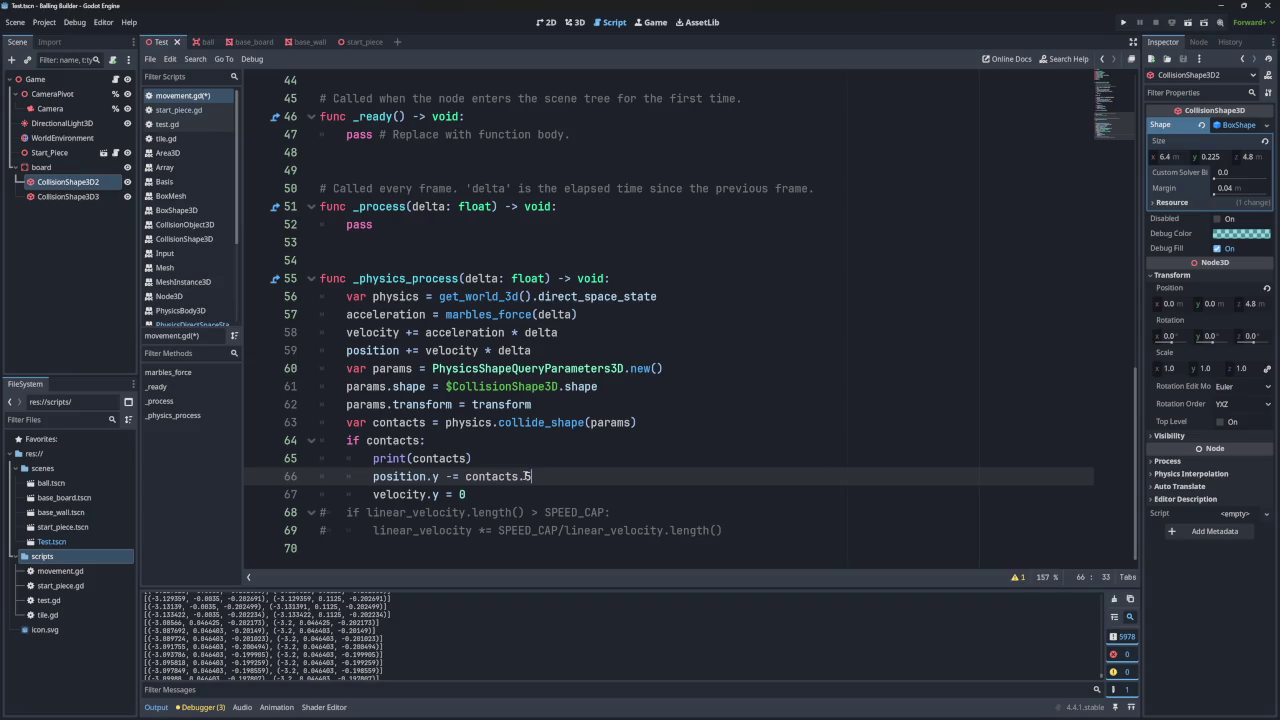
pyautogui.press('Left')
pyautogui.press('Left')
pyautogui.click(505, 456)
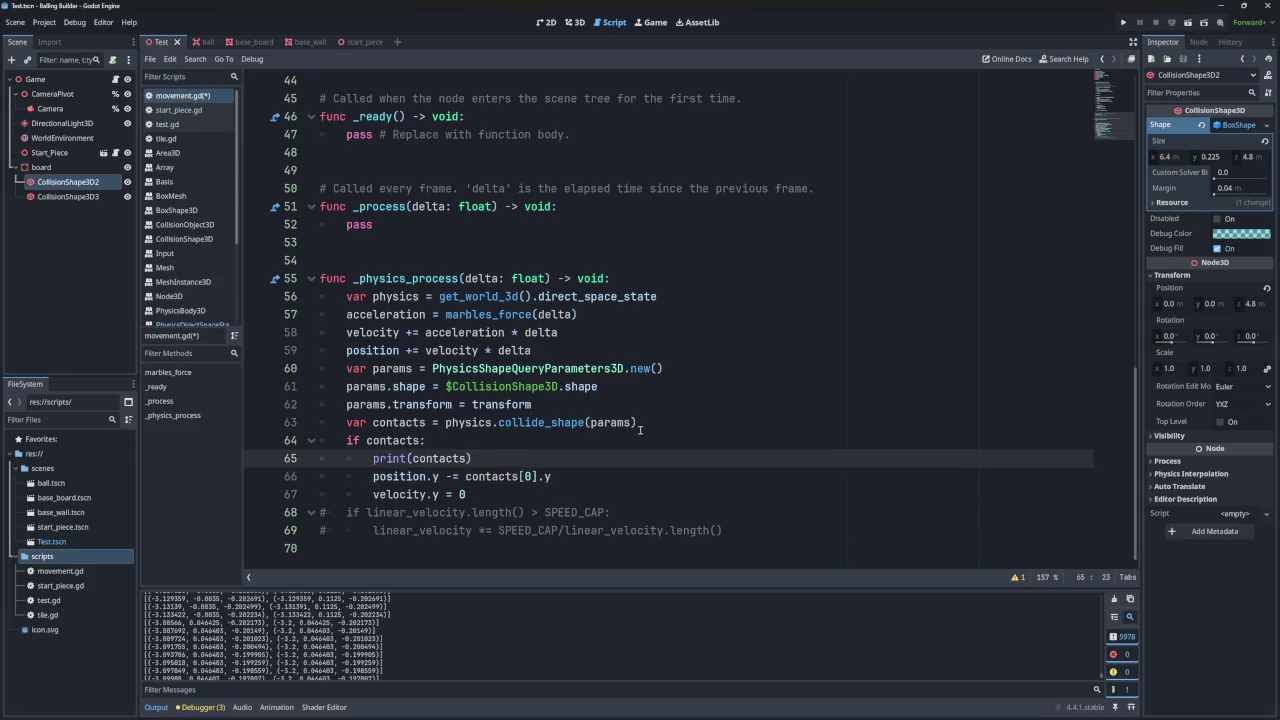
pyautogui.click(1123, 22)
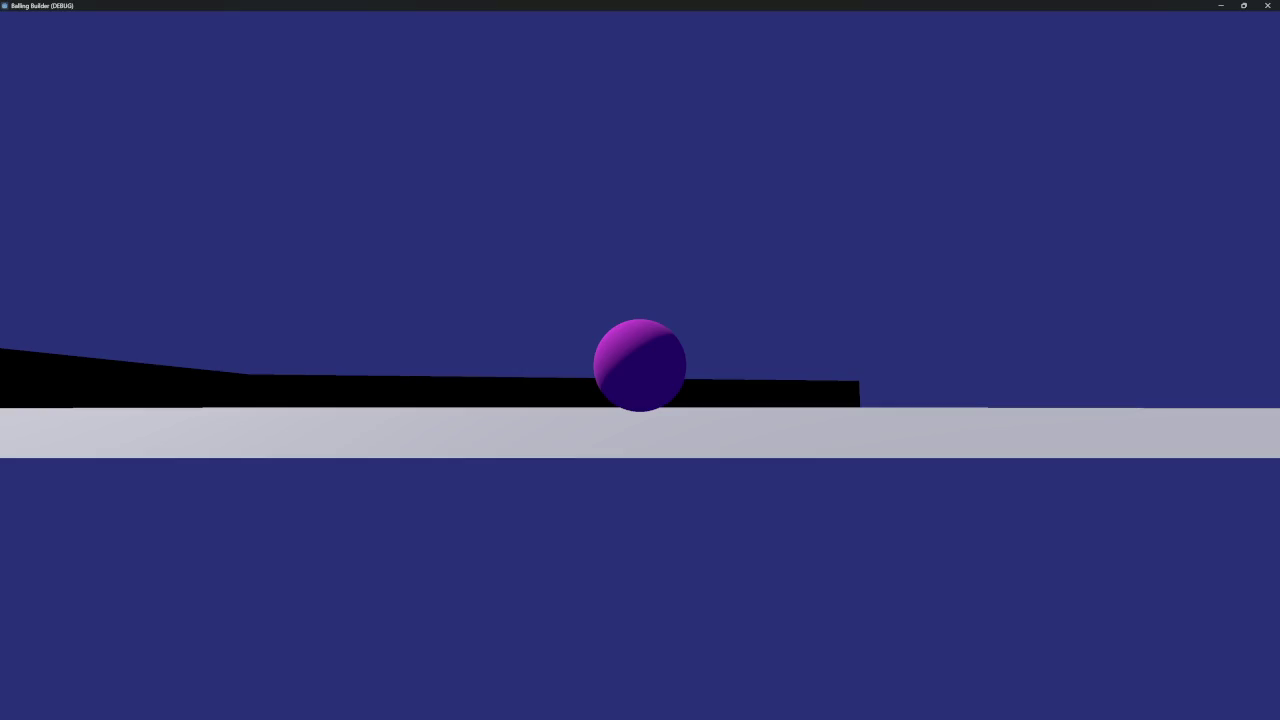
# - Watch the ball in a small game window, then restart the game as it rolls to the edge
pyautogui.doubleClick(722, 4)
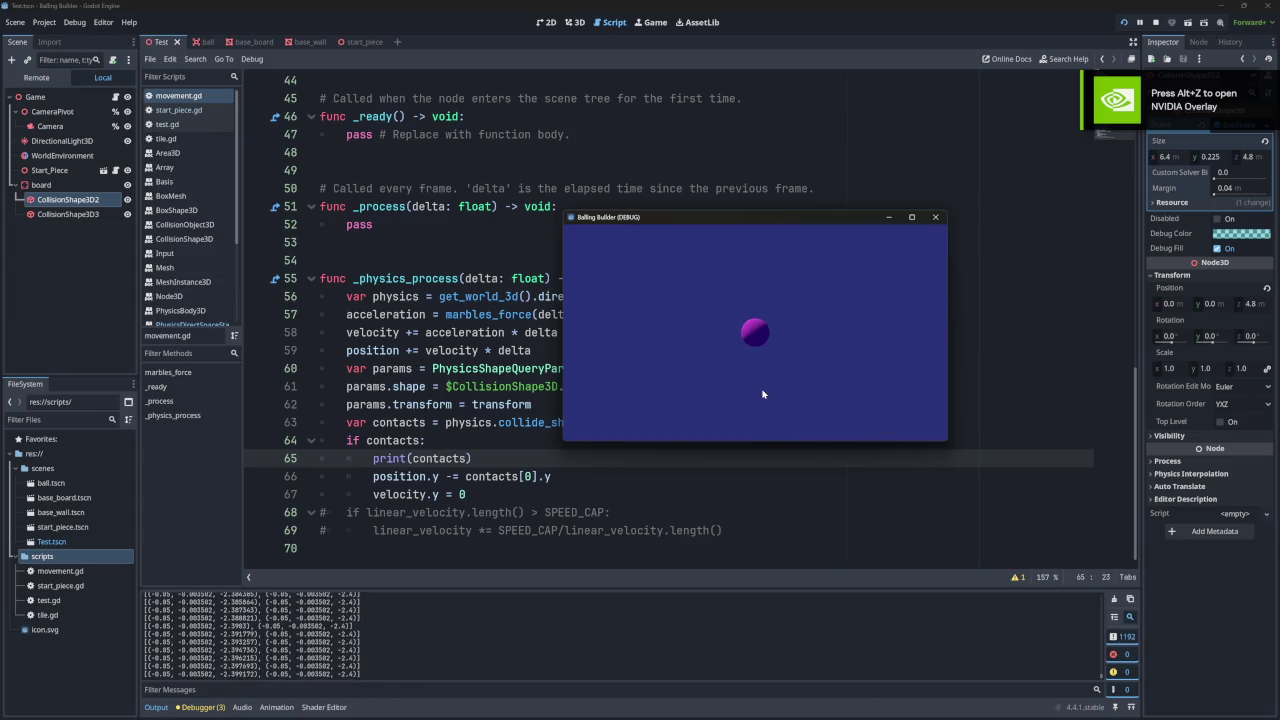
pyautogui.click(935, 217)
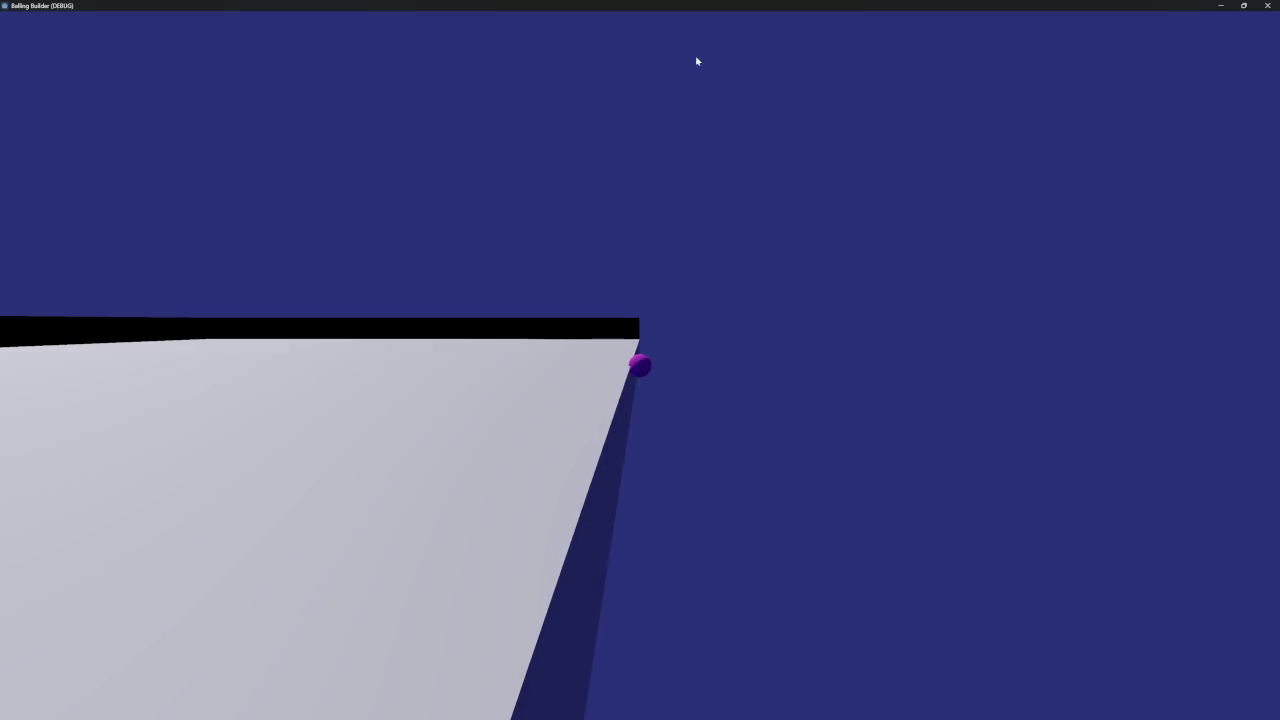
pyautogui.doubleClick(695, 5)
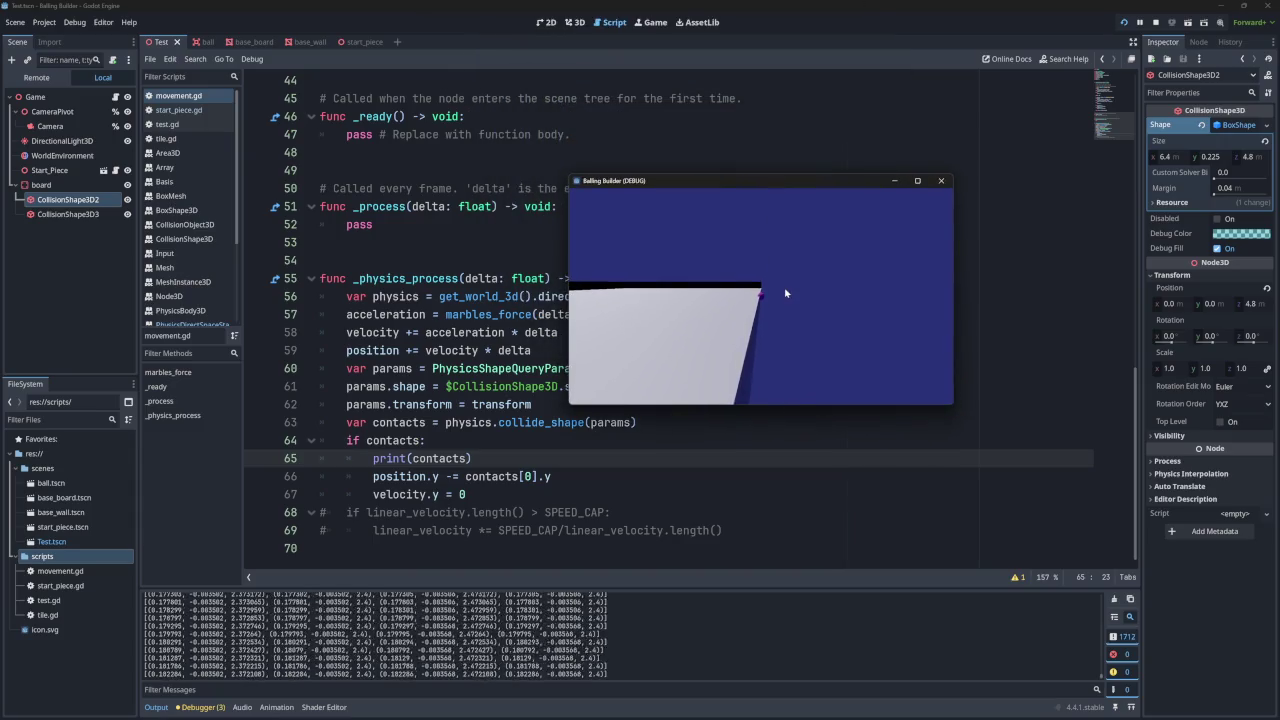
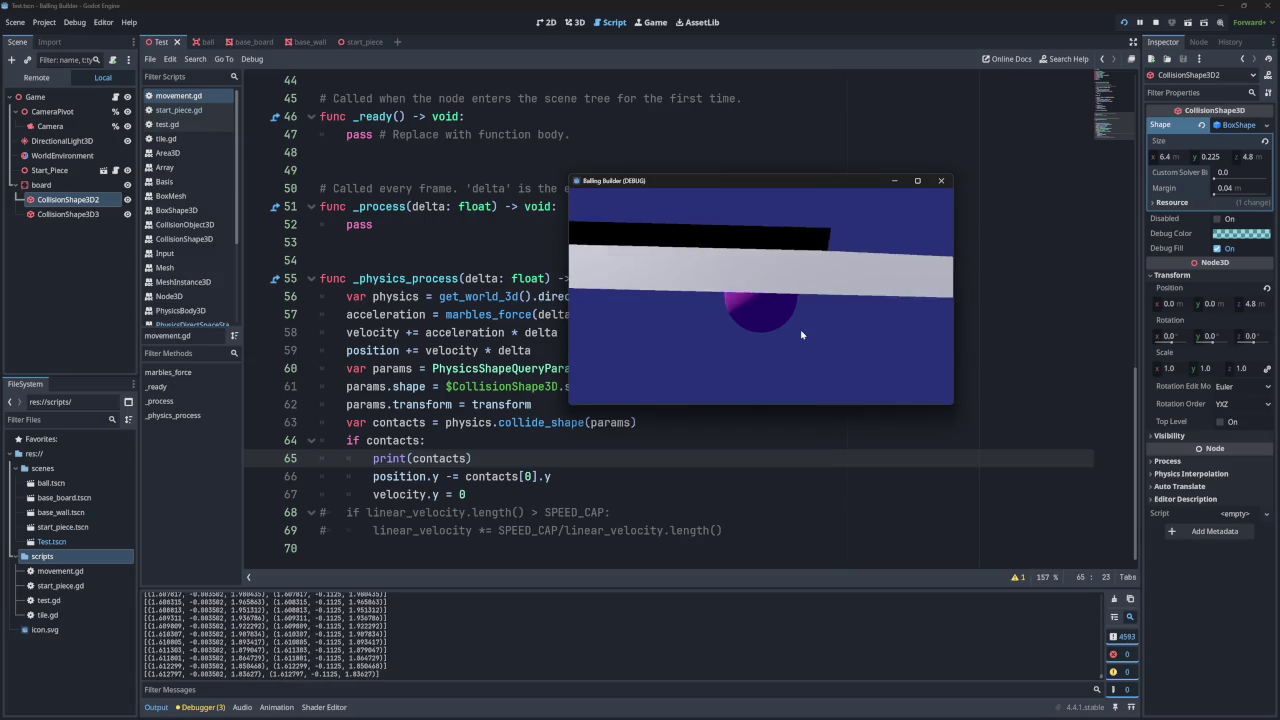
# - Stop the small debug window, rerun the game full screen to watch the ball, then close it
pyautogui.click(945, 181)
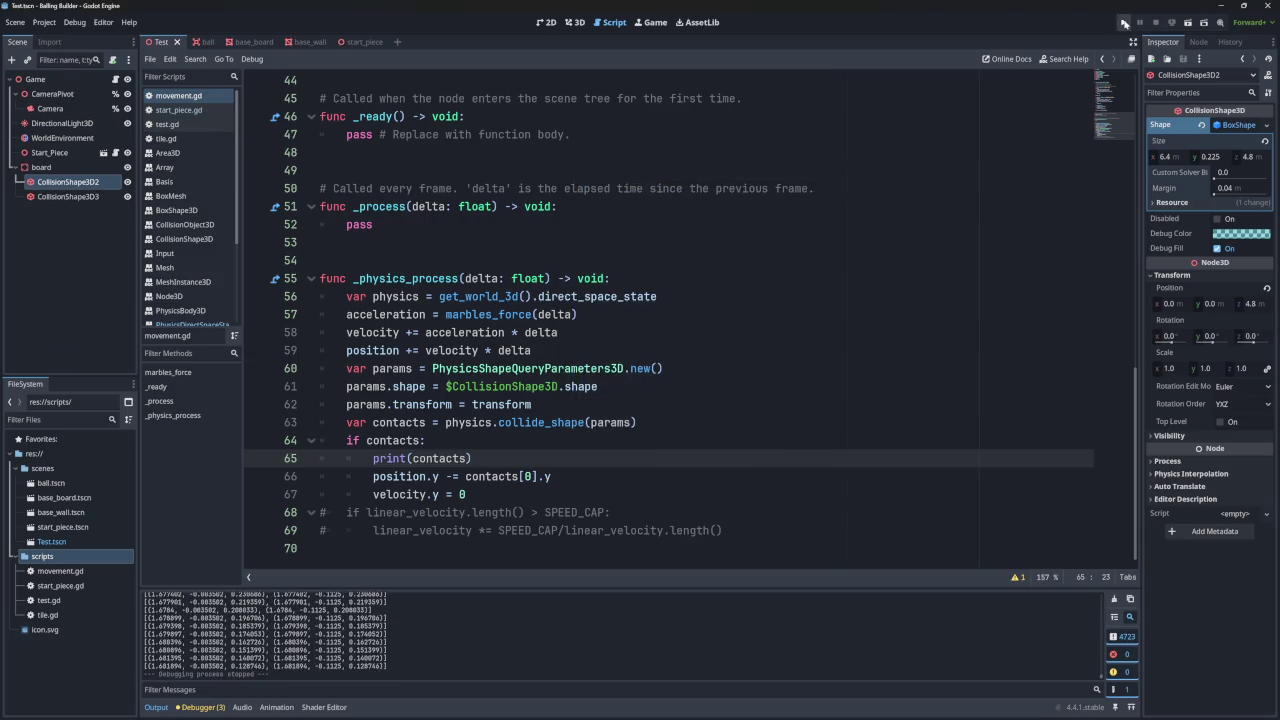
pyautogui.press('F5')
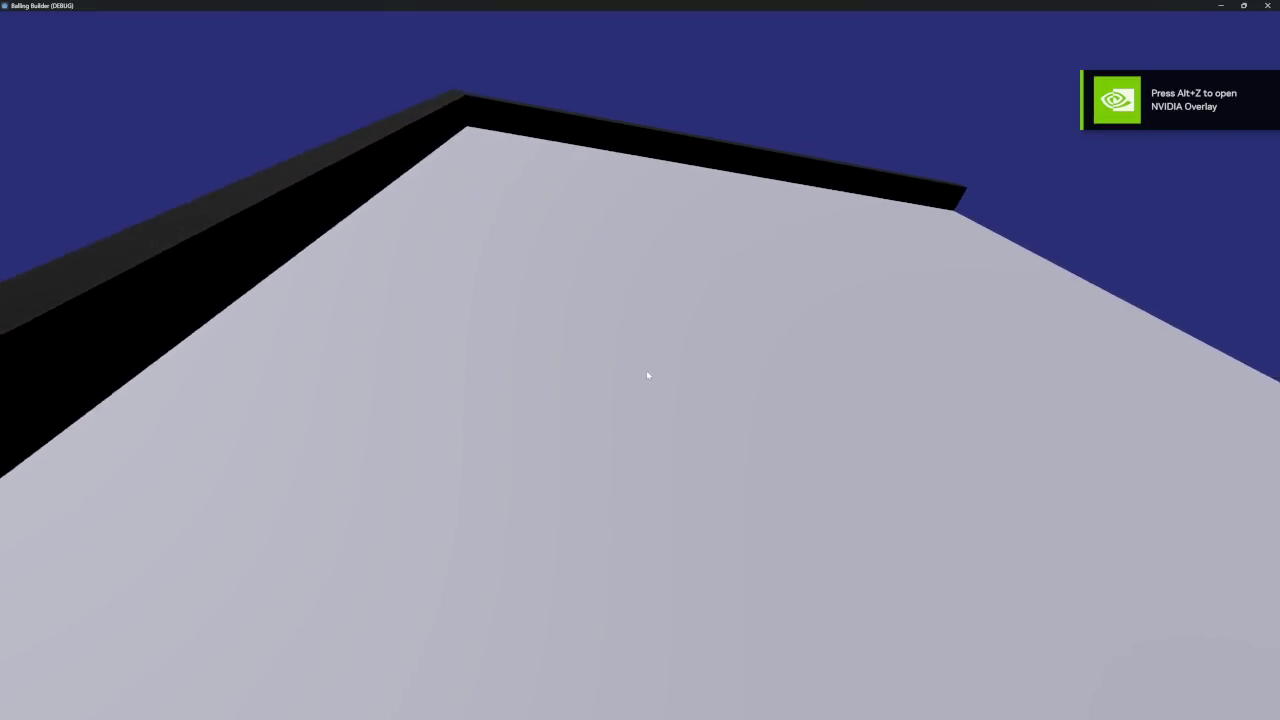
pyautogui.hotkey('alt', 'F4')
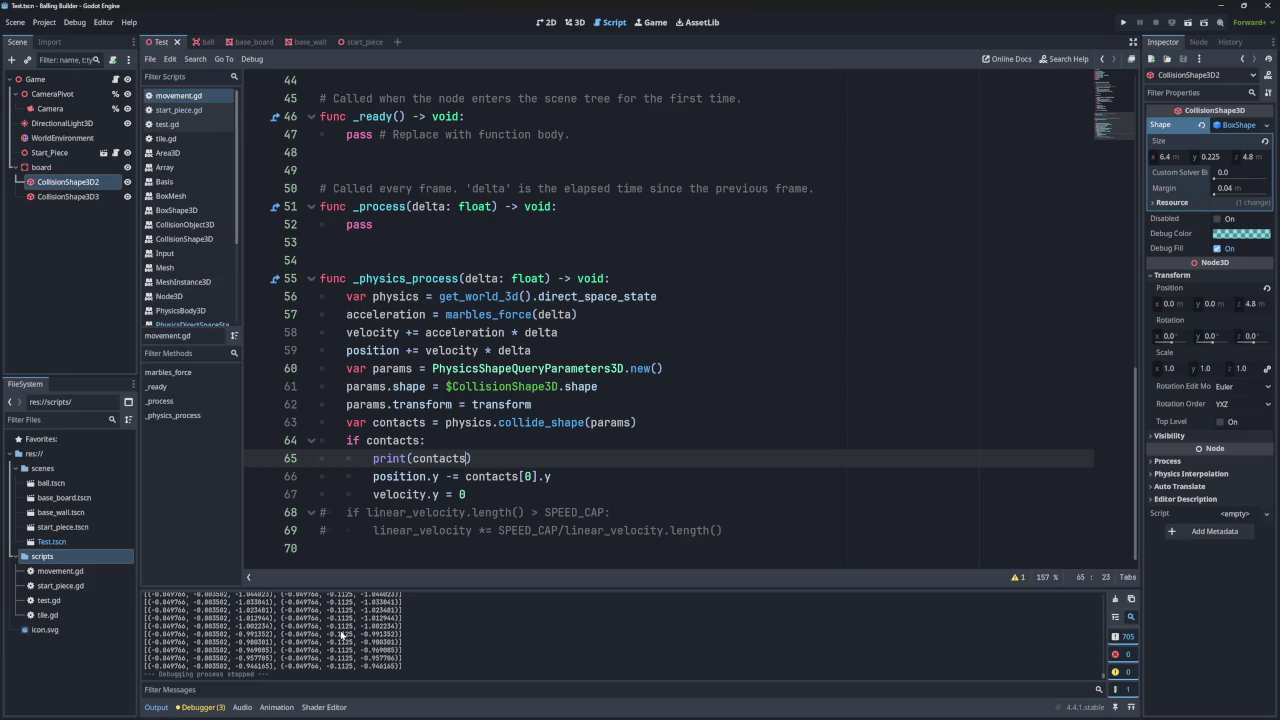
pyautogui.scroll(6, 341, 634)
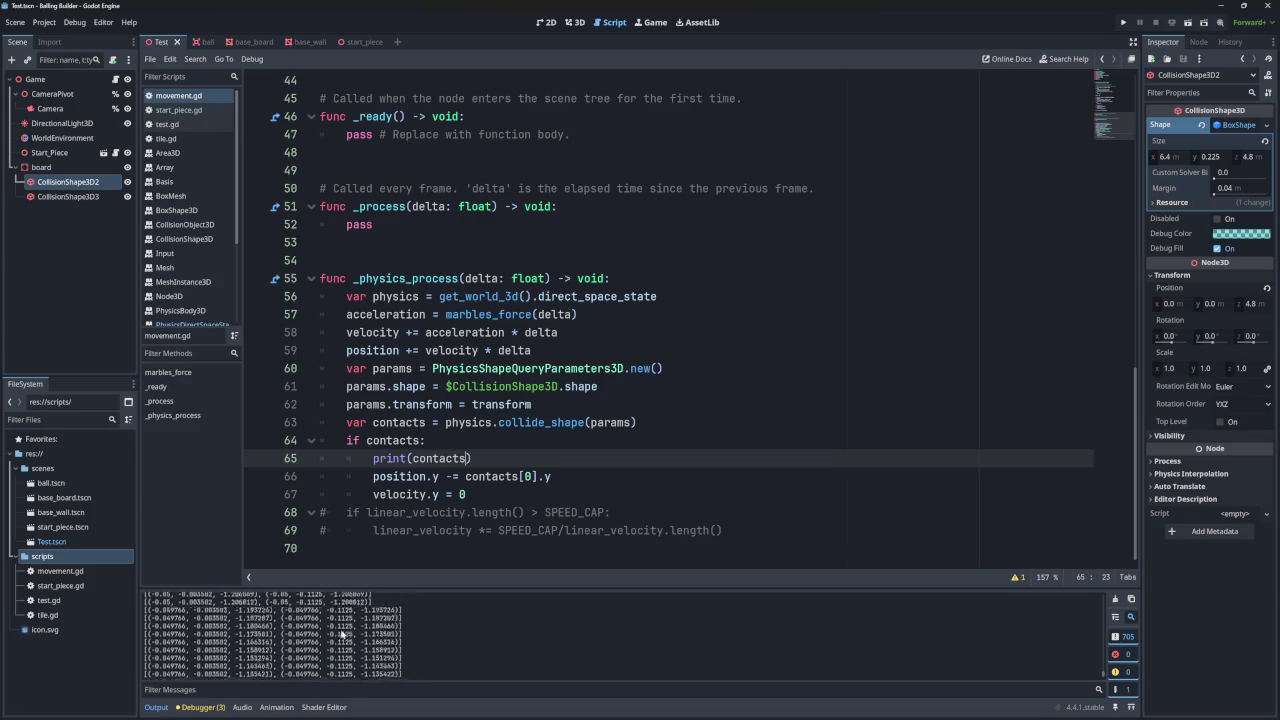
pyautogui.scroll(2, 341, 634)
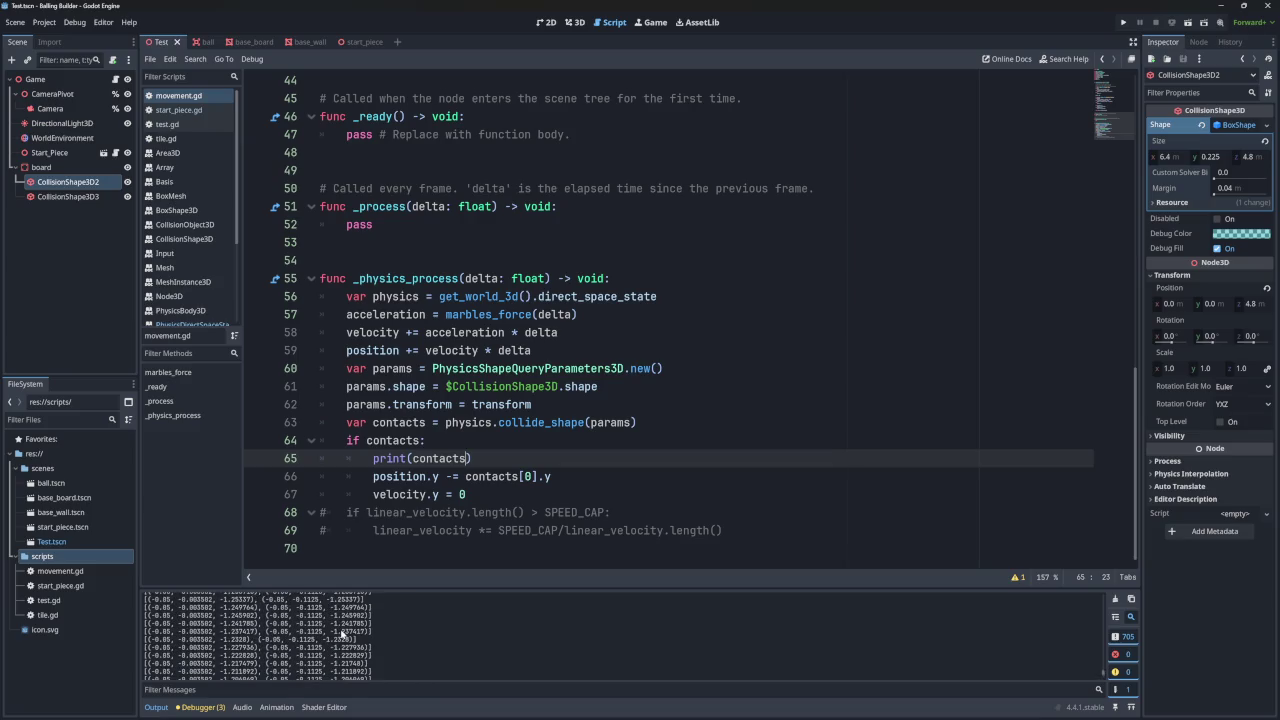
pyautogui.scroll(-4, 341, 634)
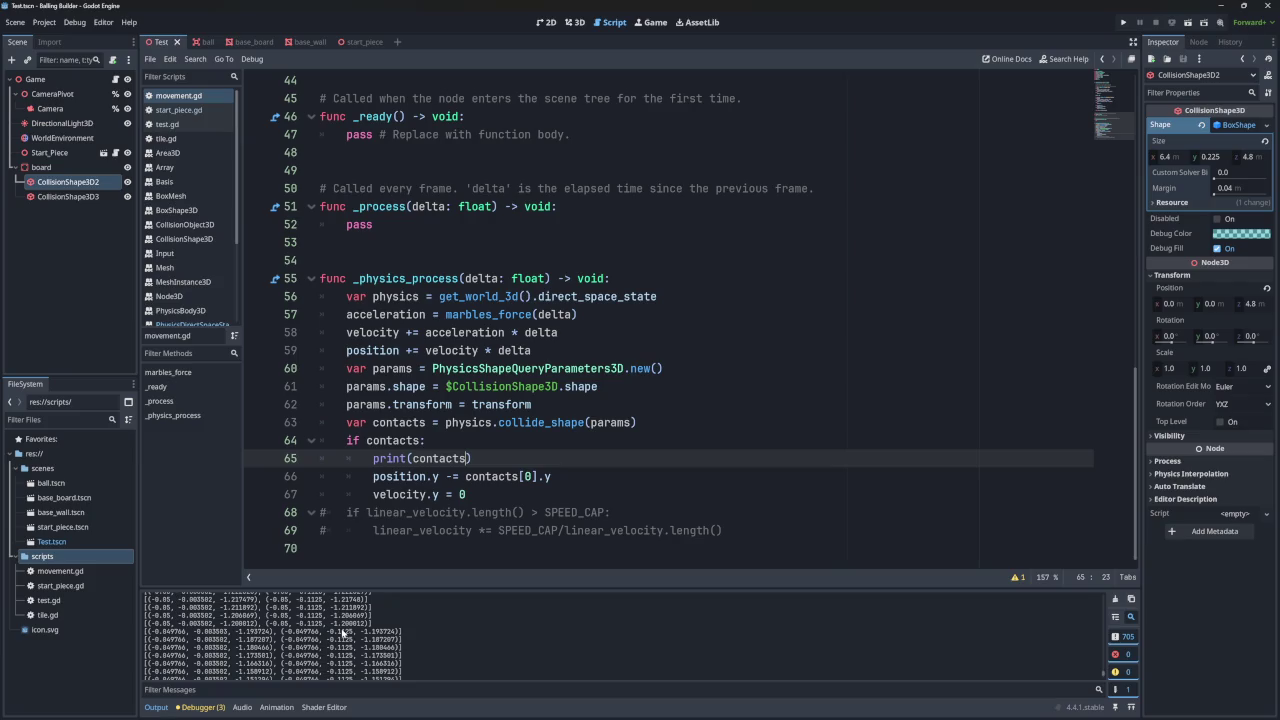
pyautogui.scroll(-1, 341, 634)
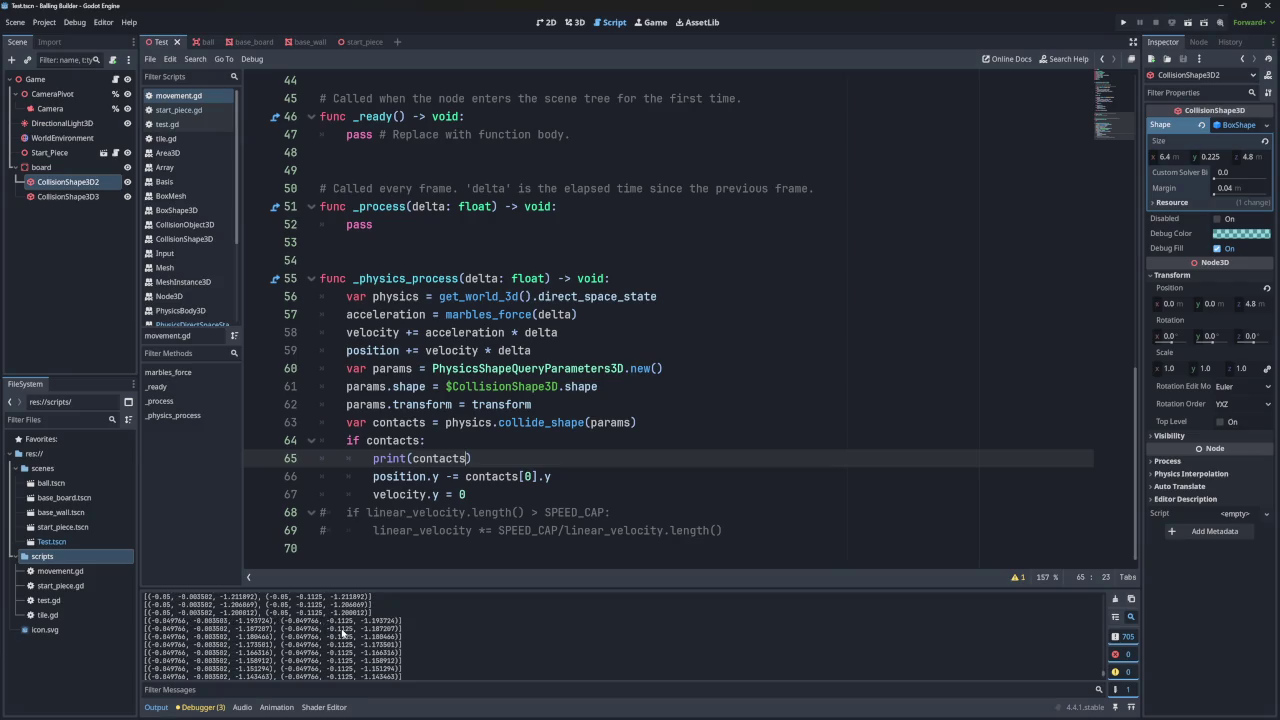
pyautogui.scroll(-5, 341, 634)
pyautogui.scroll(-5, 341, 634)
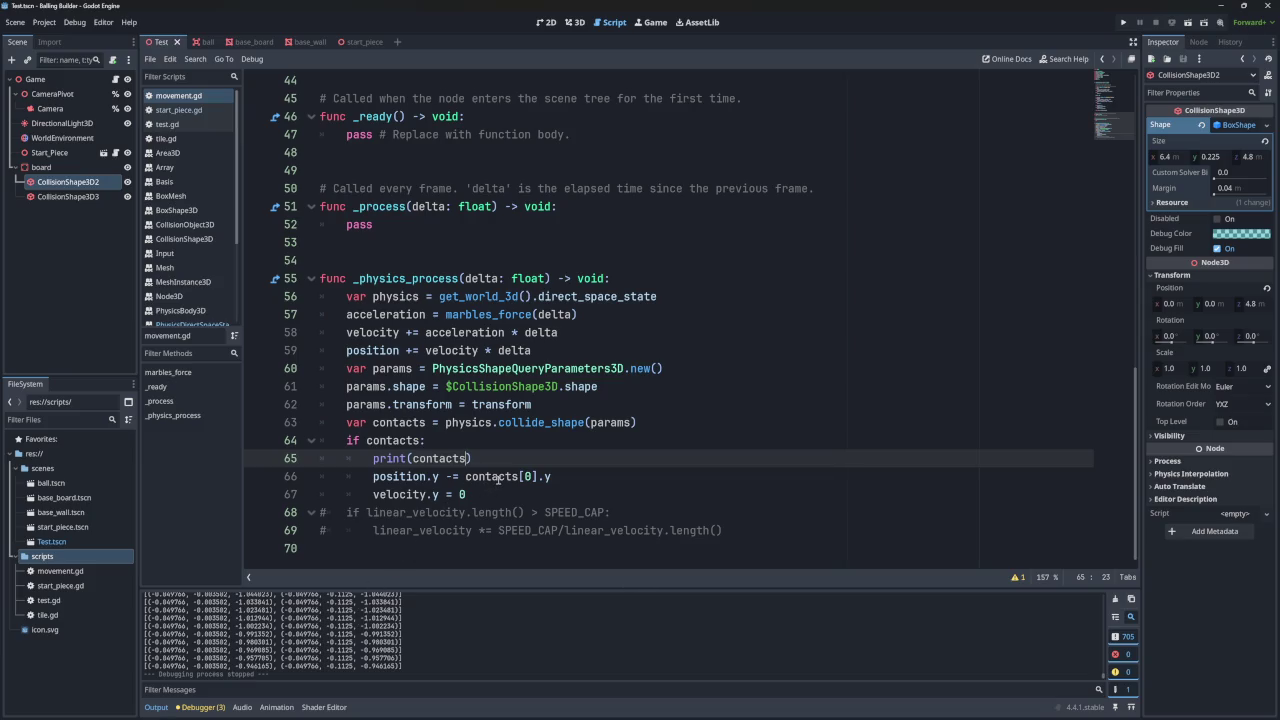
pyautogui.moveTo(497, 480)
pyautogui.click(1122, 22)
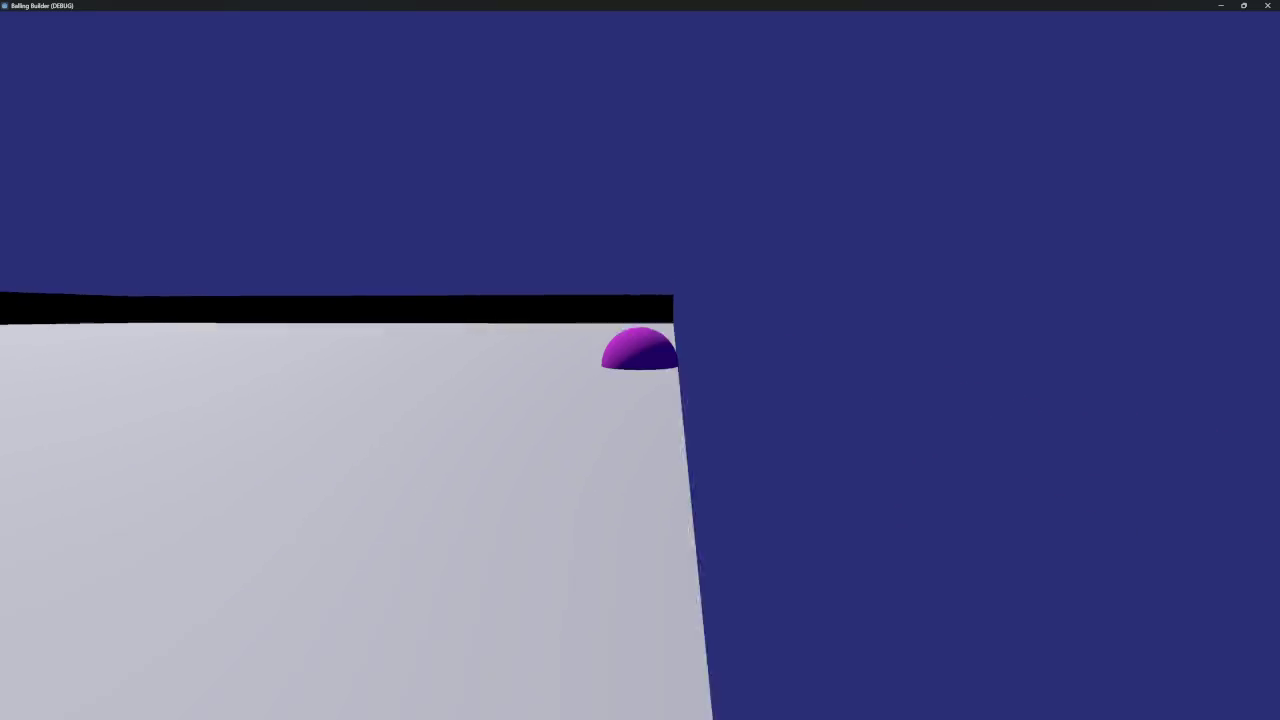
pyautogui.click(1267, 6)
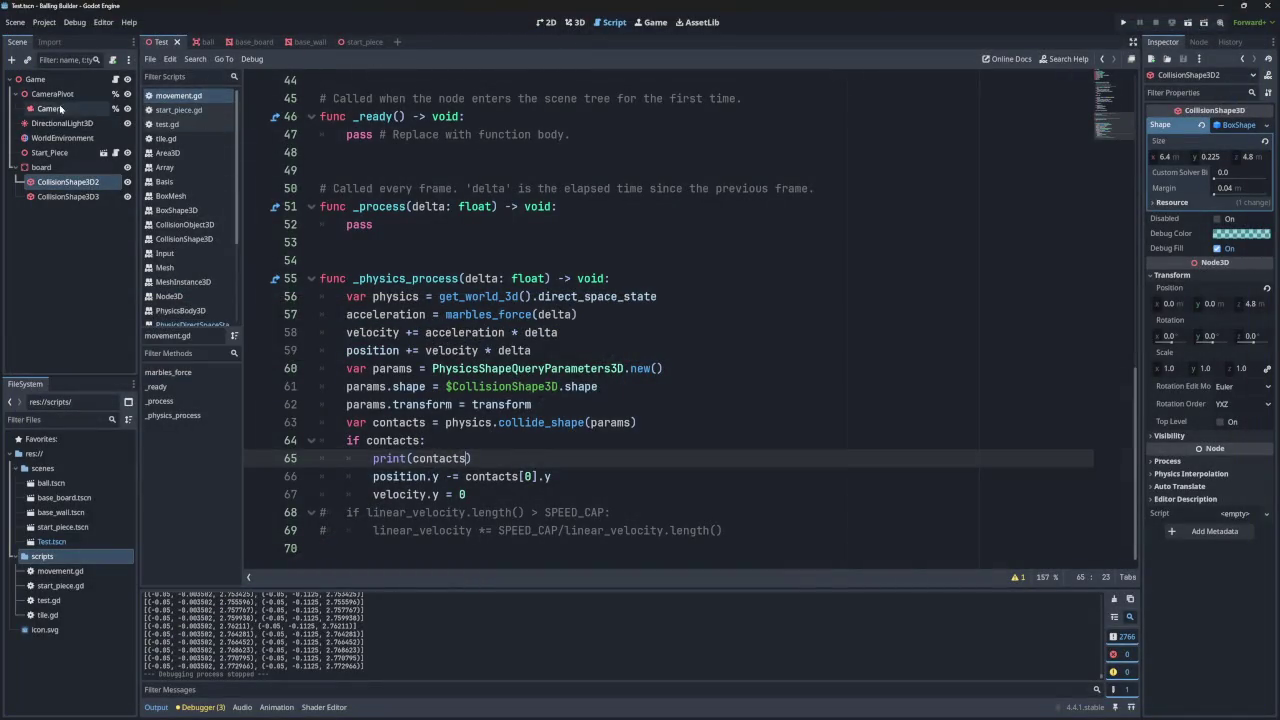
# - Select the ball scene's Area3D root node, then open the test.gd spawner script
pyautogui.click(201, 42)
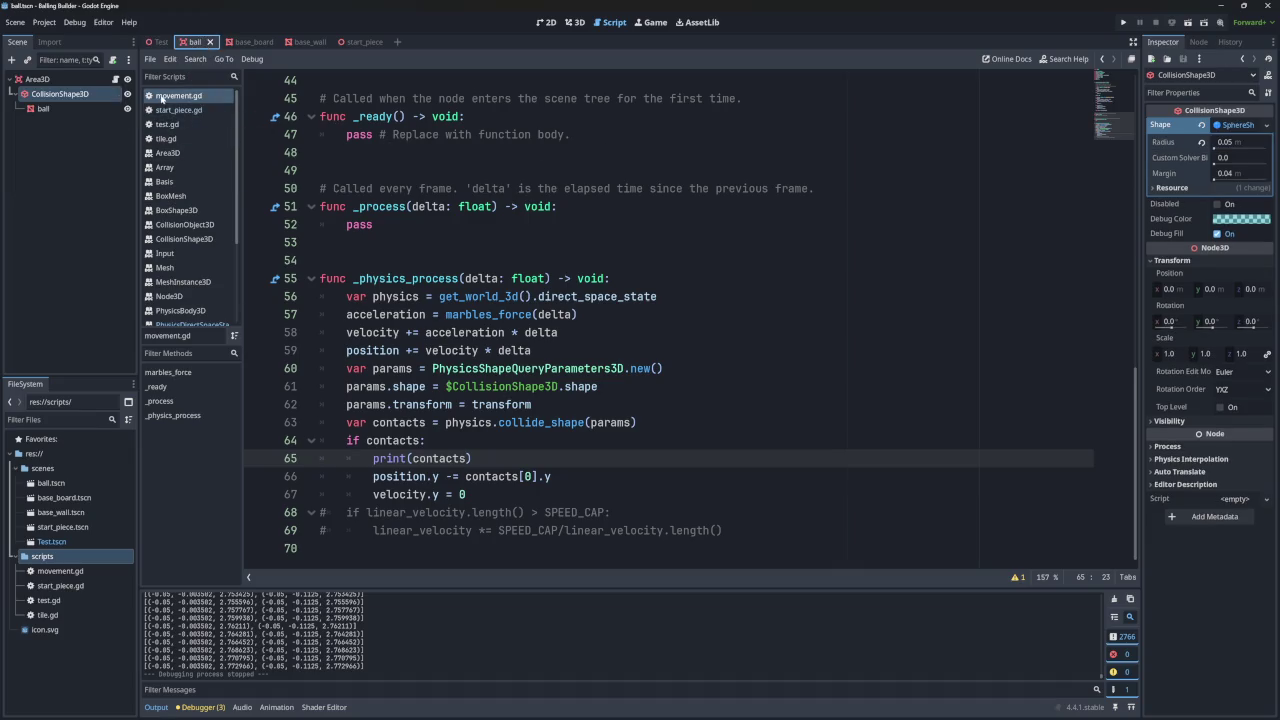
pyautogui.click(62, 93)
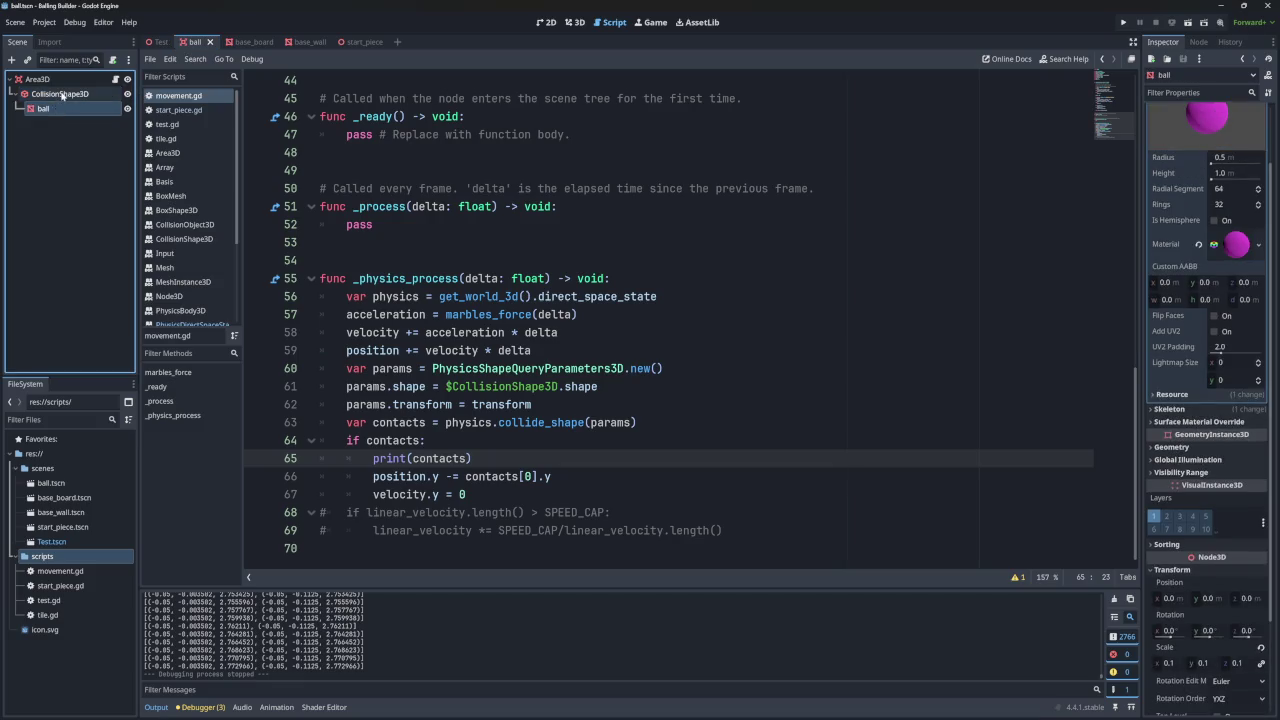
pyautogui.click(40, 79)
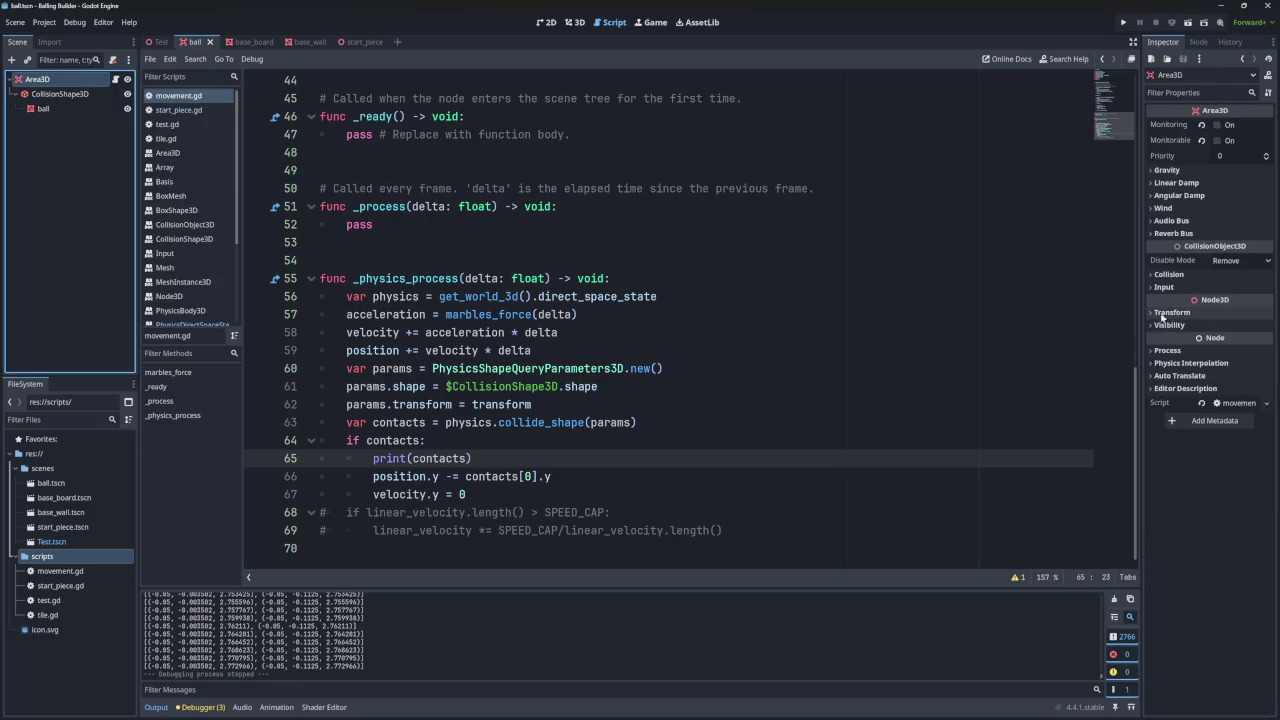
pyautogui.click(1200, 314)
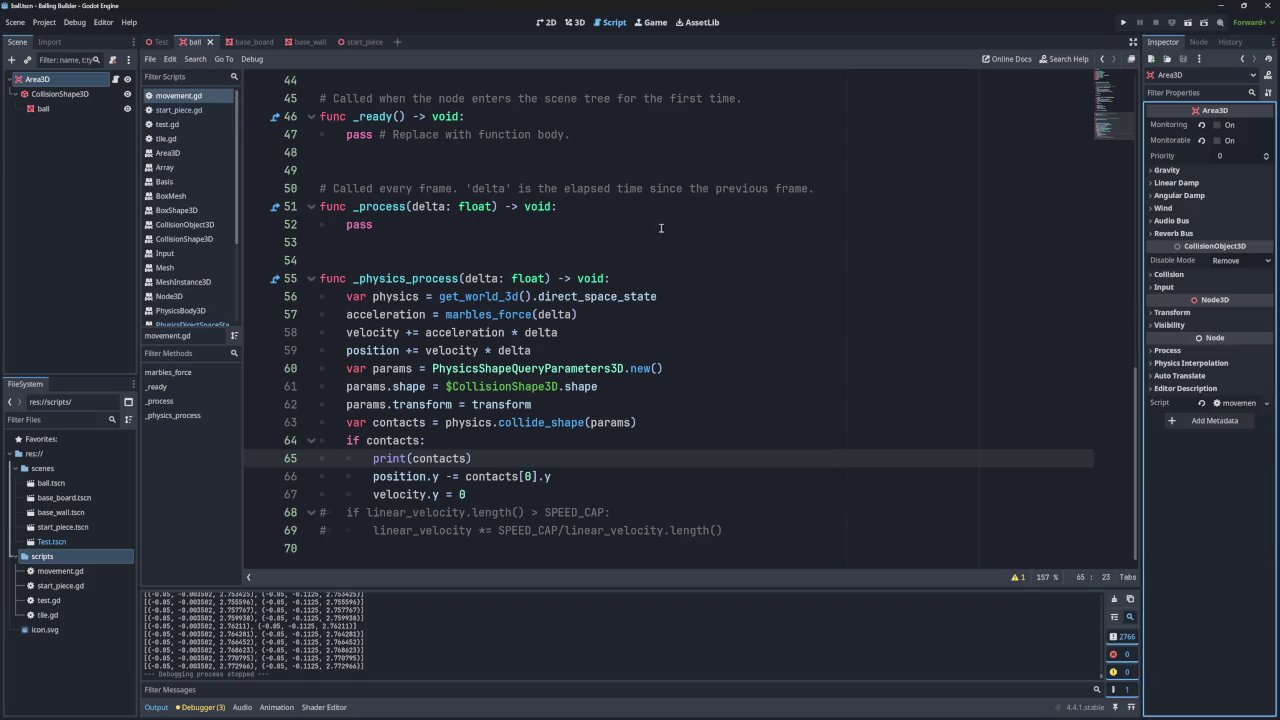
pyautogui.click(167, 124)
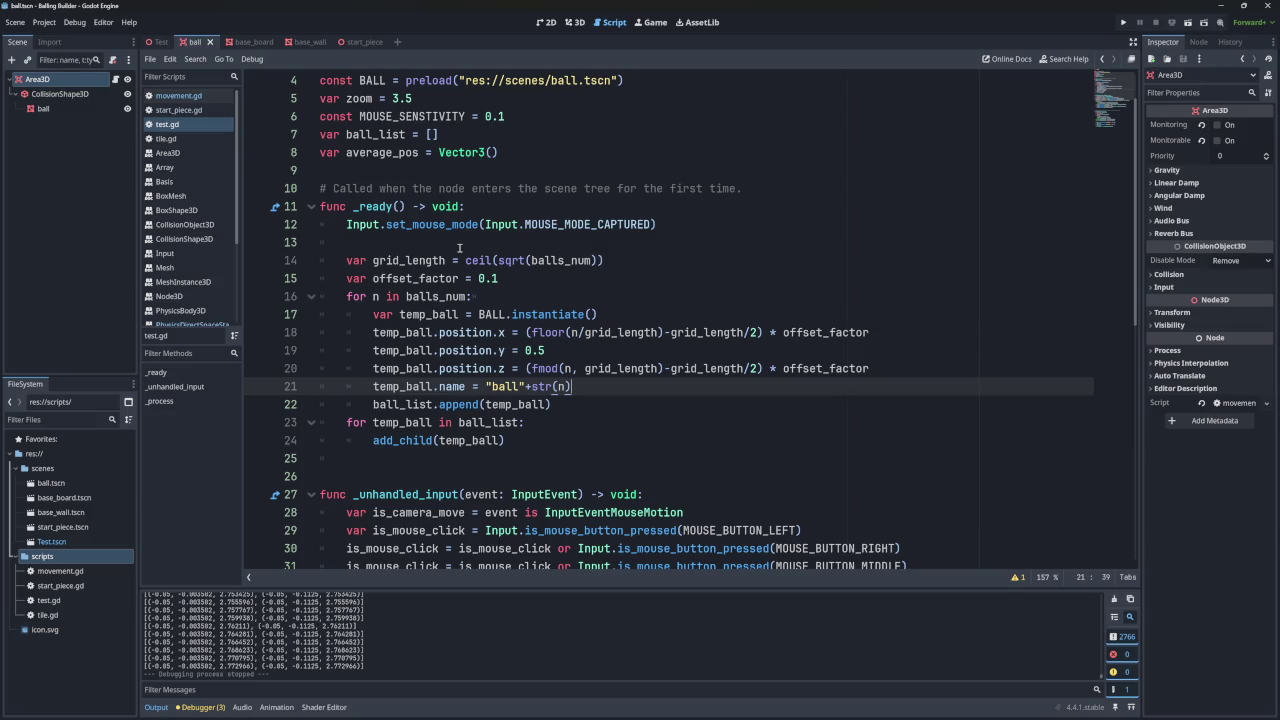
pyautogui.moveTo(503, 259)
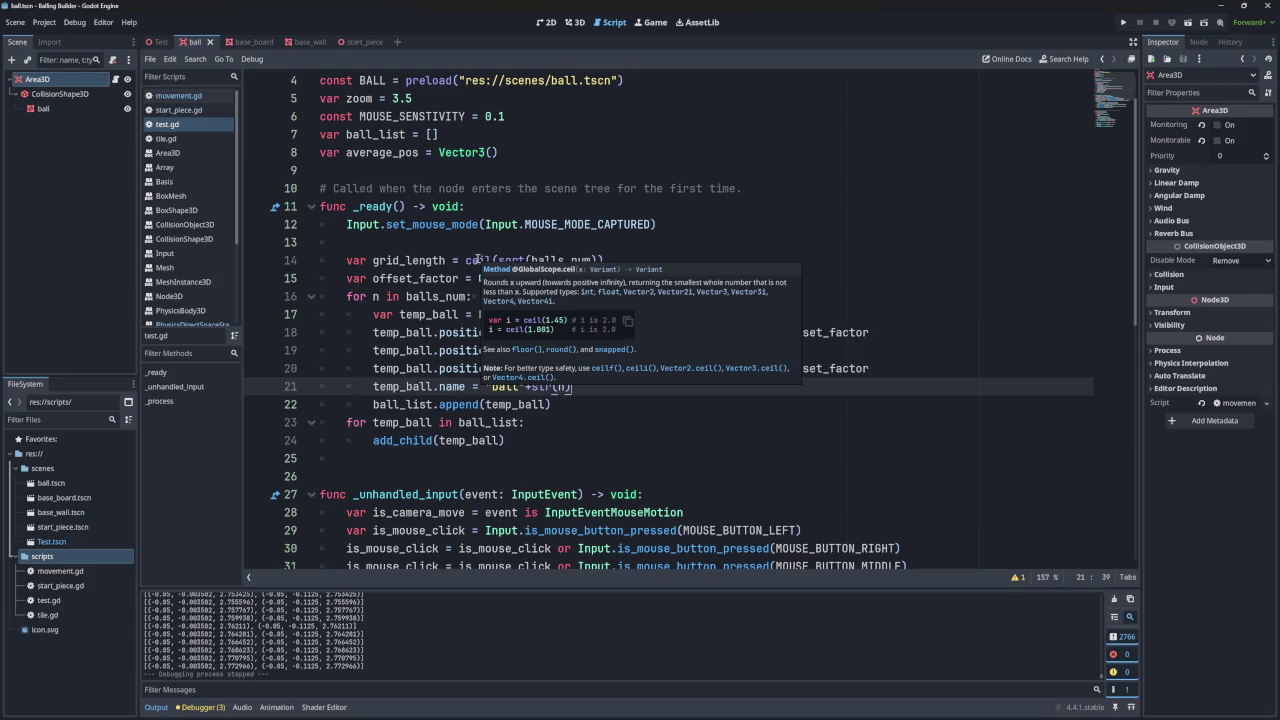
pyautogui.click(478, 259)
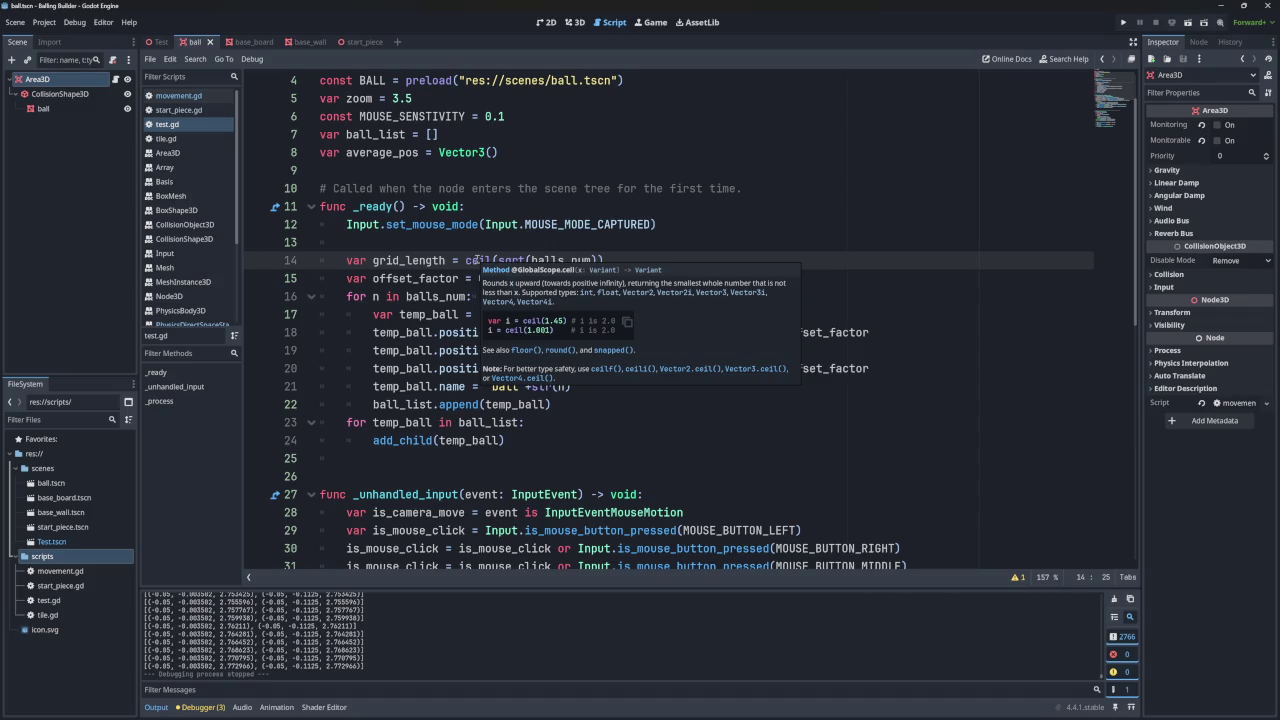
pyautogui.click(752, 333)
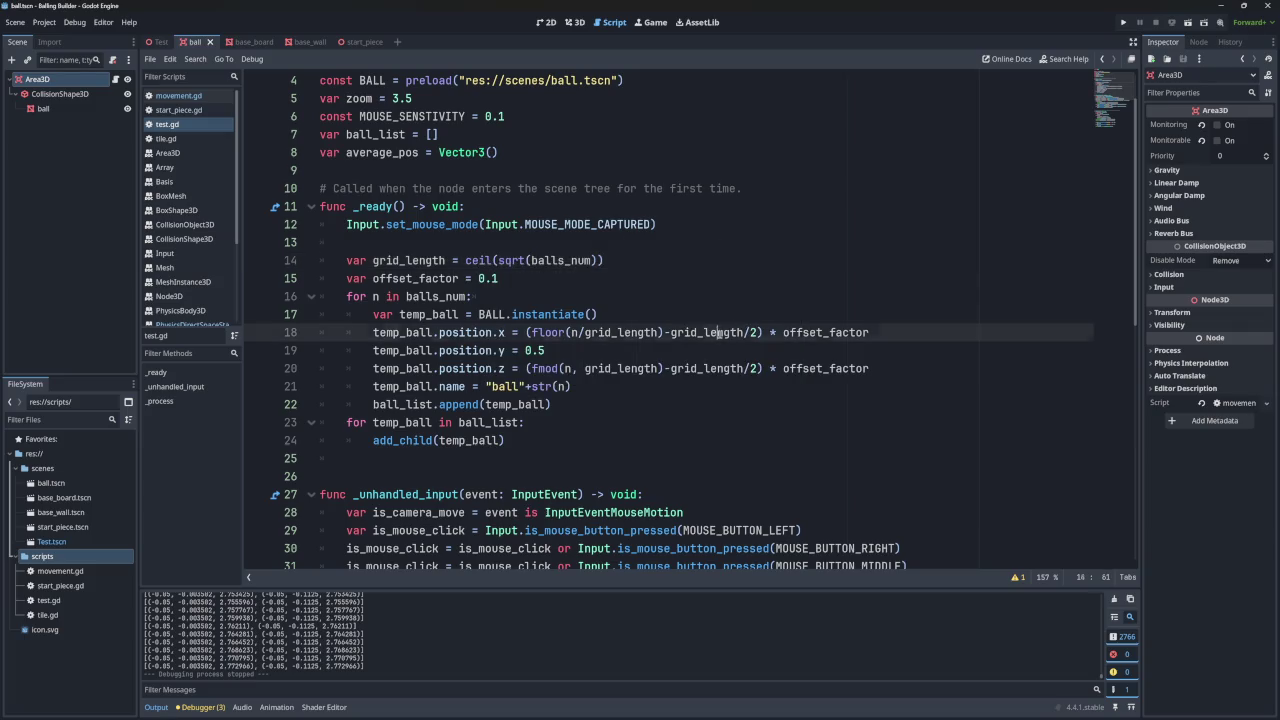
pyautogui.doubleClick(720, 333)
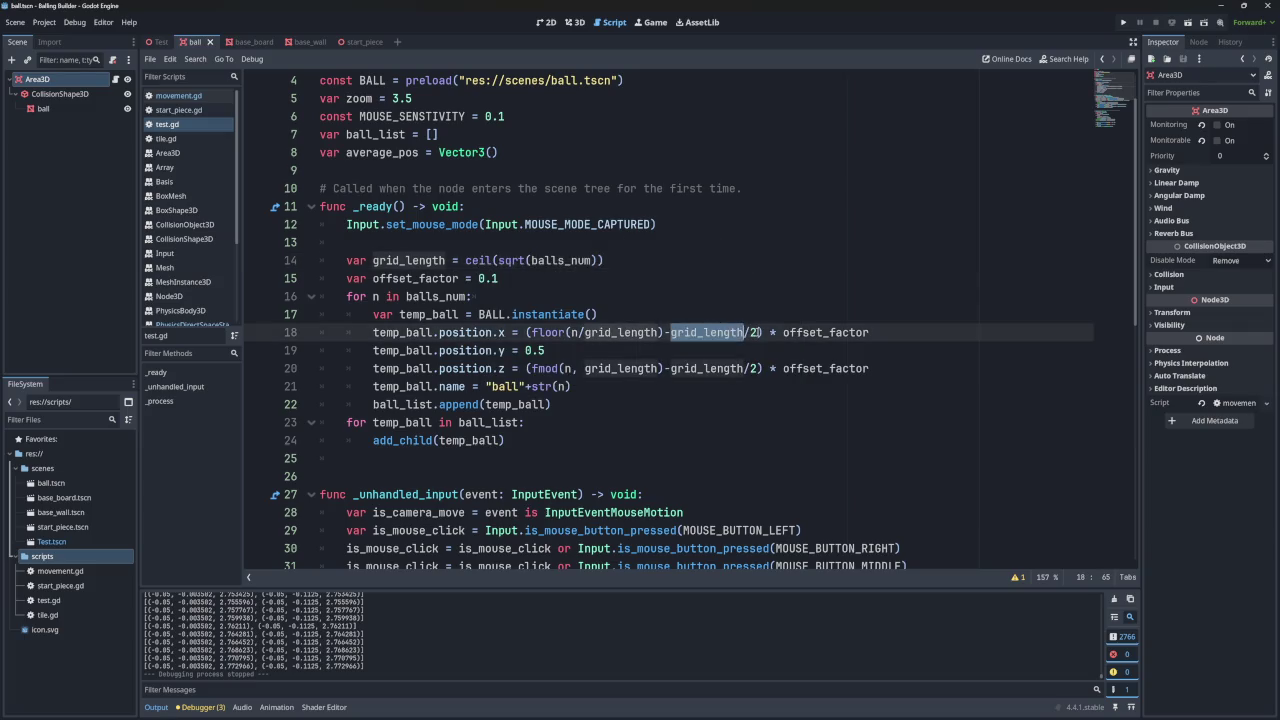
pyautogui.doubleClick(620, 333)
pyautogui.click(620, 333)
pyautogui.click(579, 332)
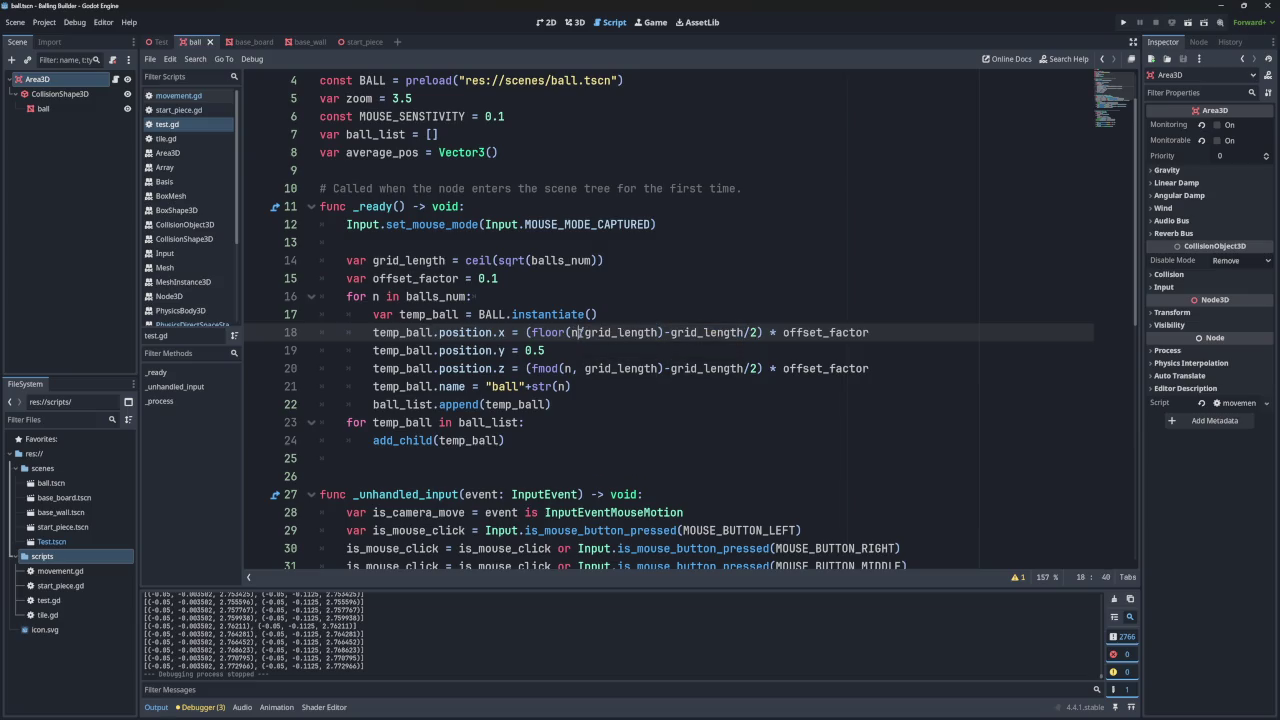
pyautogui.doubleClick(609, 332)
pyautogui.doubleClick(745, 332)
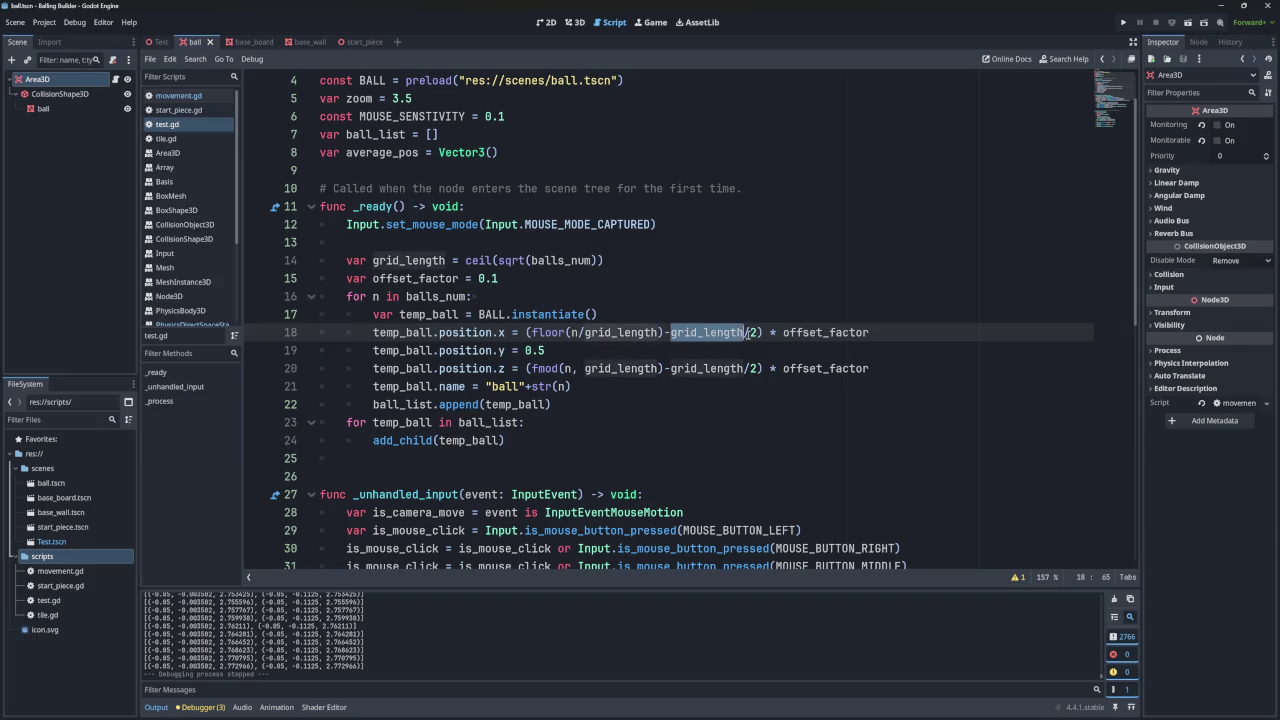
pyautogui.click(751, 332)
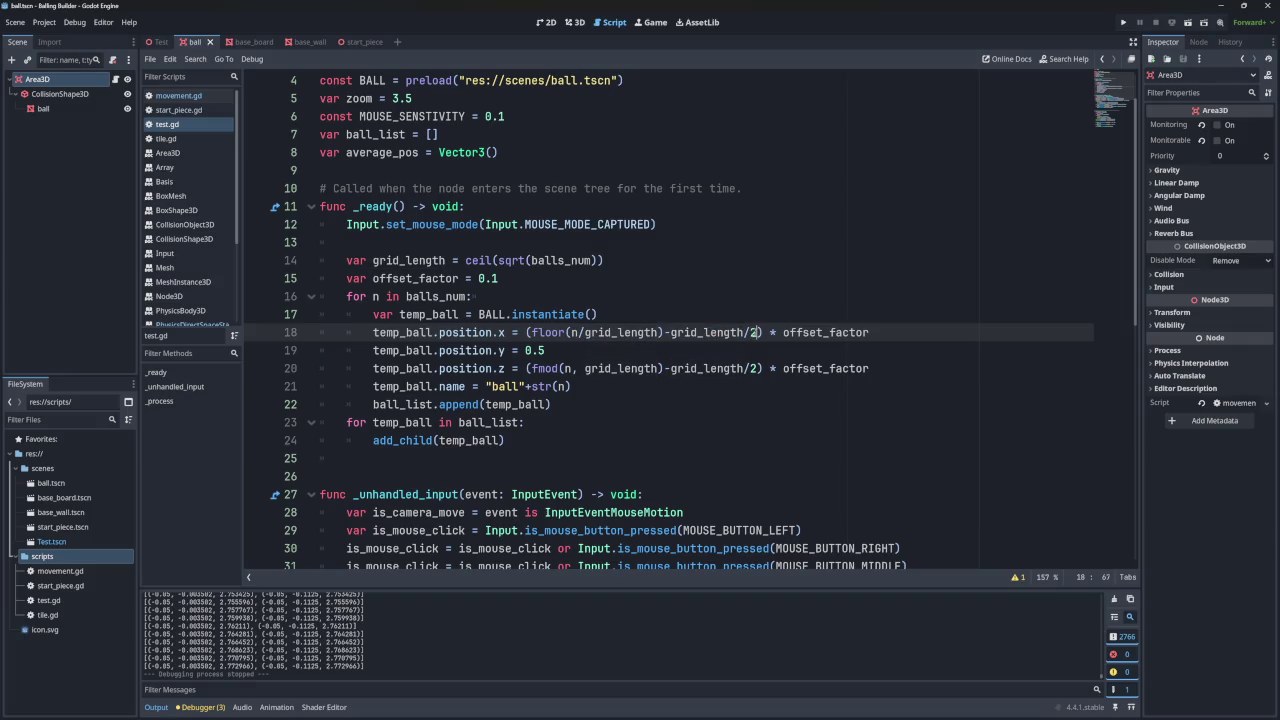
pyautogui.doubleClick(720, 332)
pyautogui.click(750, 332)
pyautogui.doubleClick(745, 332)
pyautogui.click(750, 332)
pyautogui.moveTo(752, 332); pyautogui.dragTo(745, 332)
pyautogui.click(545, 333)
# - Add +0.05 inside the grid_length/2 parentheses of the x-position formula on line 18
pyautogui.tripleClick(535, 332)
pyautogui.doubleClick(545, 332)
pyautogui.click(756, 332)
pyautogui.press('Delete')
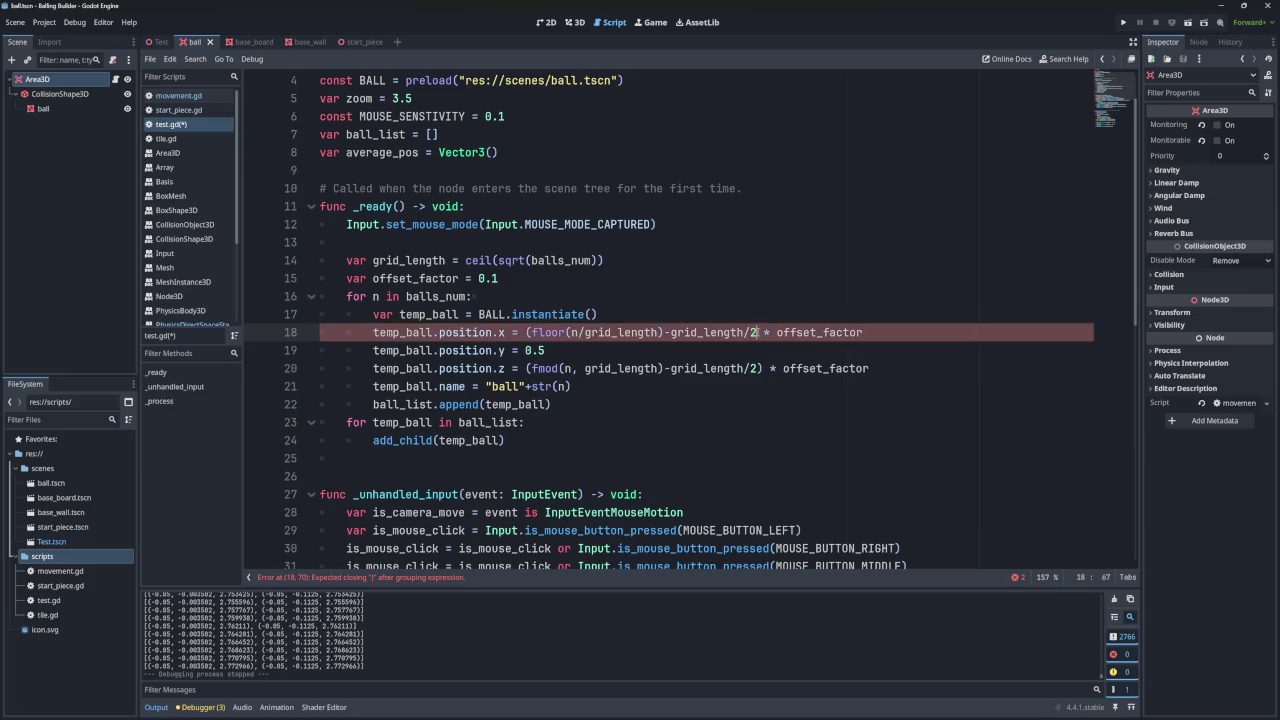
pyautogui.press('ctrl')
pyautogui.hotkey('ctrl', 'z')
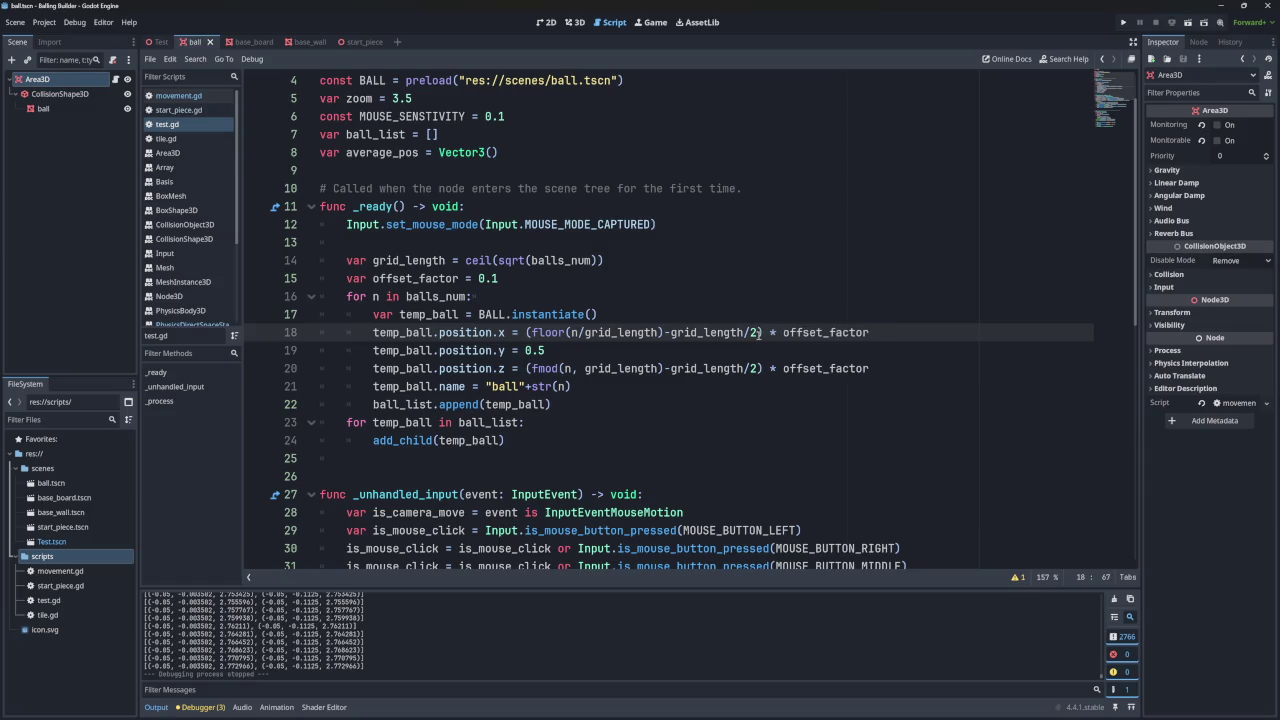
pyautogui.press('BackSpace')
pyautogui.write(')')
pyautogui.write('+')
pyautogui.write('0.')
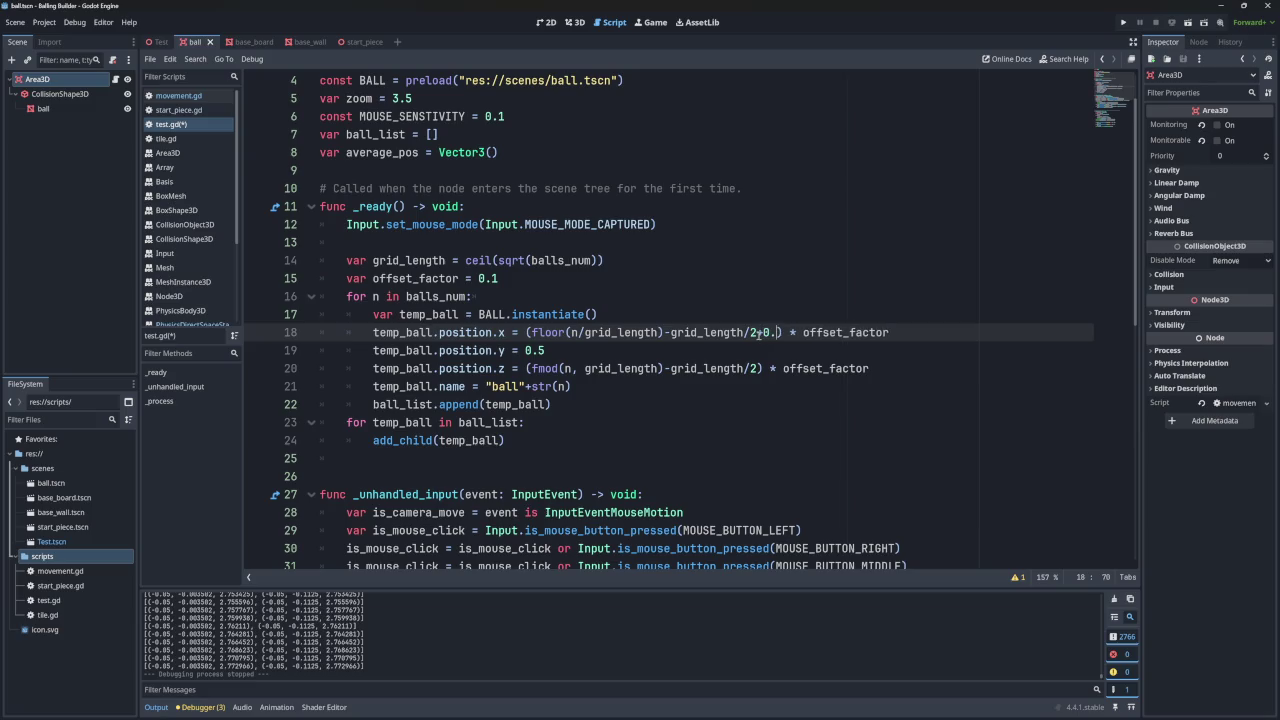
pyautogui.write('05')
# - Copy the +0.05 into the z-position formula on line 20 and run the project
pyautogui.hotkey('shift', 'Left')
pyautogui.hotkey('shift', 'Left')
pyautogui.hotkey('shift', 'Left')
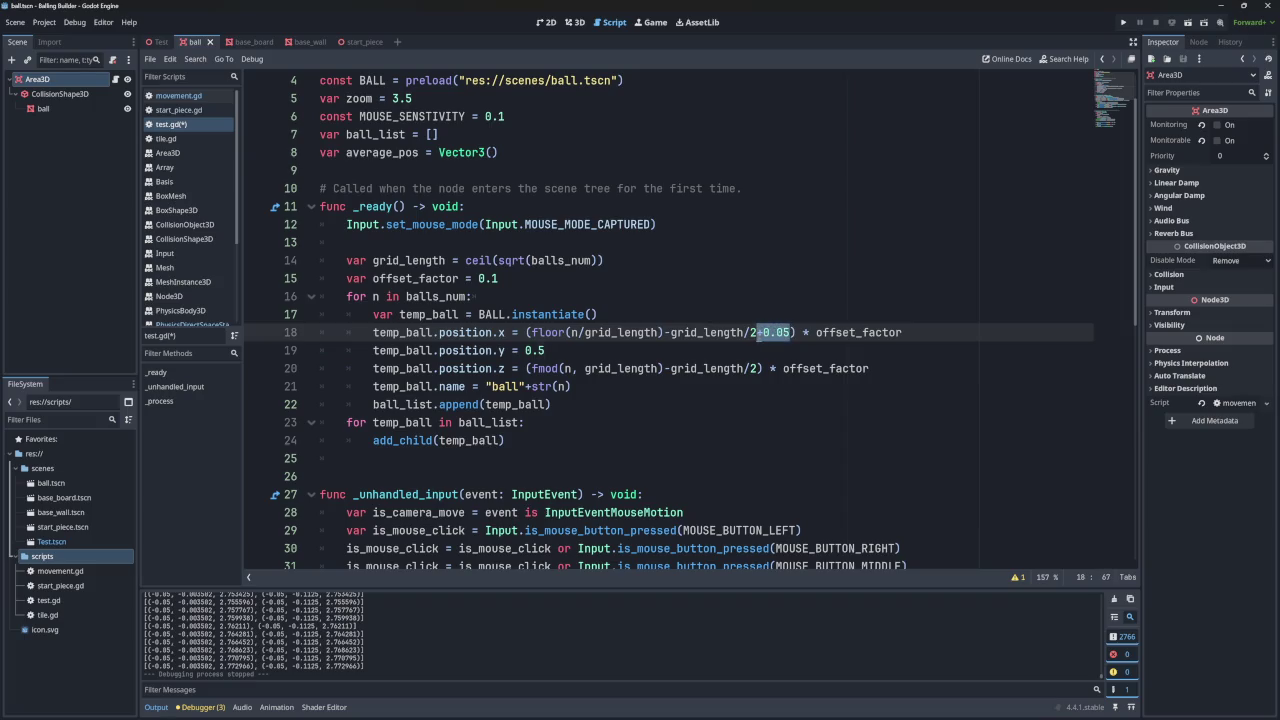
pyautogui.hotkey('ctrl', 'c')
pyautogui.click(759, 368)
pyautogui.hotkey('ctrl', 'v')
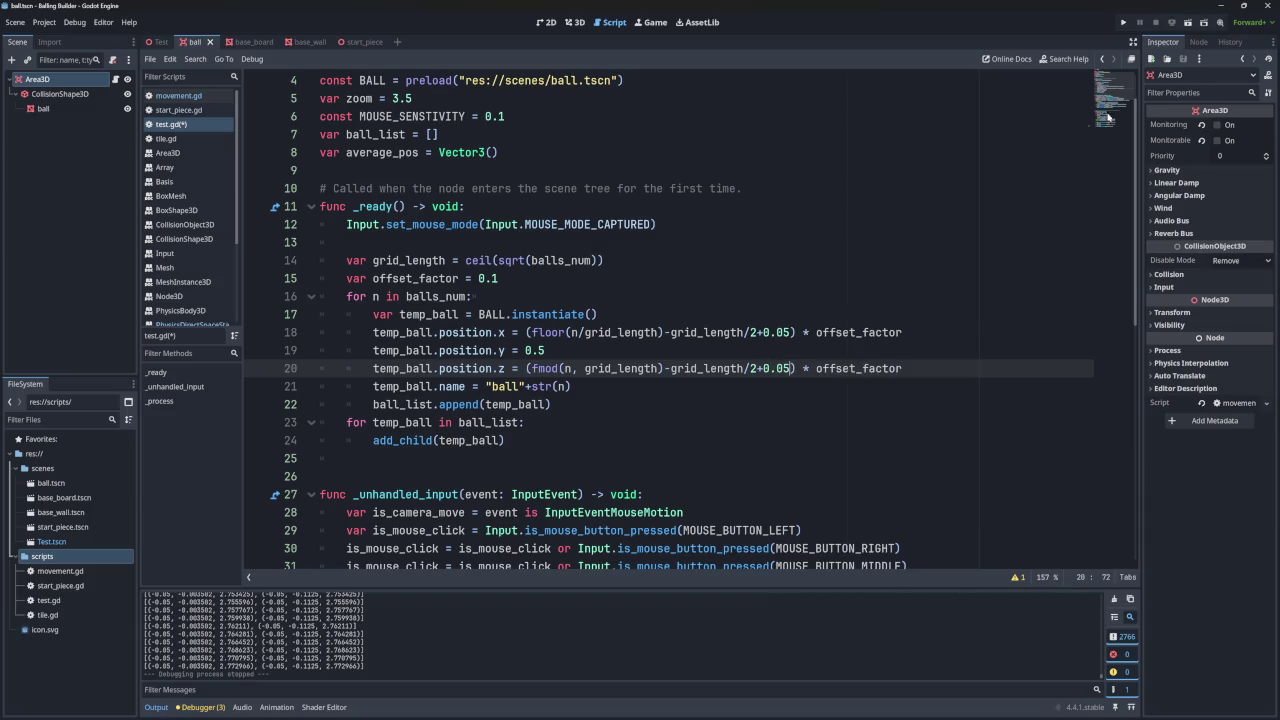
pyautogui.click(1123, 22)
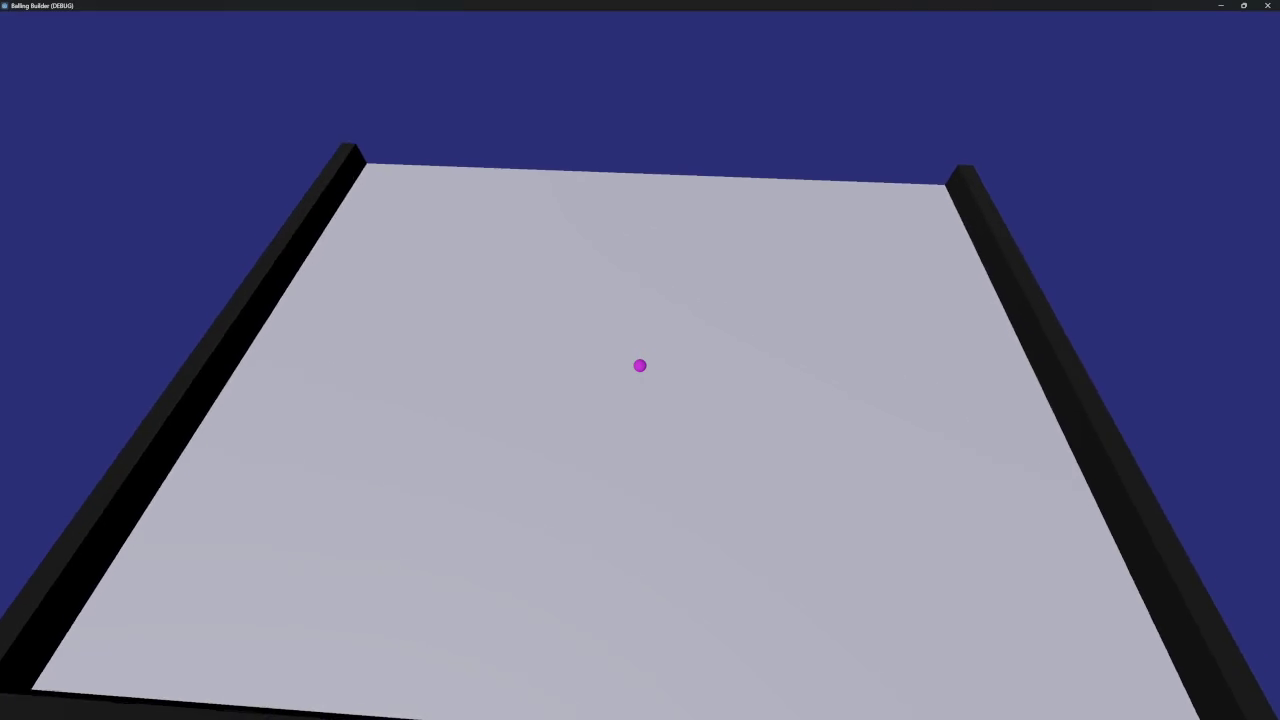
# - Close the game and delete the +0.05 from inside the fmod brackets on line 20
pyautogui.moveTo(674, 9)
pyautogui.mouseDown()
pyautogui.moveTo(700, 68)
pyautogui.moveTo(712, 163)
pyautogui.mouseUp()
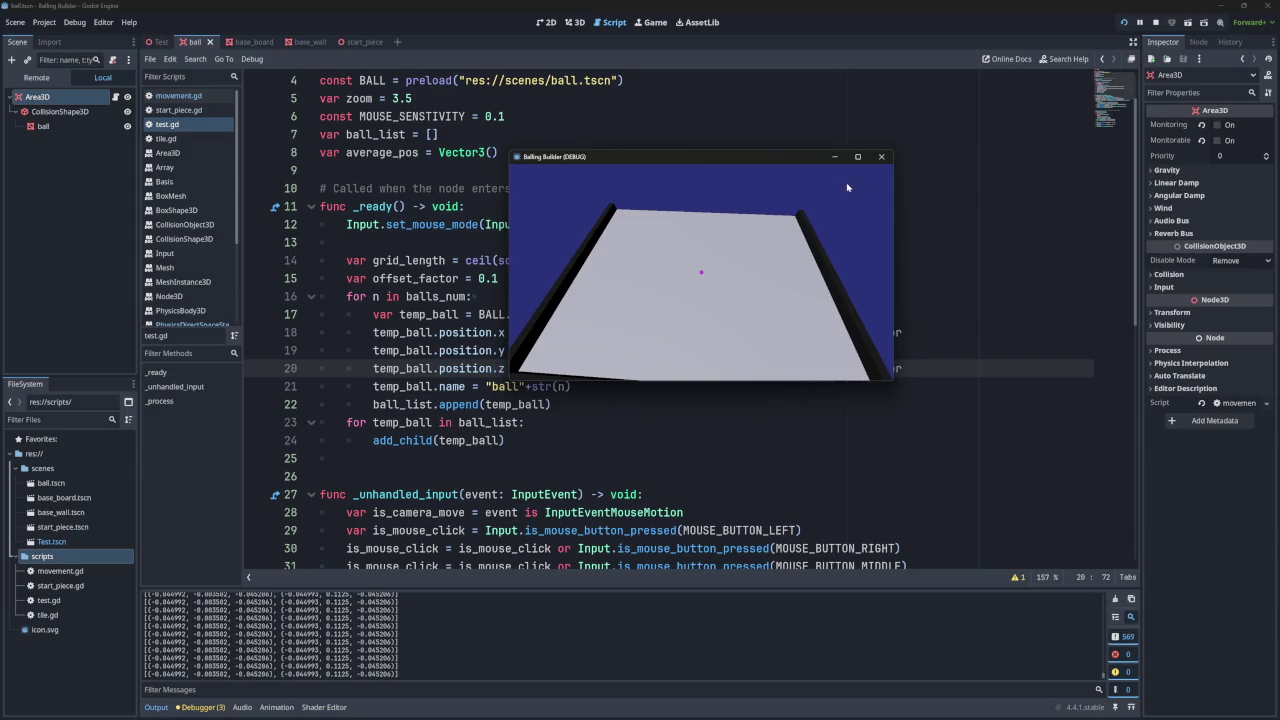
pyautogui.click(880, 157)
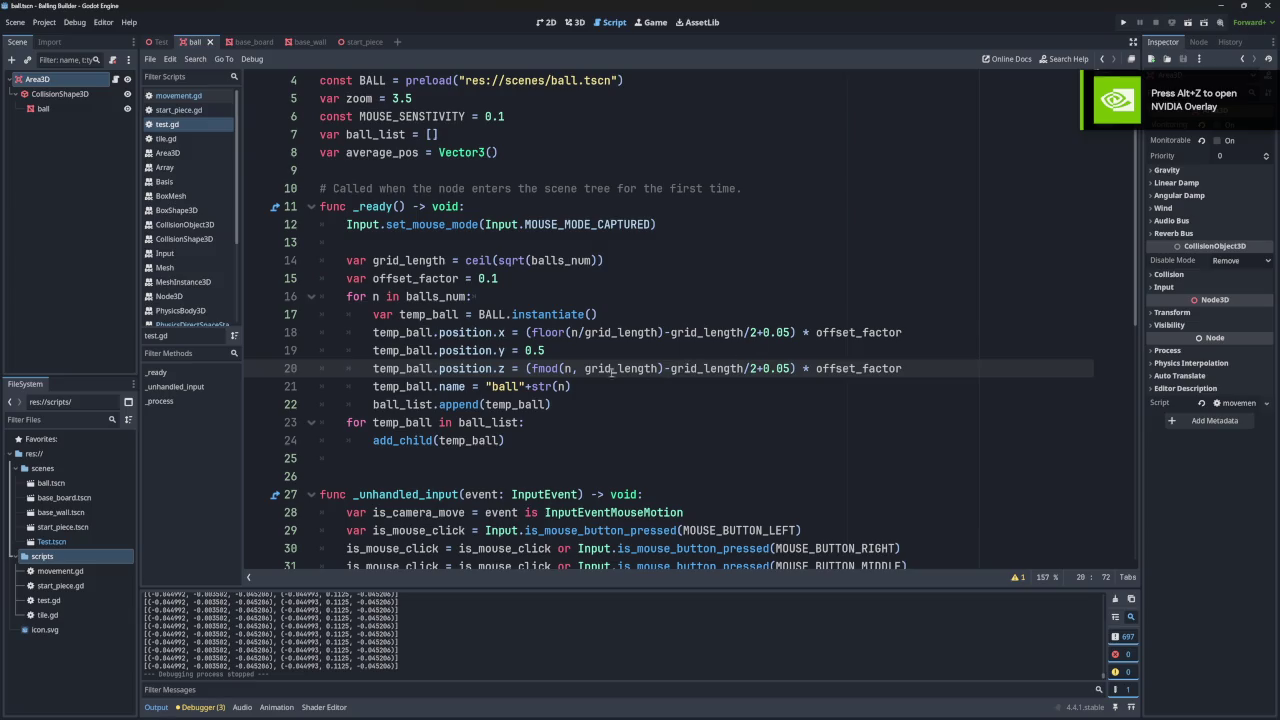
pyautogui.click(577, 368)
pyautogui.write(',')
pyautogui.hotkey('ctrl', 'Right')
pyautogui.hotkey('ctrl', 'Right')
pyautogui.hotkey('ctrl', 'Right')
pyautogui.hotkey('ctrl', 'Right')
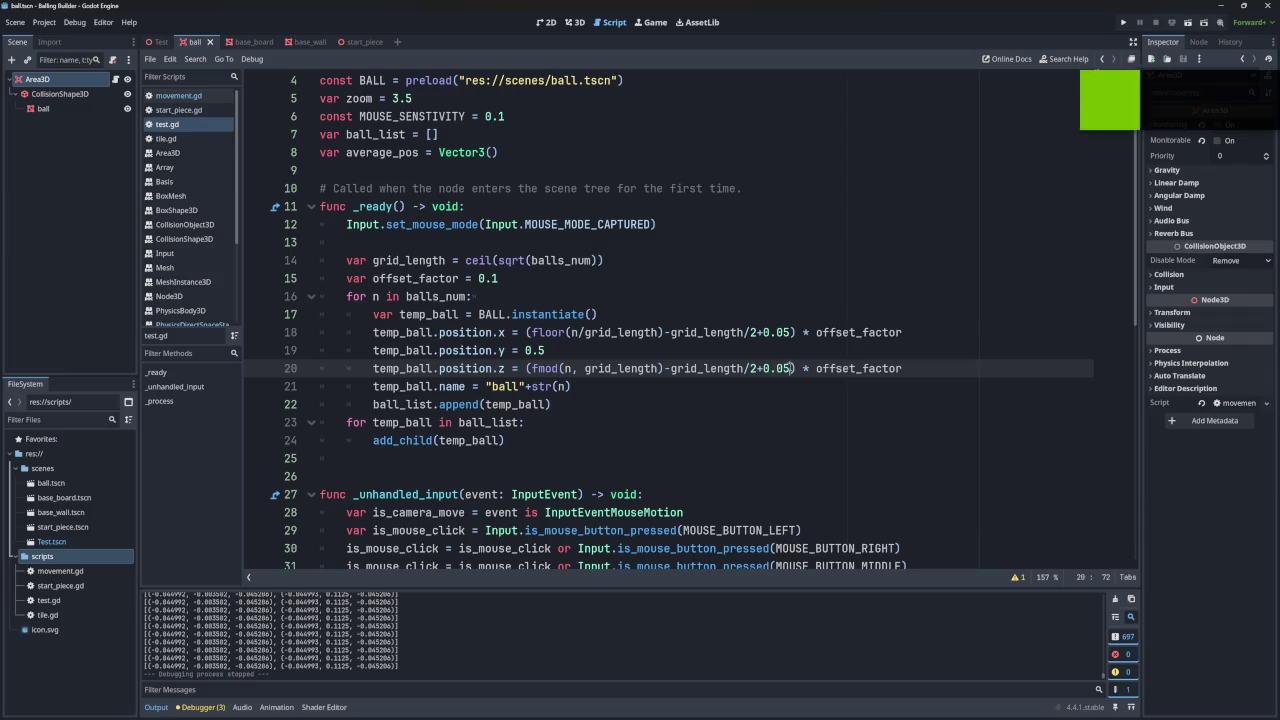
pyautogui.hotkey('ctrl', 'shift', 'Left')
pyautogui.hotkey('ctrl', 'shift', 'Left')
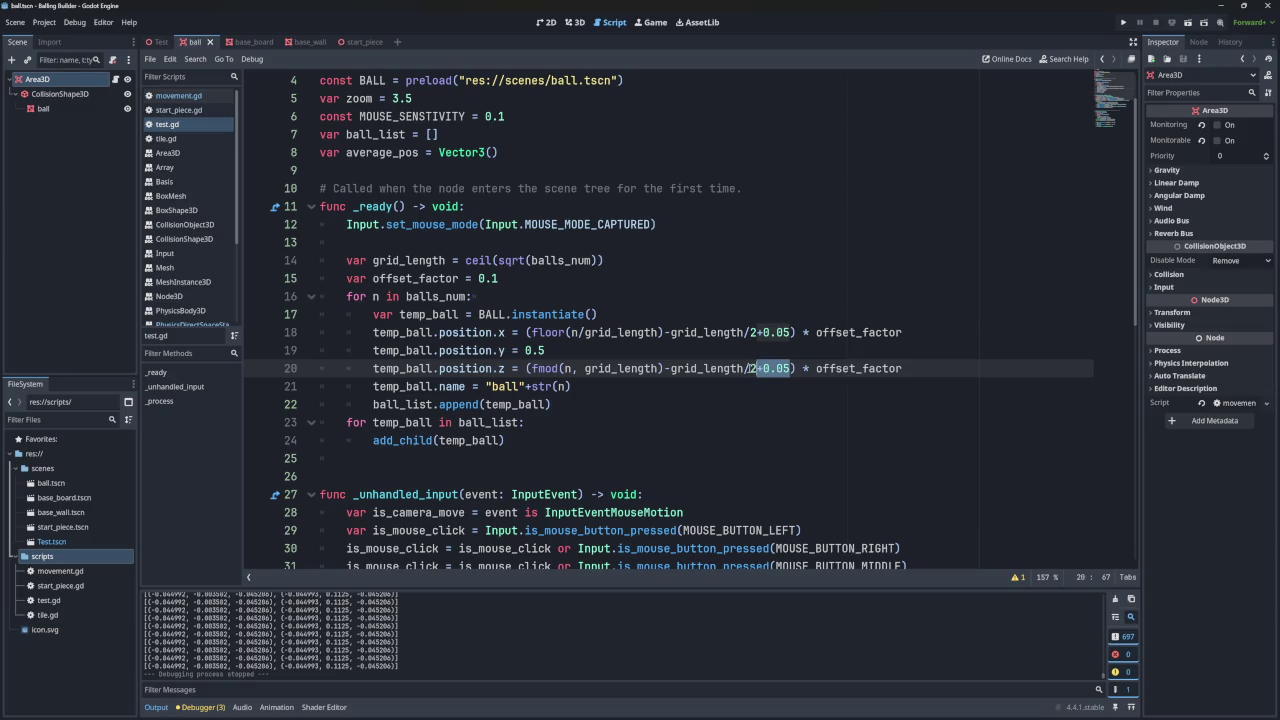
pyautogui.press('BackSpace')
pyautogui.click(879, 367)
# - On line 18, move the +0.05 from inside the brackets to after offset_factor
pyautogui.click(877, 368)
pyautogui.click(791, 332)
pyautogui.moveTo(791, 332); pyautogui.dragTo(757, 332)
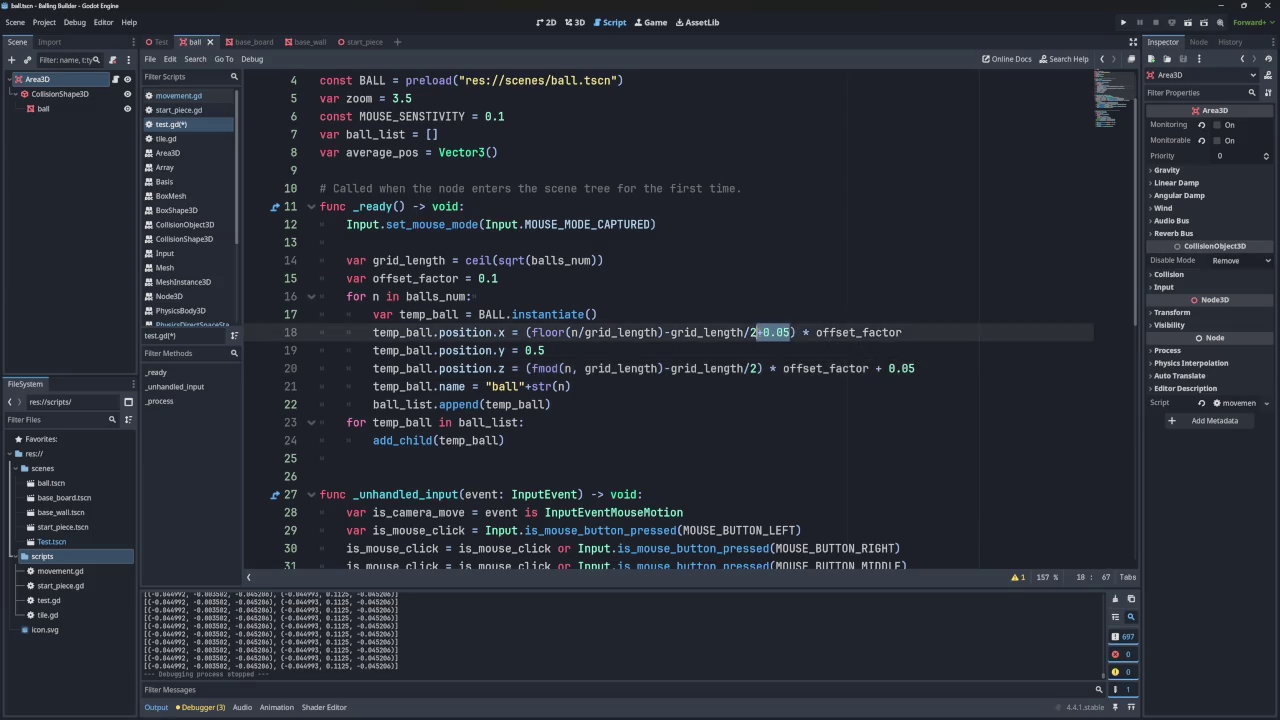
pyautogui.press('BackSpace')
pyautogui.write('+0.05')
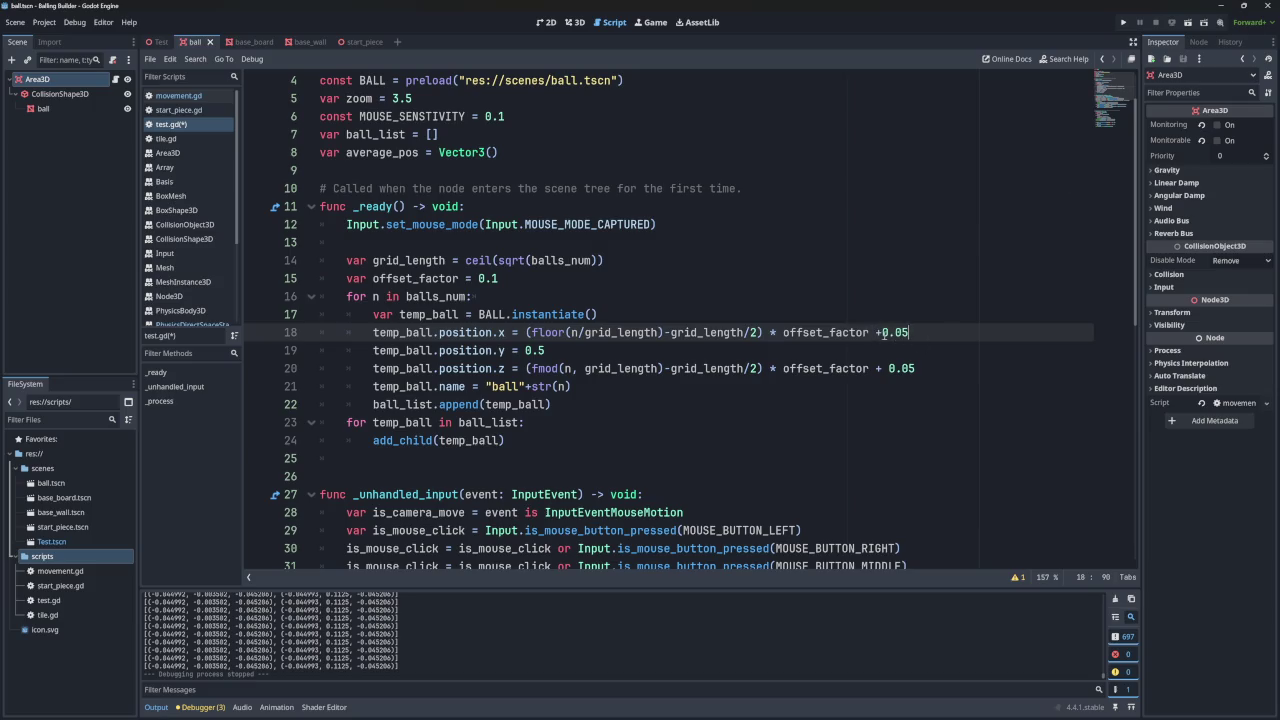
# - Test-run the game to check ball placement, then close it
pyautogui.click(1123, 22)
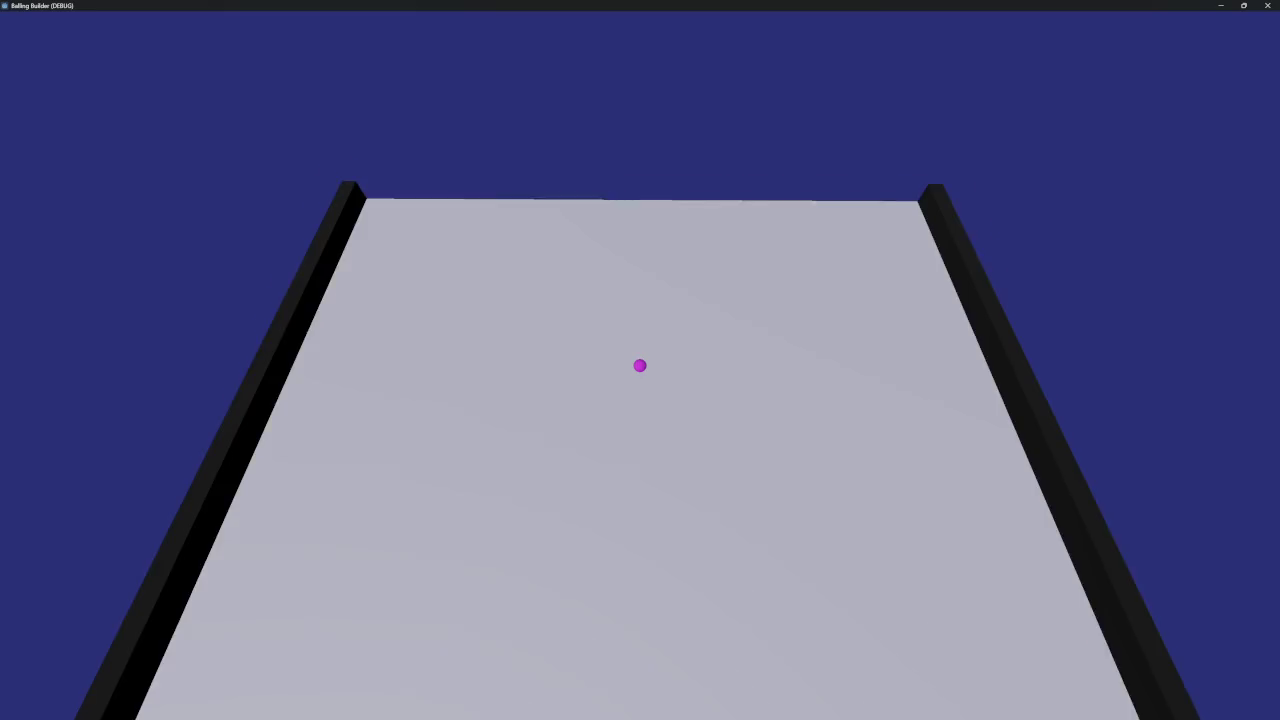
pyautogui.doubleClick(841, 11)
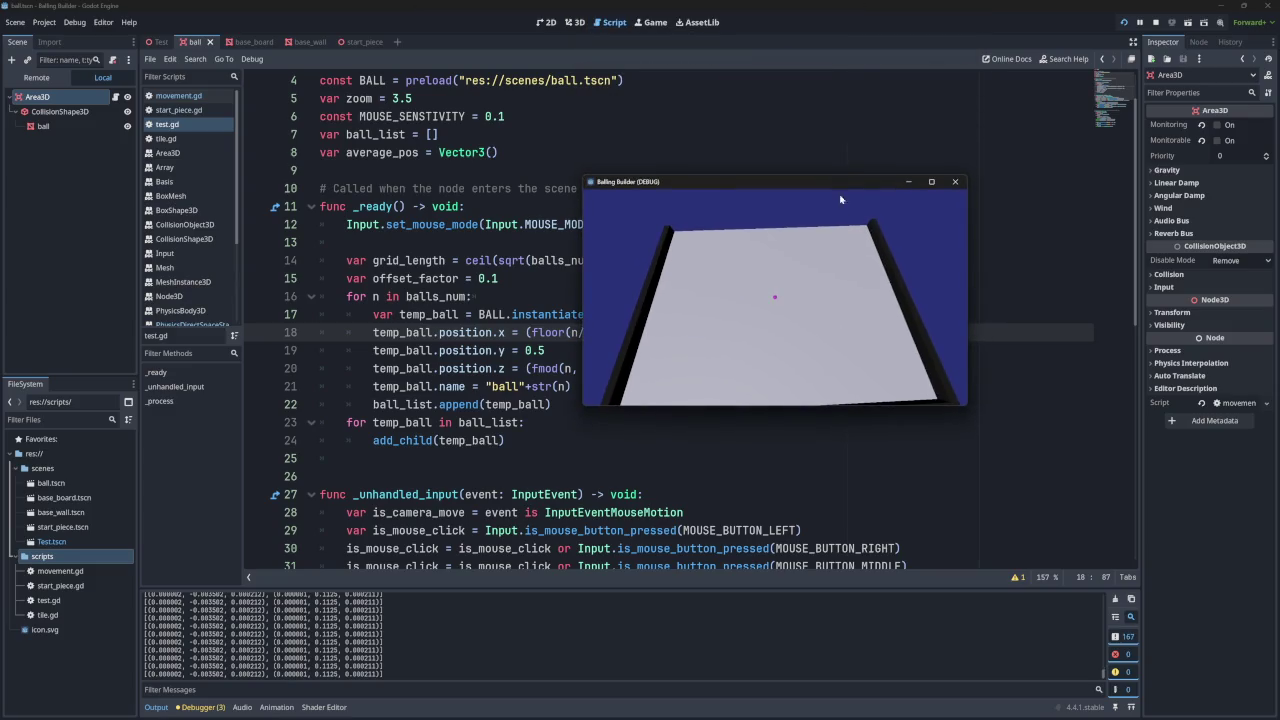
pyautogui.moveTo(548, 380)
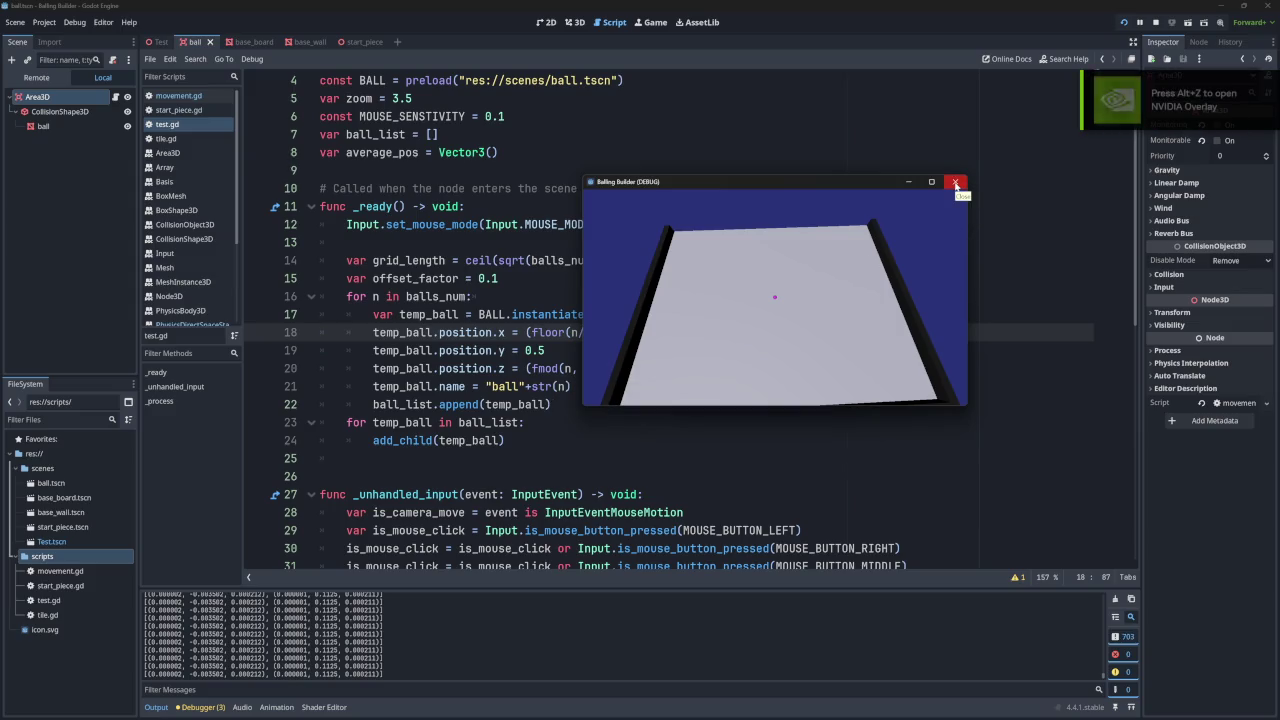
pyautogui.click(955, 183)
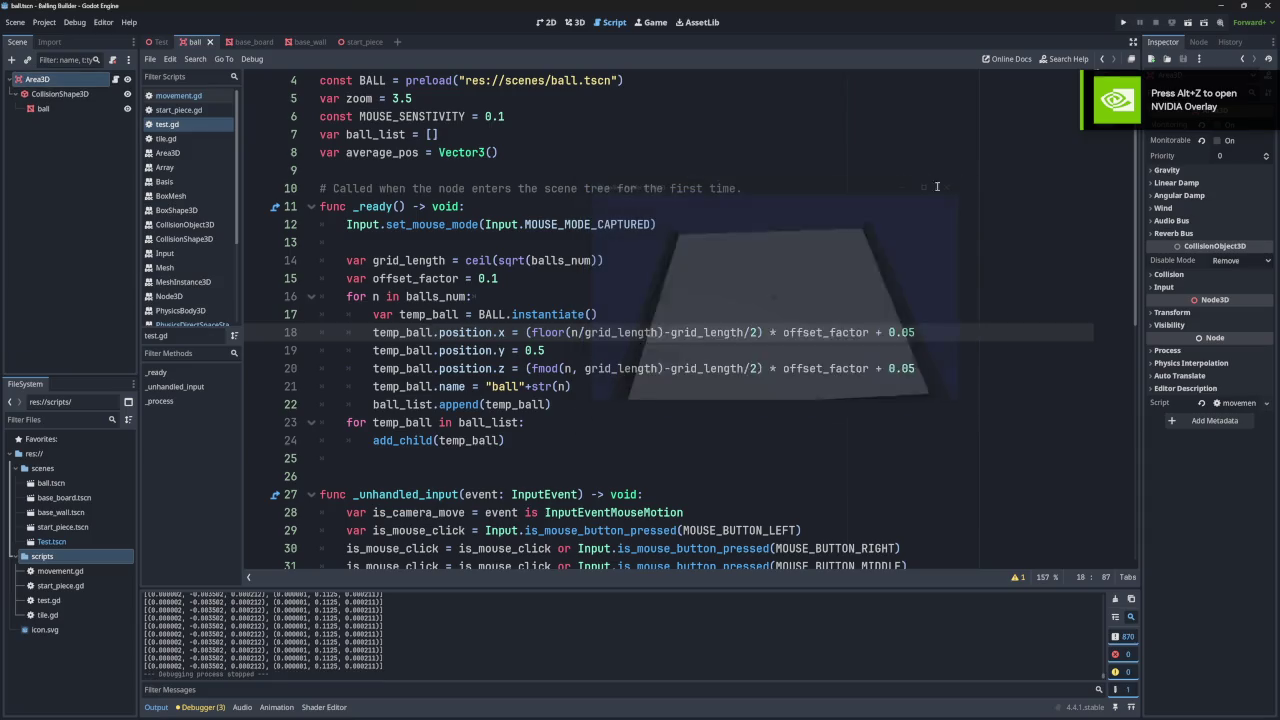
# - Review grid_length, offset_factor 0.1 and the n/grid_length terms in the x and z formulas
pyautogui.doubleClick(686, 334)
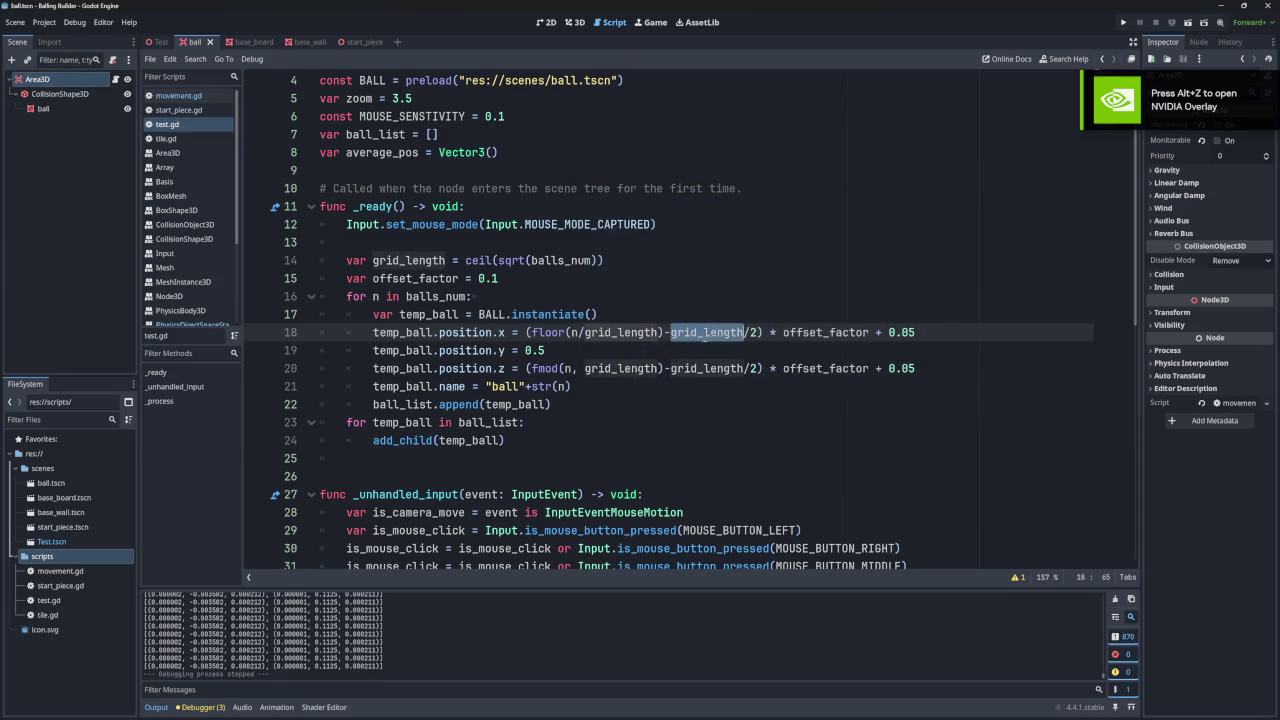
pyautogui.doubleClick(479, 260)
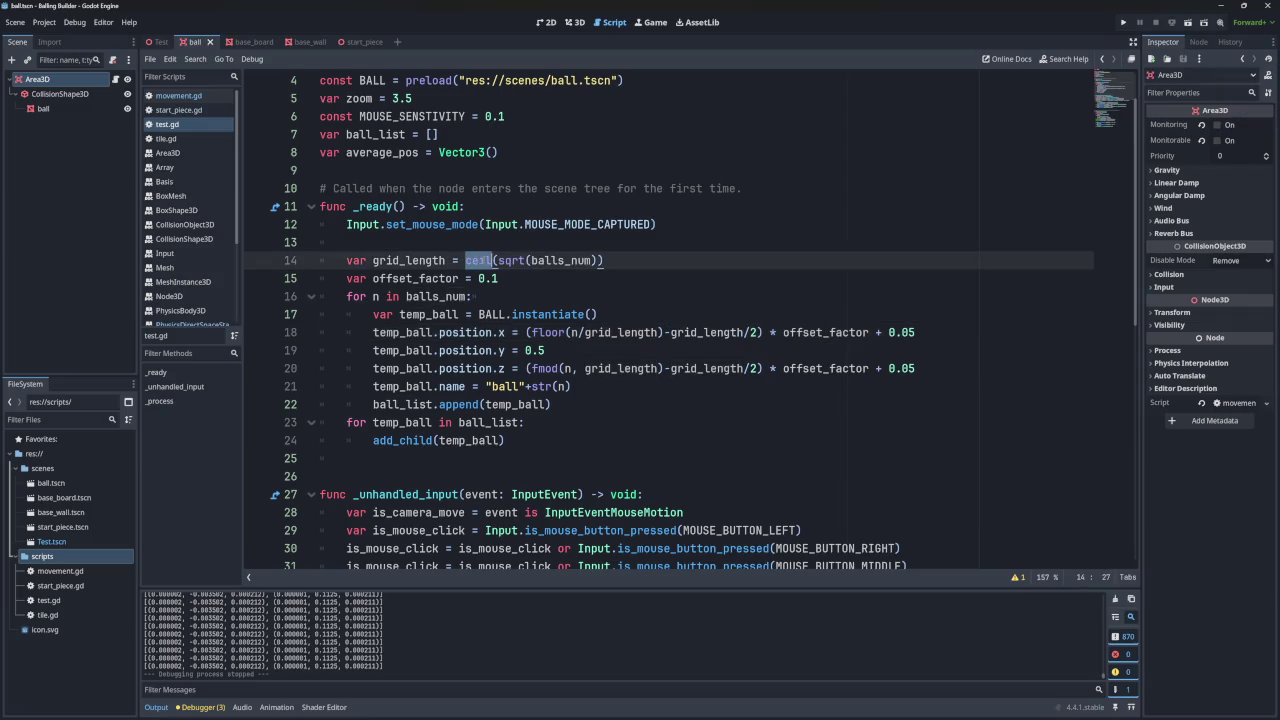
pyautogui.click(424, 278)
pyautogui.doubleClick(500, 279)
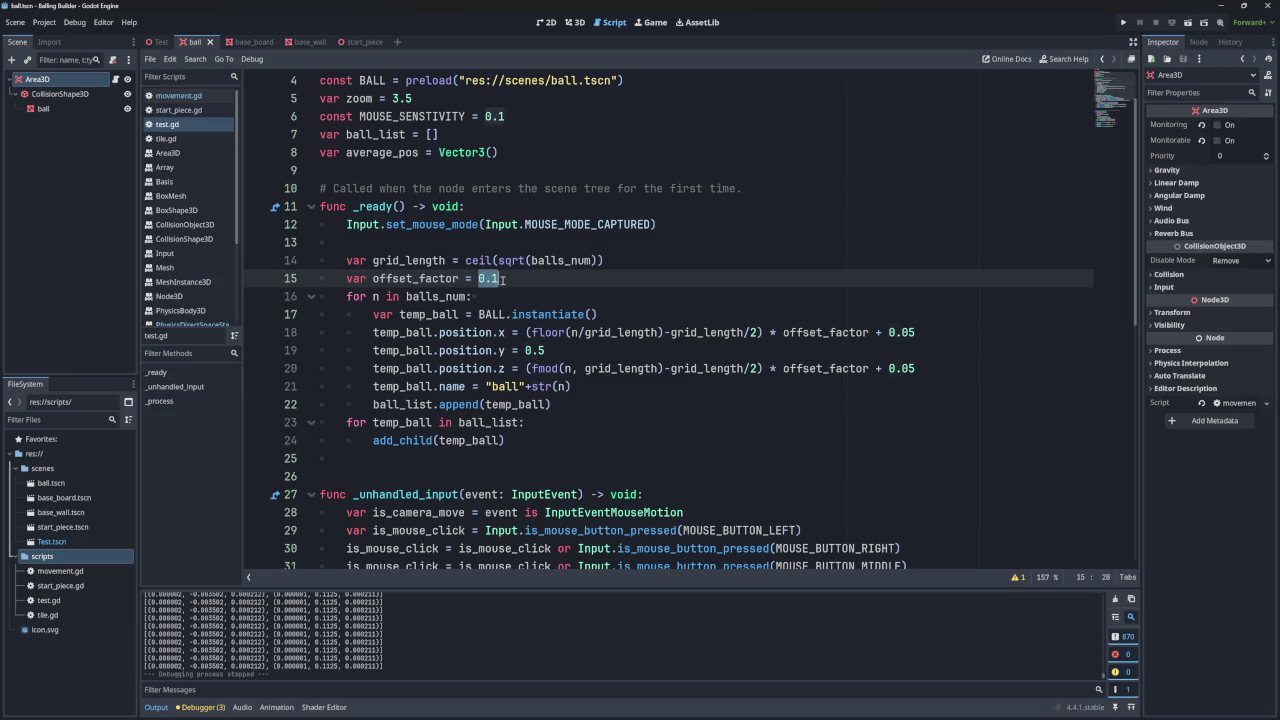
pyautogui.click(723, 332)
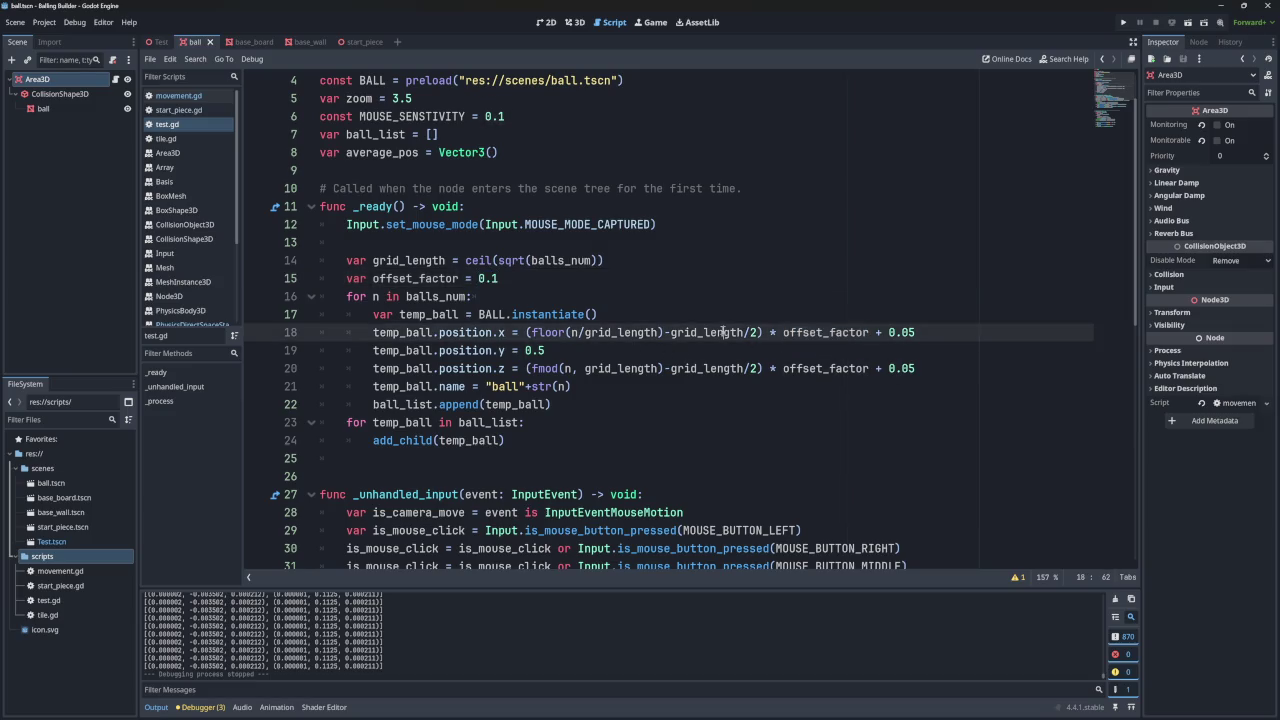
pyautogui.doubleClick(603, 332)
pyautogui.press('Left')
pyautogui.press('Left')
pyautogui.press('Left')
pyautogui.keyDown('shift'); pyautogui.click(656, 332); pyautogui.keyUp('shift')
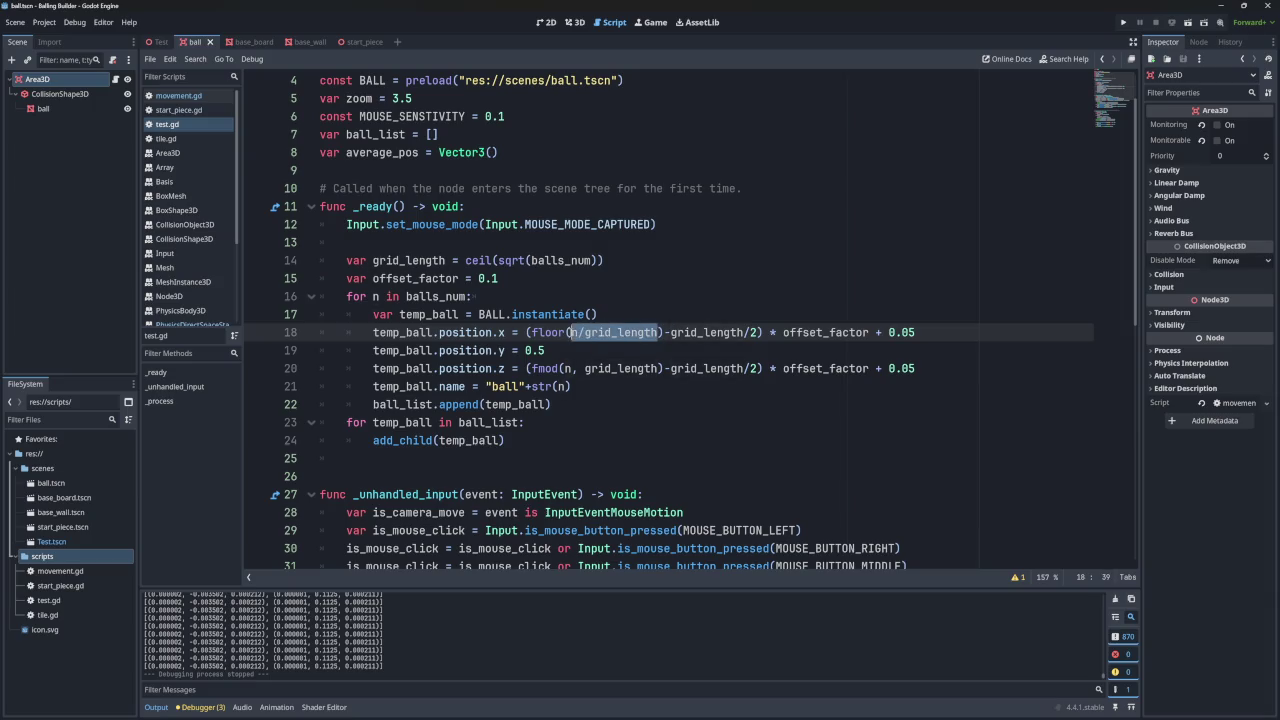
pyautogui.moveTo(570, 332); pyautogui.dragTo(658, 332)
pyautogui.moveTo(566, 368); pyautogui.dragTo(658, 368)
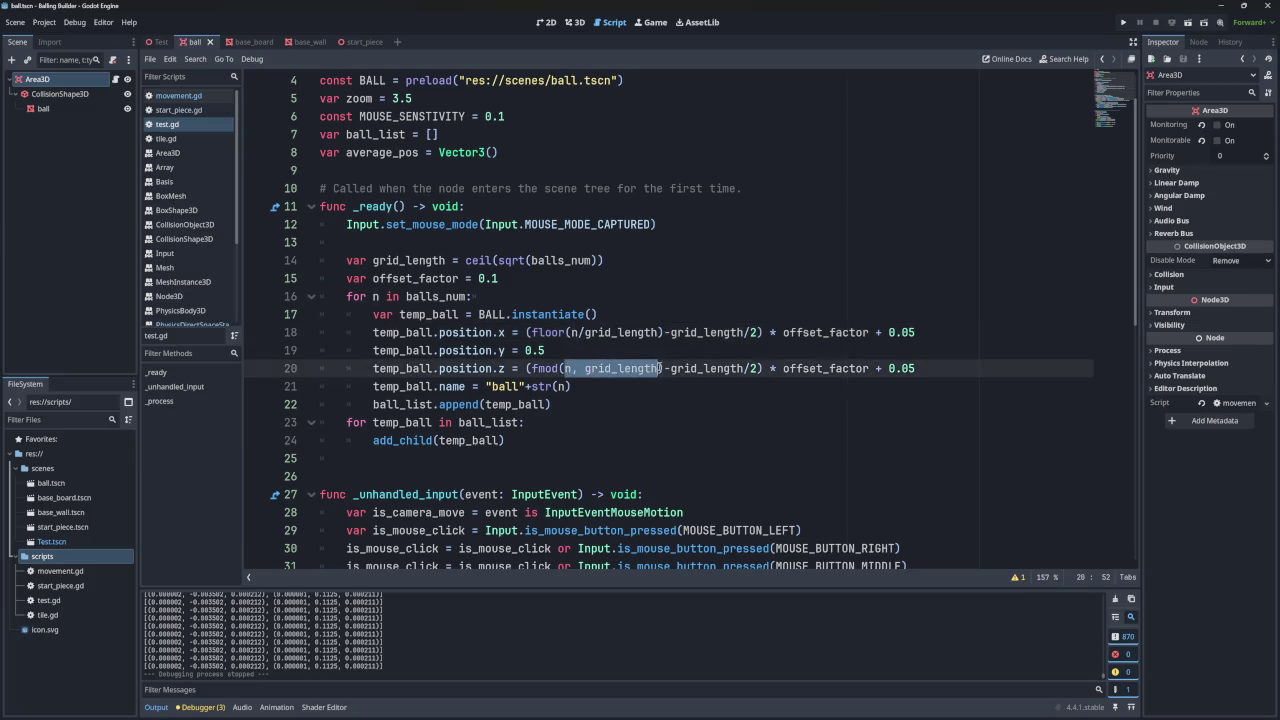
# - Inspect balls_num and the in keyword in the line 16 loop header
pyautogui.click(390, 297)
pyautogui.doubleClick(432, 296)
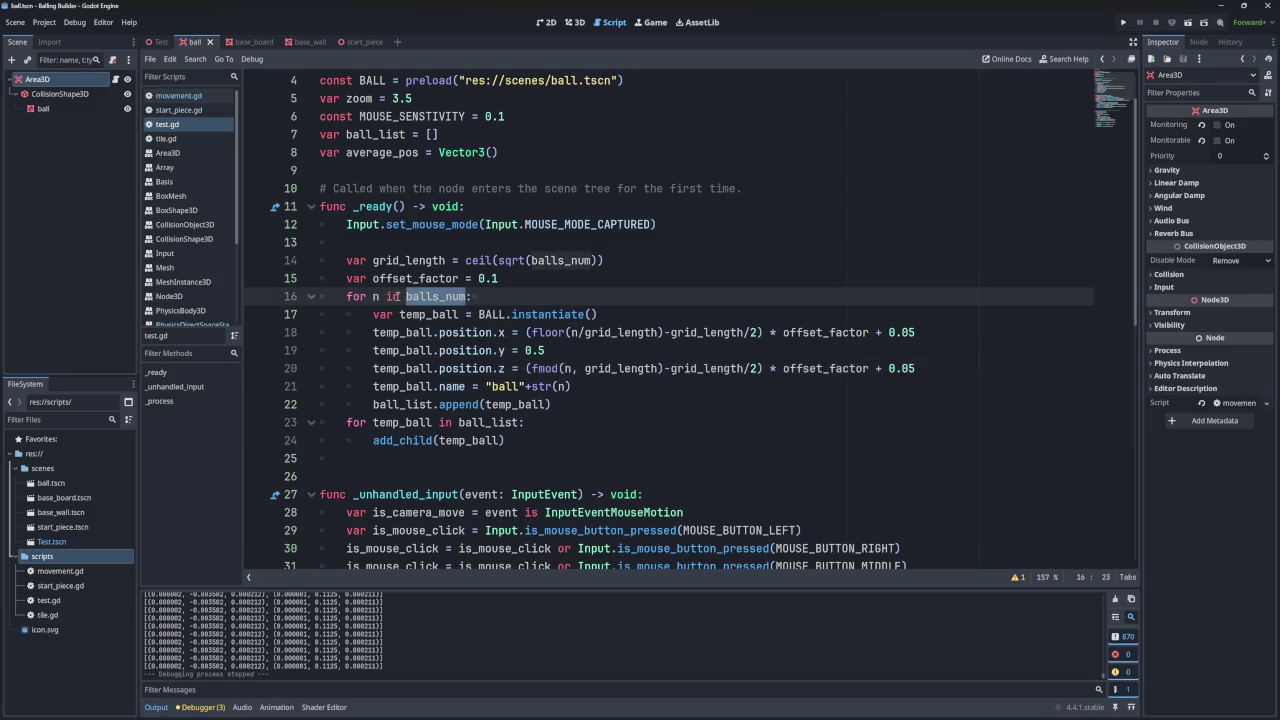
pyautogui.click(392, 296)
pyautogui.doubleClick(392, 296)
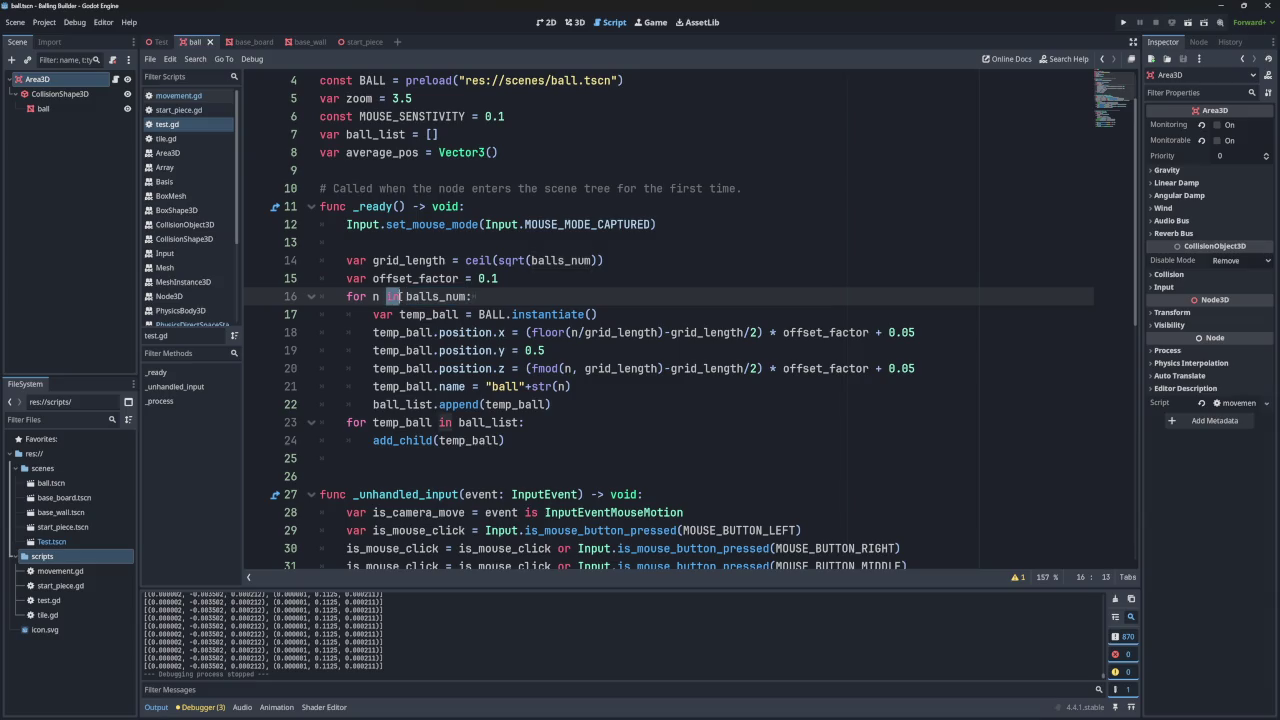
pyautogui.click(497, 298)
# - Insert print(n) as line 17 inside the spawning loop, then switch to movement.gd
pyautogui.press('Return')
pyautogui.write('p')
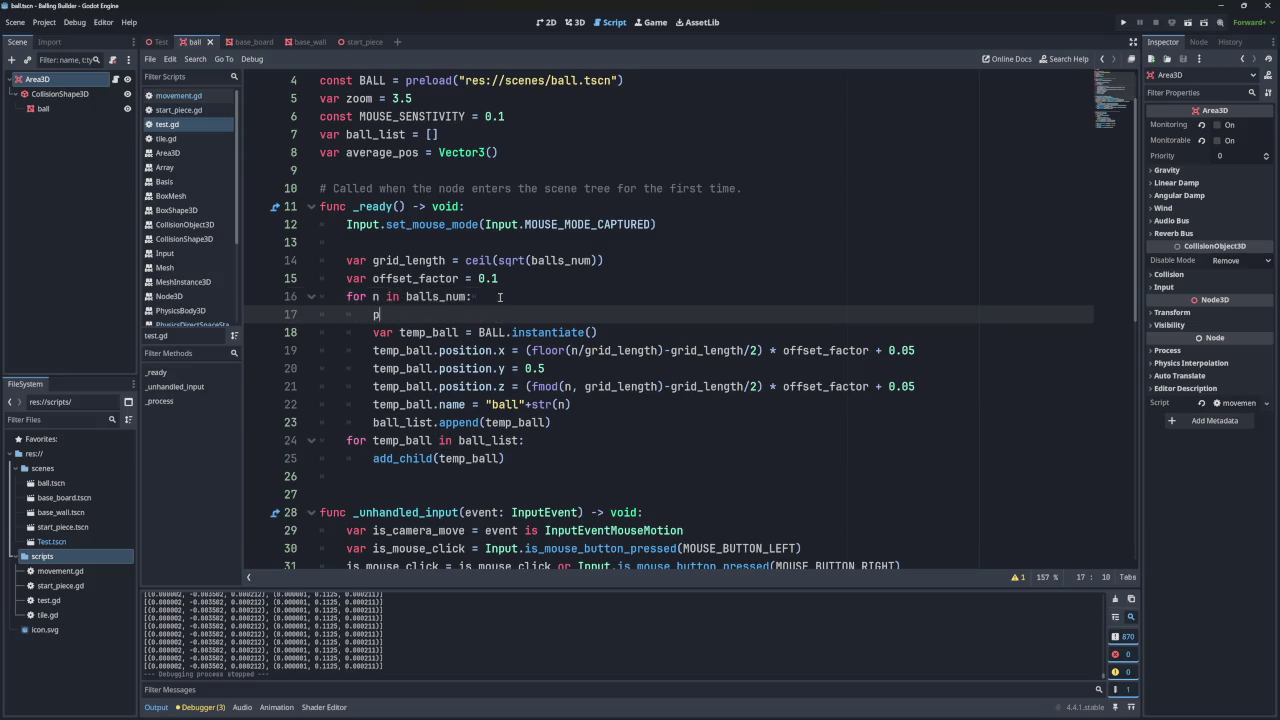
pyautogui.write('rint(')
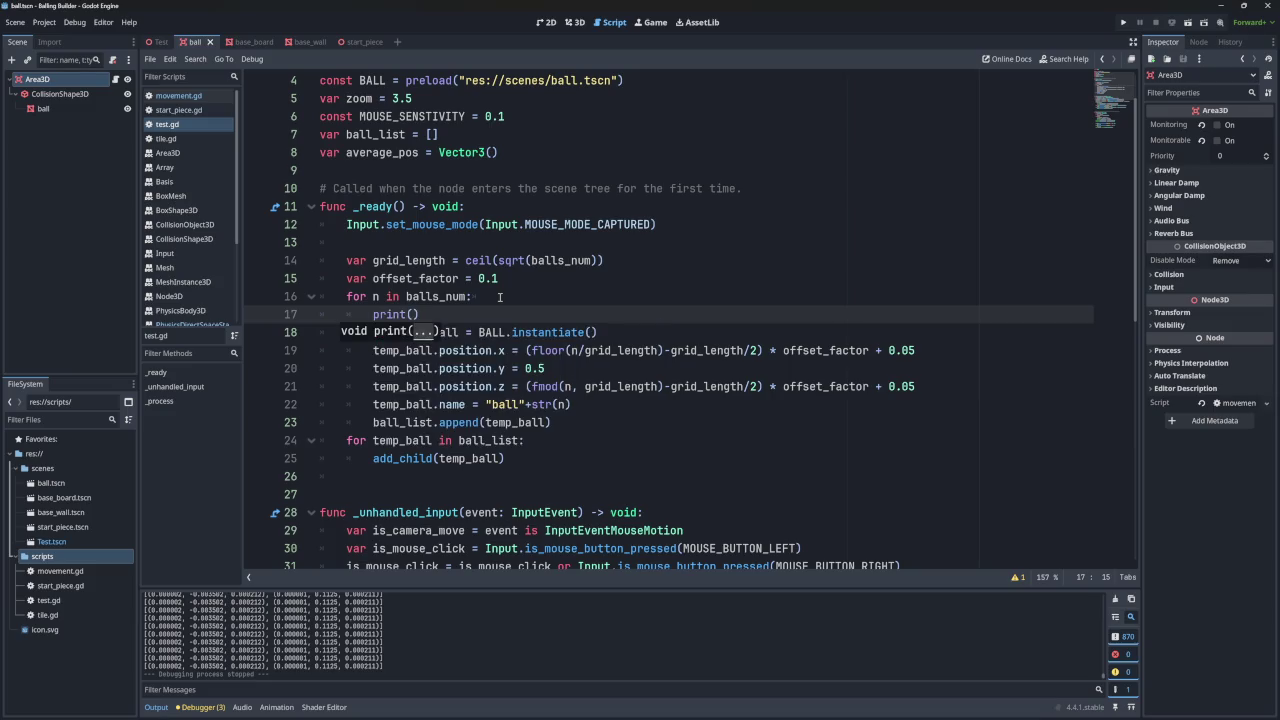
pyautogui.write('n')
pyautogui.click(485, 296)
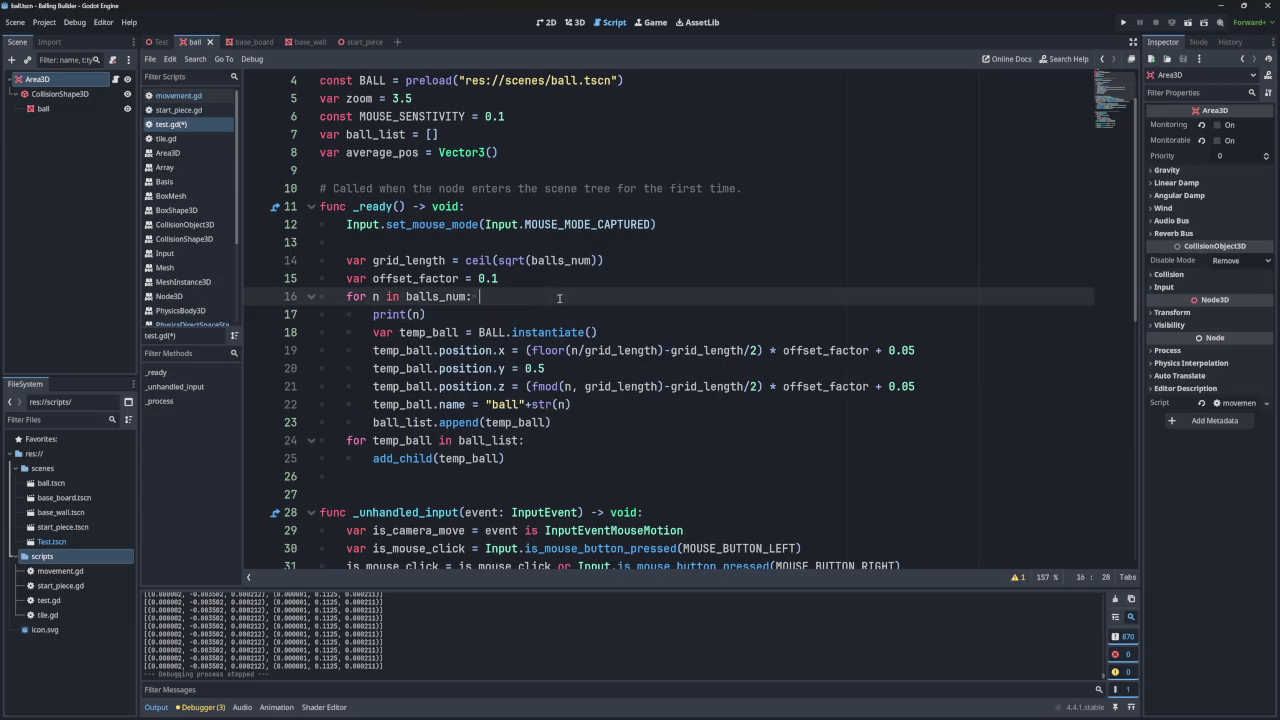
pyautogui.scroll(-6, 494, 330)
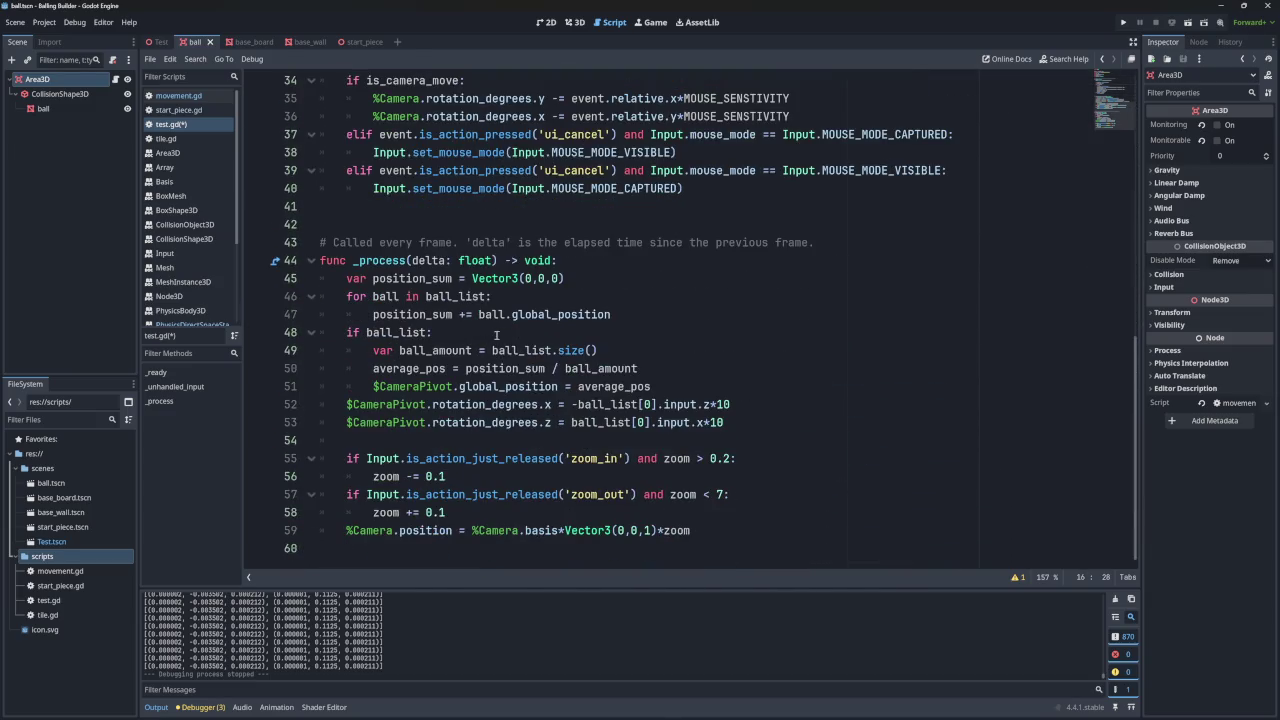
pyautogui.scroll(10, 494, 332)
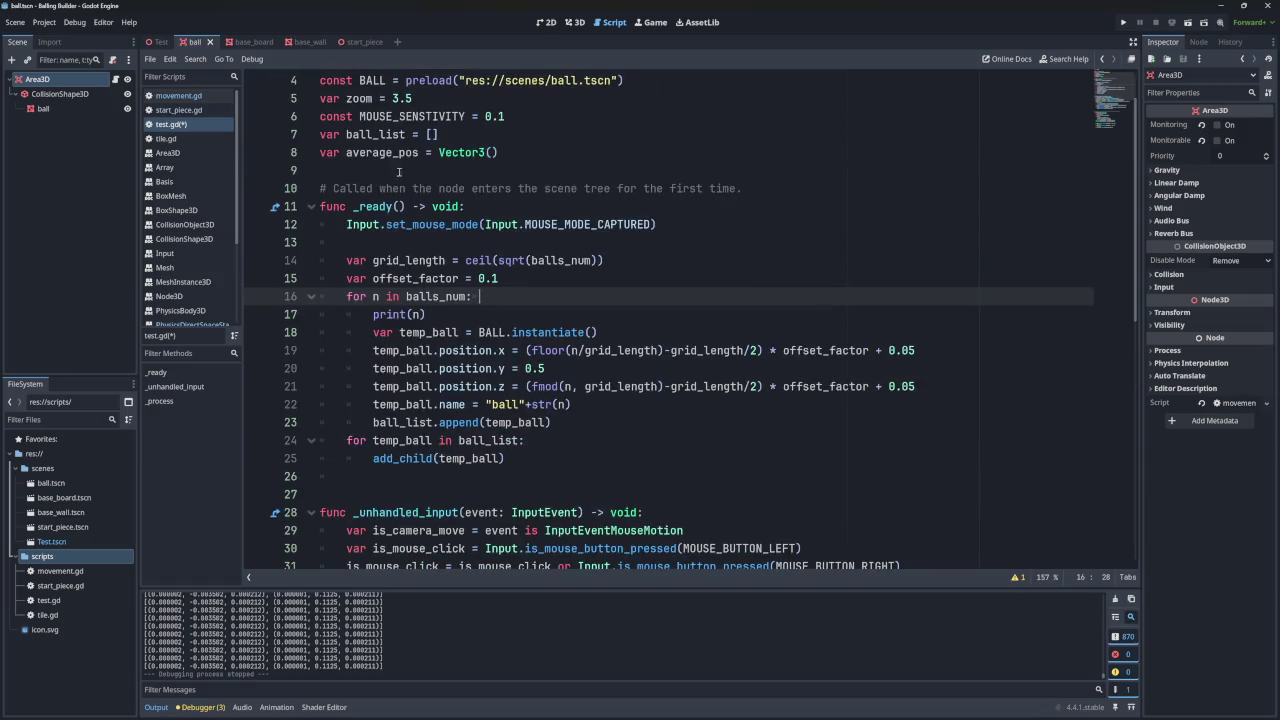
pyautogui.click(182, 96)
# - Correct the contacts identifier in the print call on line 65 of movement.gd
pyautogui.click(455, 459)
pyautogui.press('Left')
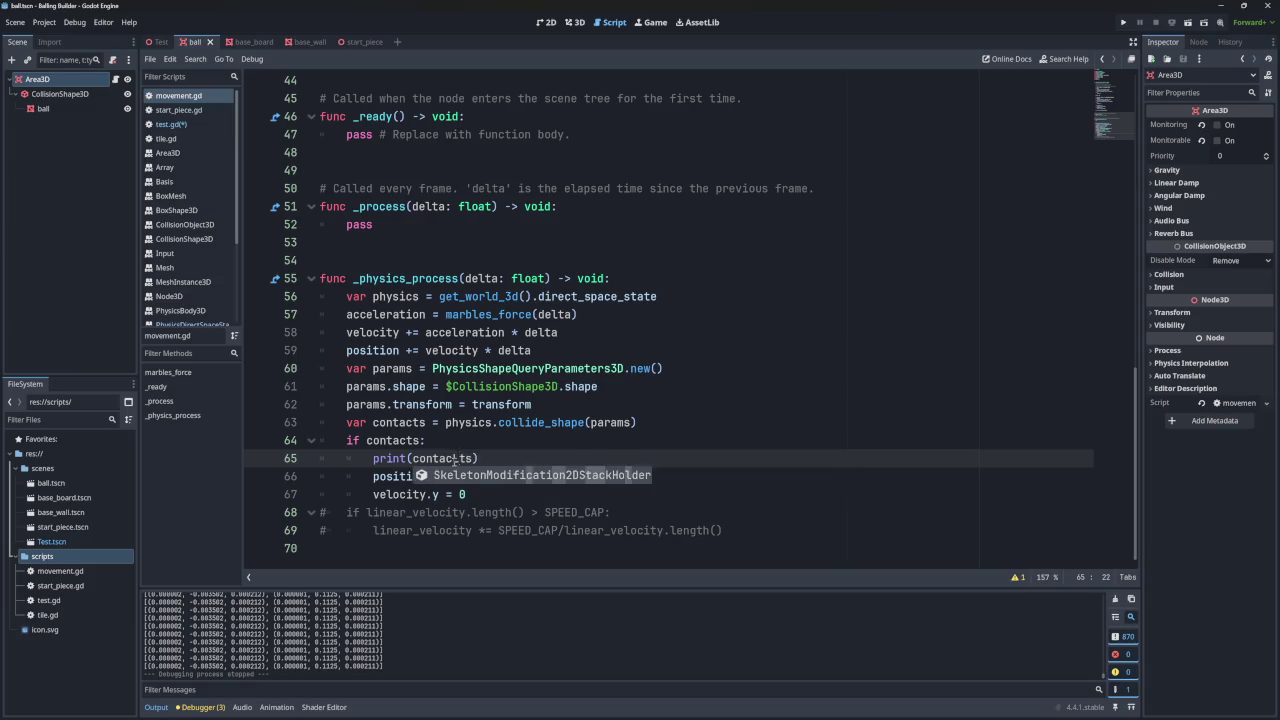
pyautogui.hotkey('ctrl', 'space')
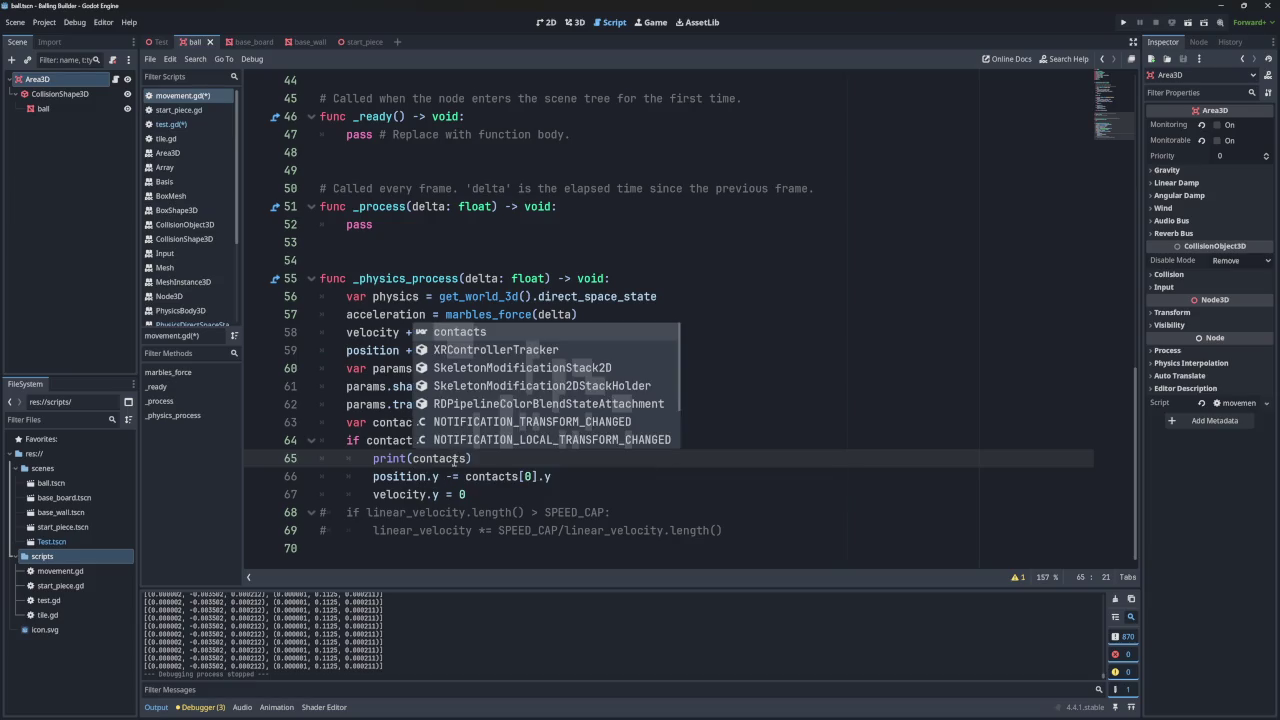
pyautogui.press('Return')
pyautogui.press('BackSpace')
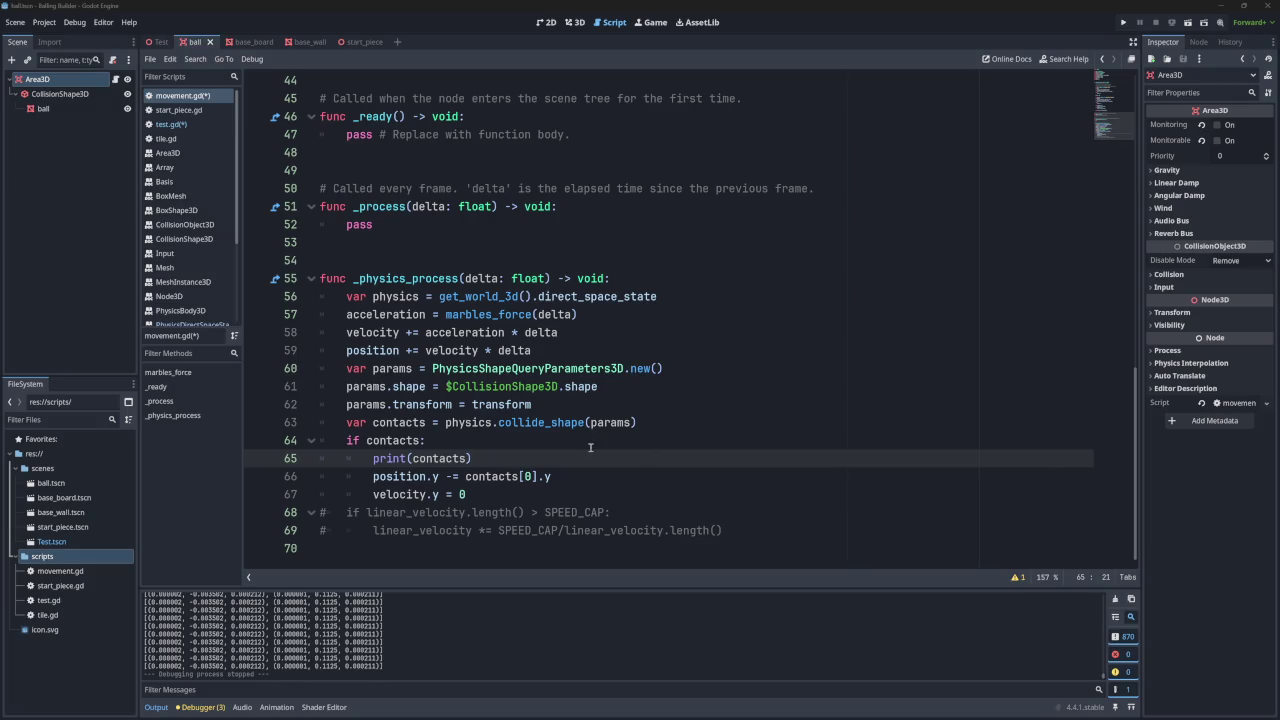
# - Comment out print(contacts), test-run the game, then uncomment it and save movement.gd
pyautogui.click(478, 458)
pyautogui.hotkey('ctrl', 'k')
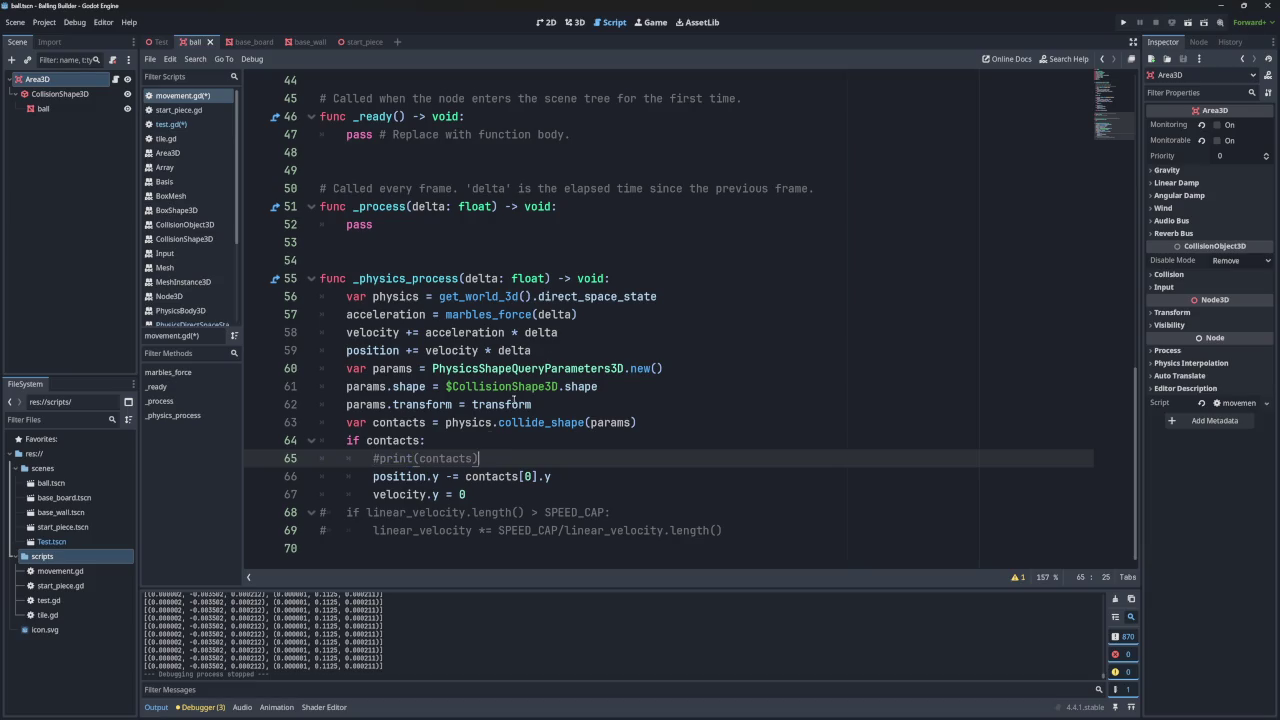
pyautogui.click(1125, 22)
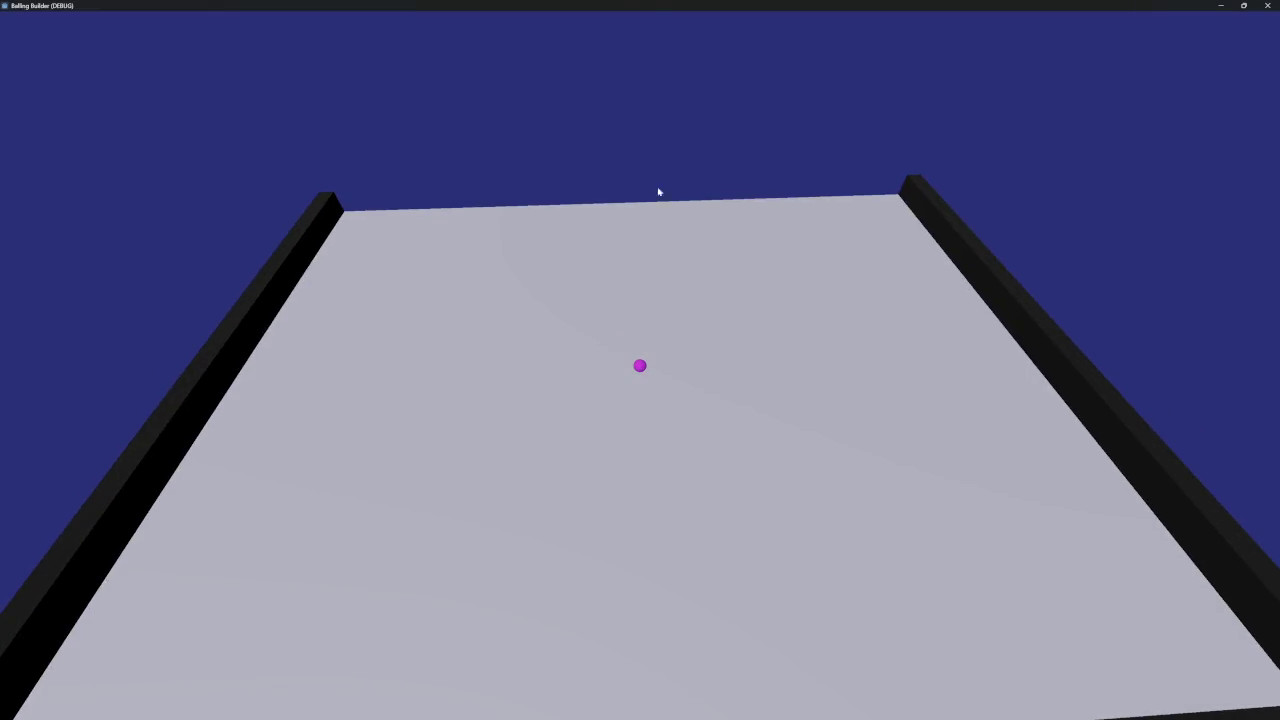
pyautogui.moveTo(648, 12)
pyautogui.mouseDown()
pyautogui.moveTo(746, 60)
pyautogui.moveTo(811, 150)
pyautogui.mouseUp()
pyautogui.click(938, 150)
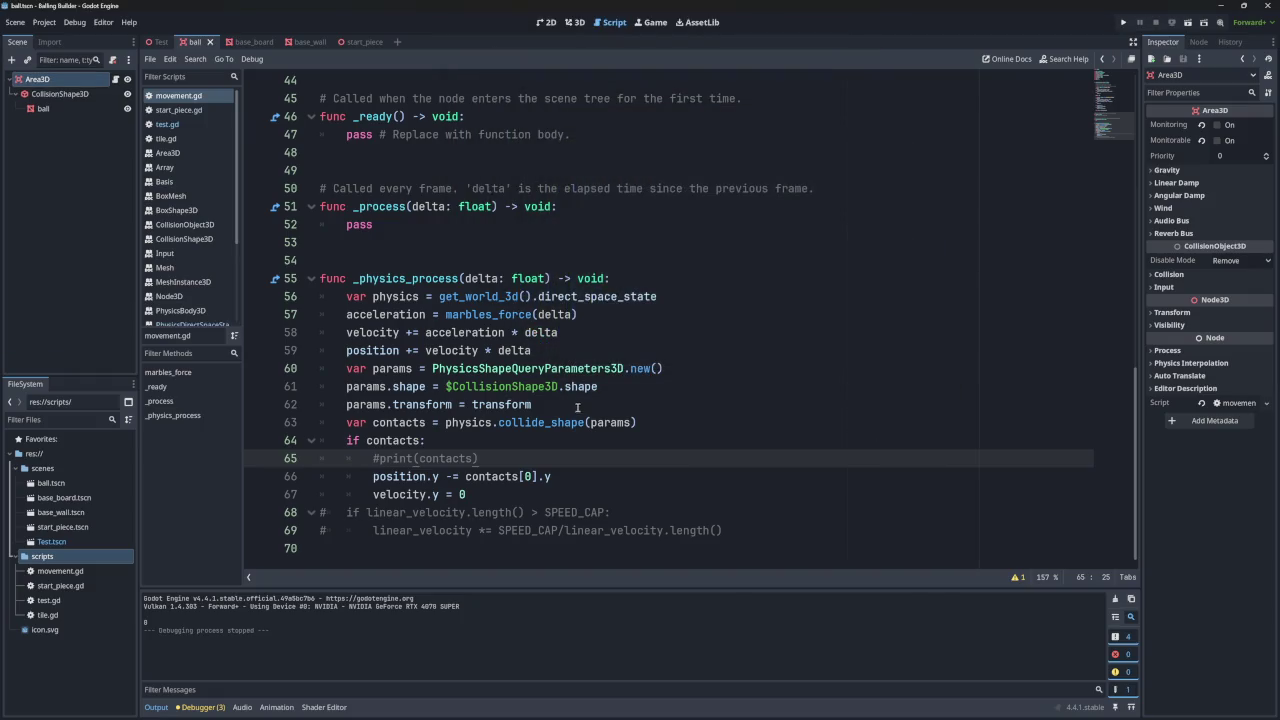
pyautogui.hotkey('ctrl', 'k')
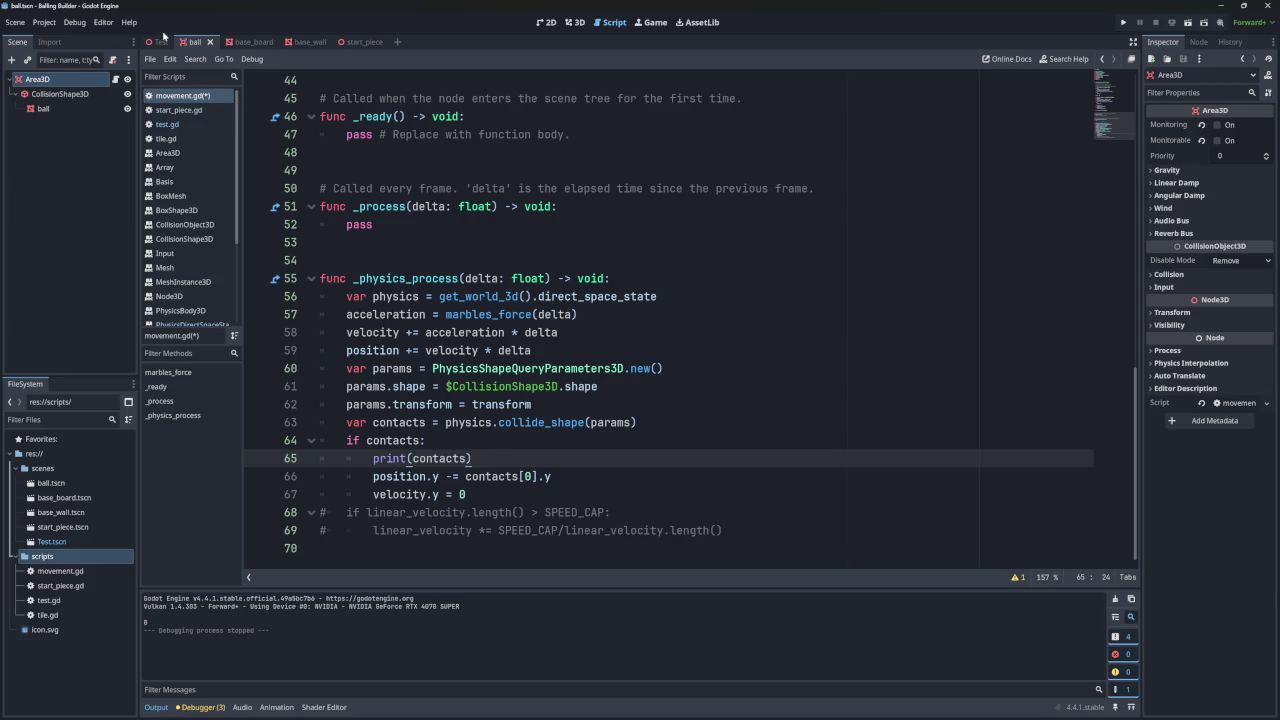
pyautogui.hotkey('ctrl', 's')
pyautogui.click(250, 41)
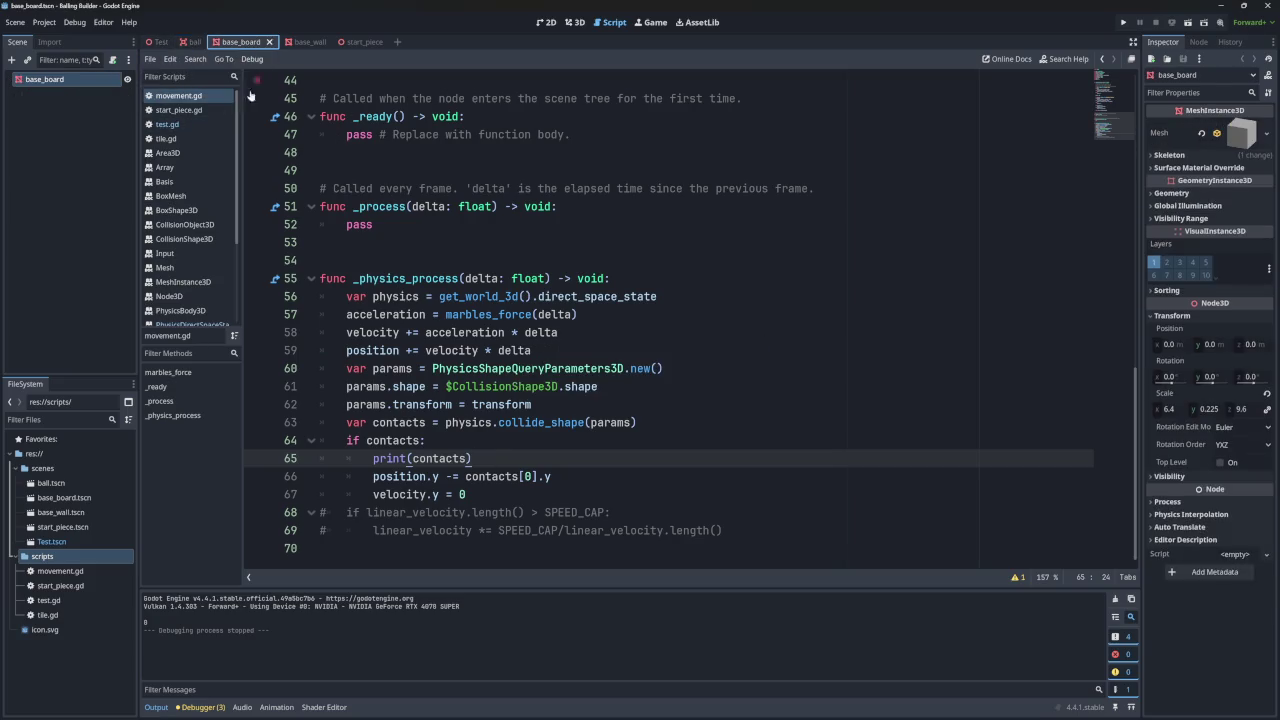
# - Open test.gd and delete the print(n) line from the spawning loop
pyautogui.click(172, 110)
pyautogui.click(168, 124)
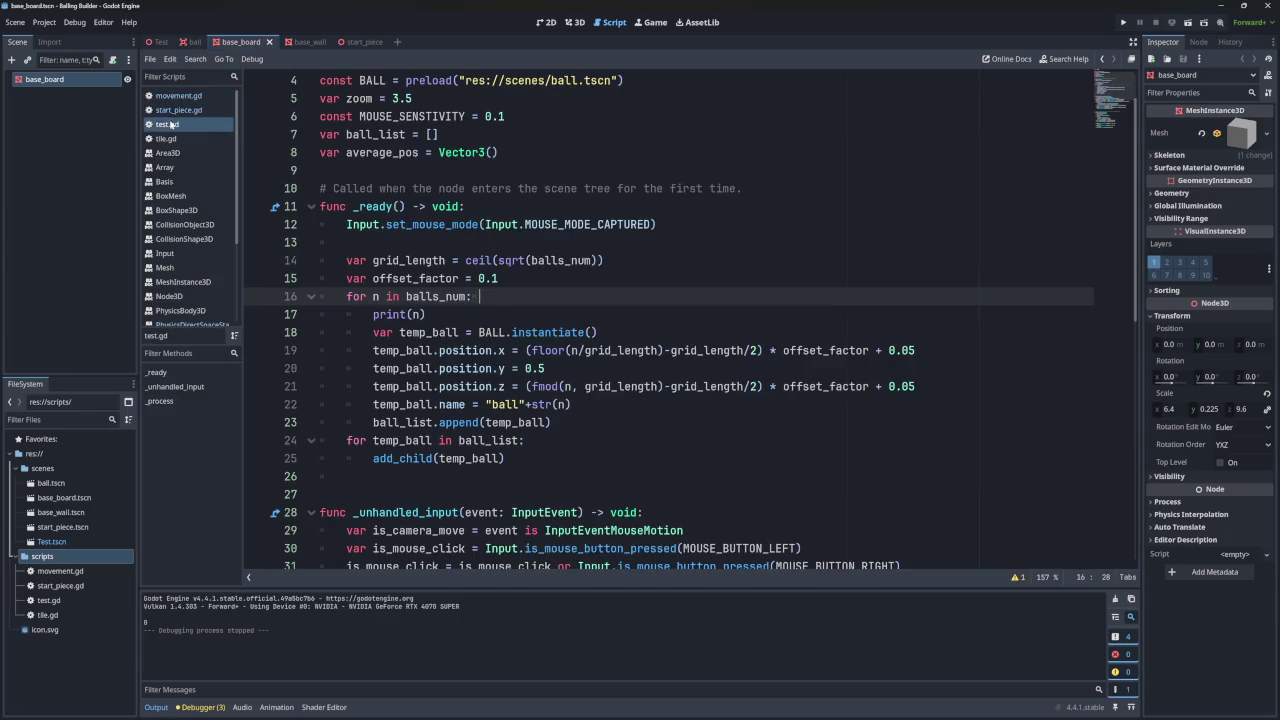
pyautogui.moveTo(482, 314); pyautogui.dragTo(489, 300)
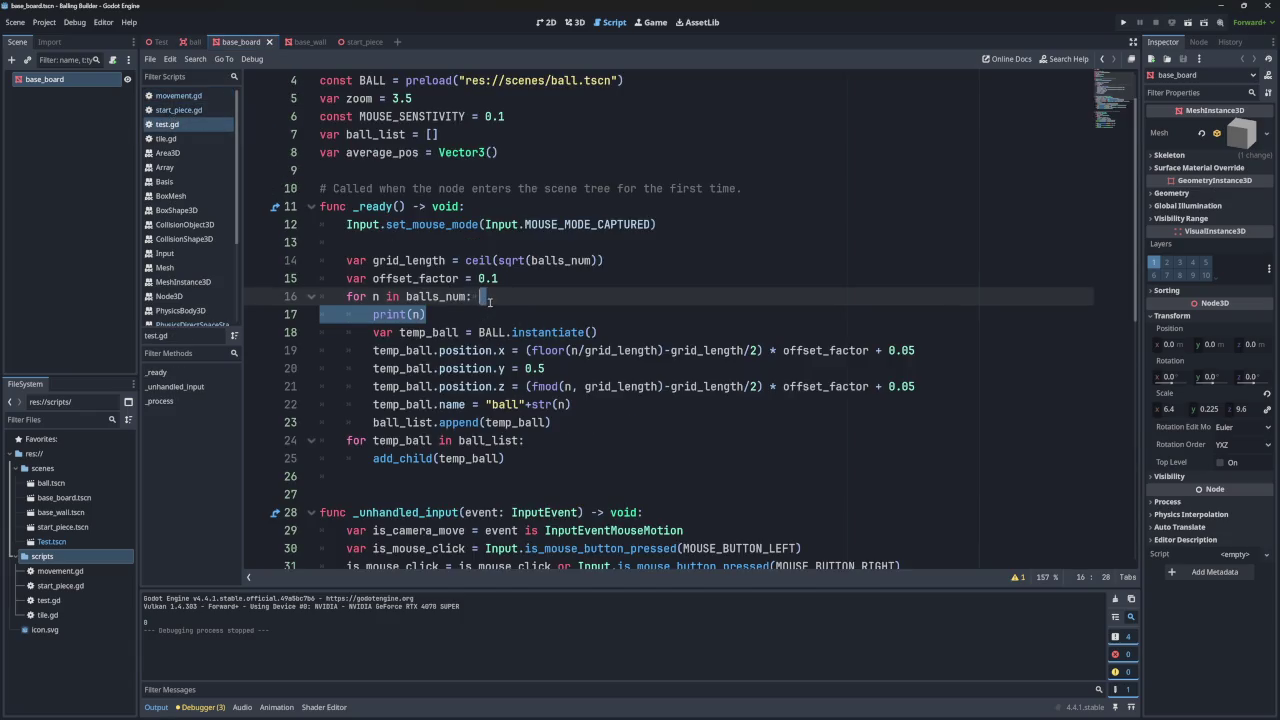
pyautogui.press('Delete')
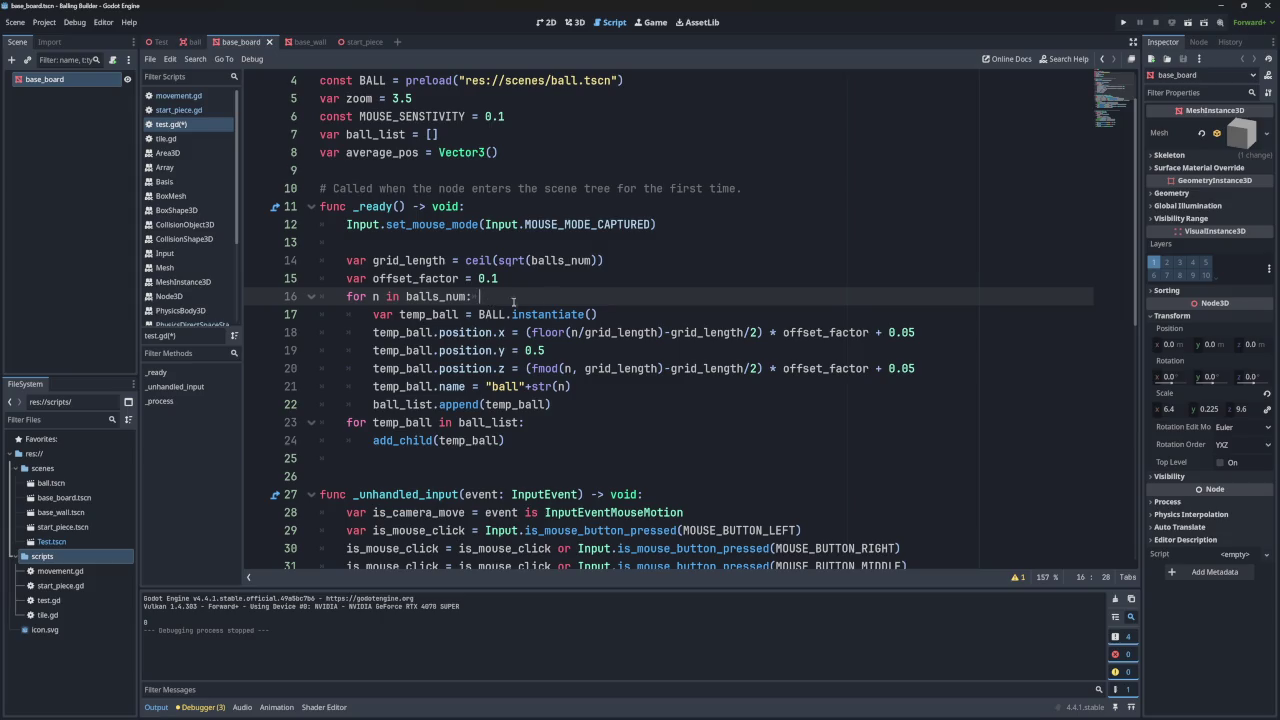
# - Look over grid_length/2 in the line 18 x-position formula and run the game
pyautogui.doubleClick(703, 332)
pyautogui.moveTo(757, 332); pyautogui.dragTo(670, 332)
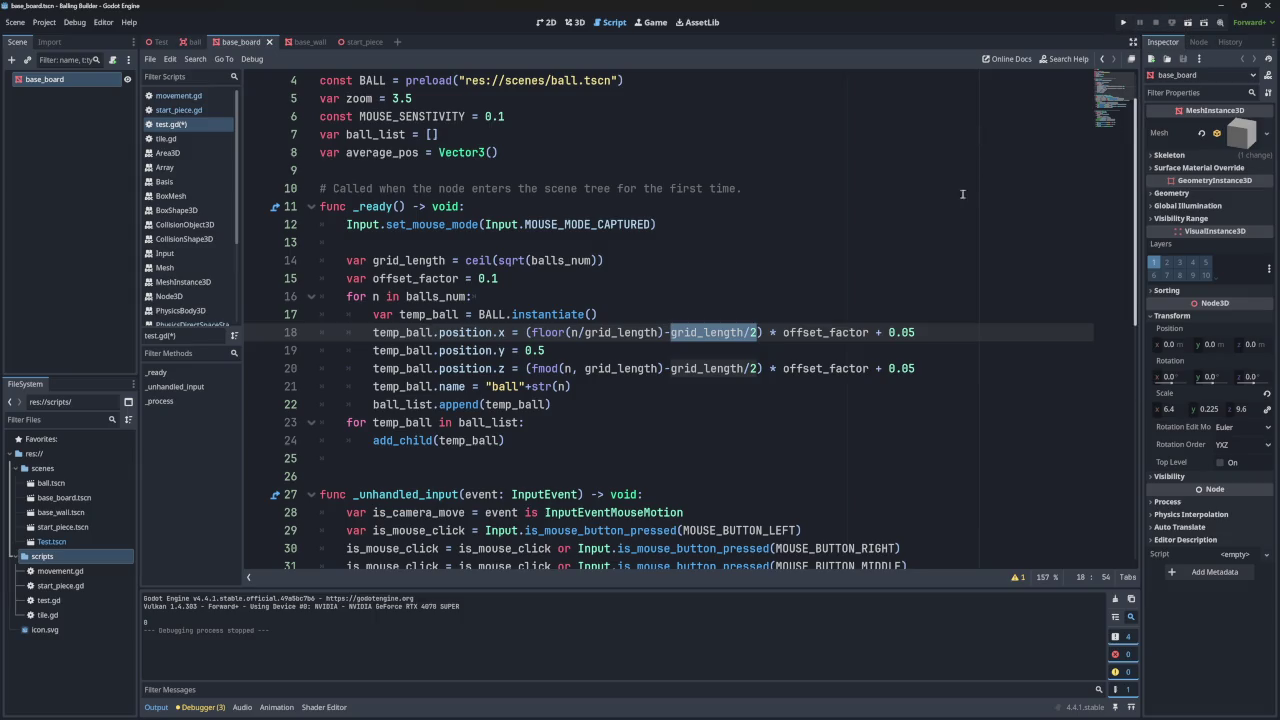
pyautogui.click(1124, 22)
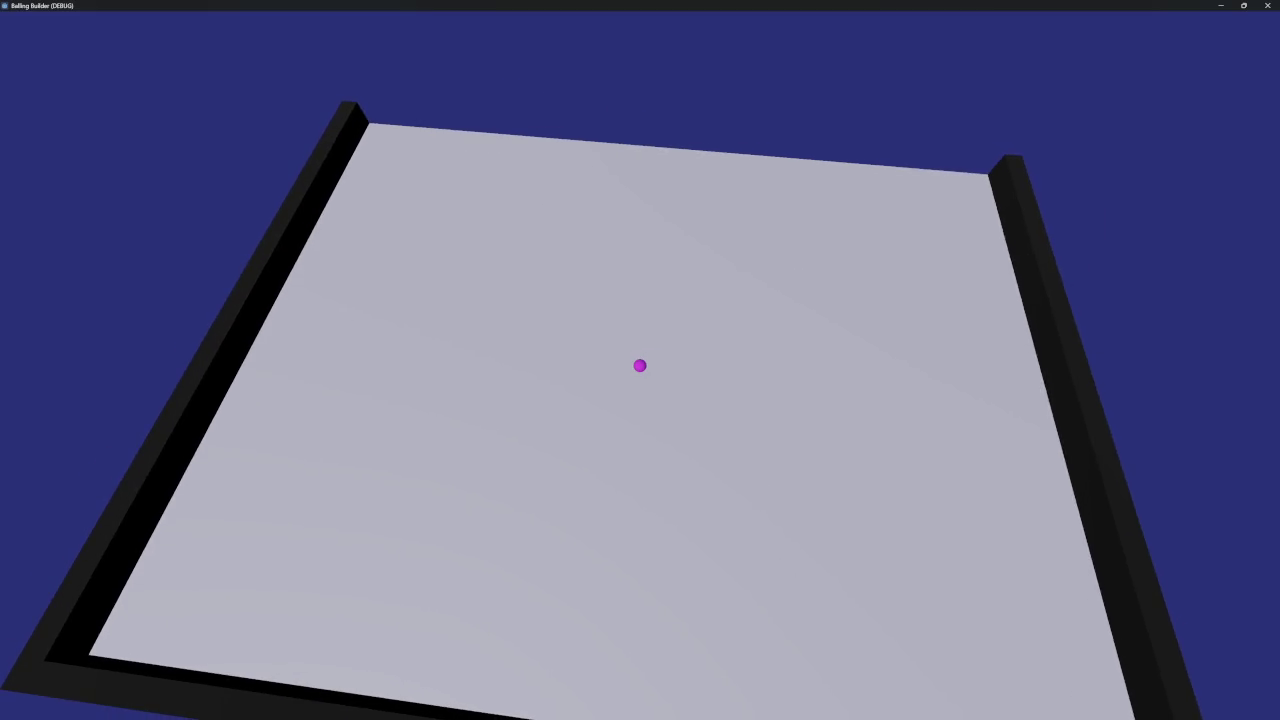
# - Shrink the game window, orbit the camera down to the lone ball, then close the game
pyautogui.moveTo(703, 3); pyautogui.dragTo(702, 157)
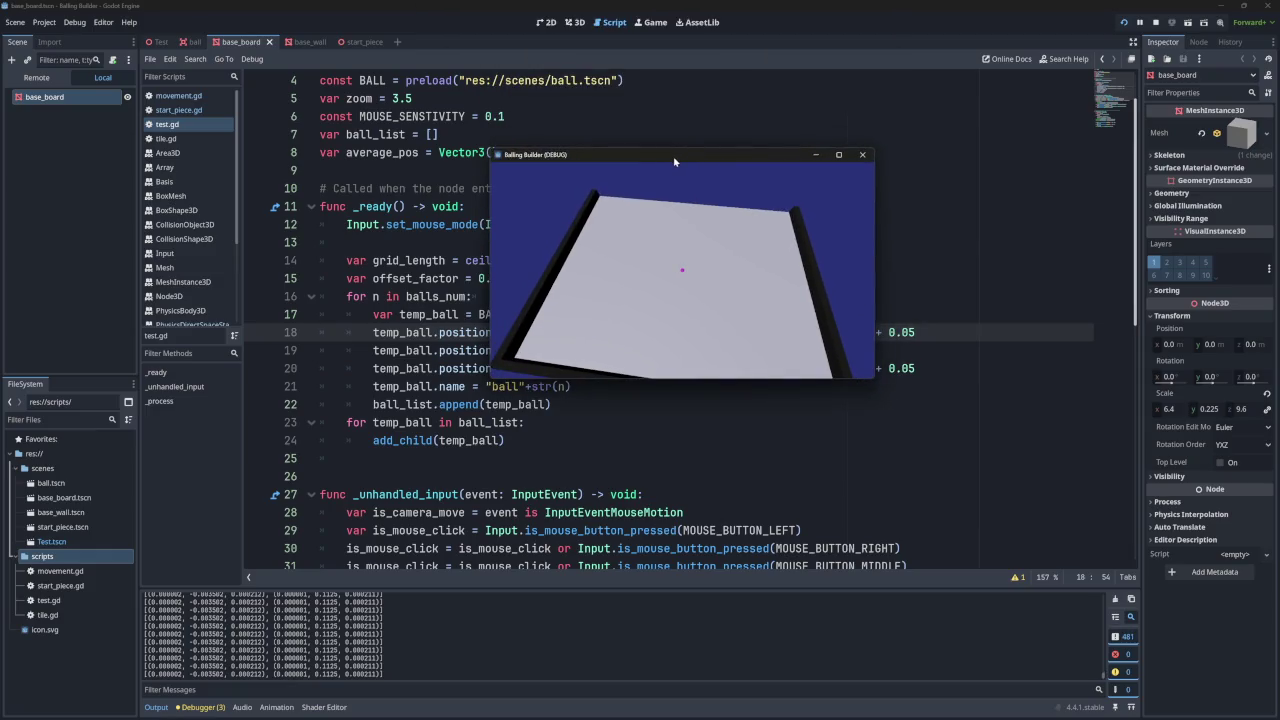
pyautogui.moveTo(684, 216)
pyautogui.mouseDown()
pyautogui.moveTo(664, 252)
pyautogui.moveTo(687, 286)
pyautogui.moveTo(627, 139)
pyautogui.mouseUp()
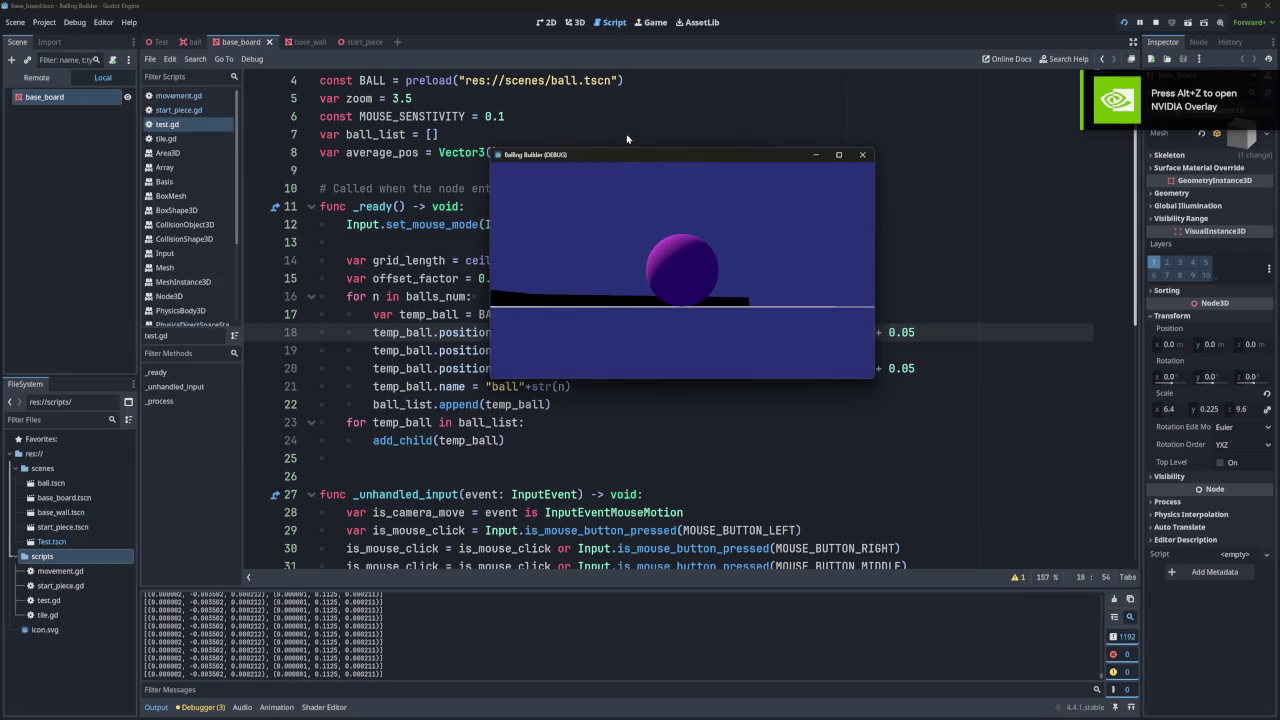
pyautogui.click(862, 157)
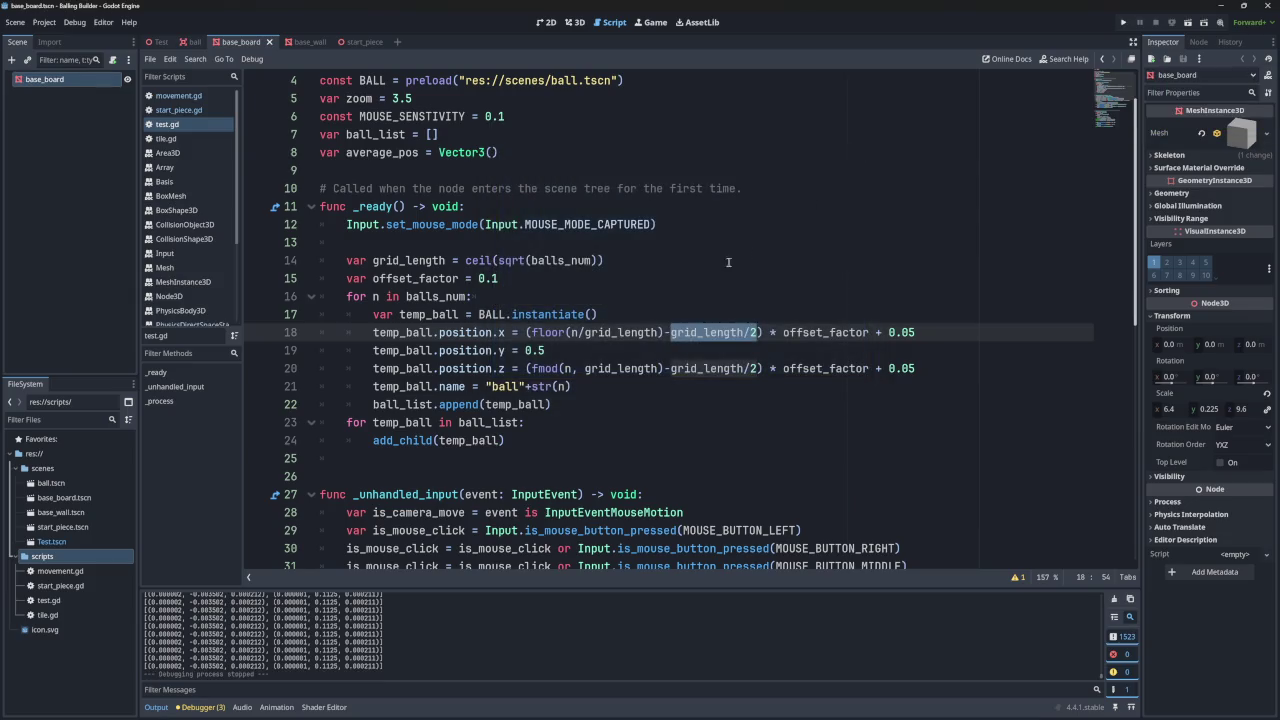
pyautogui.scroll(-10, 707, 268)
pyautogui.scroll(5, 652, 283)
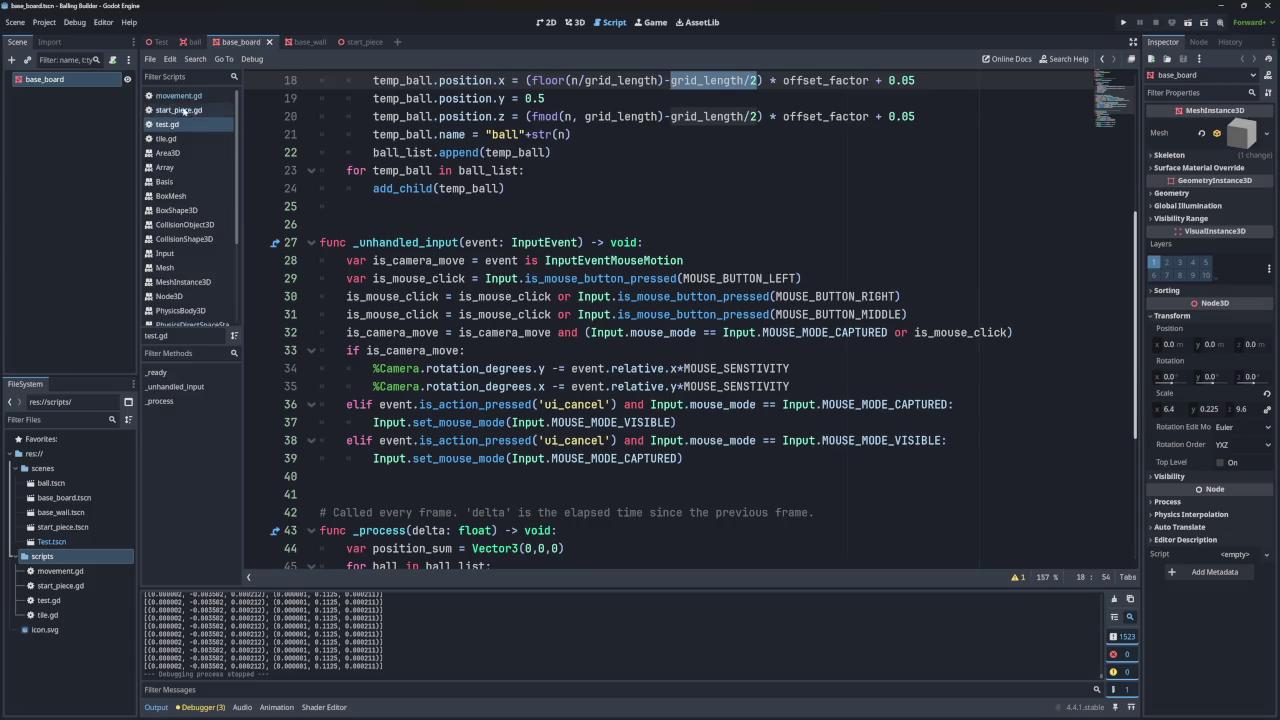
# - Comment out line 66's position.y contact-depth offset in movement.gd and run the game
pyautogui.click(178, 95)
pyautogui.click(575, 479)
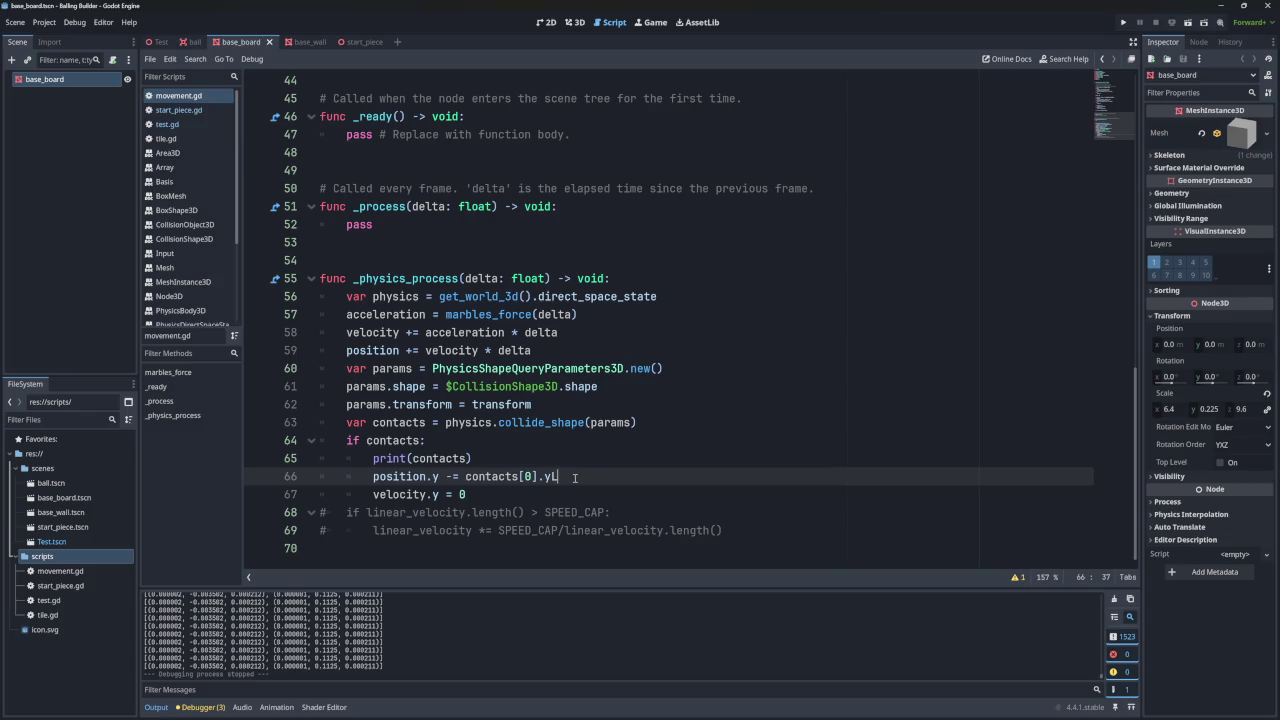
pyautogui.hotkey('ctrl', 'k')
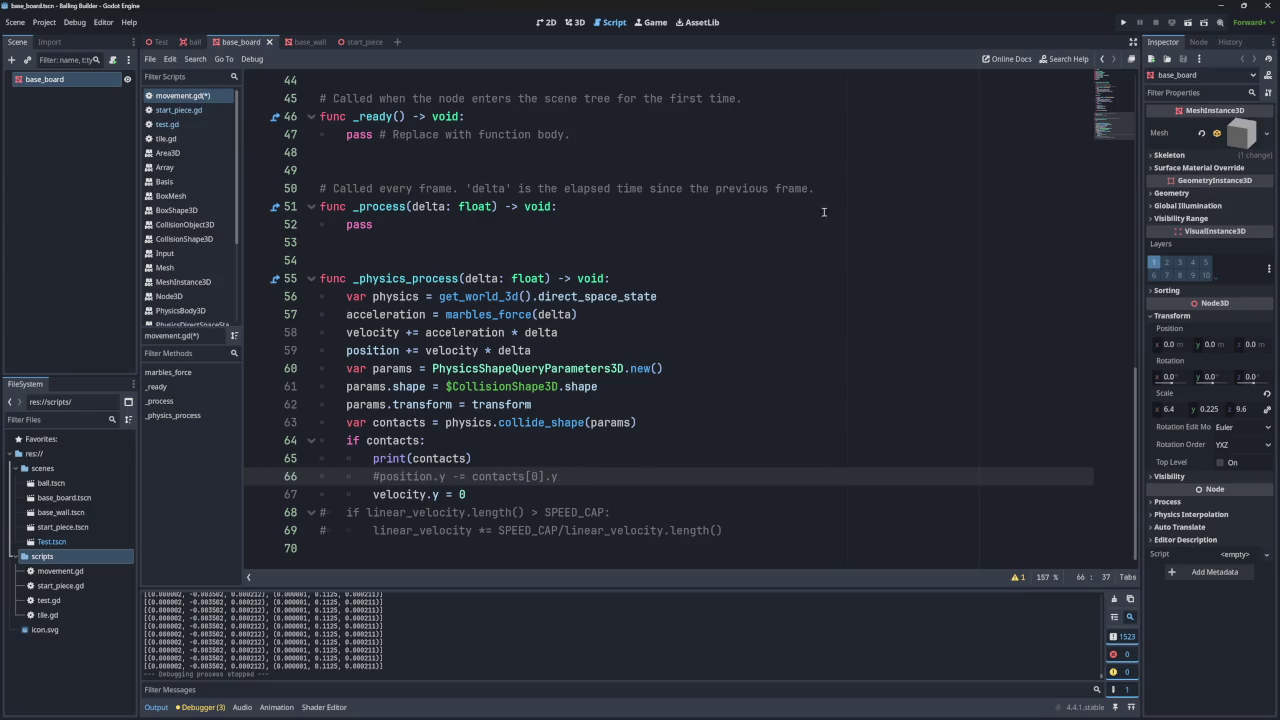
pyautogui.click(1122, 22)
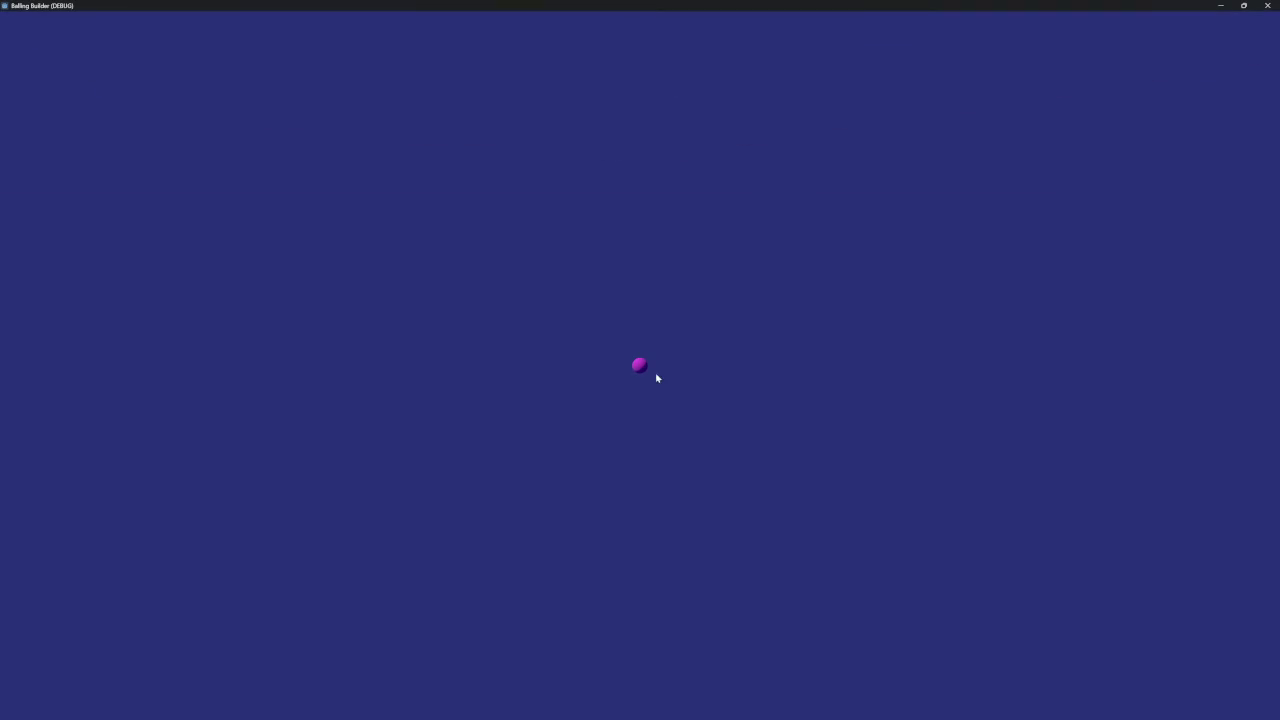
# - Restore the game to a small window and select a printed contact value in the Output log
pyautogui.moveTo(723, 9); pyautogui.dragTo(790, 203)
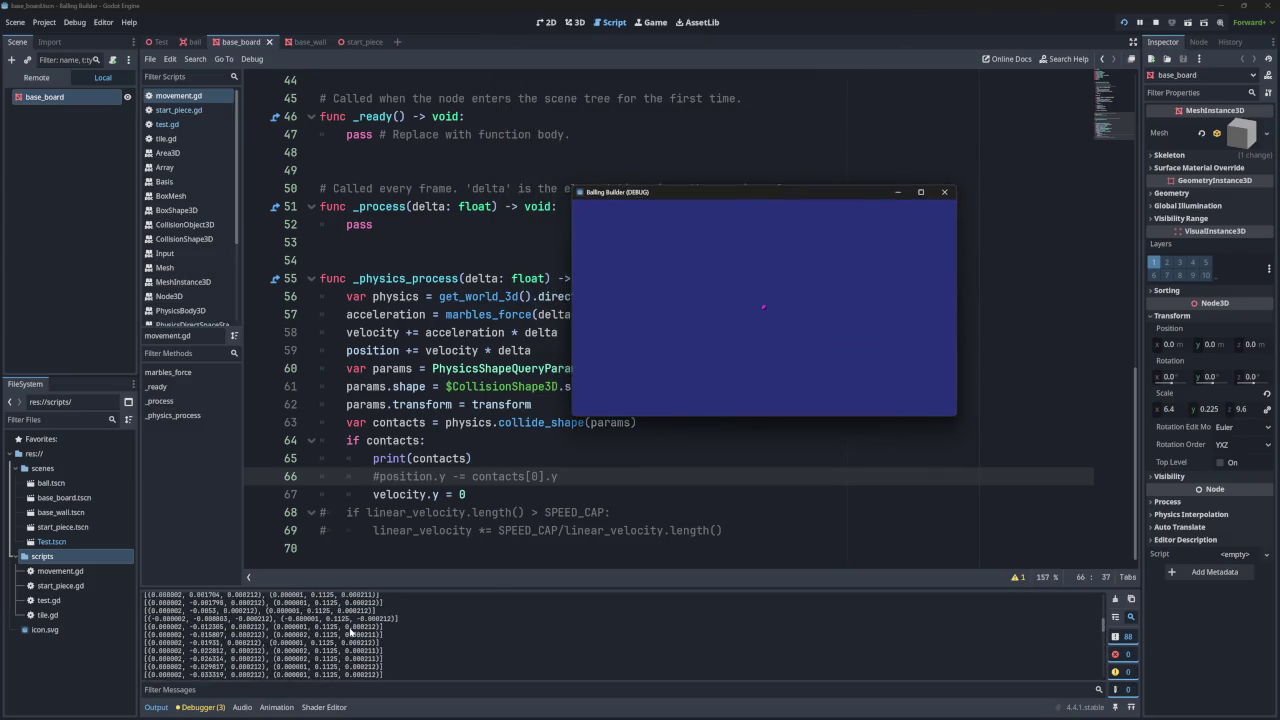
pyautogui.scroll(2, 350, 632)
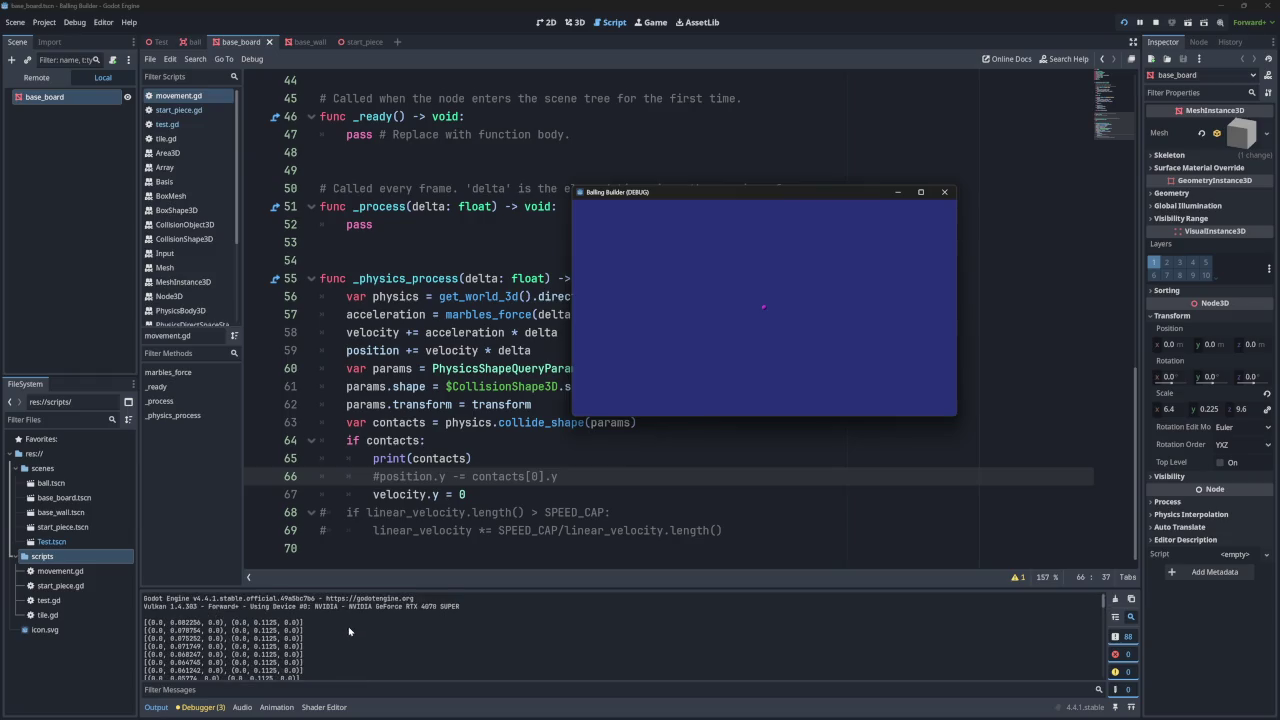
pyautogui.scroll(-1, 349, 631)
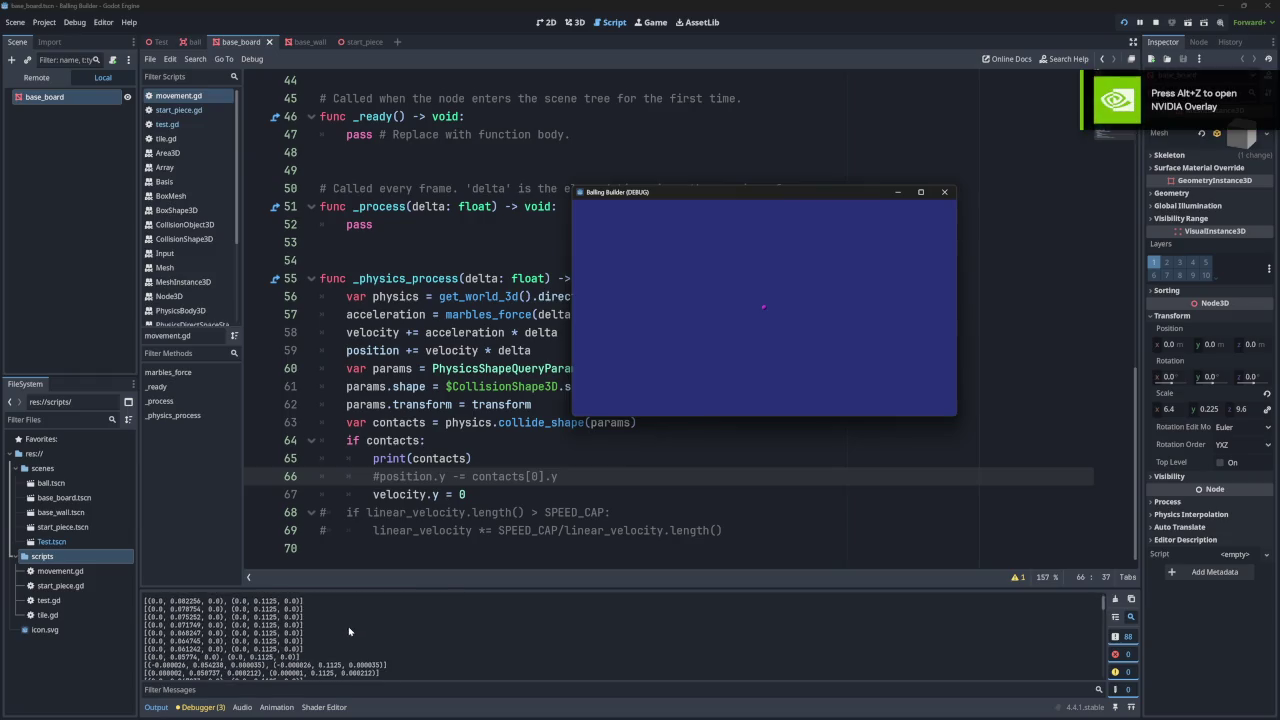
pyautogui.moveTo(158, 666); pyautogui.dragTo(266, 668)
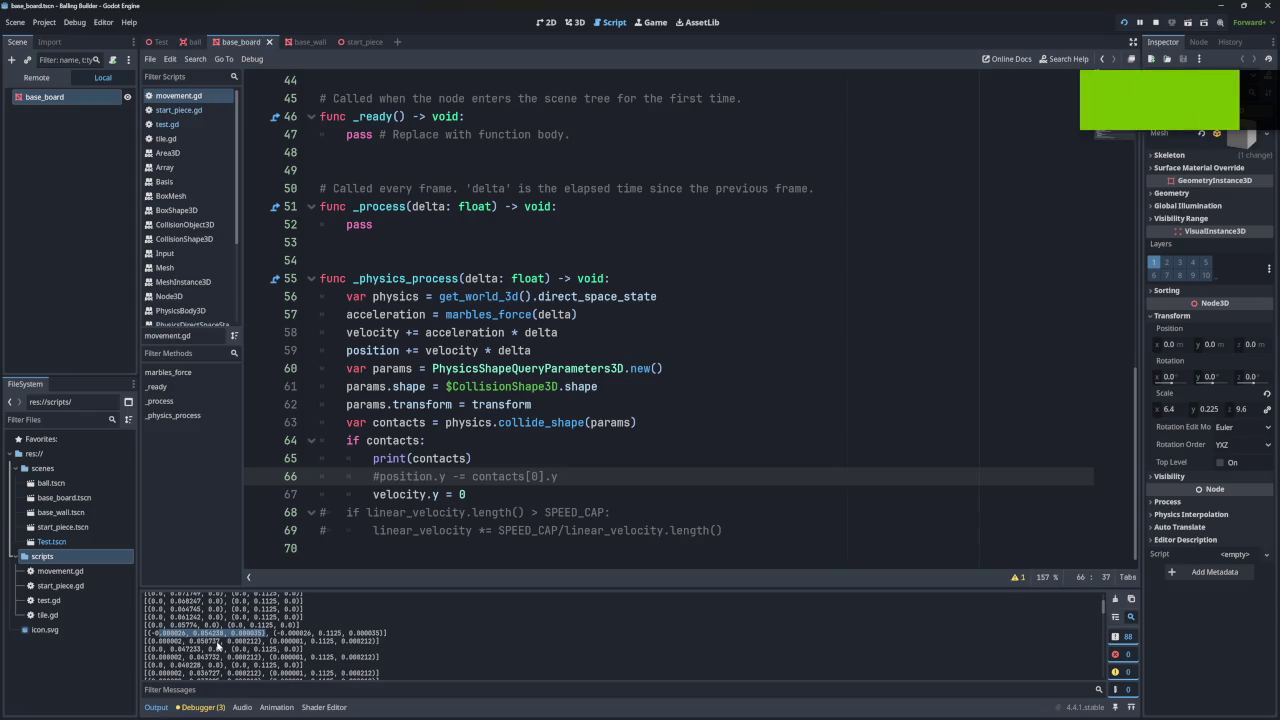
pyautogui.scroll(1, 217, 646)
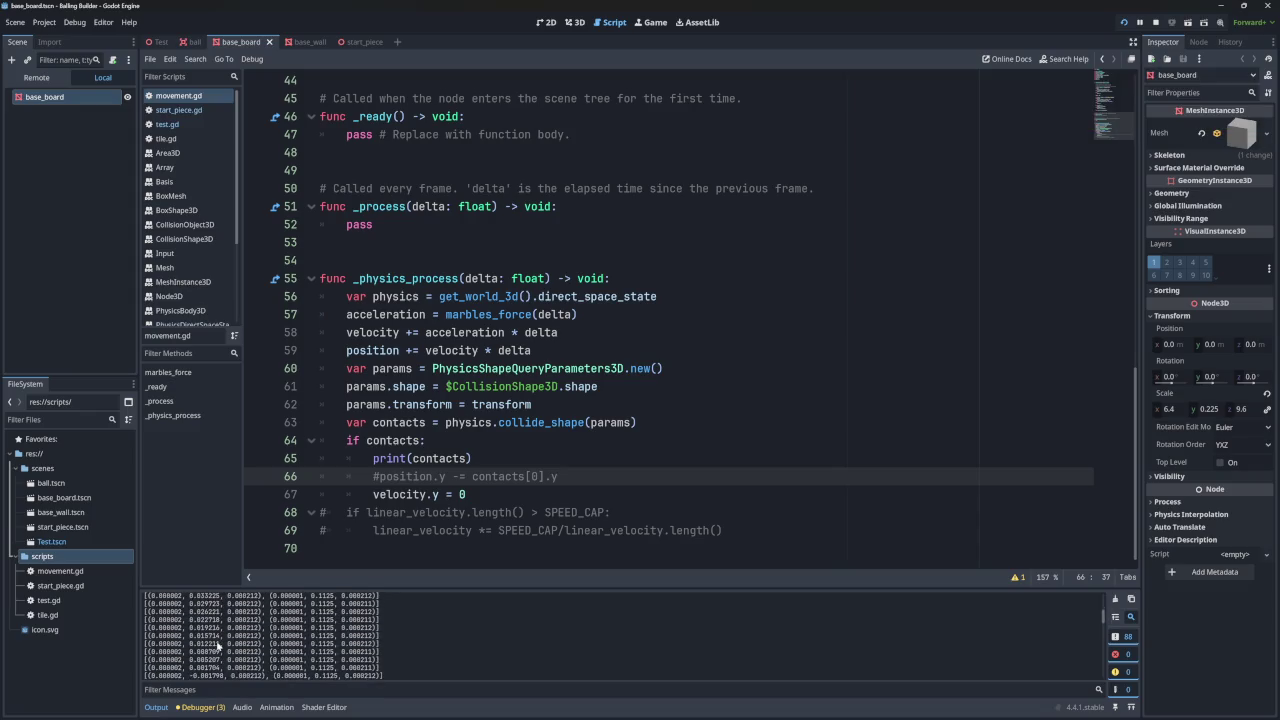
# - Compare logged contact values in the Output, such as 0.000002, 0.000212 and 082256
pyautogui.scroll(3, 217, 646)
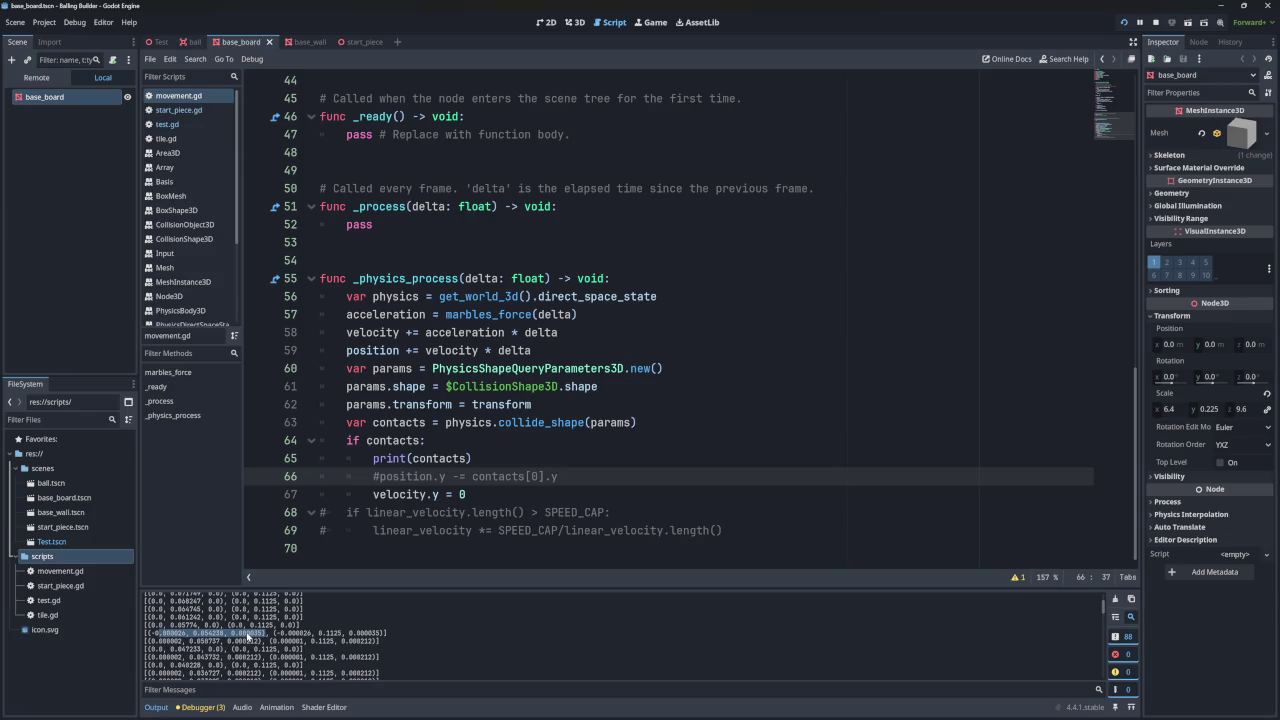
pyautogui.click(166, 637)
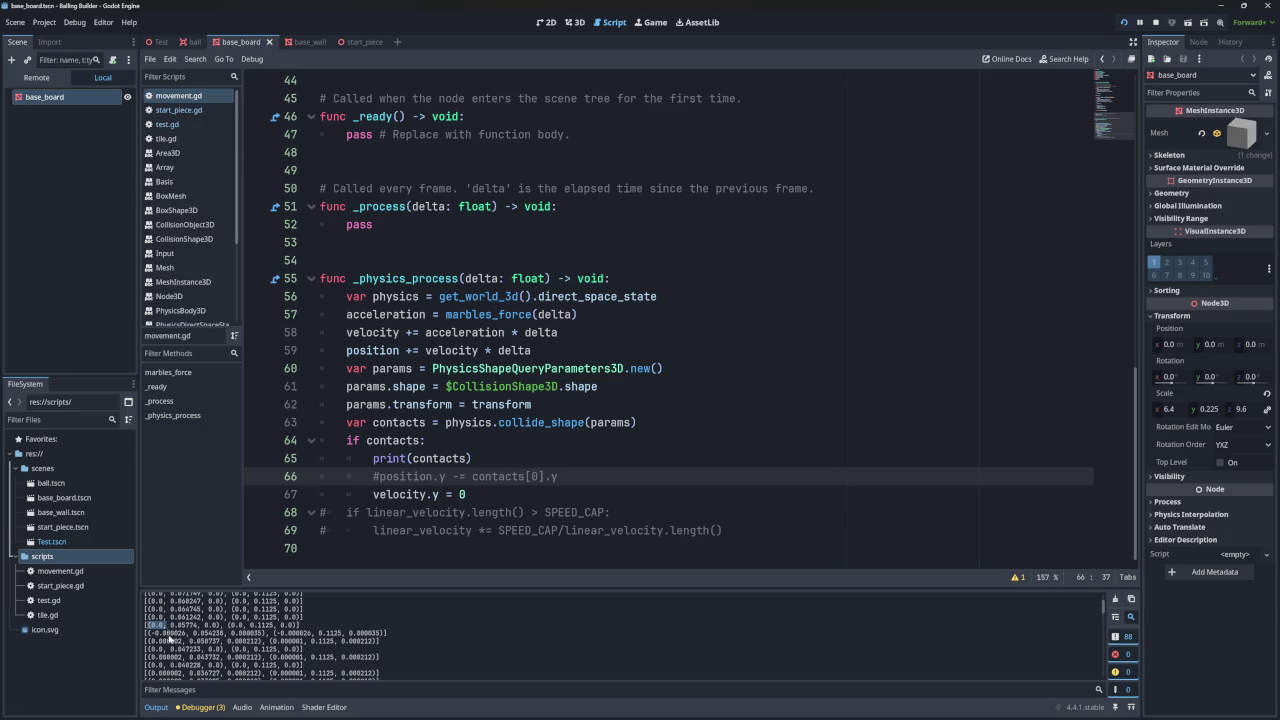
pyautogui.moveTo(156, 641)
pyautogui.mouseDown()
pyautogui.moveTo(186, 641)
pyautogui.moveTo(166, 662)
pyautogui.moveTo(246, 663)
pyautogui.mouseUp()
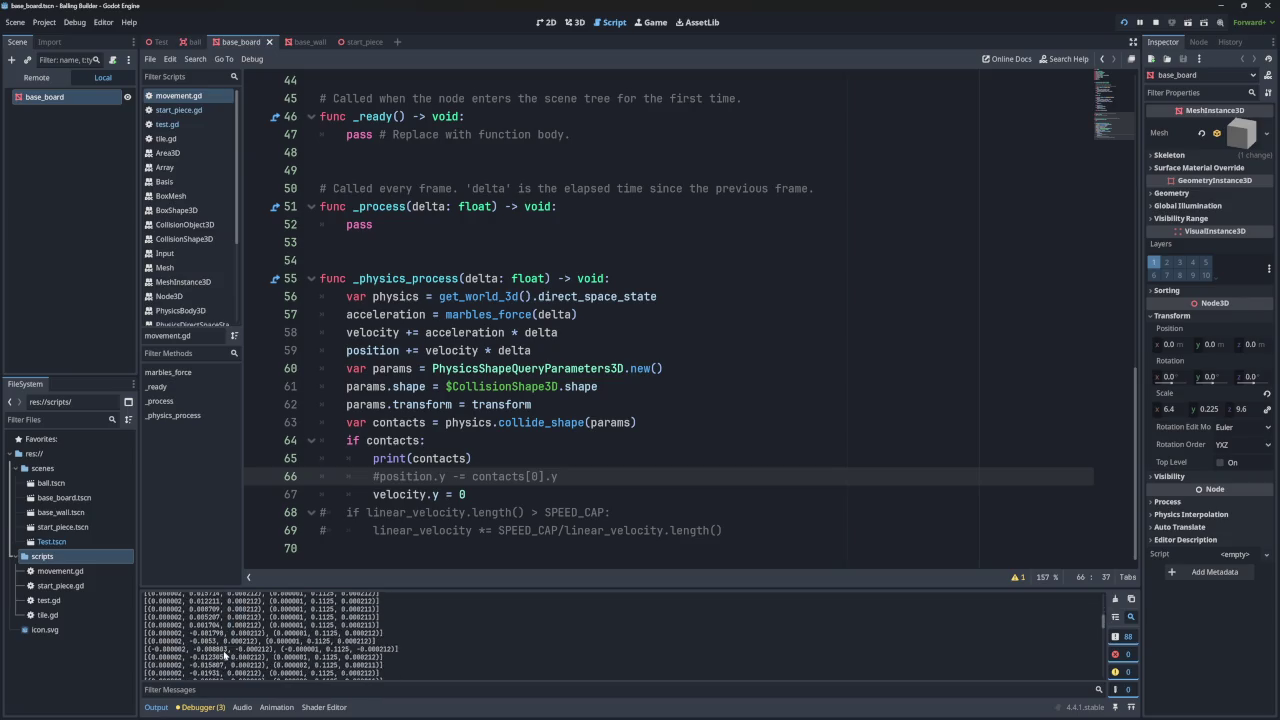
pyautogui.scroll(-3, 223, 649)
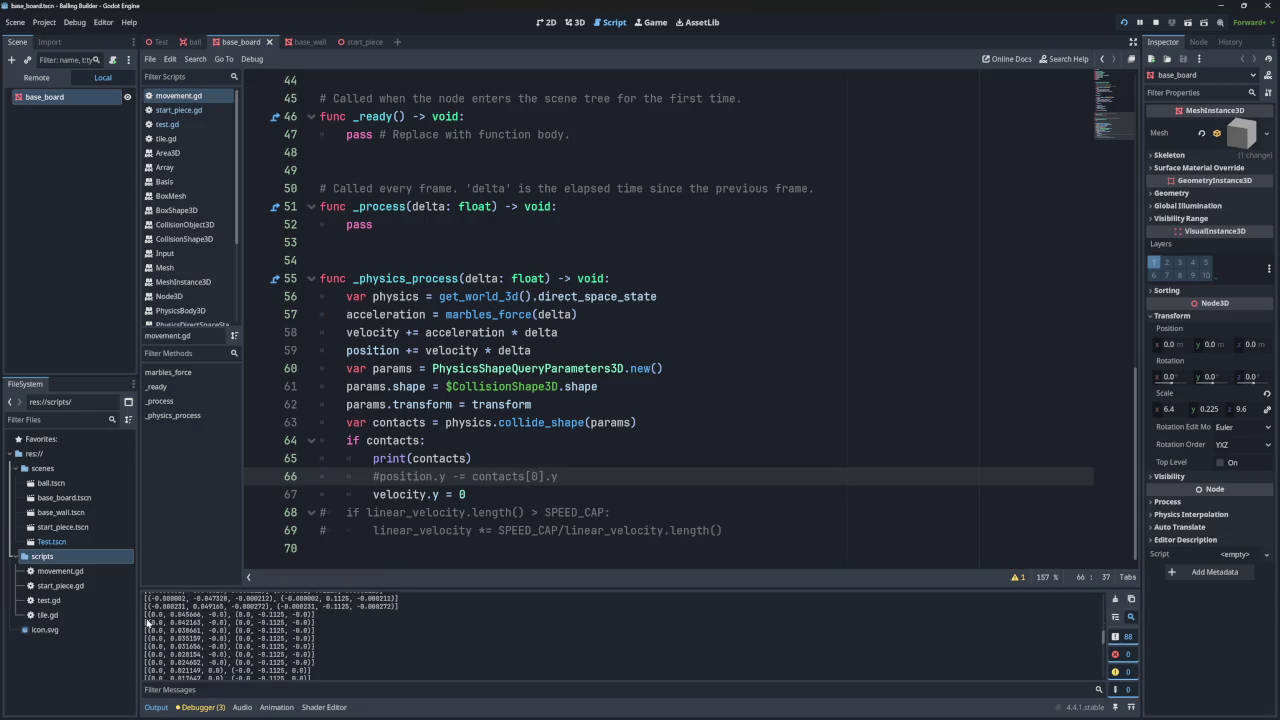
pyautogui.scroll(2, 223, 629)
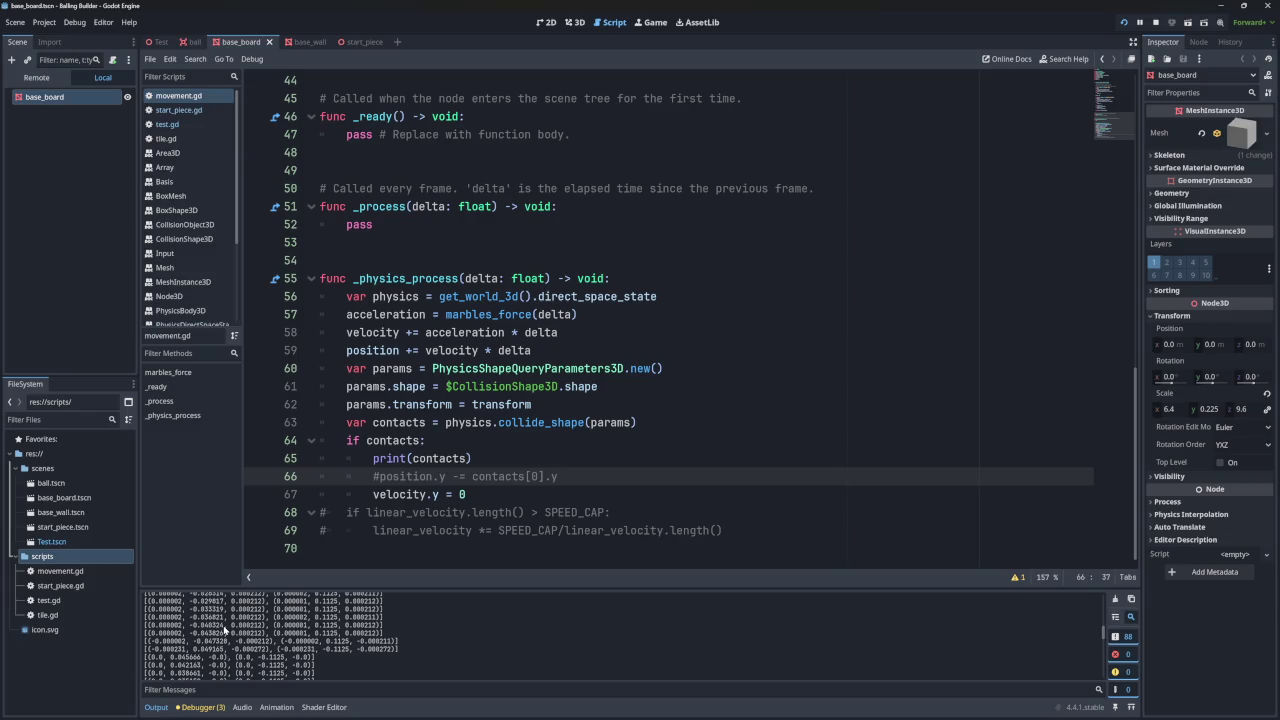
pyautogui.doubleClick(243, 628)
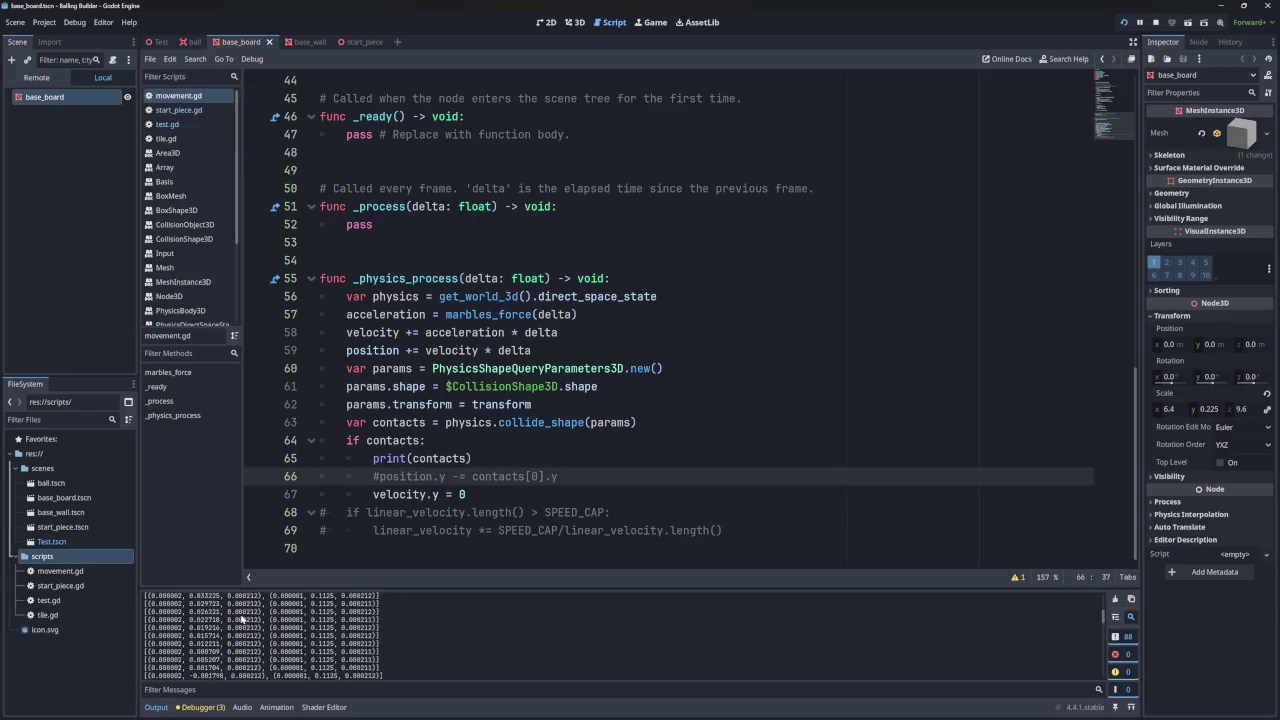
pyautogui.scroll(2, 250, 628)
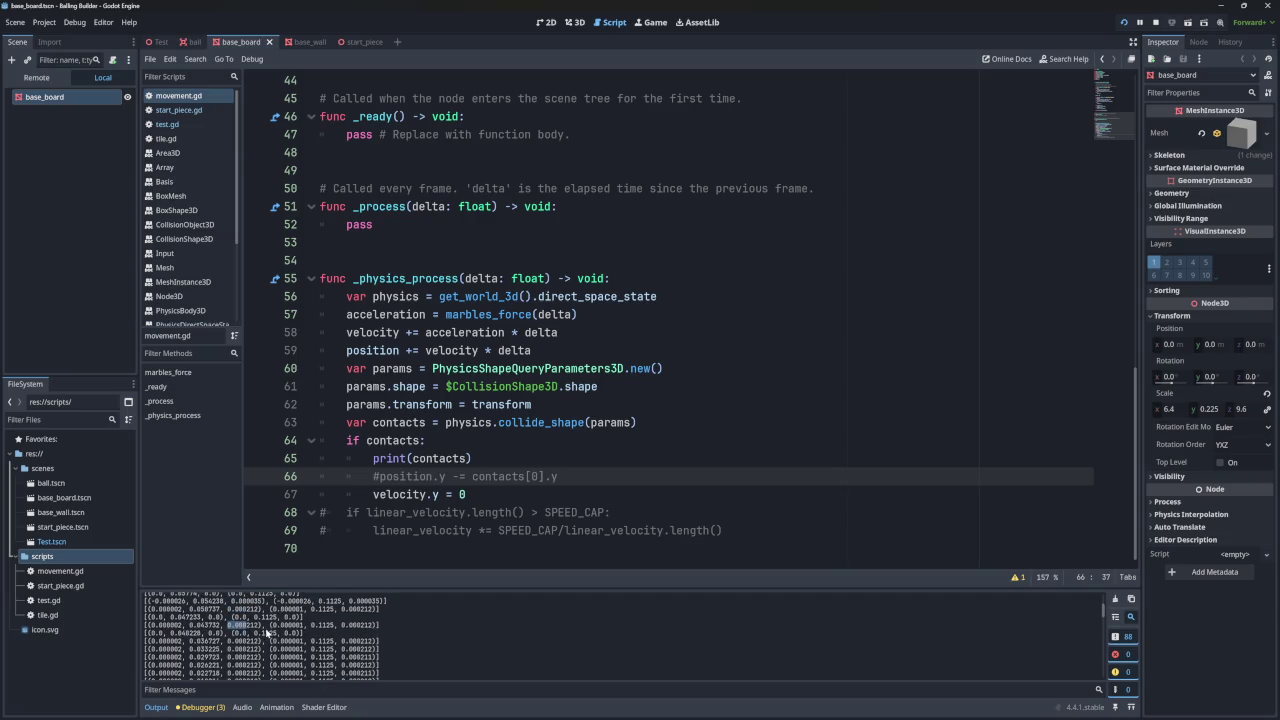
pyautogui.scroll(1, 268, 632)
pyautogui.scroll(-10, 265, 635)
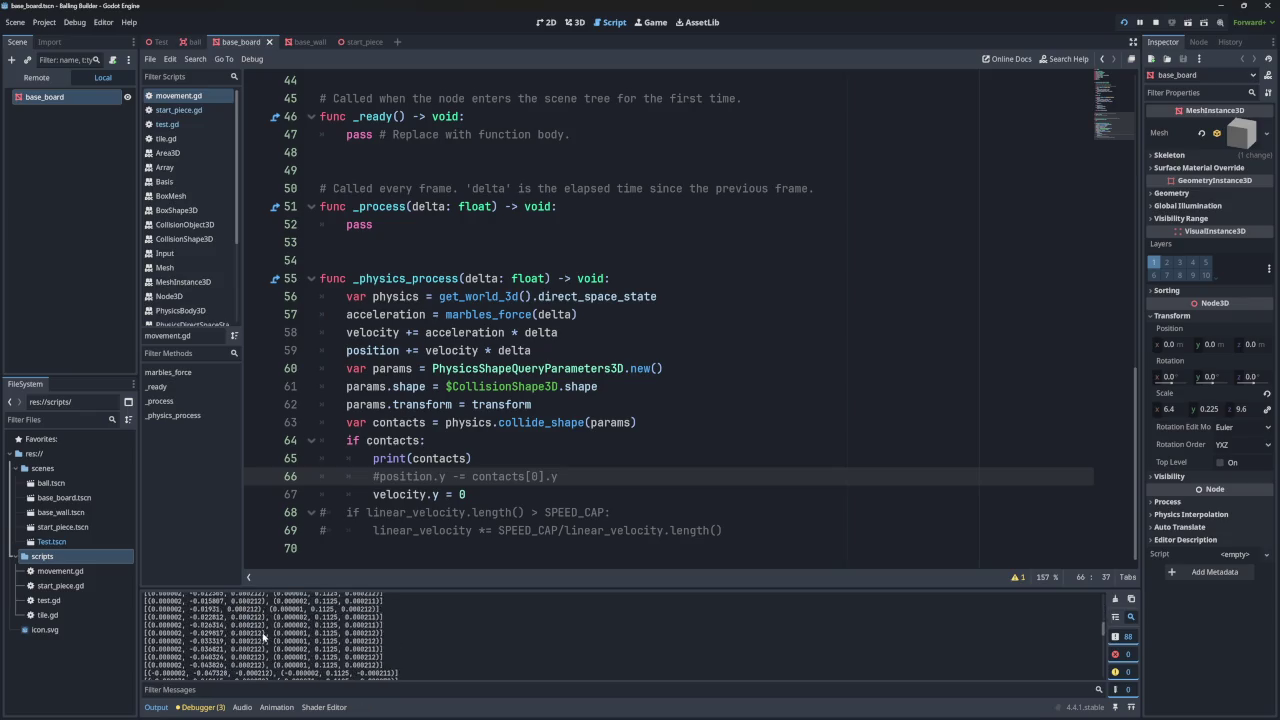
pyautogui.scroll(-9, 265, 635)
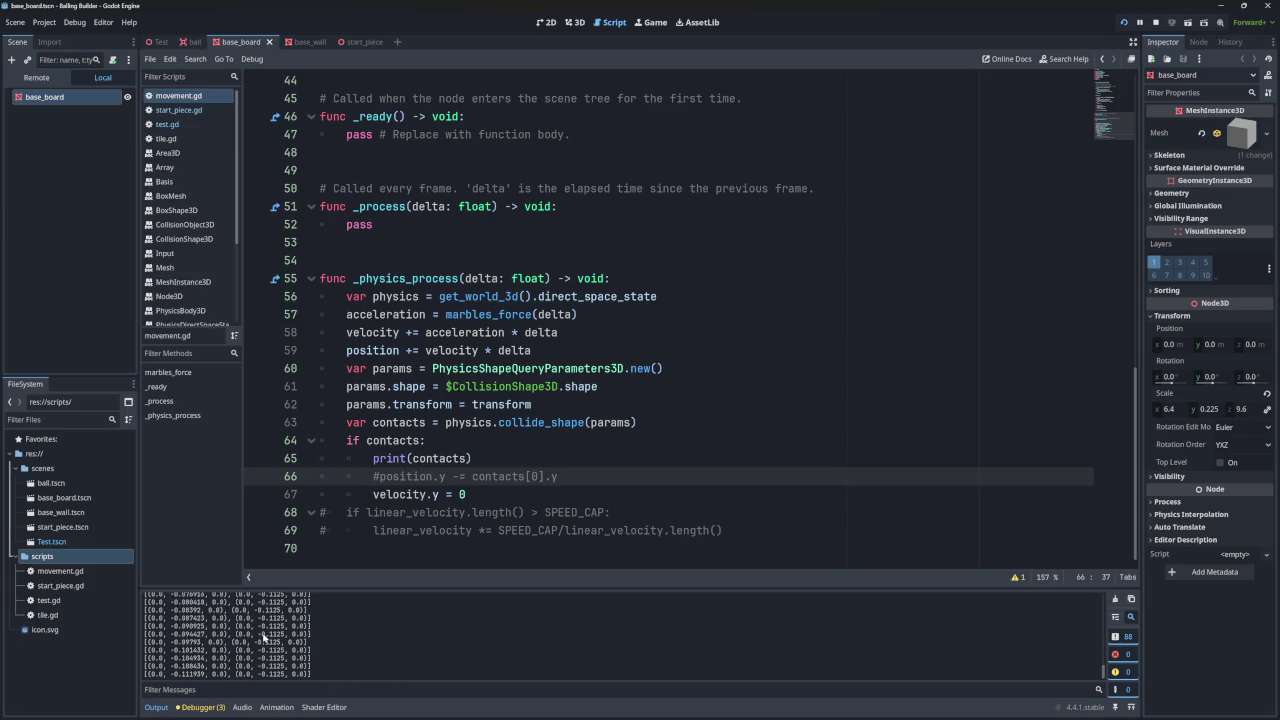
pyautogui.scroll(15, 263, 637)
pyautogui.scroll(10, 262, 636)
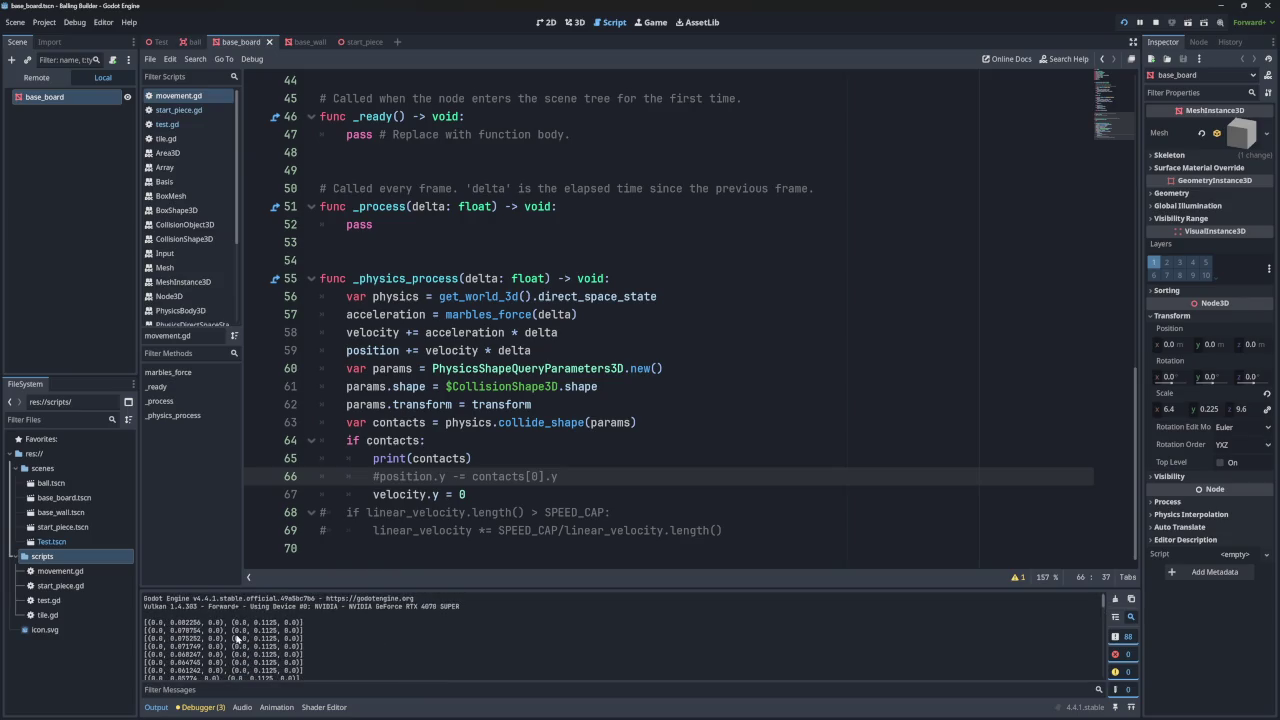
pyautogui.doubleClick(188, 624)
# - Close the game and edit the 0.04 Margin of the ball's CollisionShape3D
pyautogui.click(946, 192)
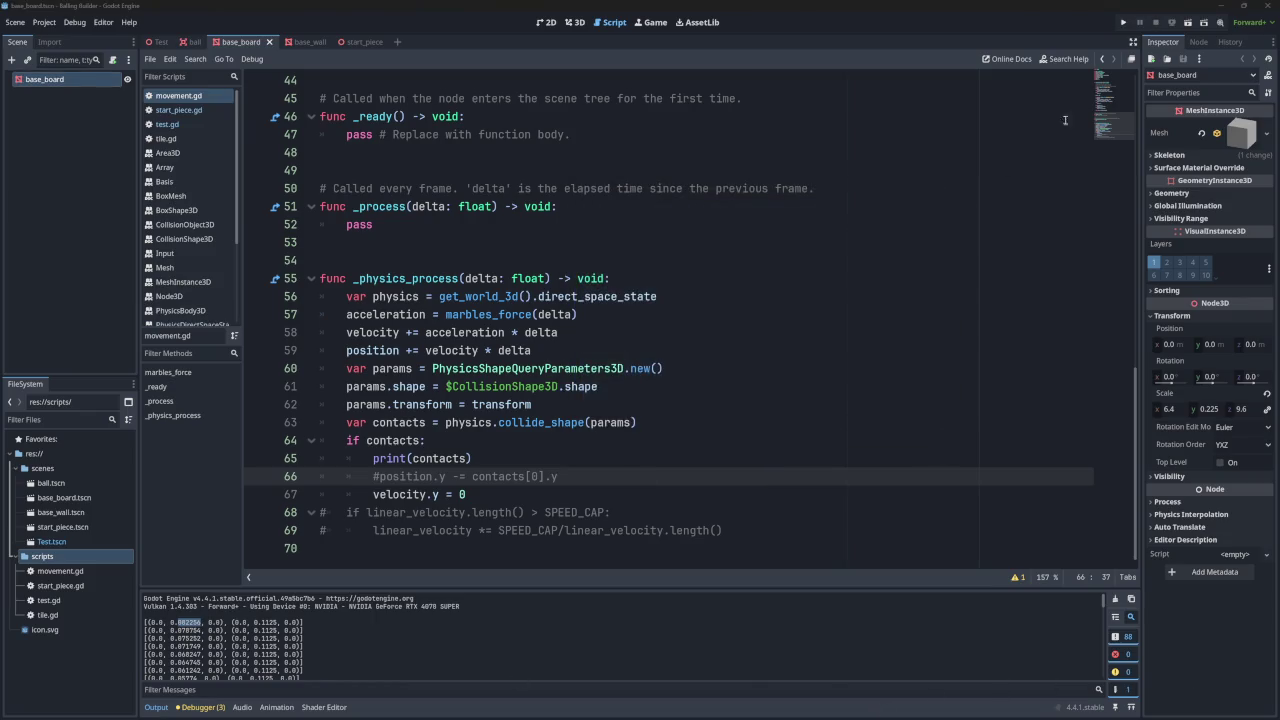
pyautogui.click(193, 42)
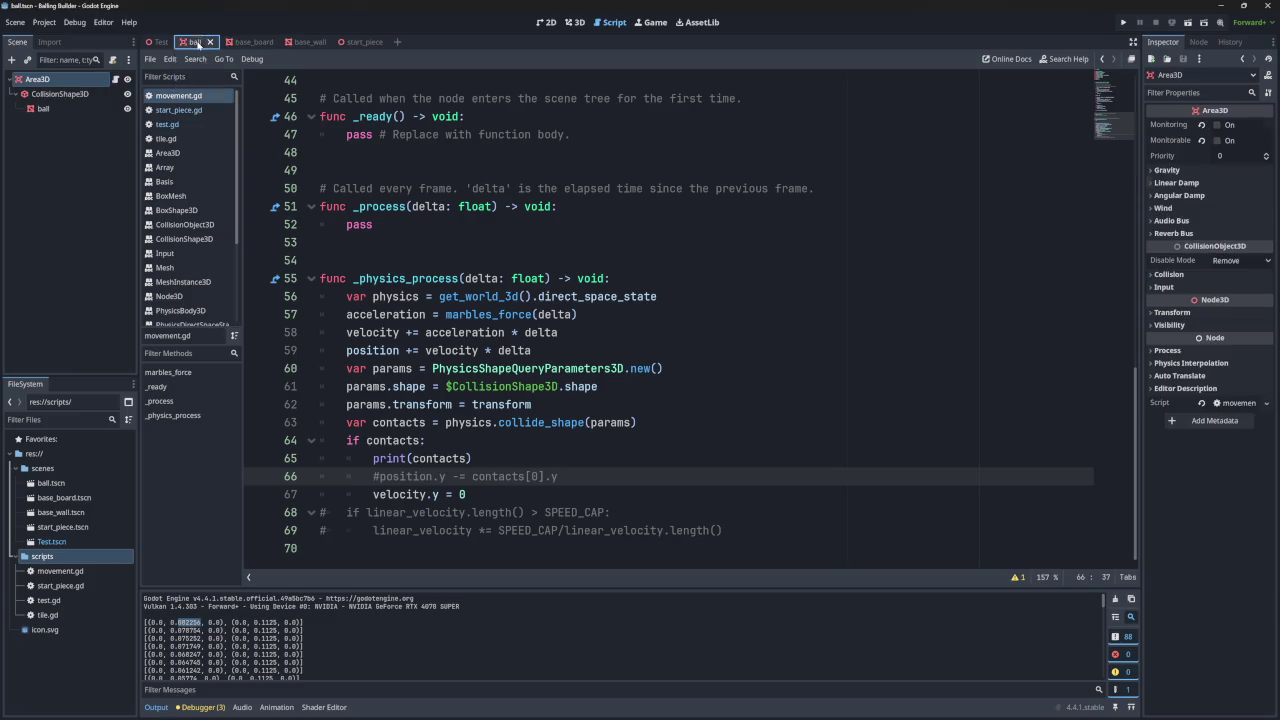
pyautogui.click(59, 94)
pyautogui.click(1234, 174)
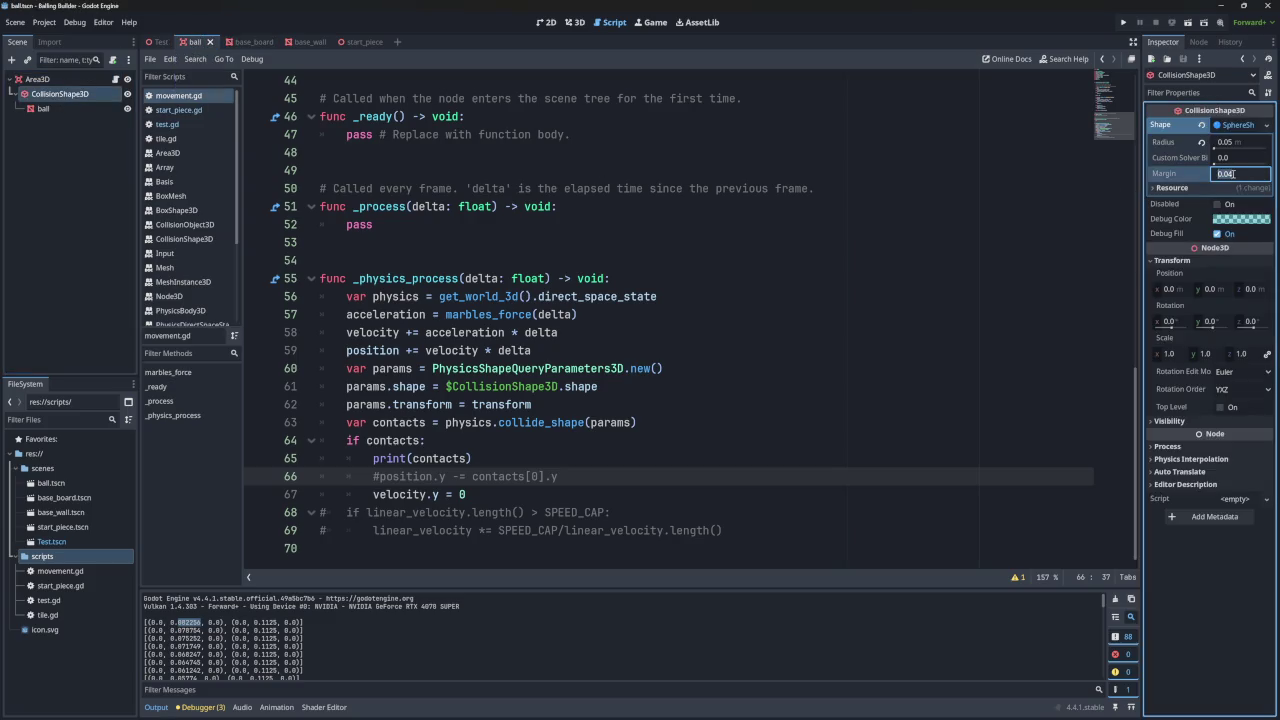
# - Clear the margin to 0.0 m, relaunch the game with F5, and check a logged contact value
pyautogui.press('BackSpace')
pyautogui.click(1124, 22)
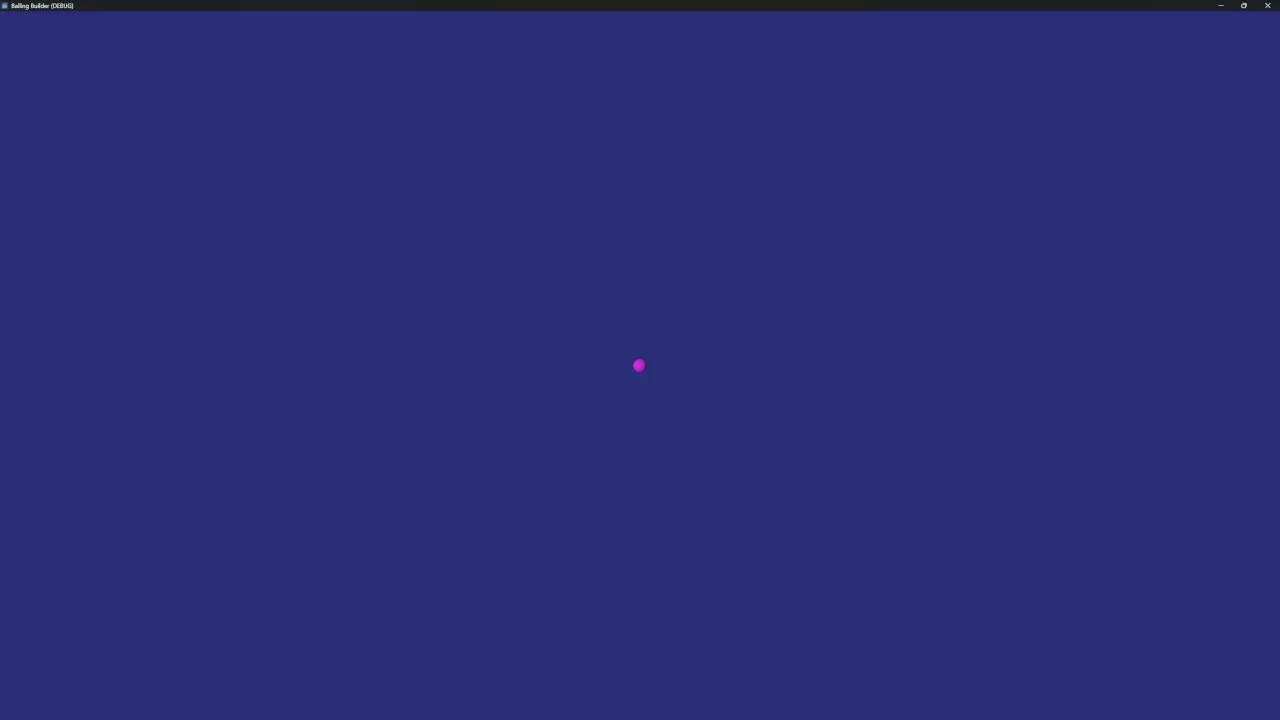
pyautogui.click(1267, 5)
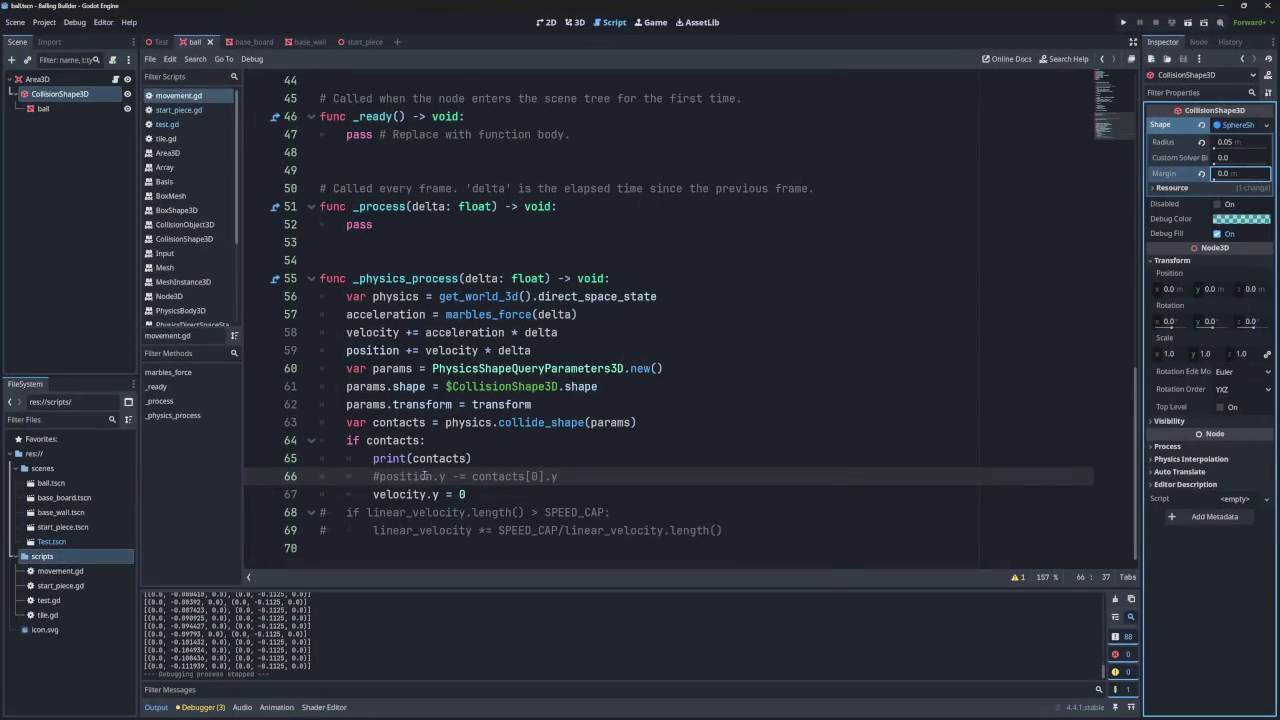
pyautogui.press('F5')
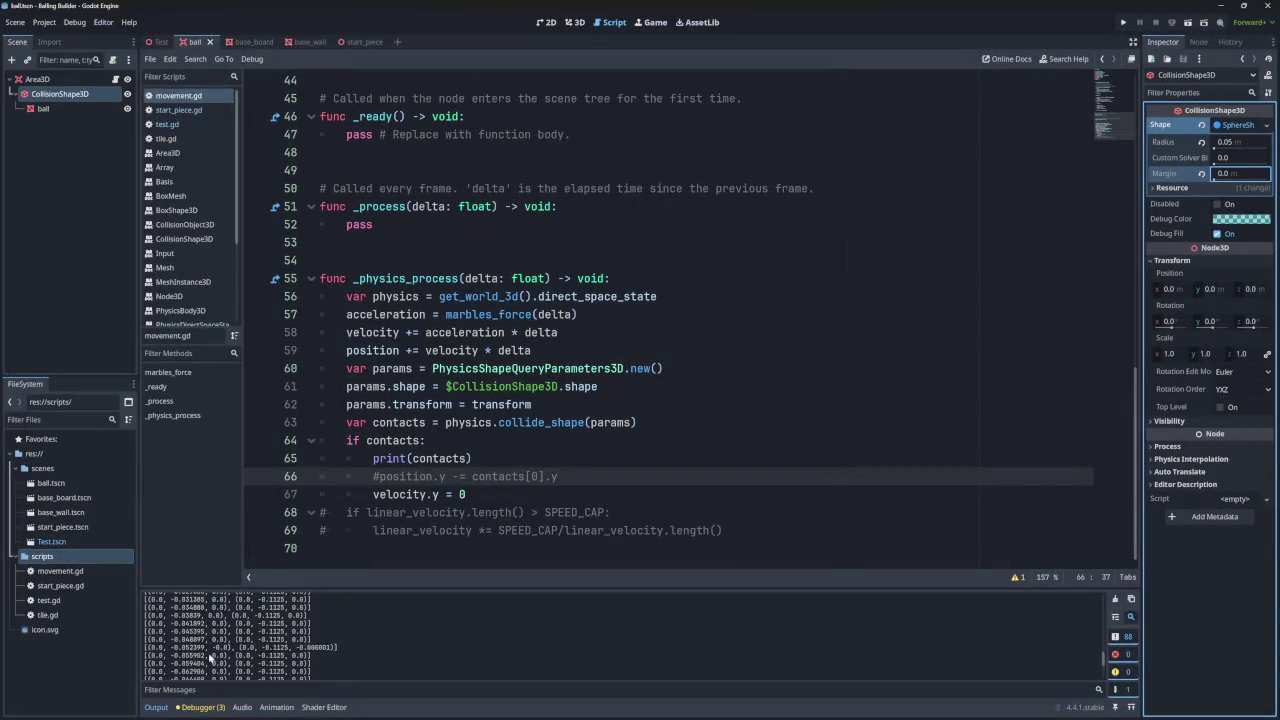
pyautogui.press('F5')
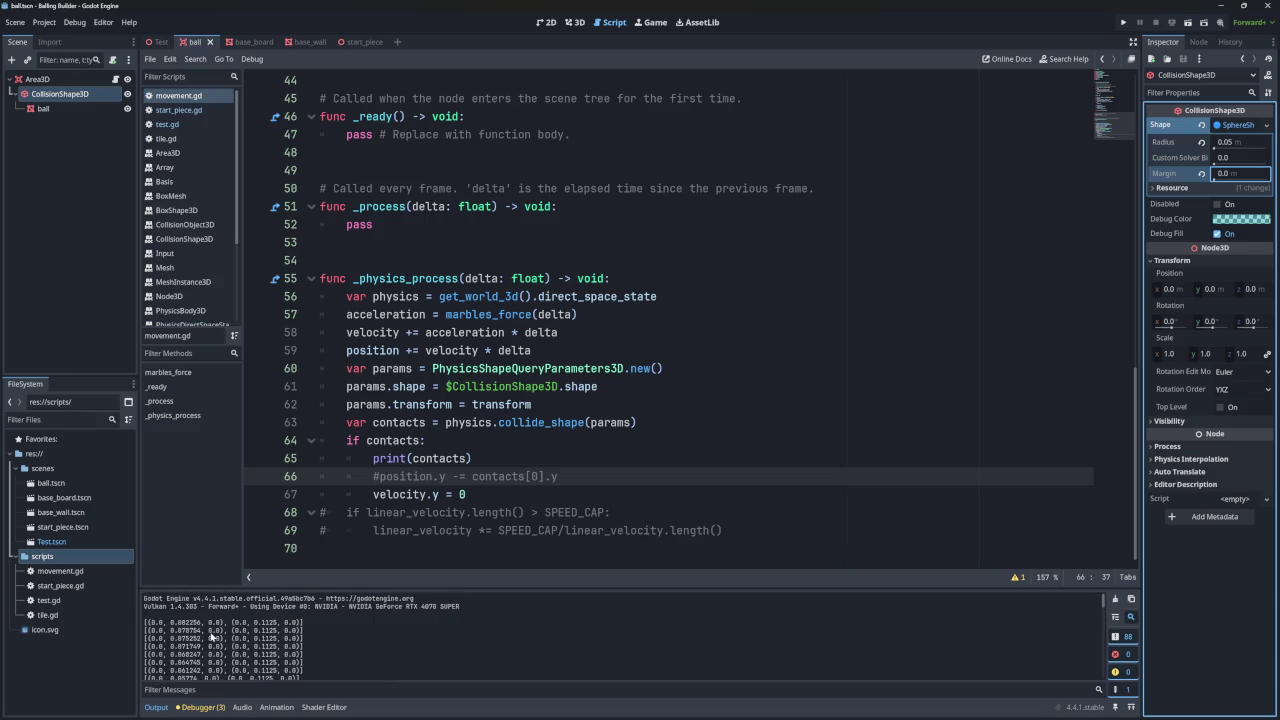
pyautogui.doubleClick(188, 623)
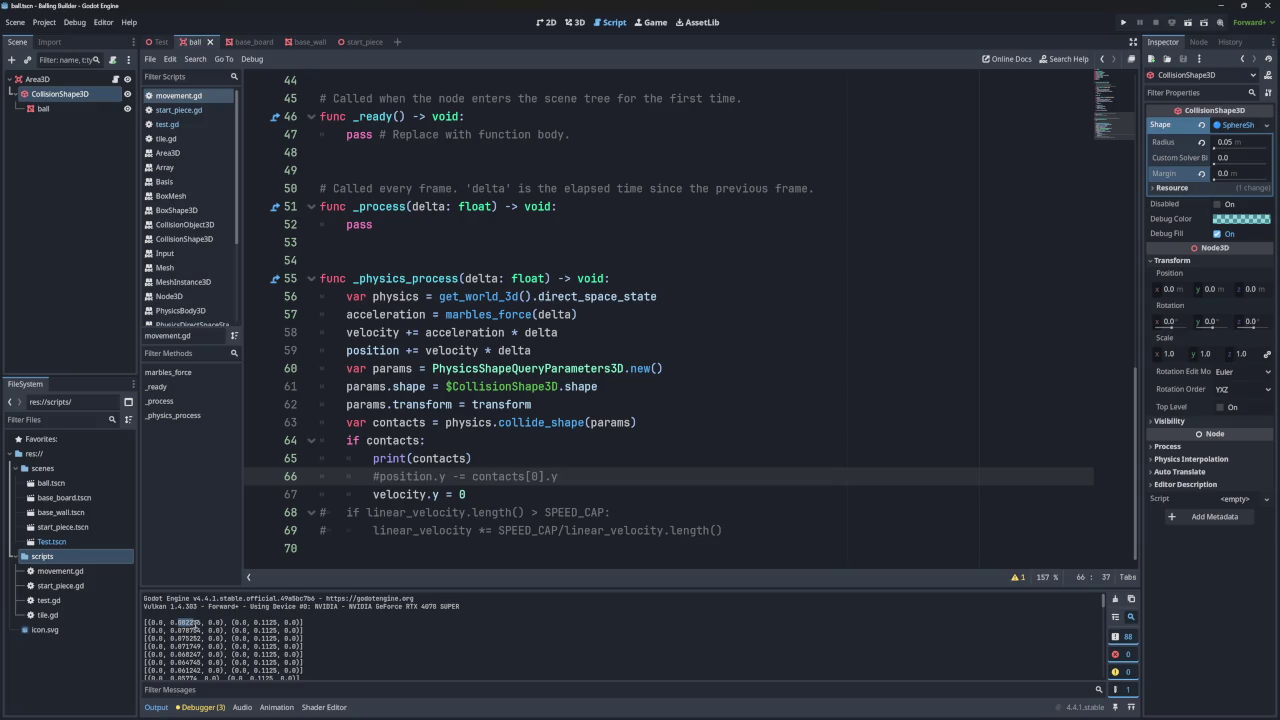
# - Glance at the Test scene, then reselect the ball's CollisionShape3D node
pyautogui.click(158, 42)
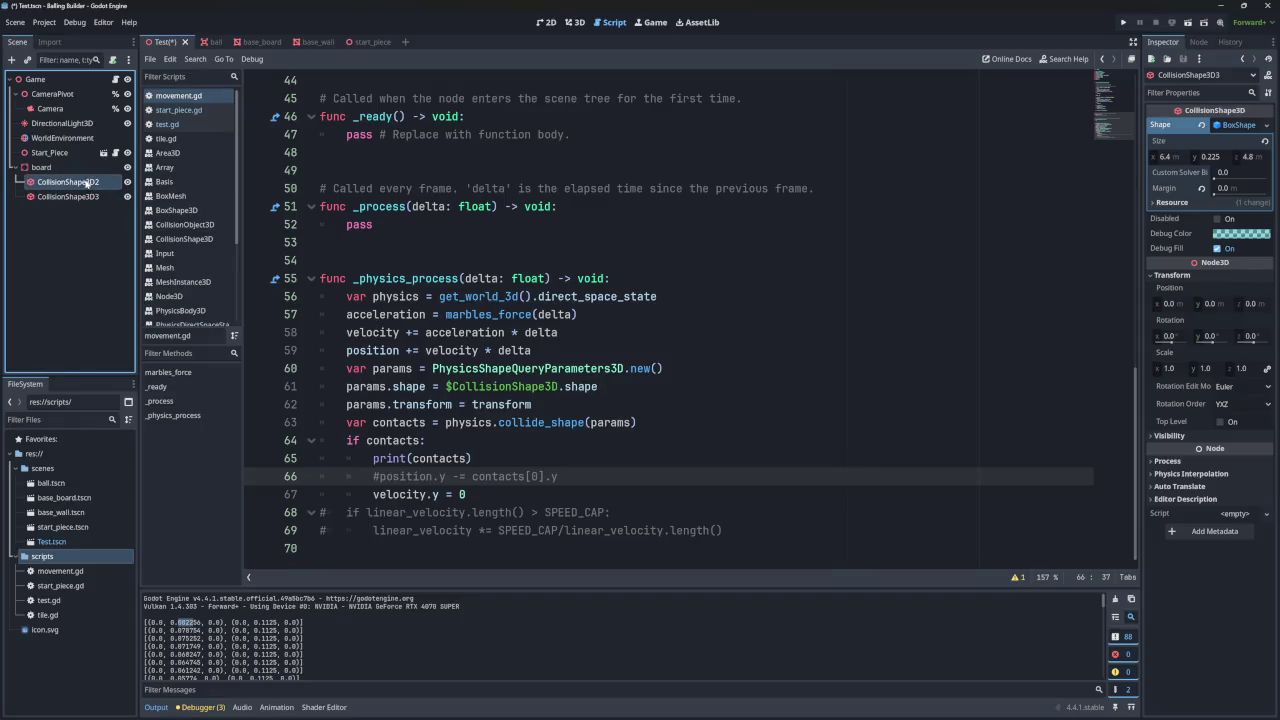
pyautogui.click(203, 42)
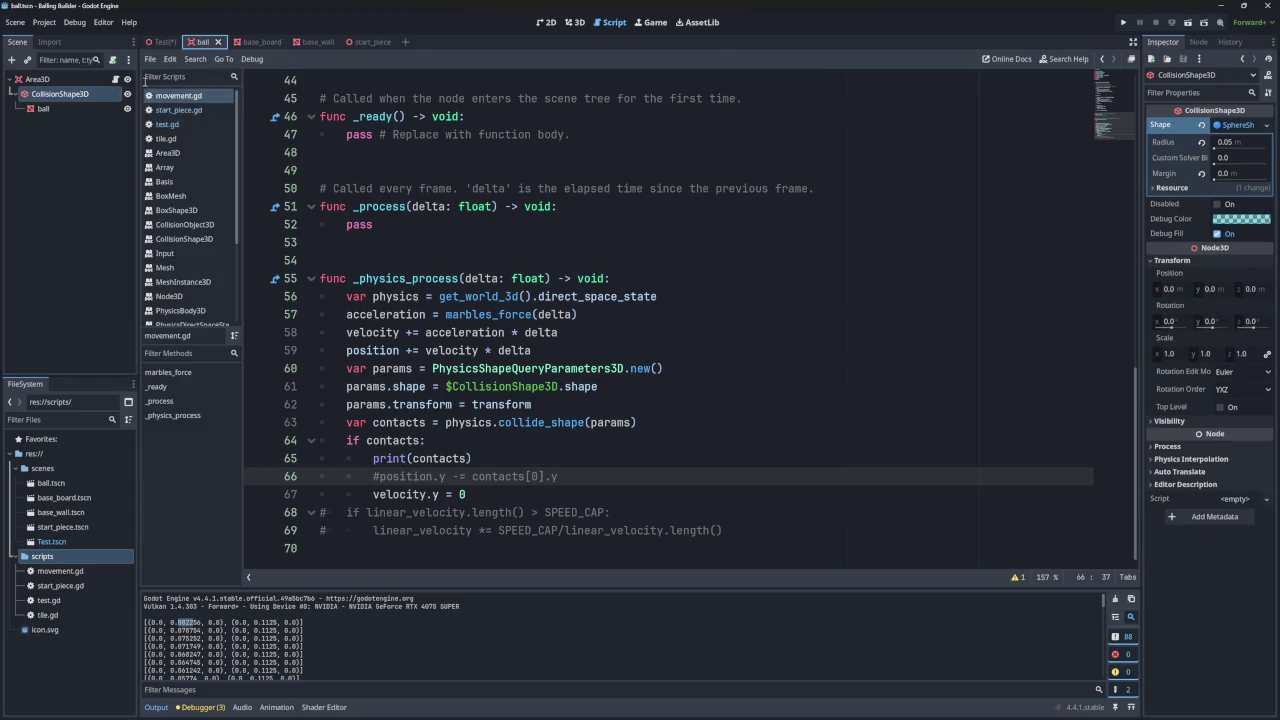
pyautogui.click(52, 79)
pyautogui.click(55, 93)
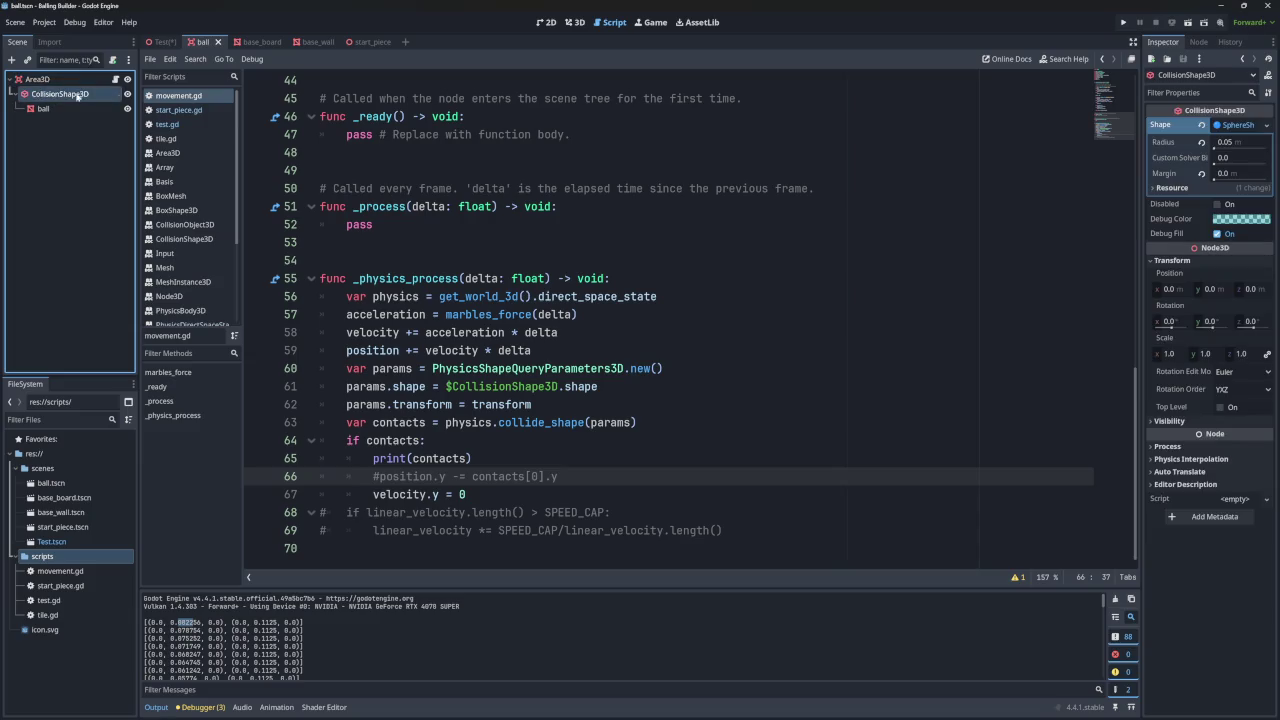
# - Run the game windowed, then close it with contact y values falling from 0.082 toward 0.044
pyautogui.click(1123, 22)
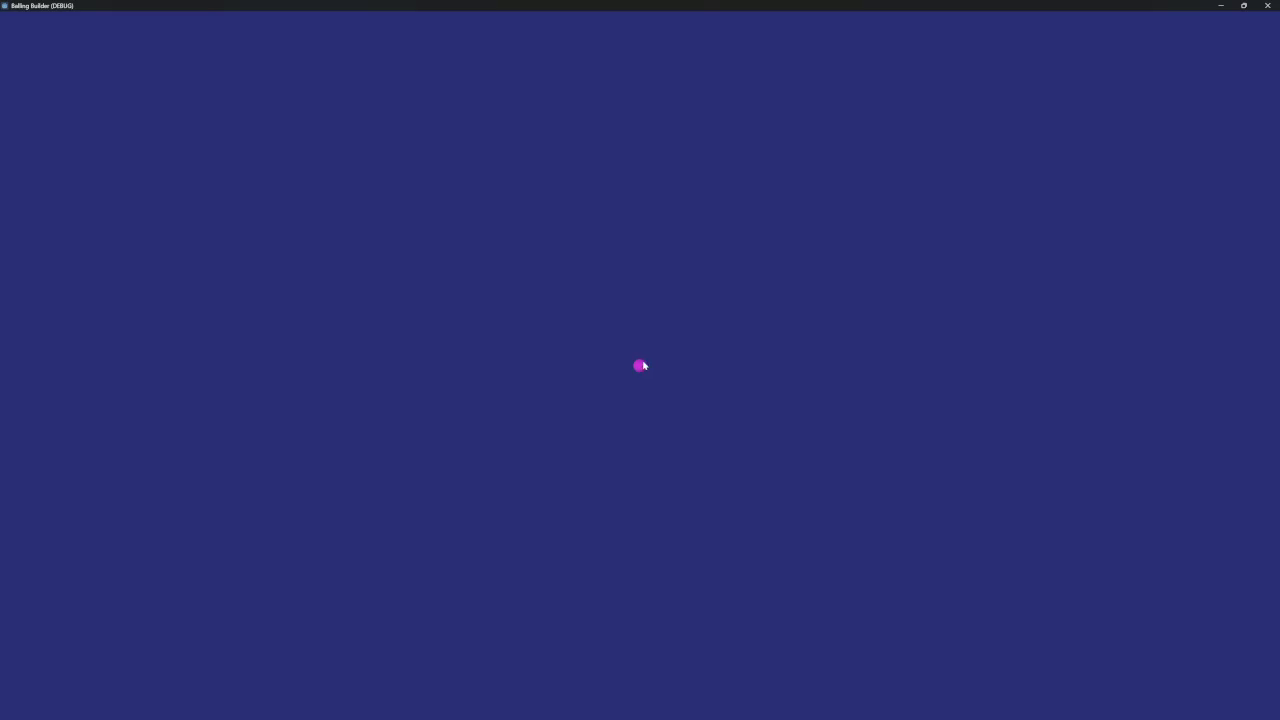
pyautogui.doubleClick(689, 4)
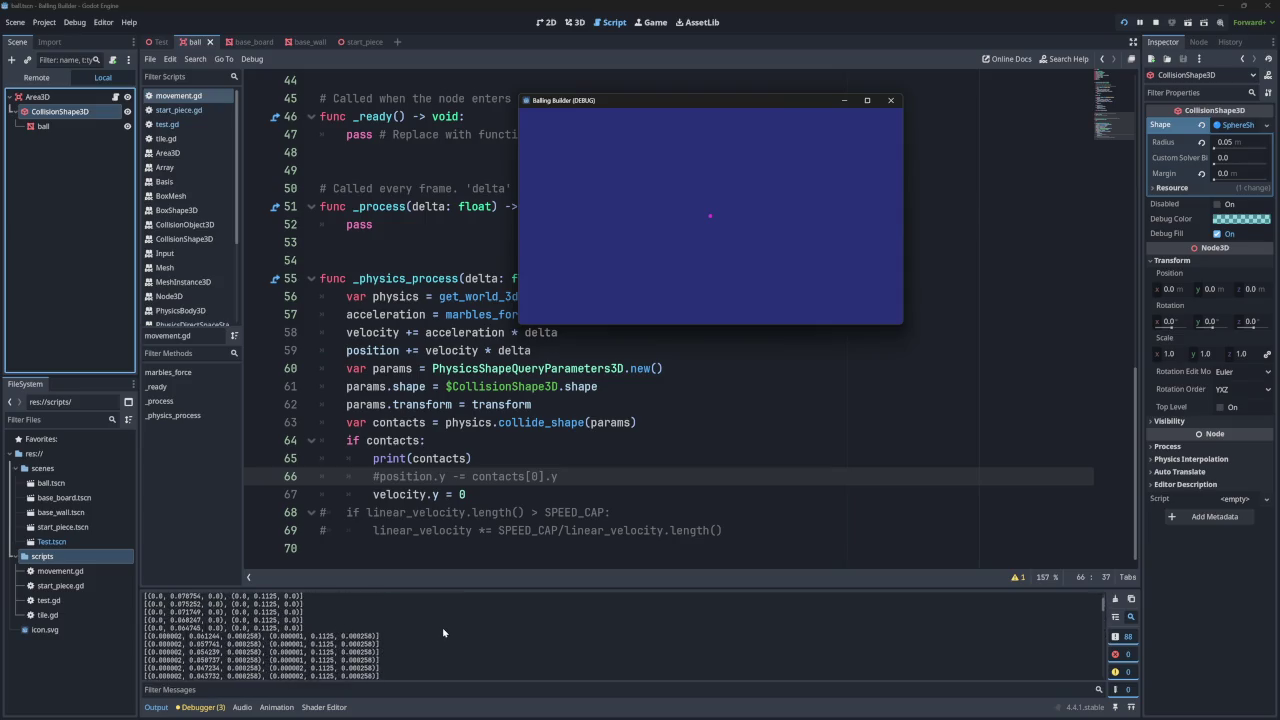
pyautogui.scroll(15, 444, 632)
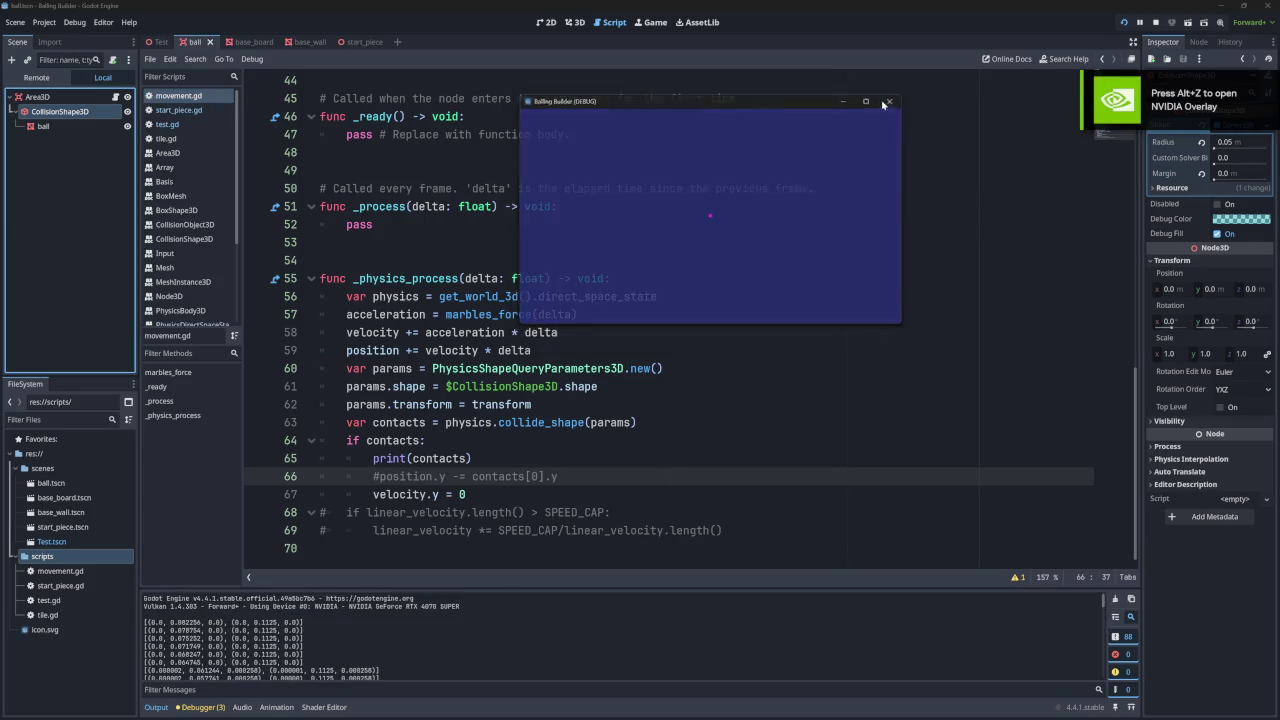
pyautogui.click(890, 100)
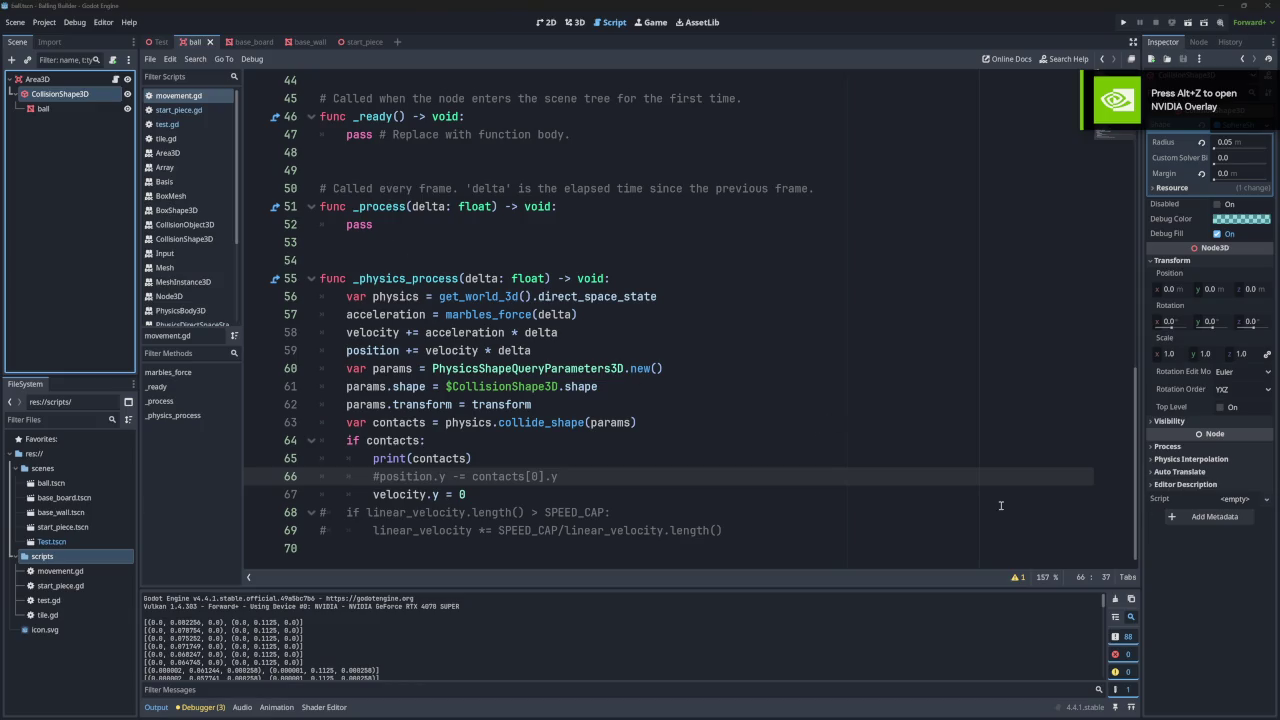
pyautogui.scroll(-2, 200, 275)
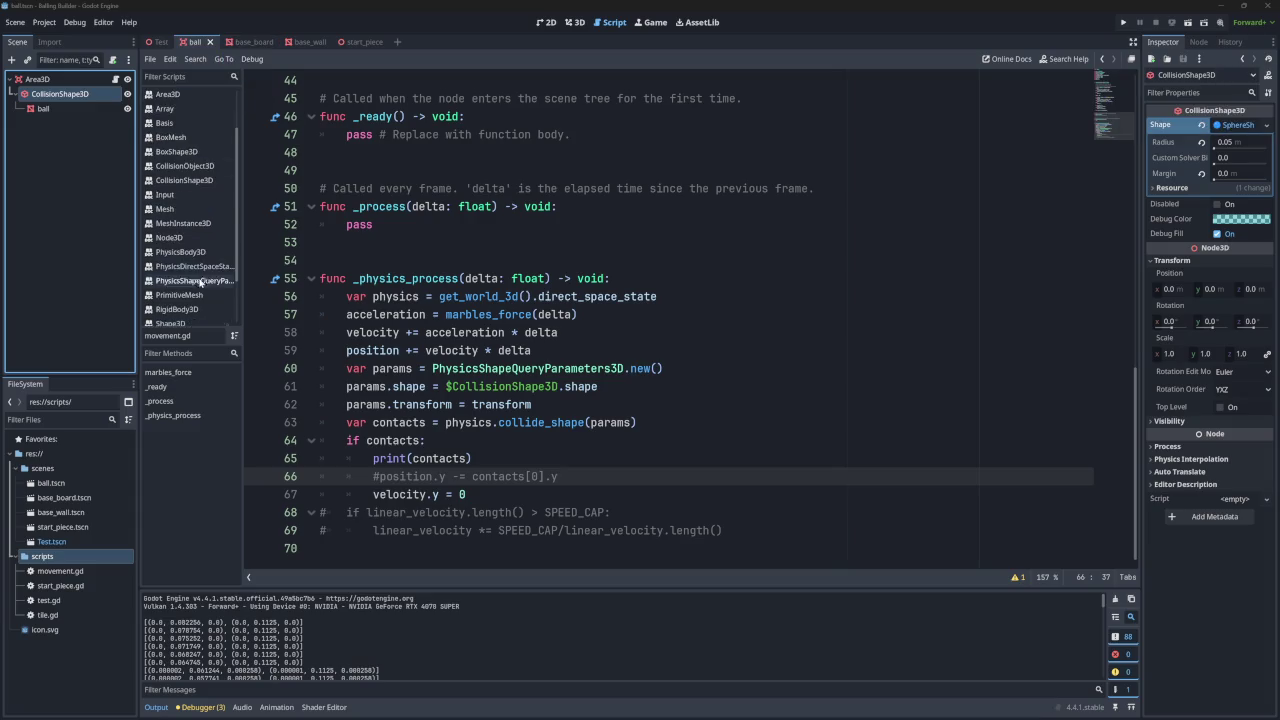
# - Open the PhysicsShapeQueryParameters3D reference and highlight its margin property, default 0.0
pyautogui.click(205, 283)
pyautogui.scroll(10, 428, 285)
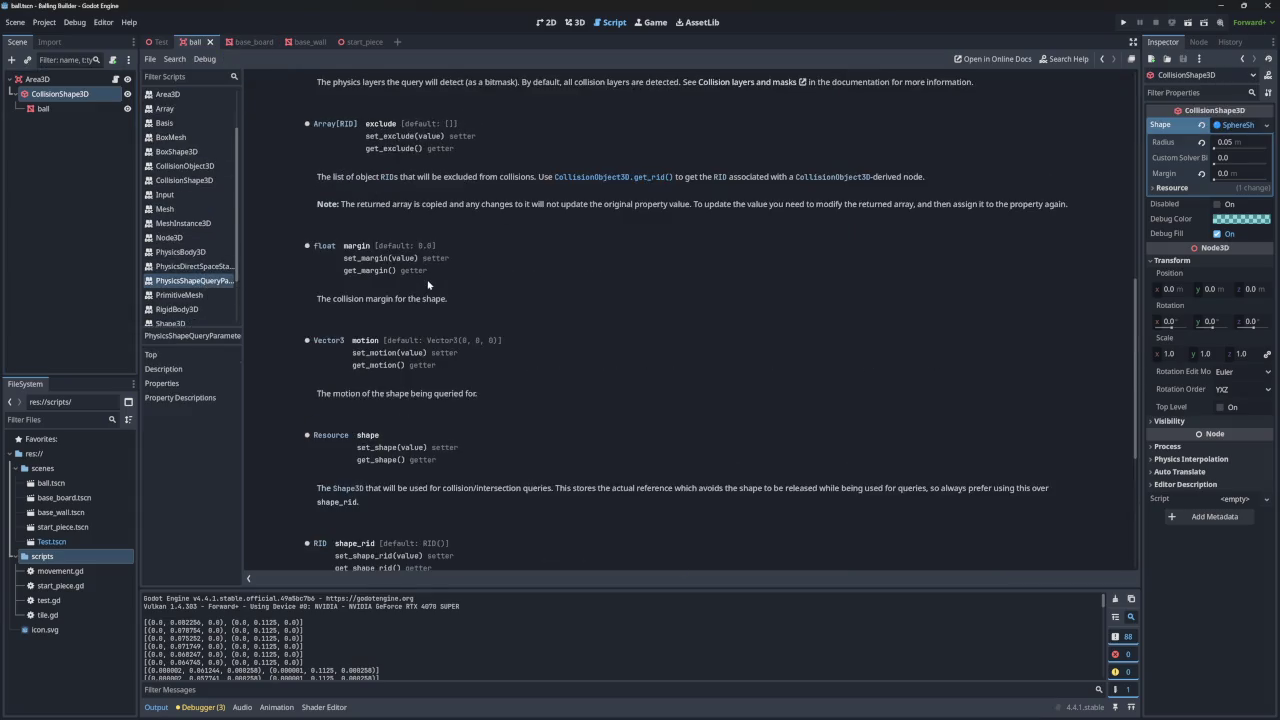
pyautogui.scroll(5, 428, 285)
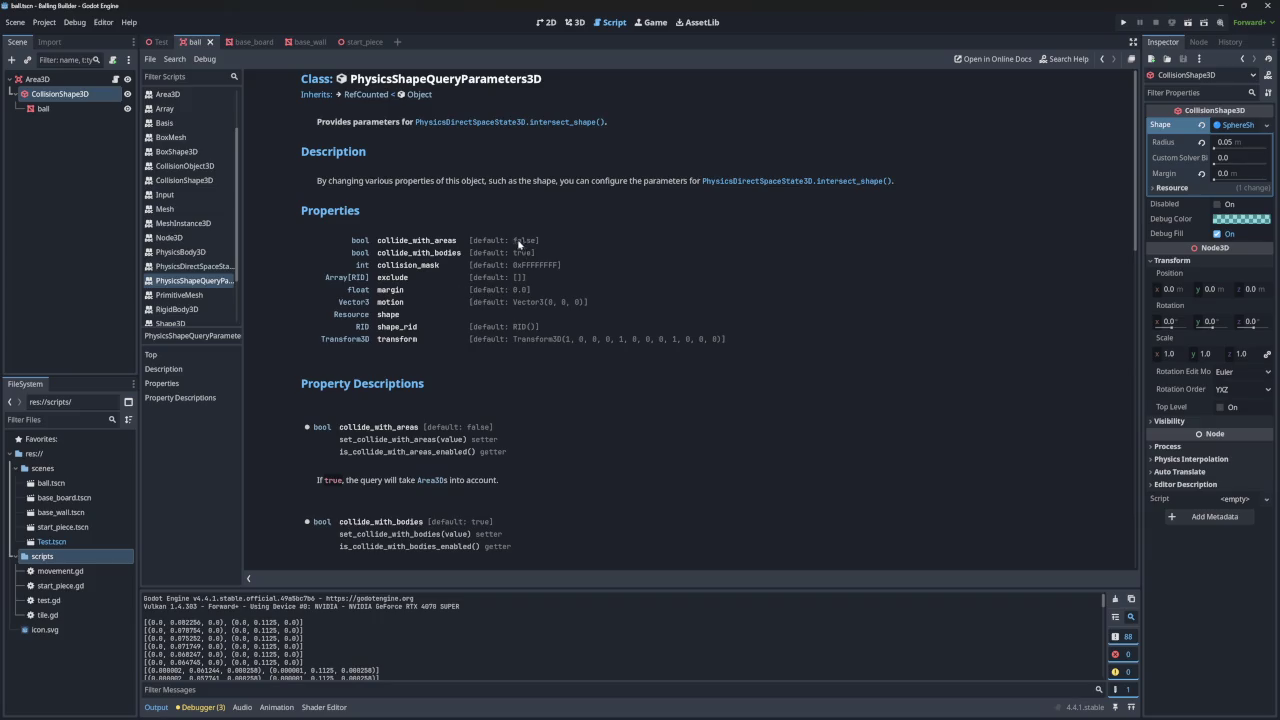
pyautogui.moveTo(531, 290); pyautogui.dragTo(323, 293)
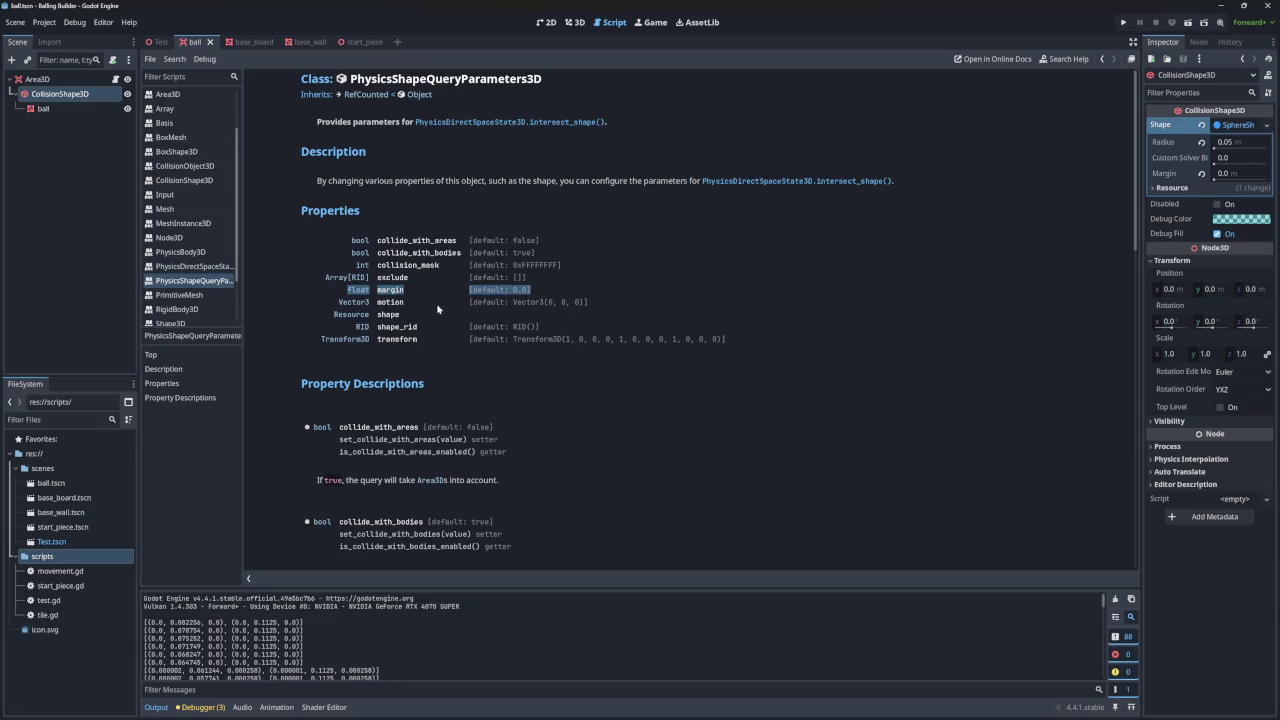
pyautogui.moveTo(177, 646); pyautogui.dragTo(198, 648)
pyautogui.scroll(-1, 205, 640)
pyautogui.scroll(-2, 210, 637)
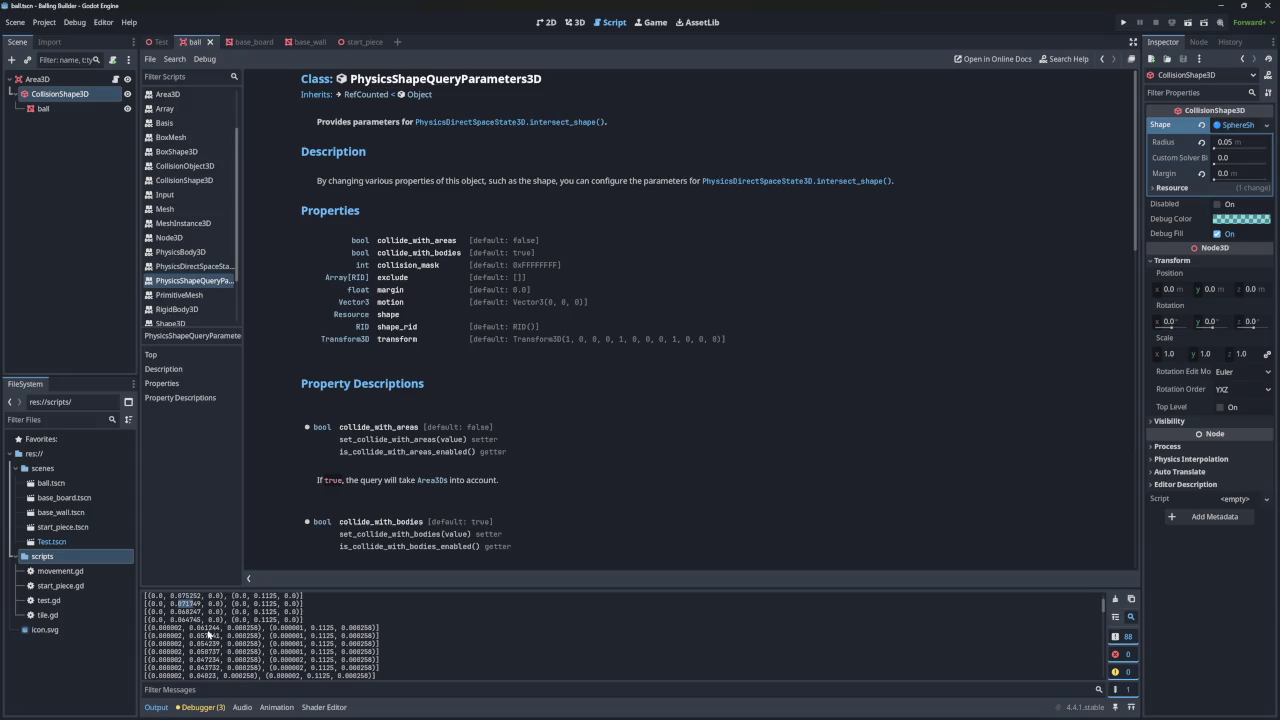
pyautogui.scroll(-4, 214, 654)
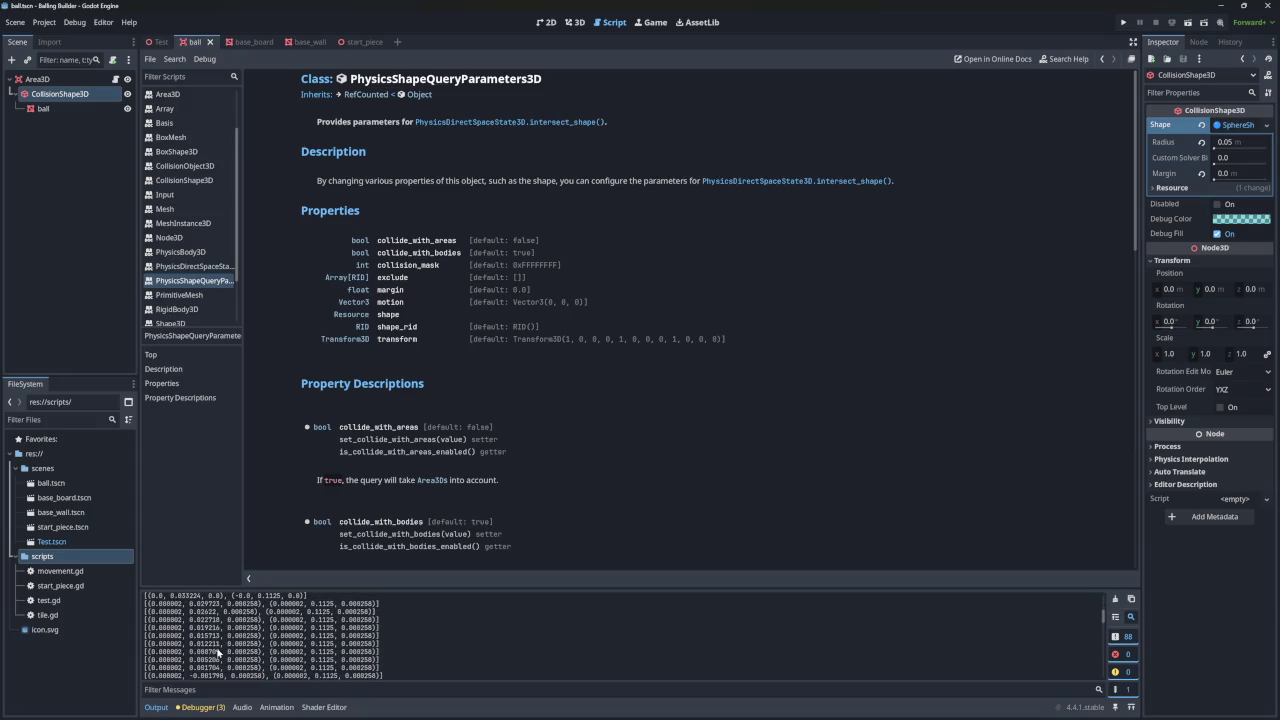
pyautogui.scroll(-4, 217, 665)
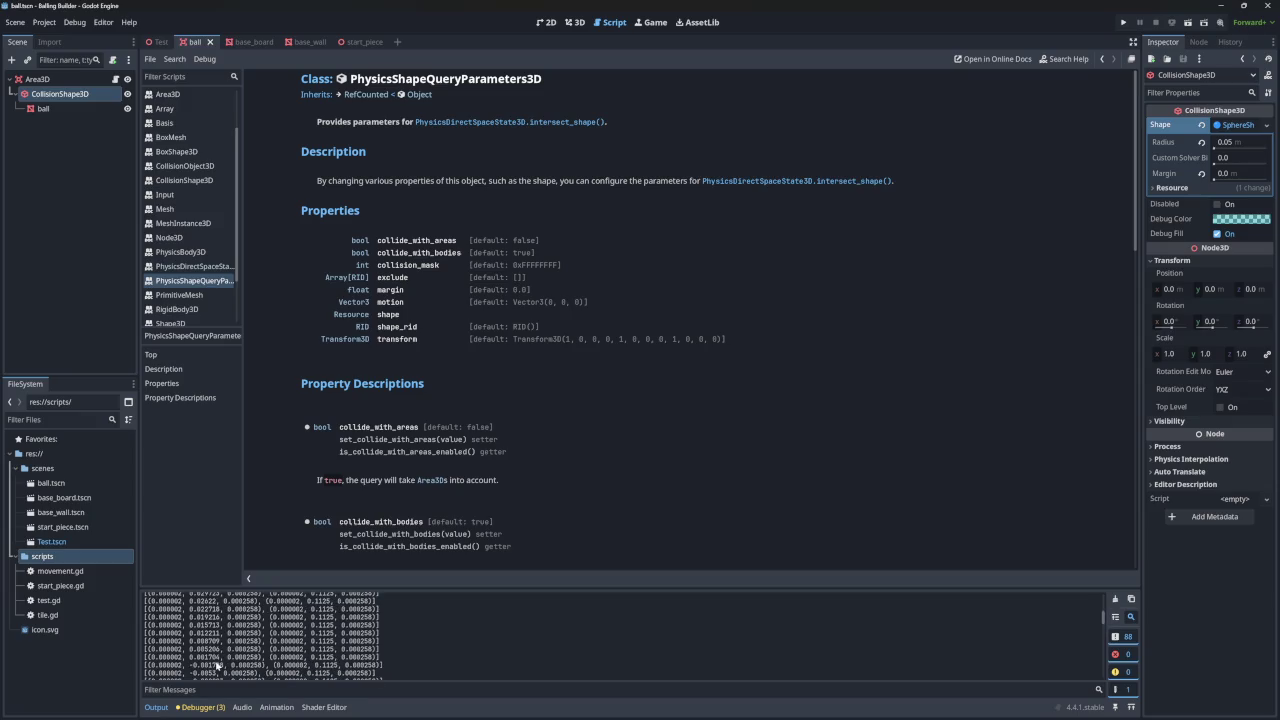
pyautogui.scroll(-5, 217, 665)
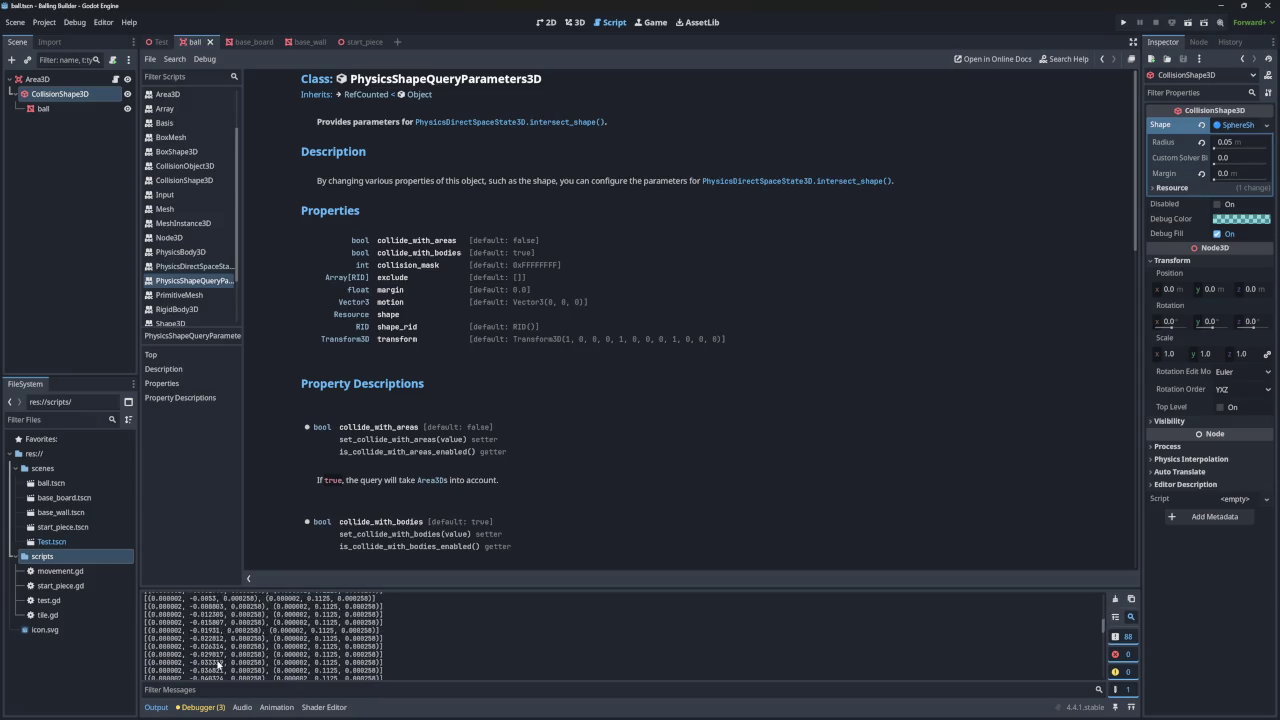
pyautogui.moveTo(271, 588); pyautogui.dragTo(282, 520)
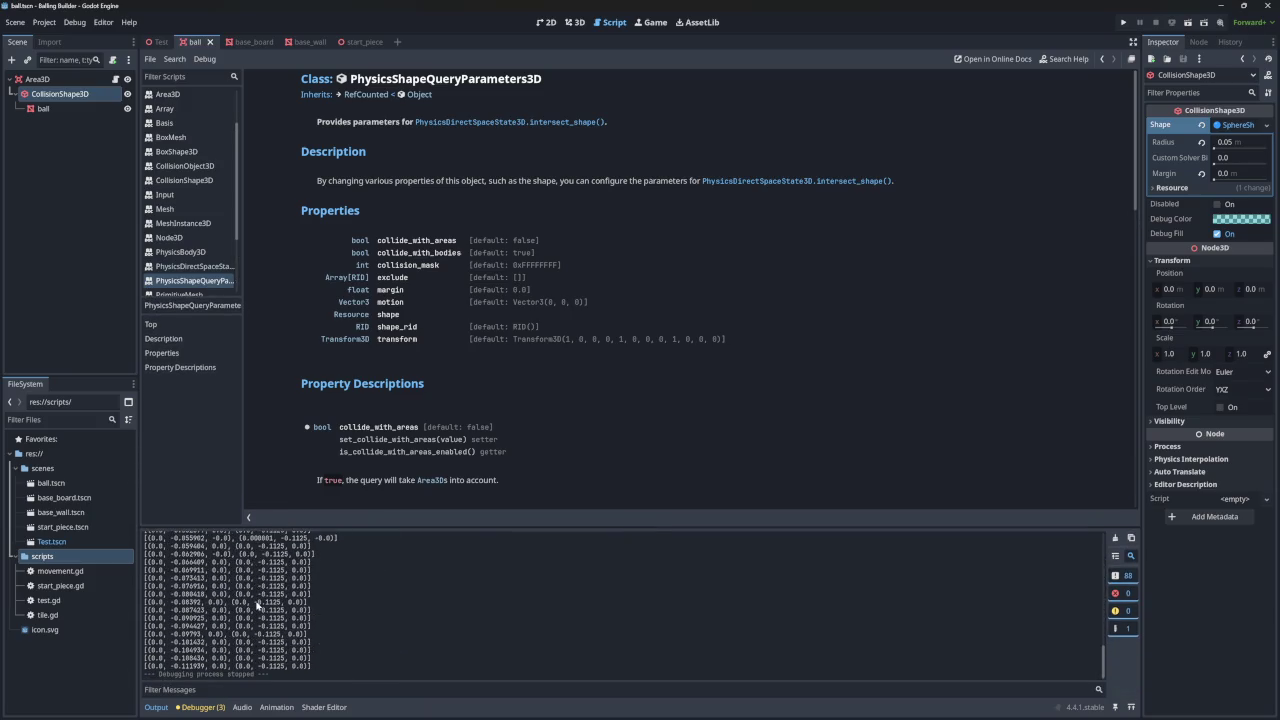
pyautogui.scroll(15, 251, 620)
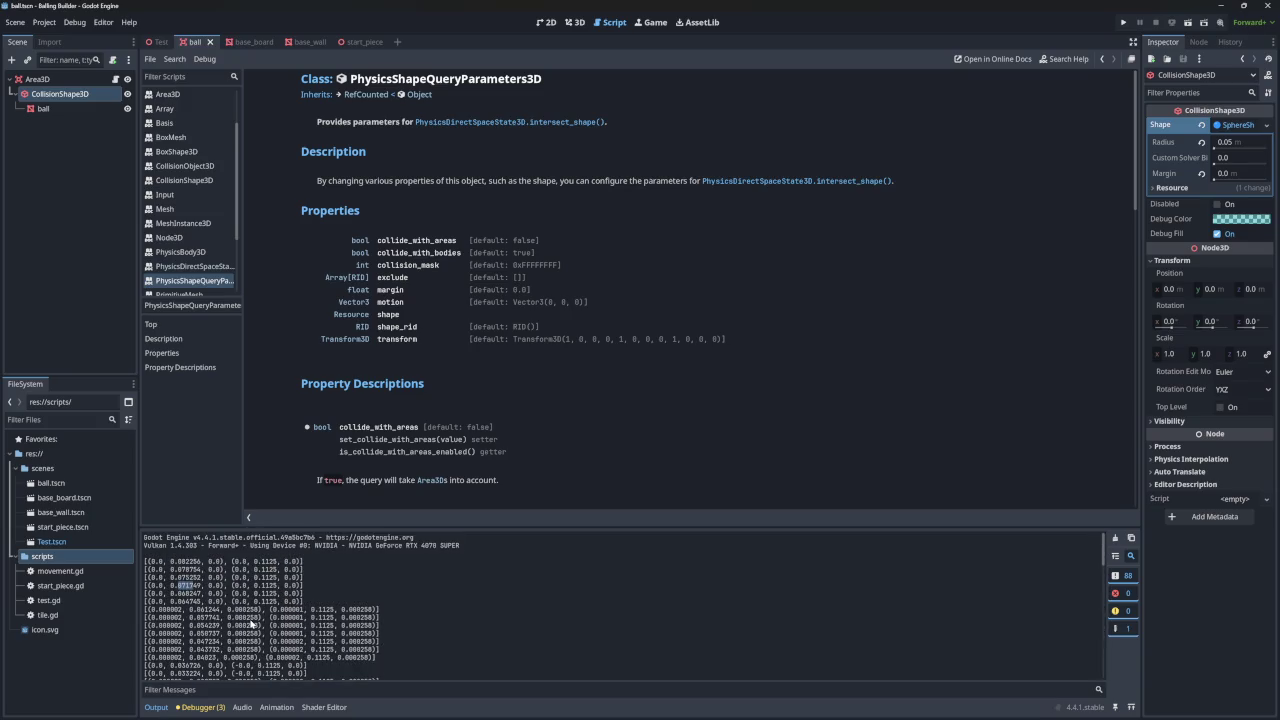
pyautogui.moveTo(170, 578); pyautogui.dragTo(212, 586)
pyautogui.scroll(-1, 322, 610)
pyautogui.scroll(-2, 323, 608)
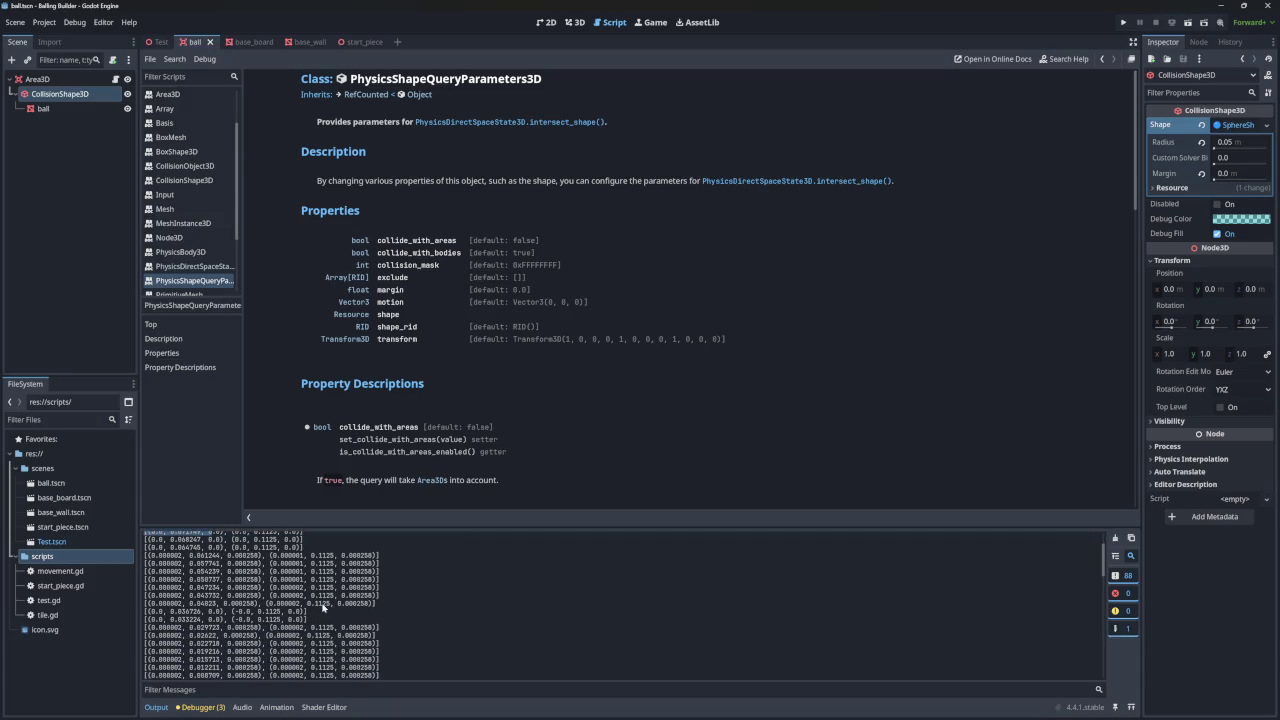
pyautogui.scroll(-7, 323, 607)
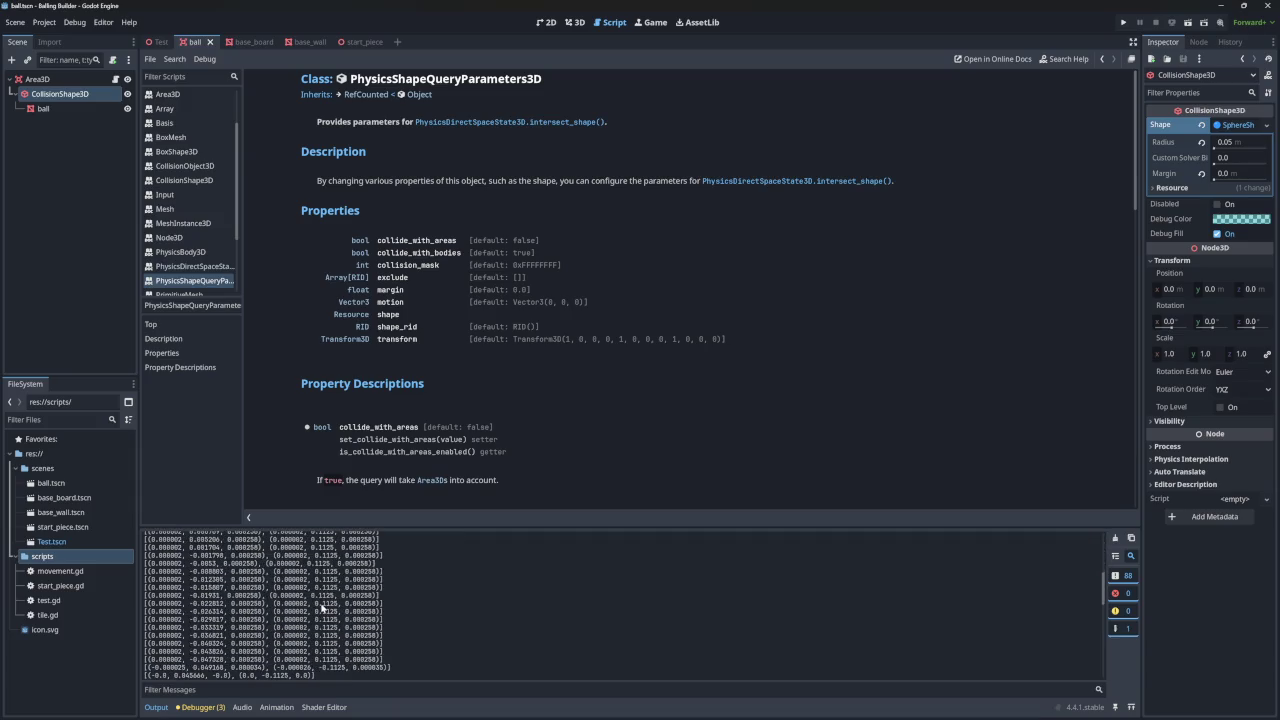
pyautogui.scroll(-3, 322, 610)
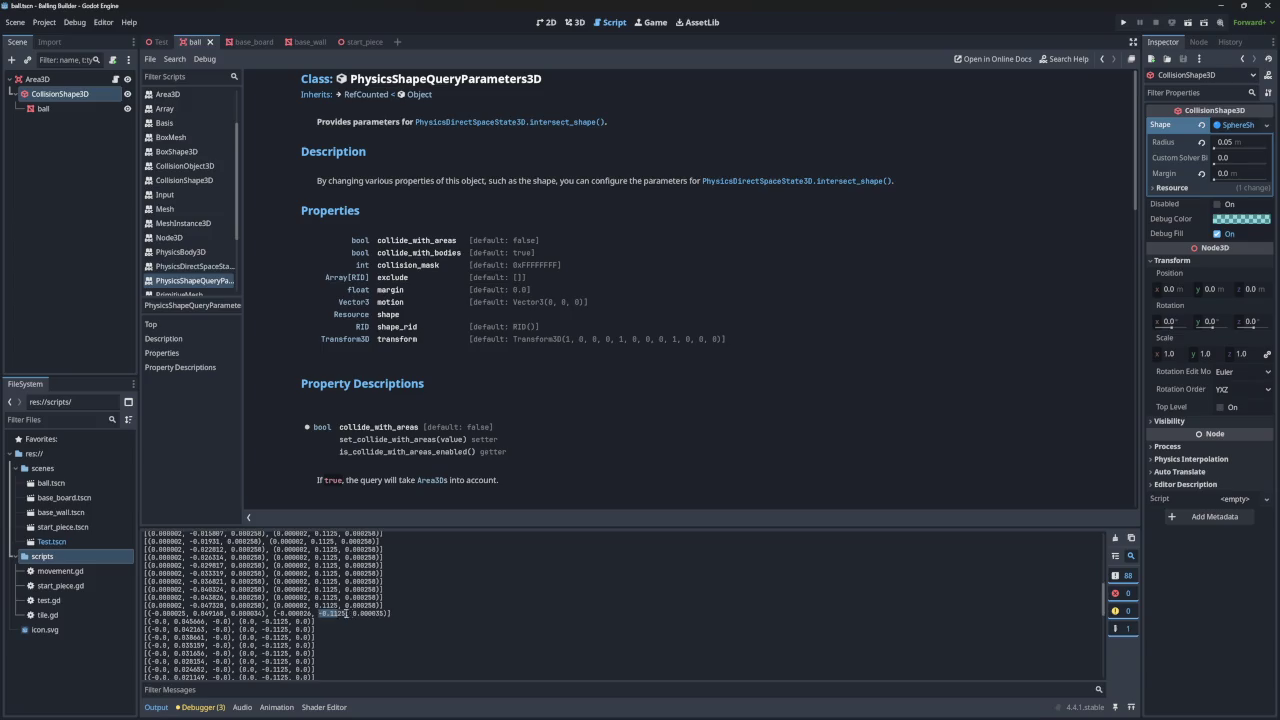
pyautogui.scroll(-12, 321, 614)
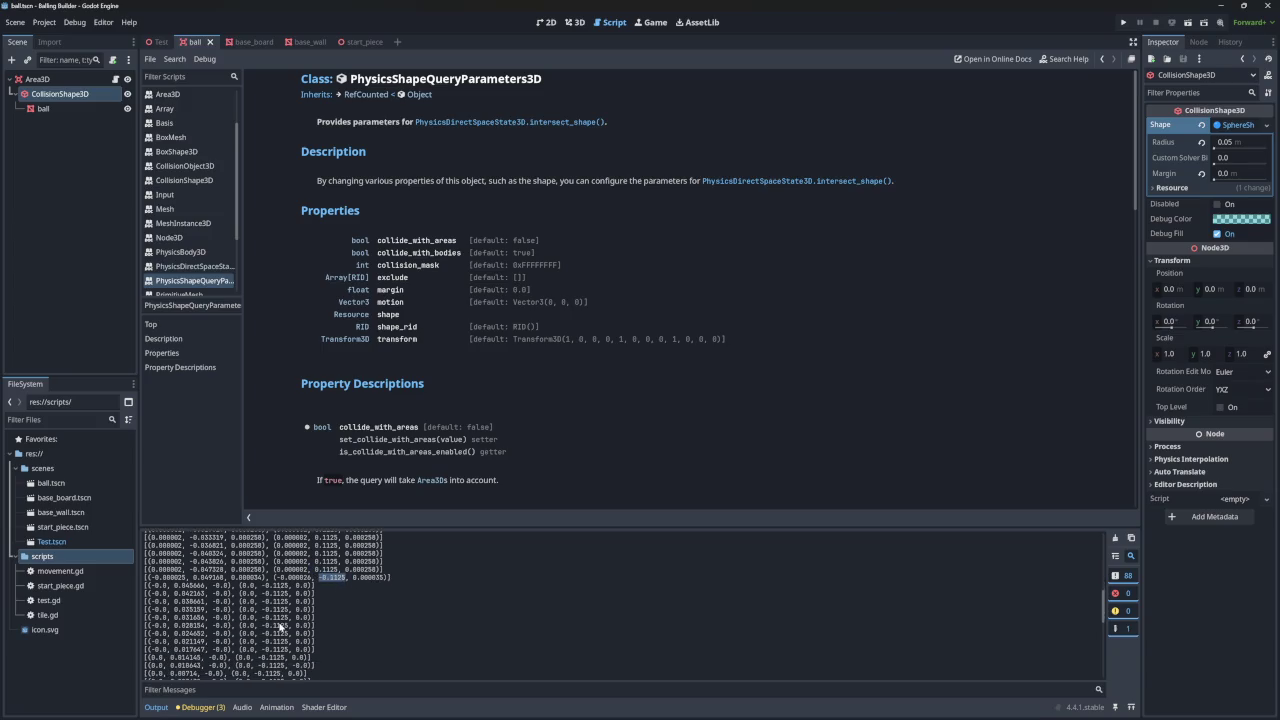
pyautogui.scroll(6, 280, 625)
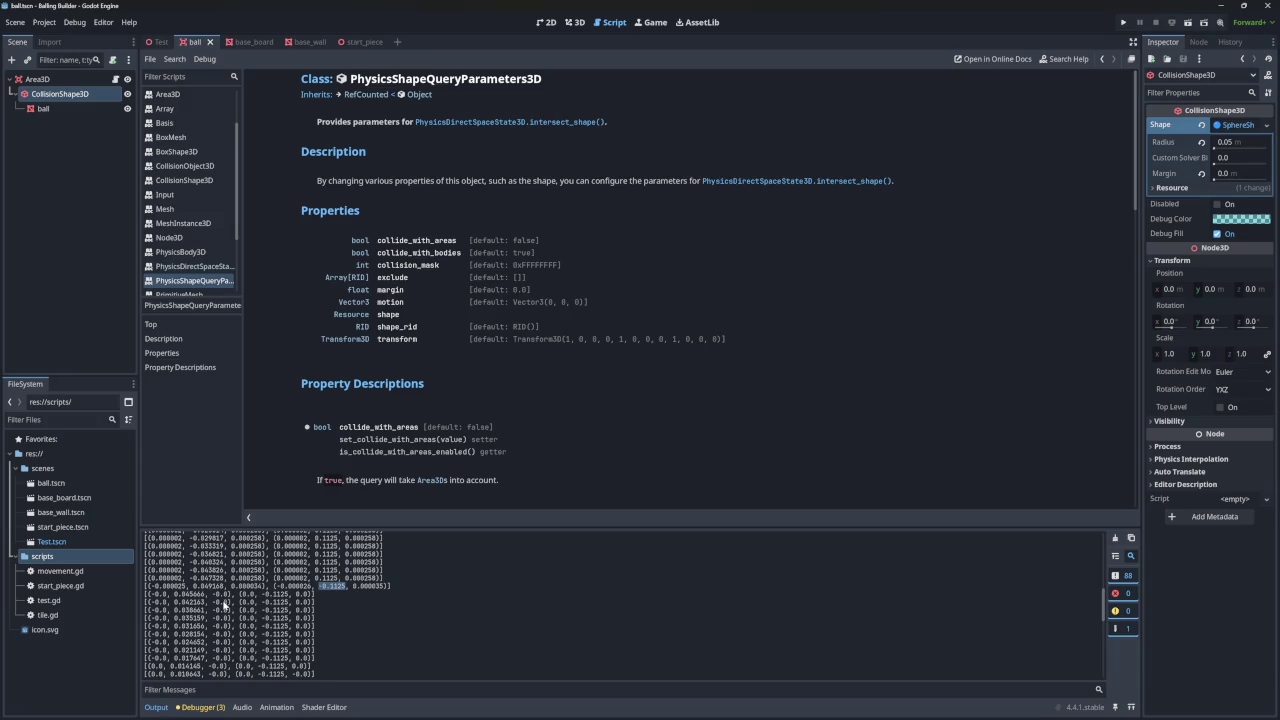
pyautogui.scroll(-6, 224, 605)
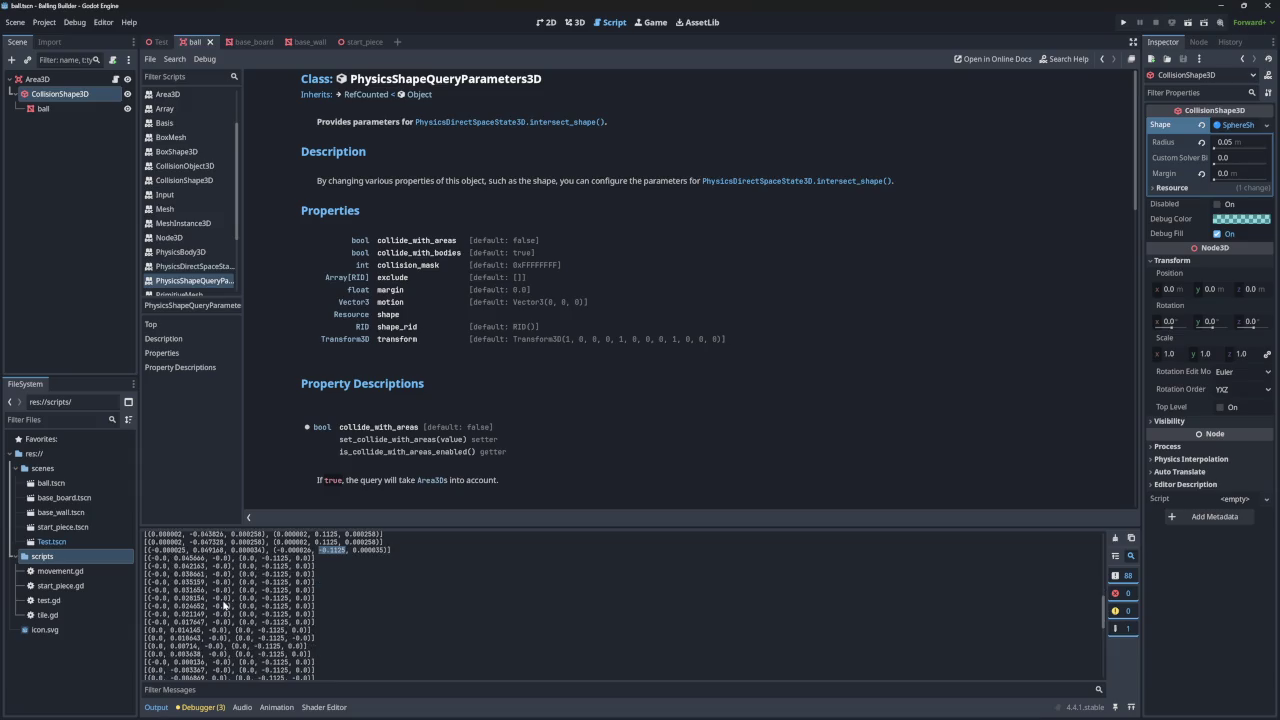
pyautogui.scroll(15, 224, 605)
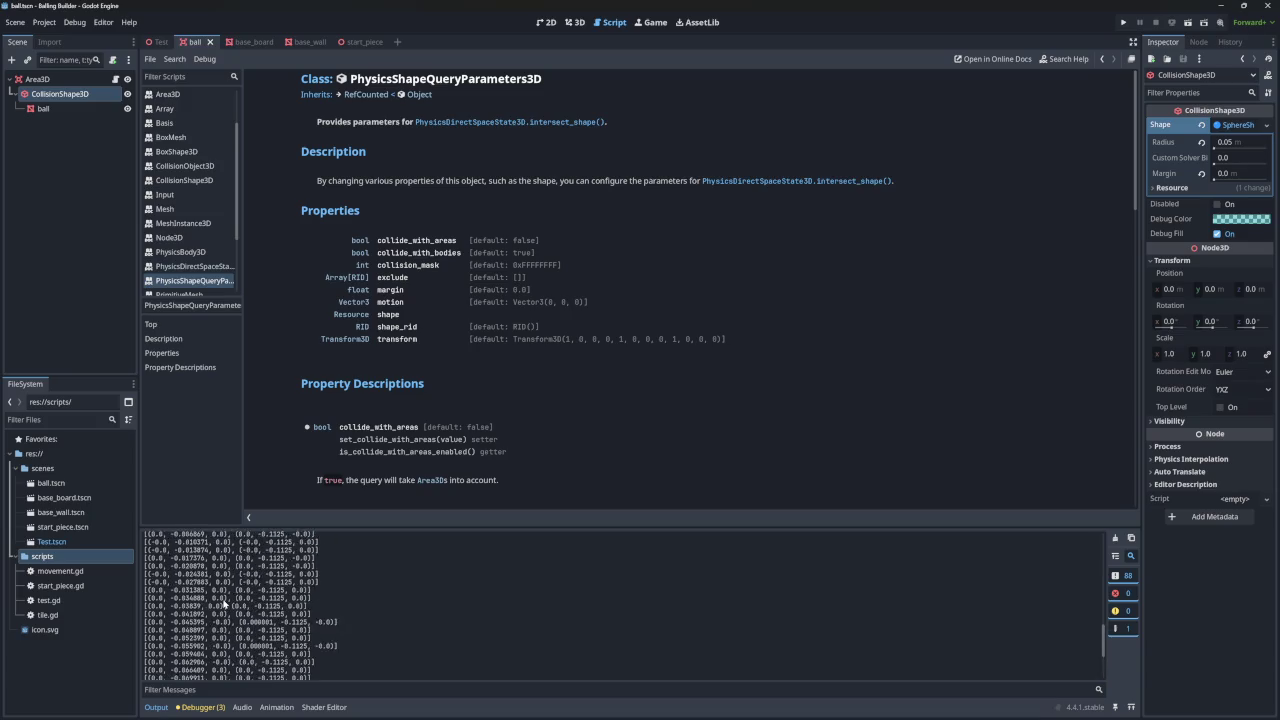
pyautogui.scroll(-1, 224, 604)
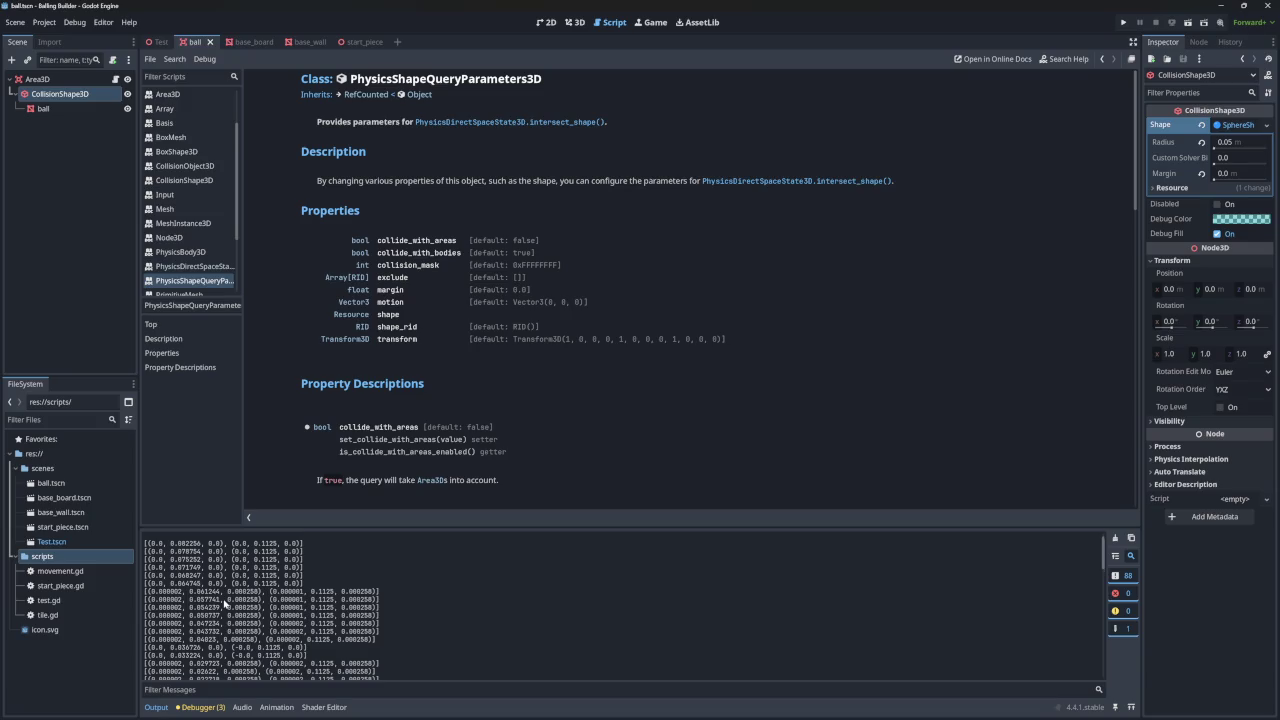
pyautogui.scroll(-1, 226, 604)
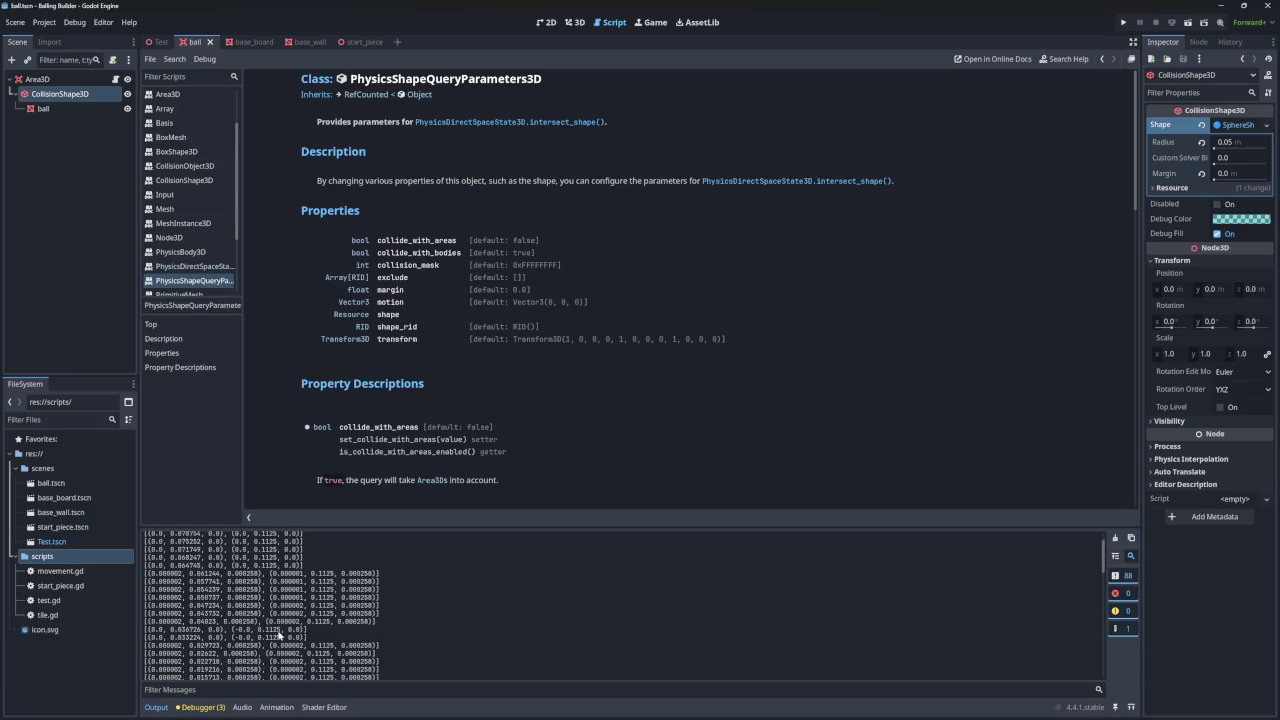
pyautogui.scroll(-3, 312, 582)
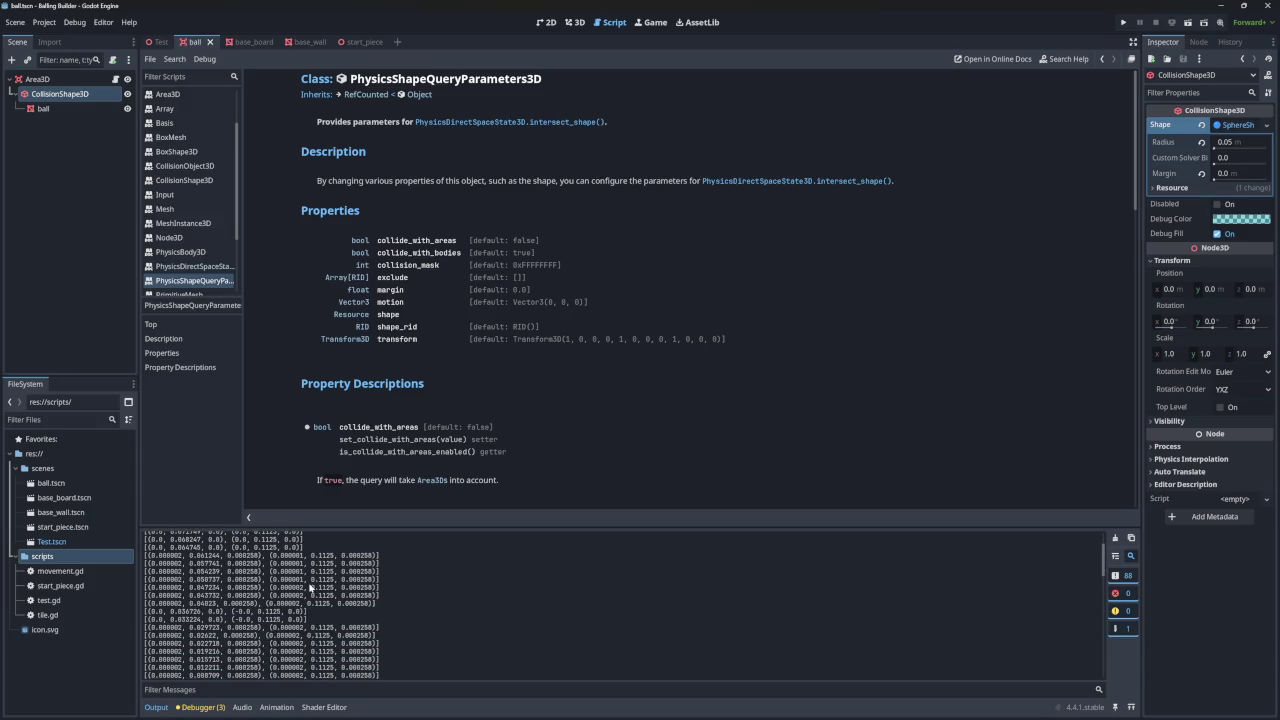
pyautogui.scroll(-6, 310, 588)
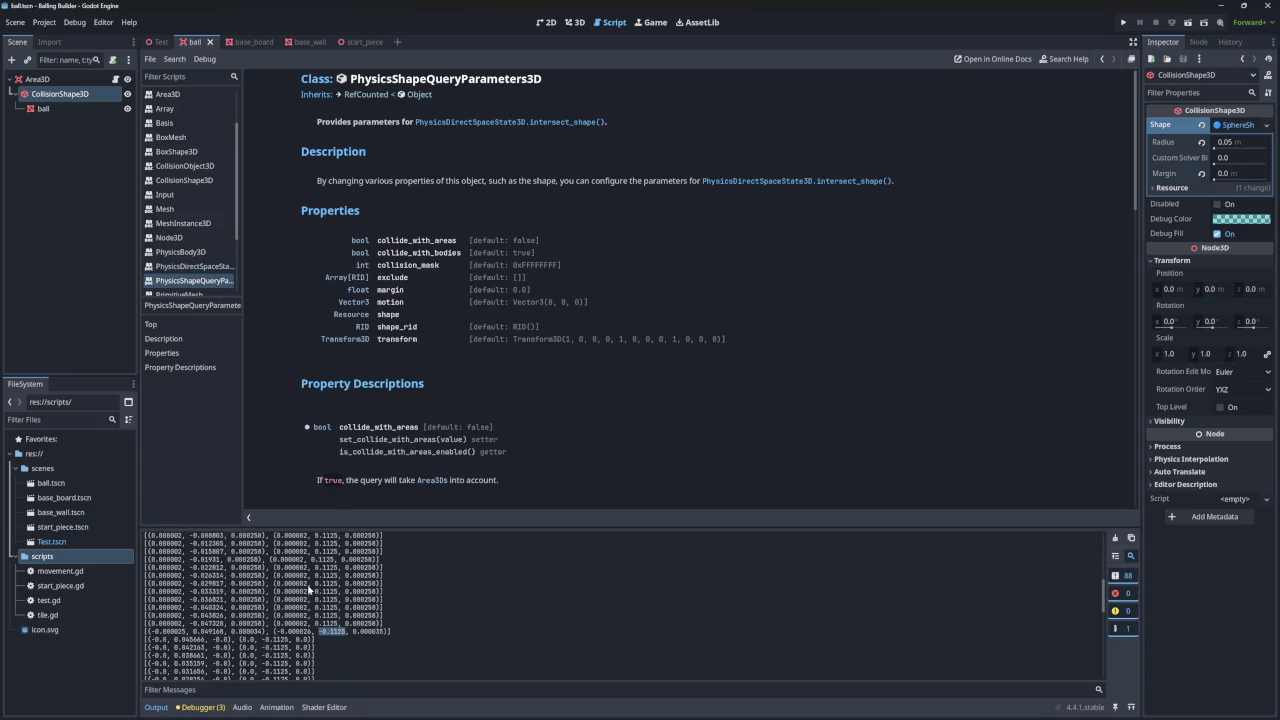
pyautogui.scroll(-10, 310, 590)
pyautogui.scroll(-3, 309, 590)
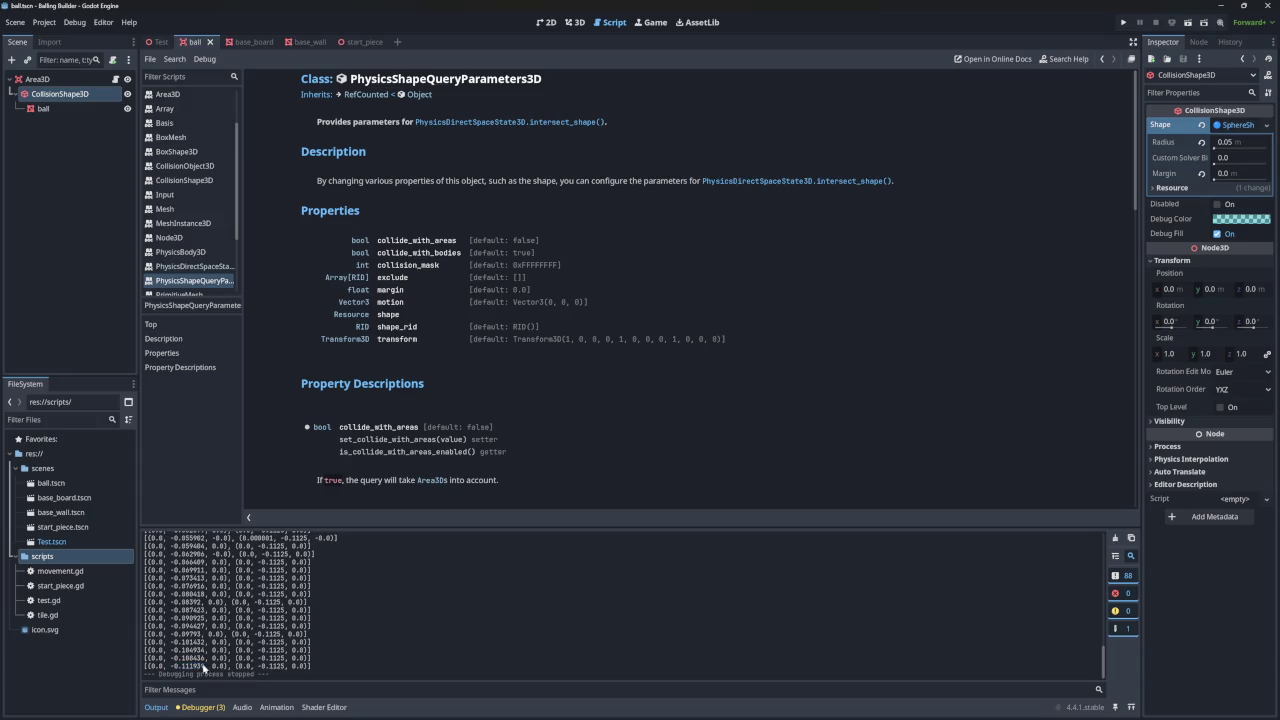
pyautogui.scroll(3, 212, 653)
pyautogui.scroll(10, 212, 653)
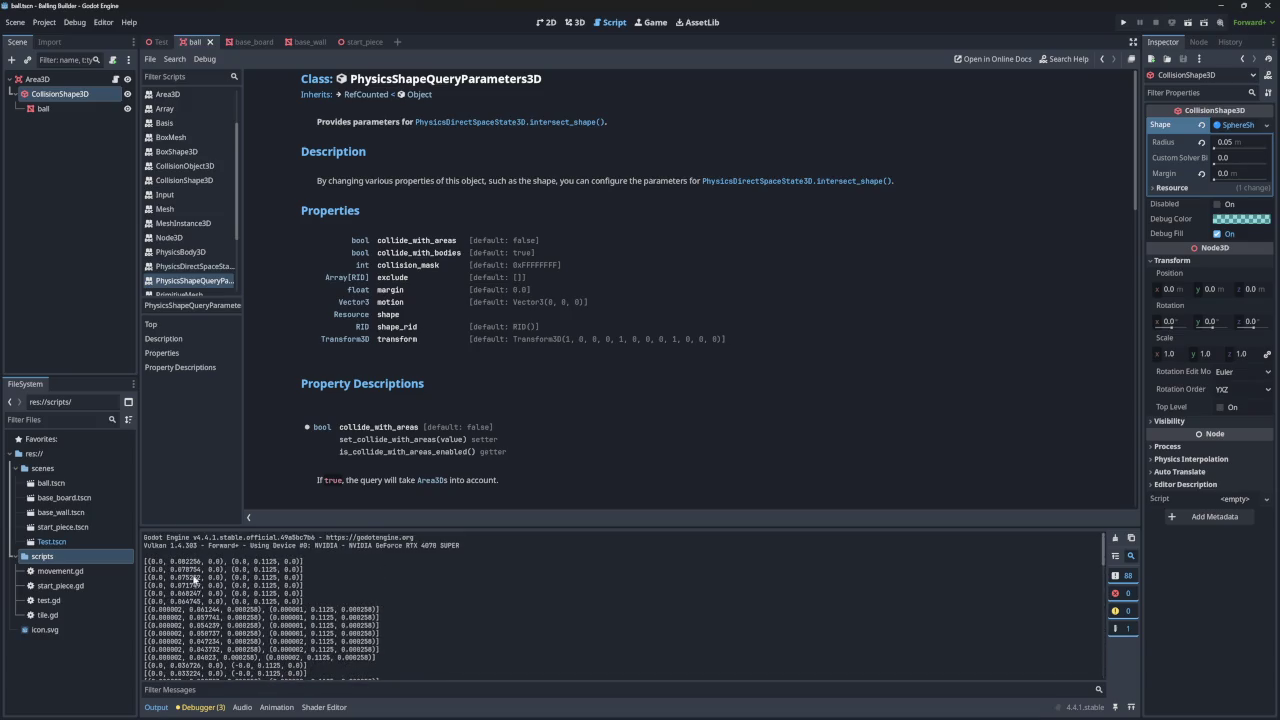
pyautogui.doubleClick(194, 562)
# - Review the ball's mesh, collision sphere and Area3D root properties in the Inspector
pyautogui.click(66, 105)
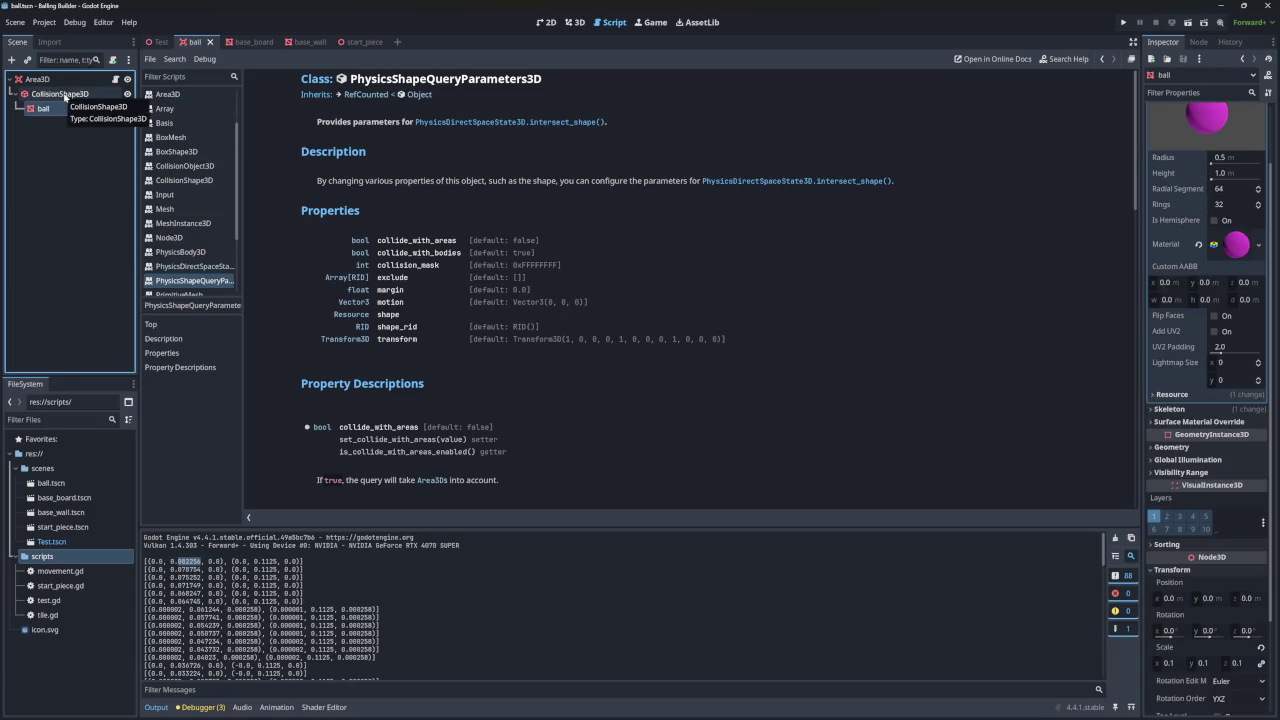
pyautogui.click(65, 96)
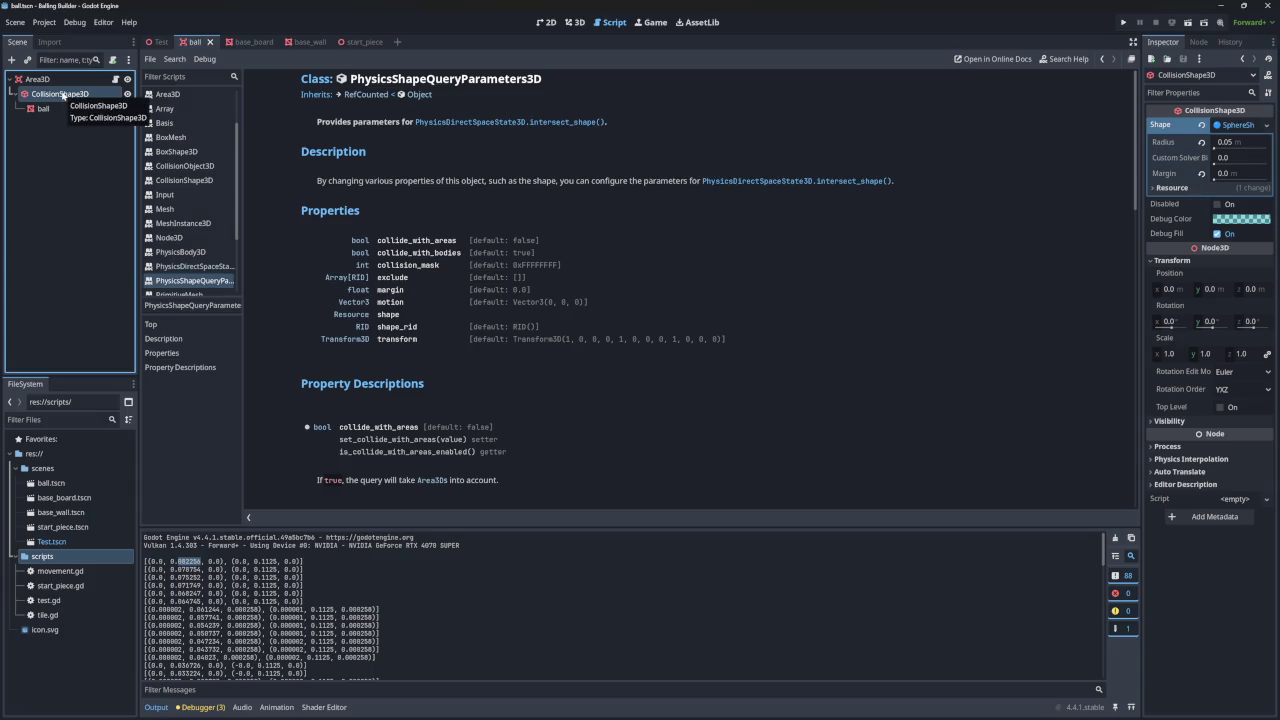
pyautogui.click(60, 93)
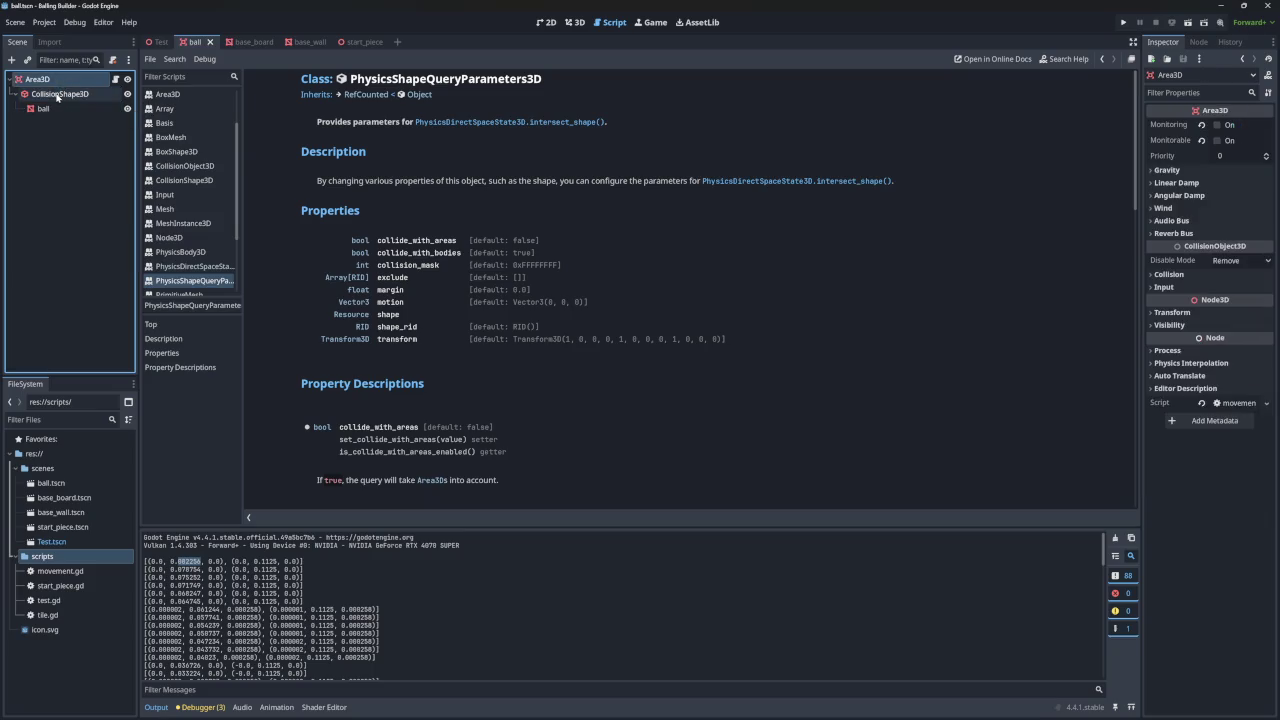
# - Switch to the base_board scene and open movement.gd in the script editor
pyautogui.moveTo(238, 43)
pyautogui.mouseDown()
pyautogui.moveTo(147, 44)
pyautogui.moveTo(220, 42)
pyautogui.mouseUp()
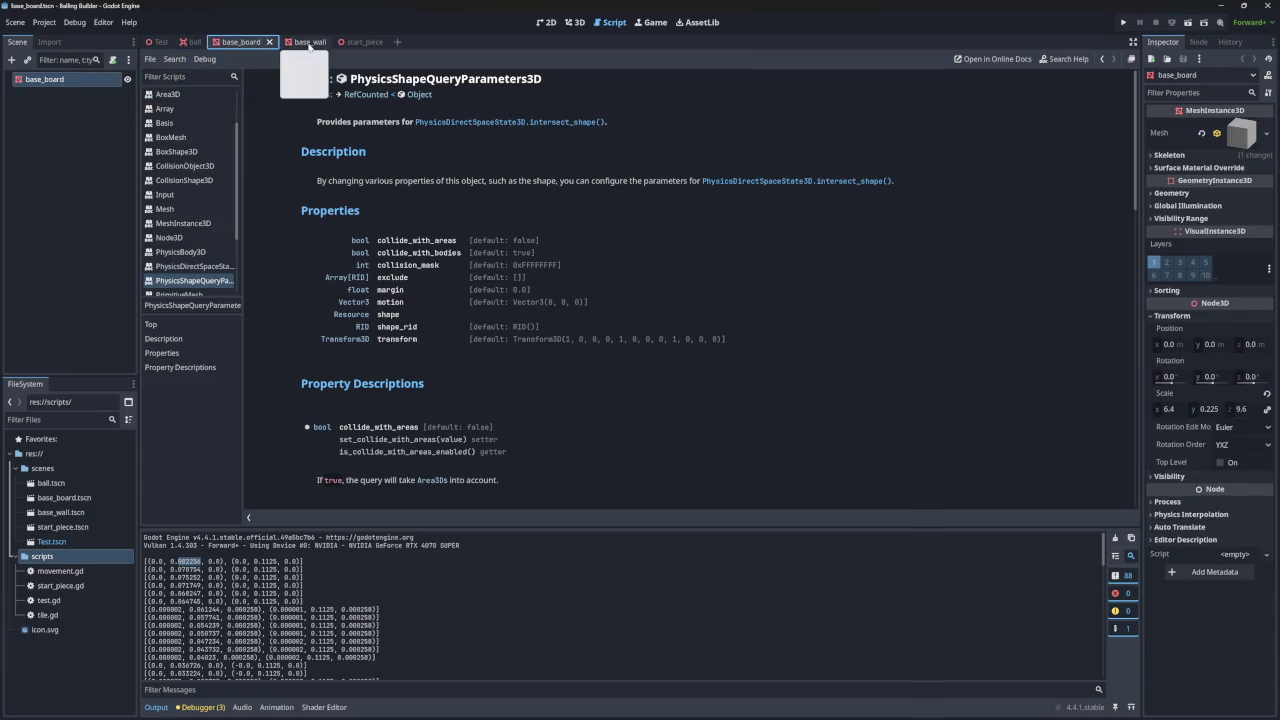
pyautogui.click(573, 22)
pyautogui.click(610, 22)
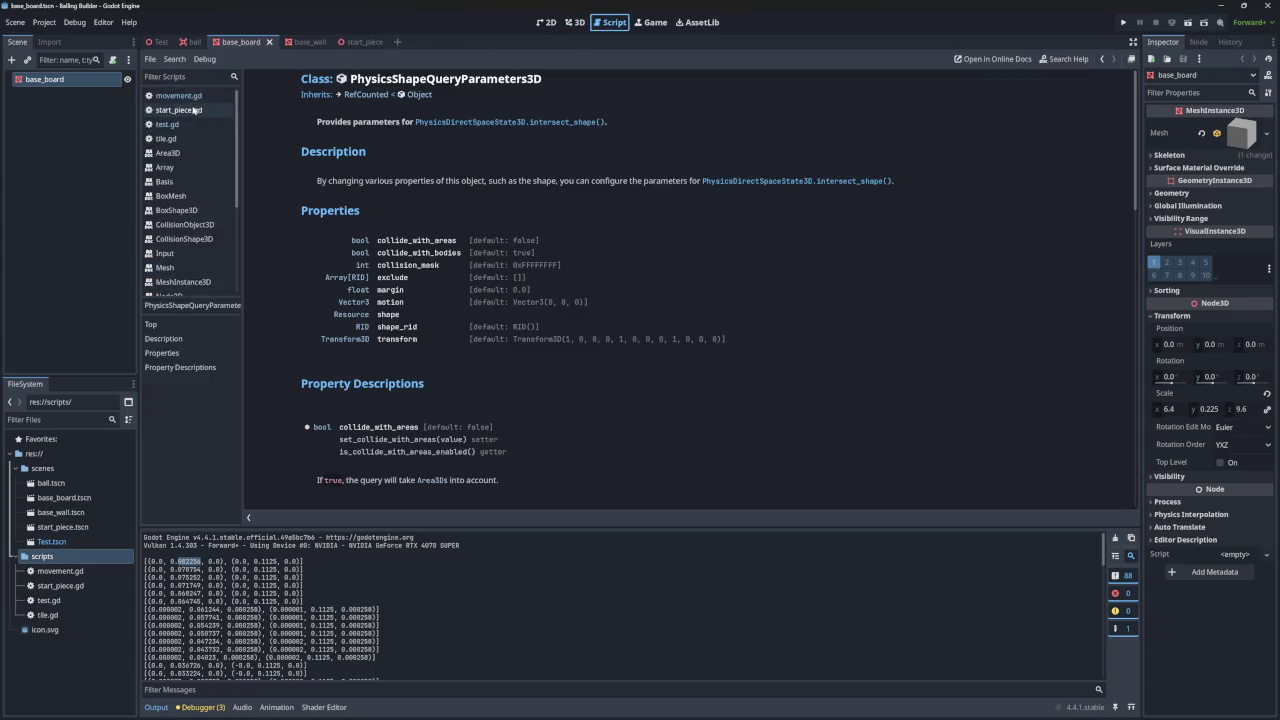
pyautogui.click(178, 95)
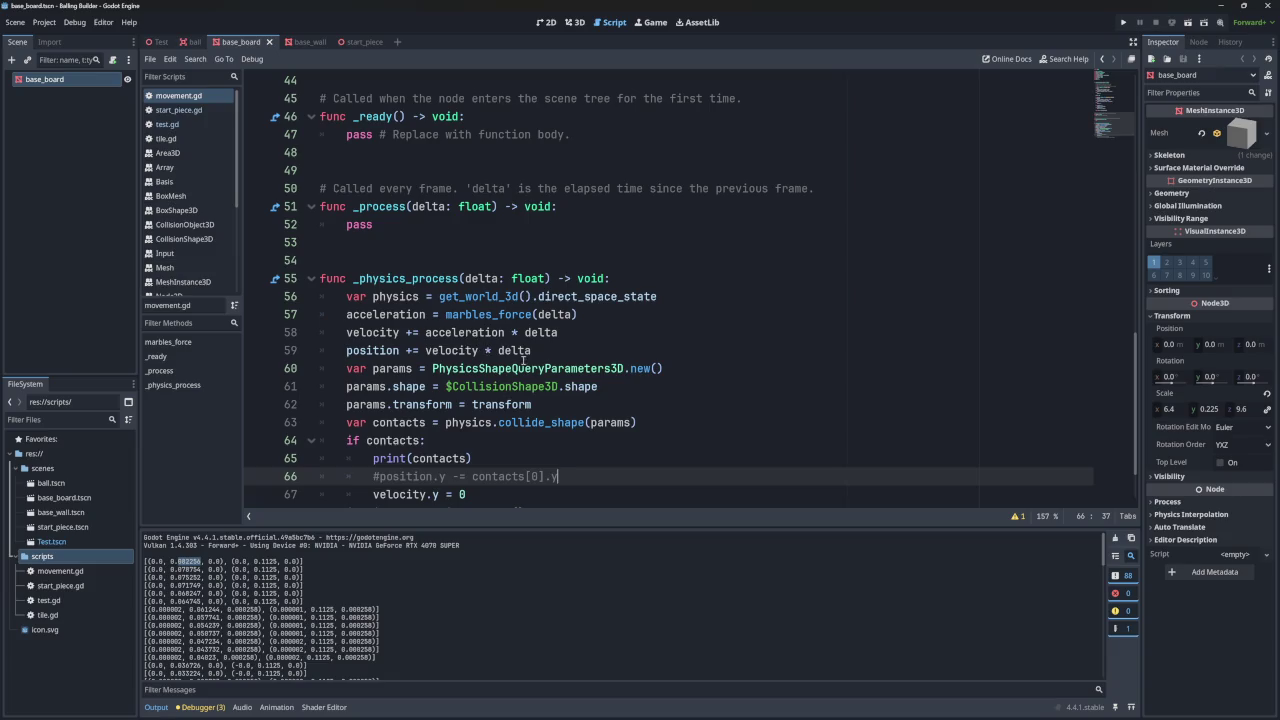
# - Move the collision query block below the physics line and fix the params line's indentation
pyautogui.scroll(-1, 530, 406)
pyautogui.moveTo(488, 440)
pyautogui.mouseDown()
pyautogui.moveTo(340, 388)
pyautogui.moveTo(320, 321)
pyautogui.mouseUp()
pyautogui.hotkey('ctrl', 'c')
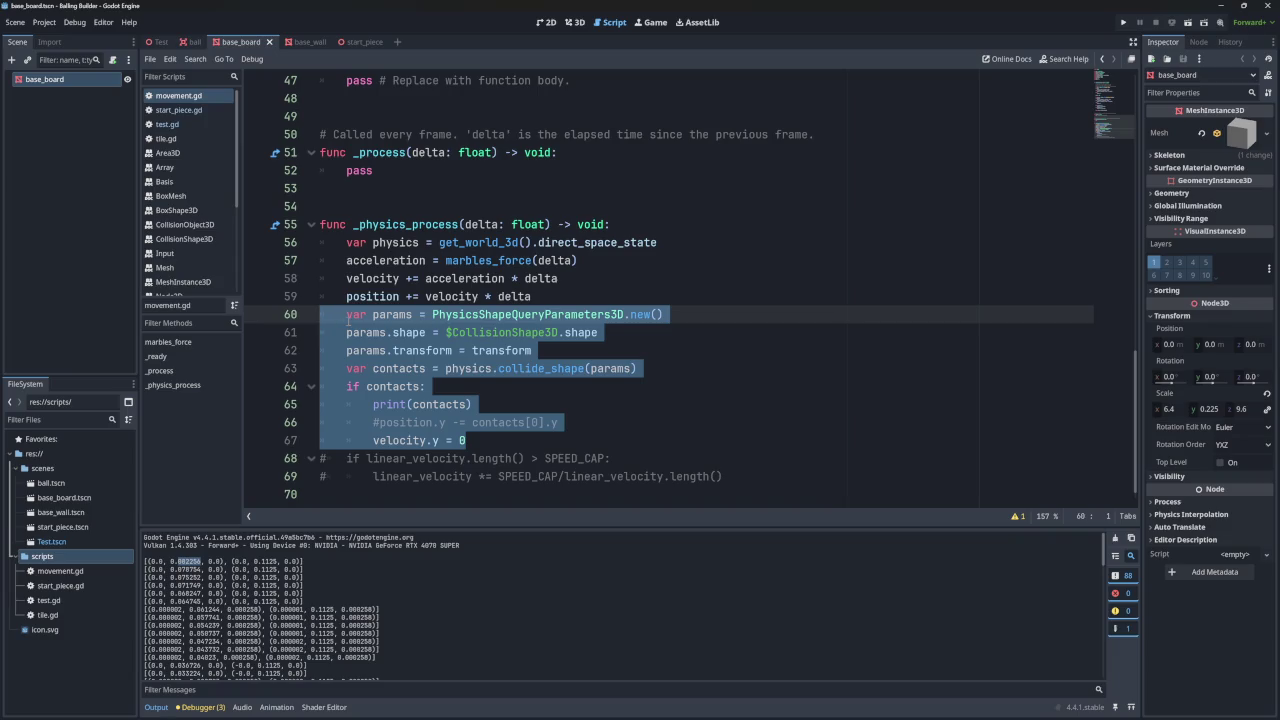
pyautogui.press('Delete')
pyautogui.click(684, 246)
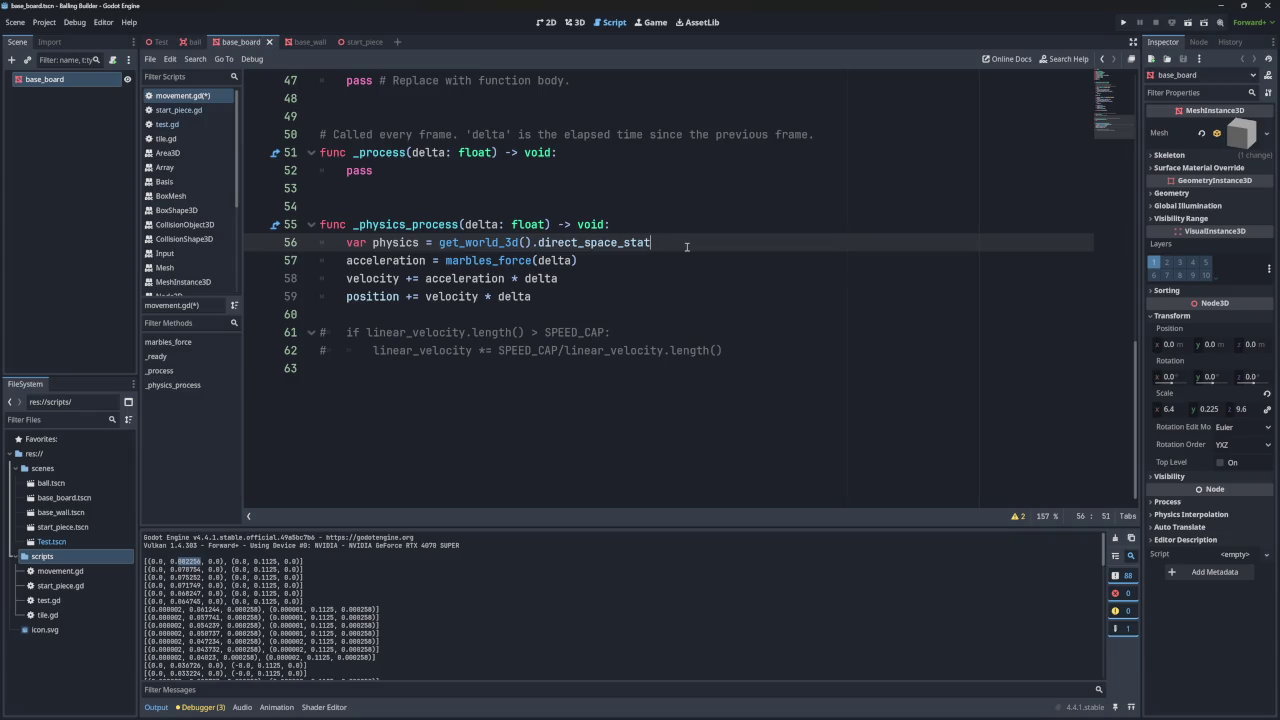
pyautogui.press('Return')
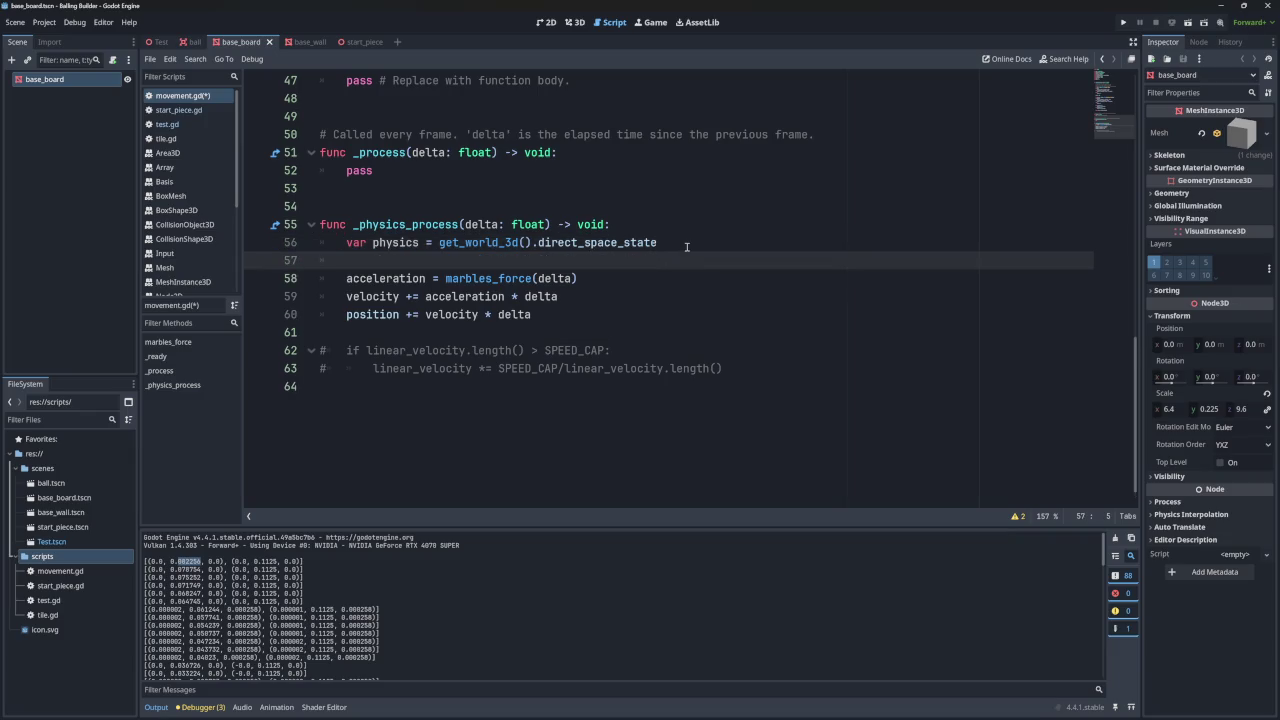
pyautogui.hotkey('ctrl', 'v')
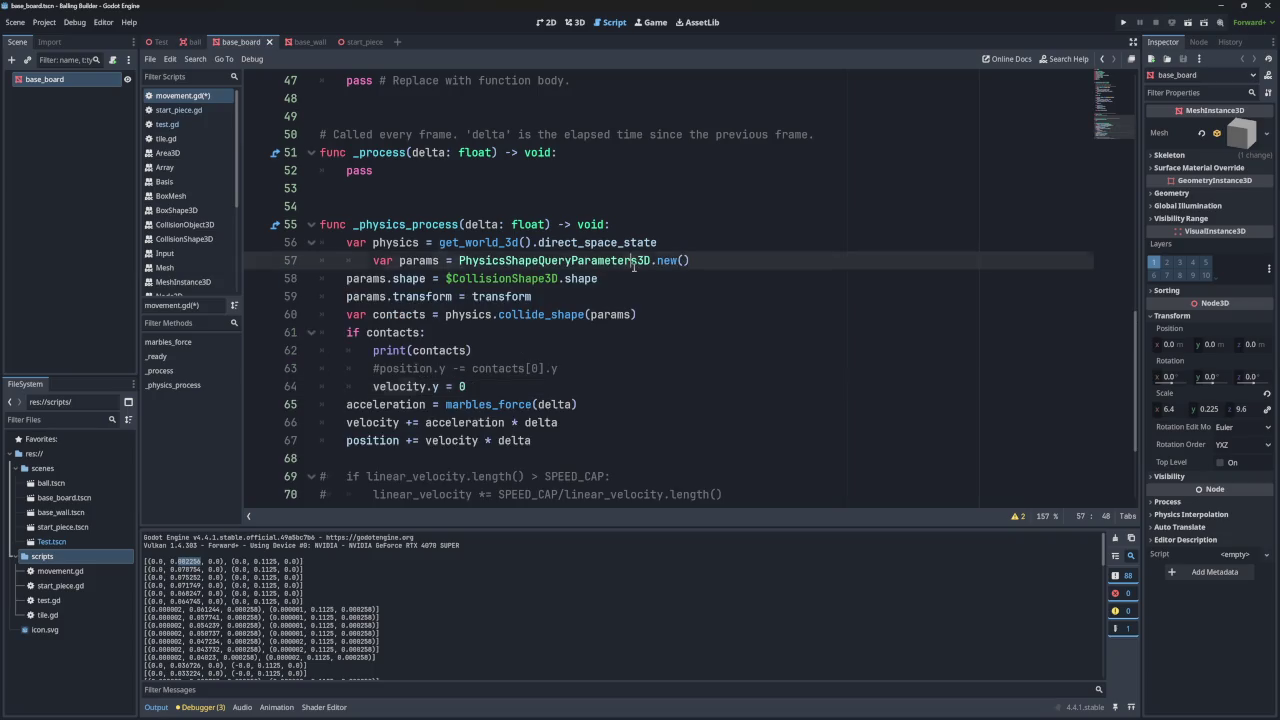
pyautogui.click(633, 261)
pyautogui.hotkey('alt', 'z')
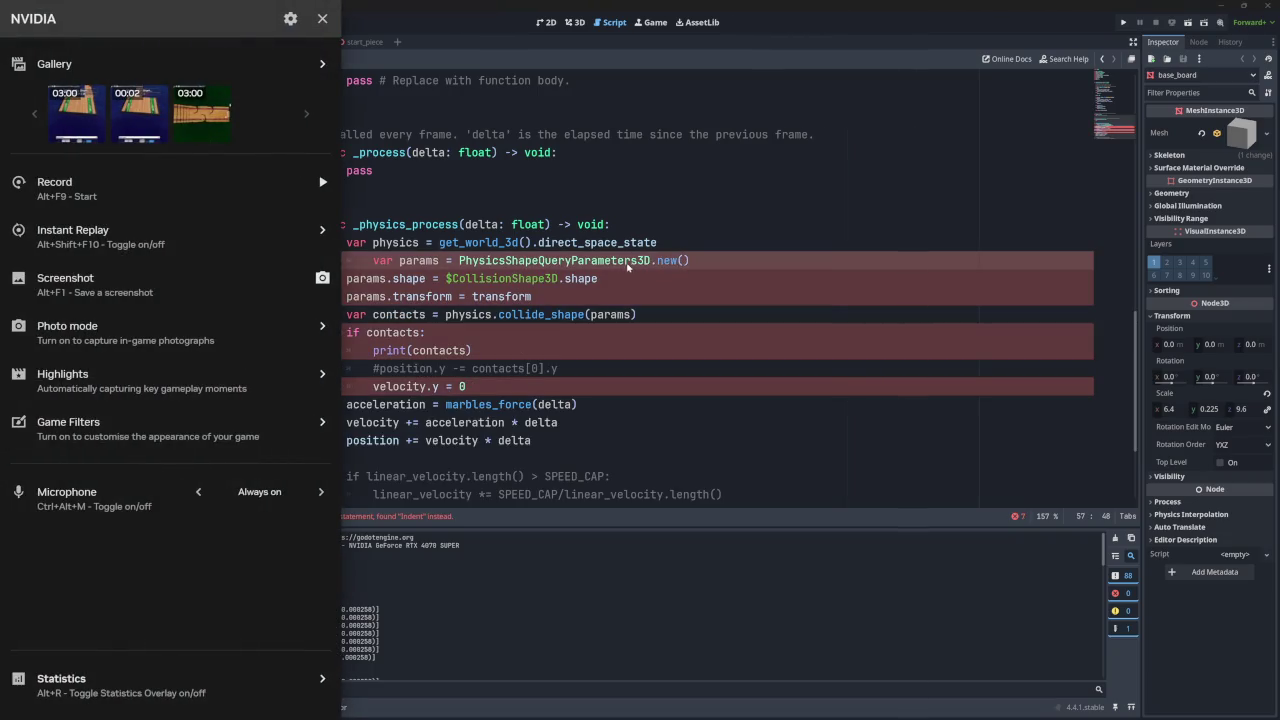
pyautogui.hotkey('alt', 'z')
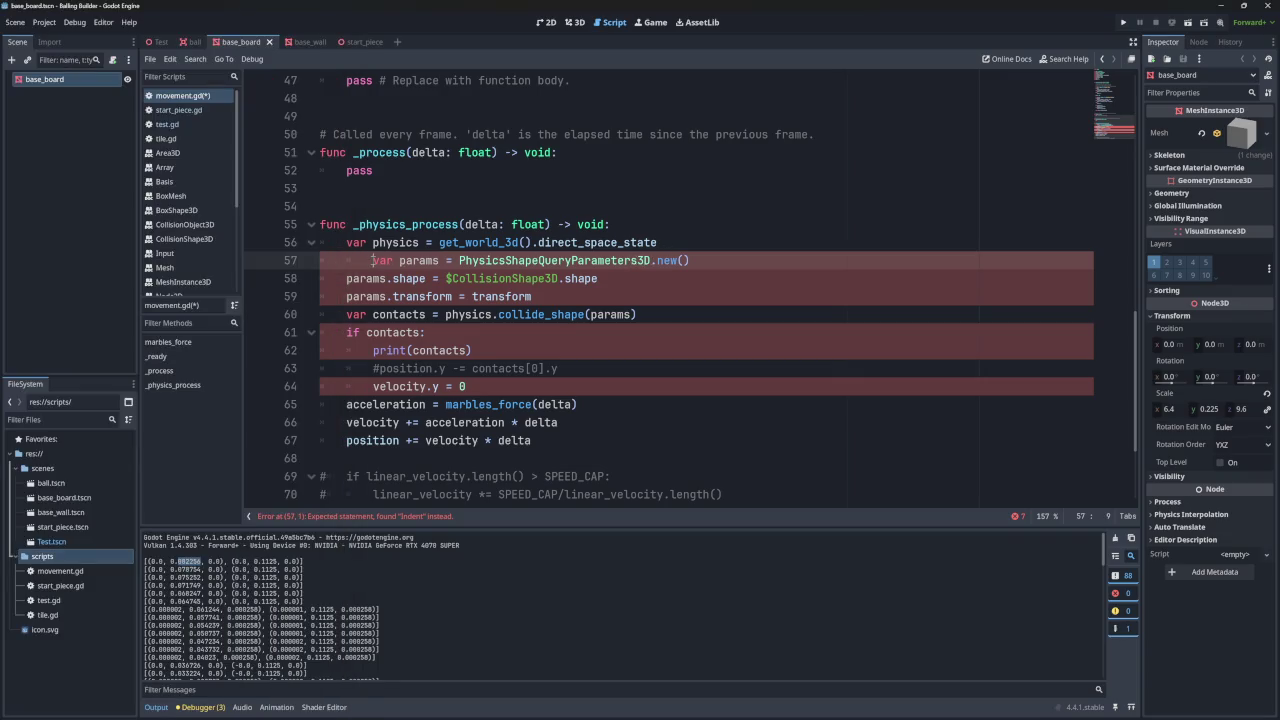
pyautogui.press('BackSpace')
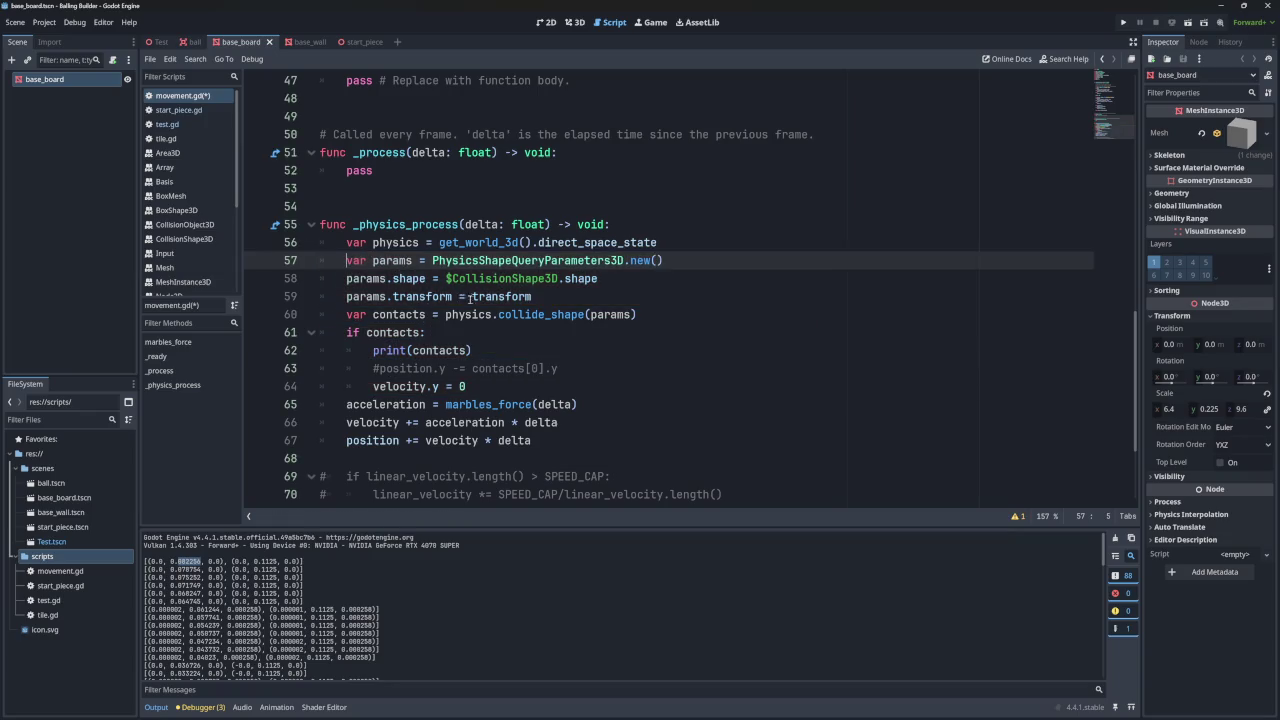
pyautogui.scroll(1, 452, 332)
pyautogui.scroll(-2, 452, 332)
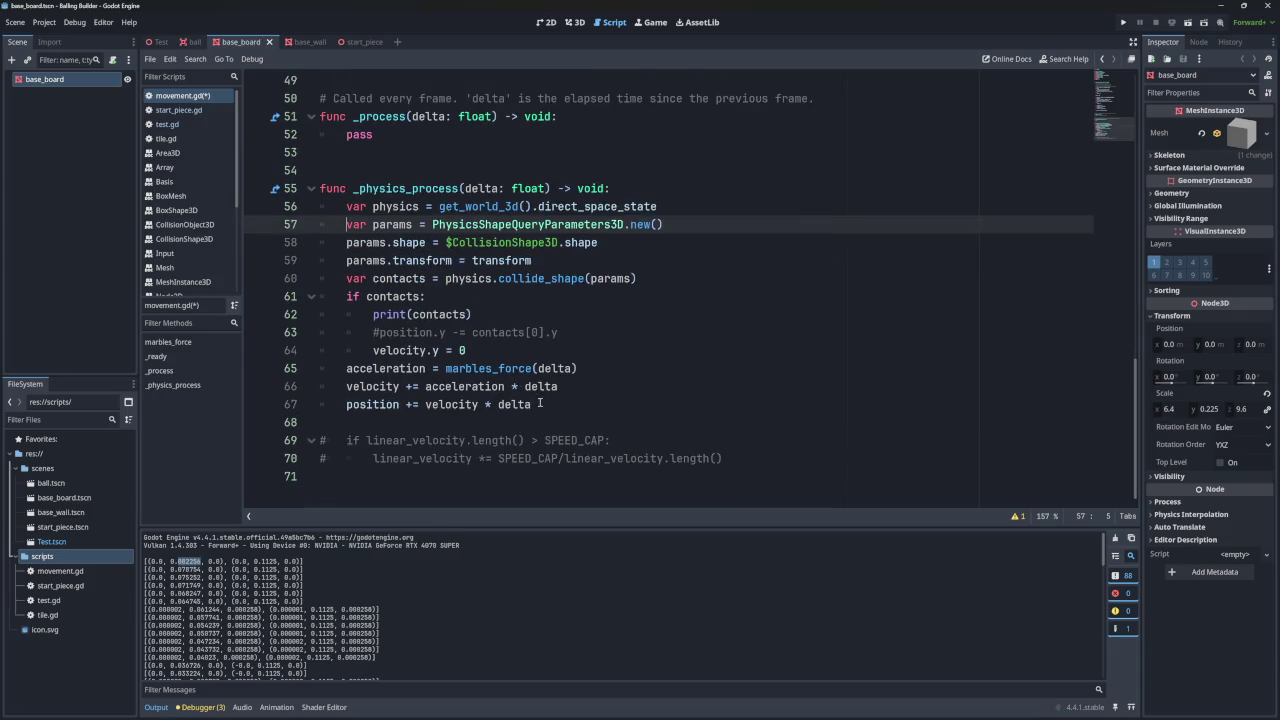
# - Add an else: branch holding the three motion lines and delete the commented velocity reset lines
pyautogui.click(481, 352)
pyautogui.press('Return')
pyautogui.write('else:')
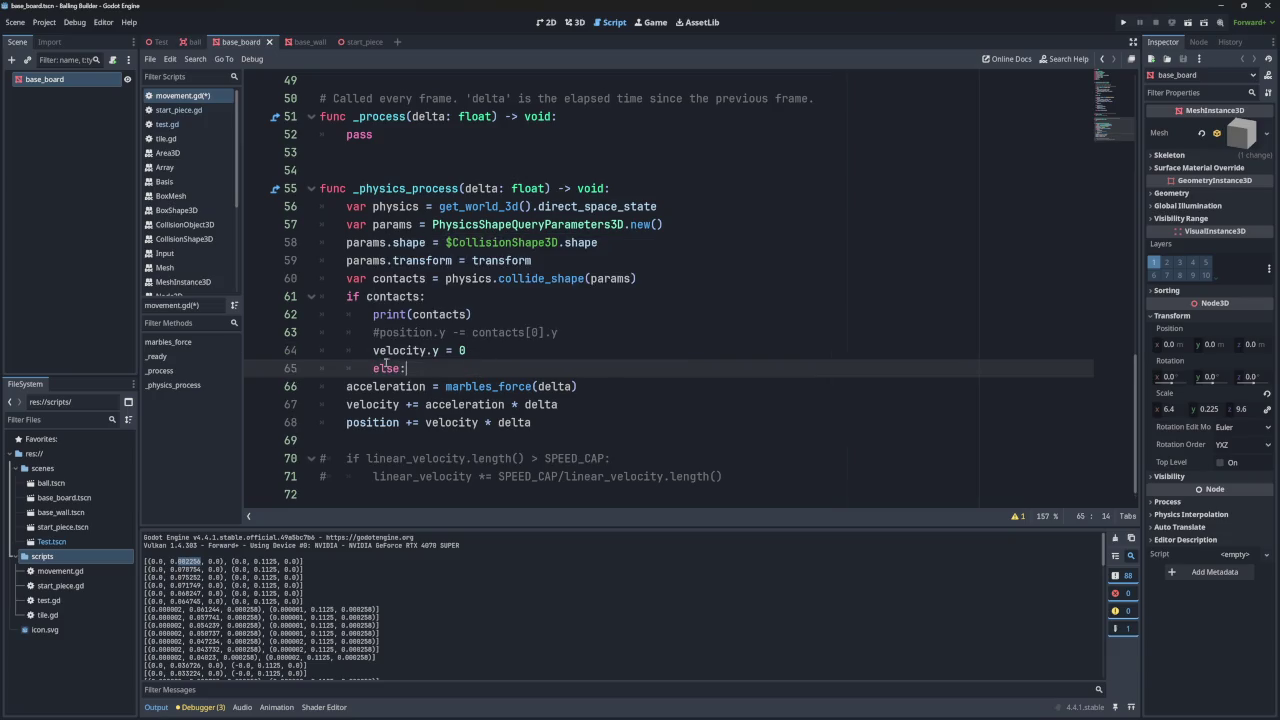
pyautogui.click(376, 368)
pyautogui.press('Tab')
pyautogui.press('BackSpace')
pyautogui.press('BackSpace')
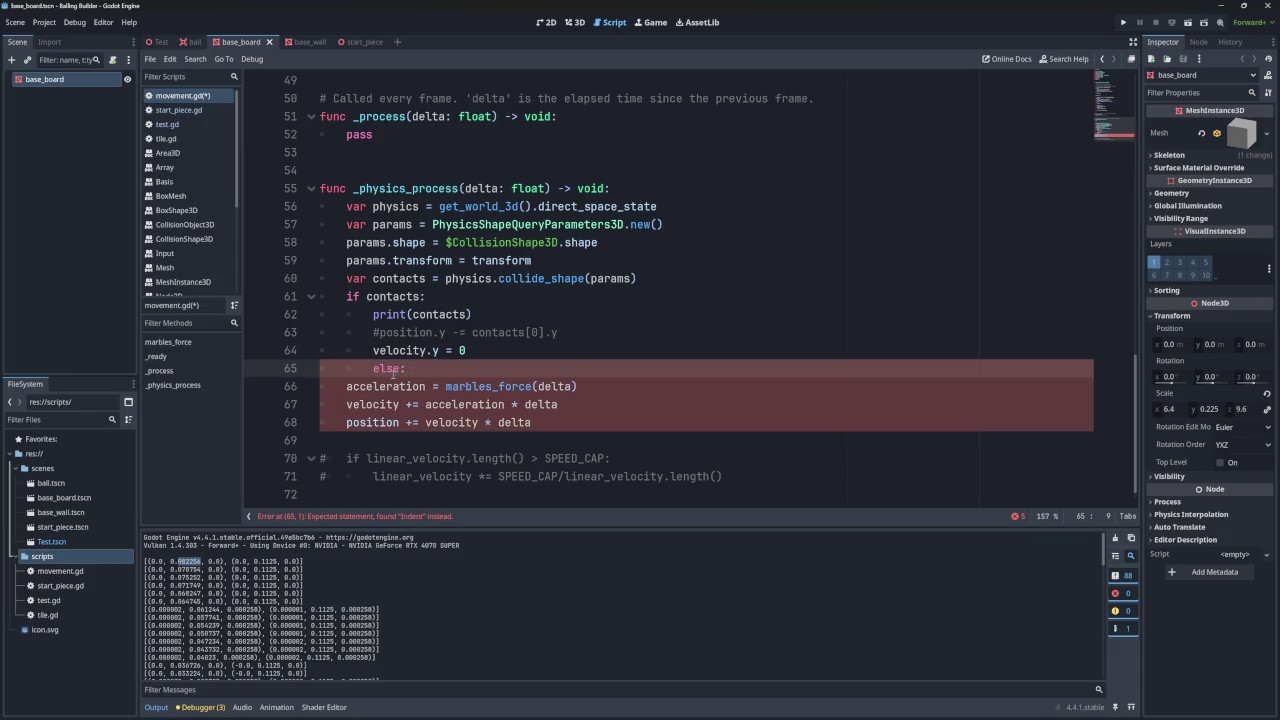
pyautogui.moveTo(531, 422); pyautogui.dragTo(336, 386)
pyautogui.press('Tab')
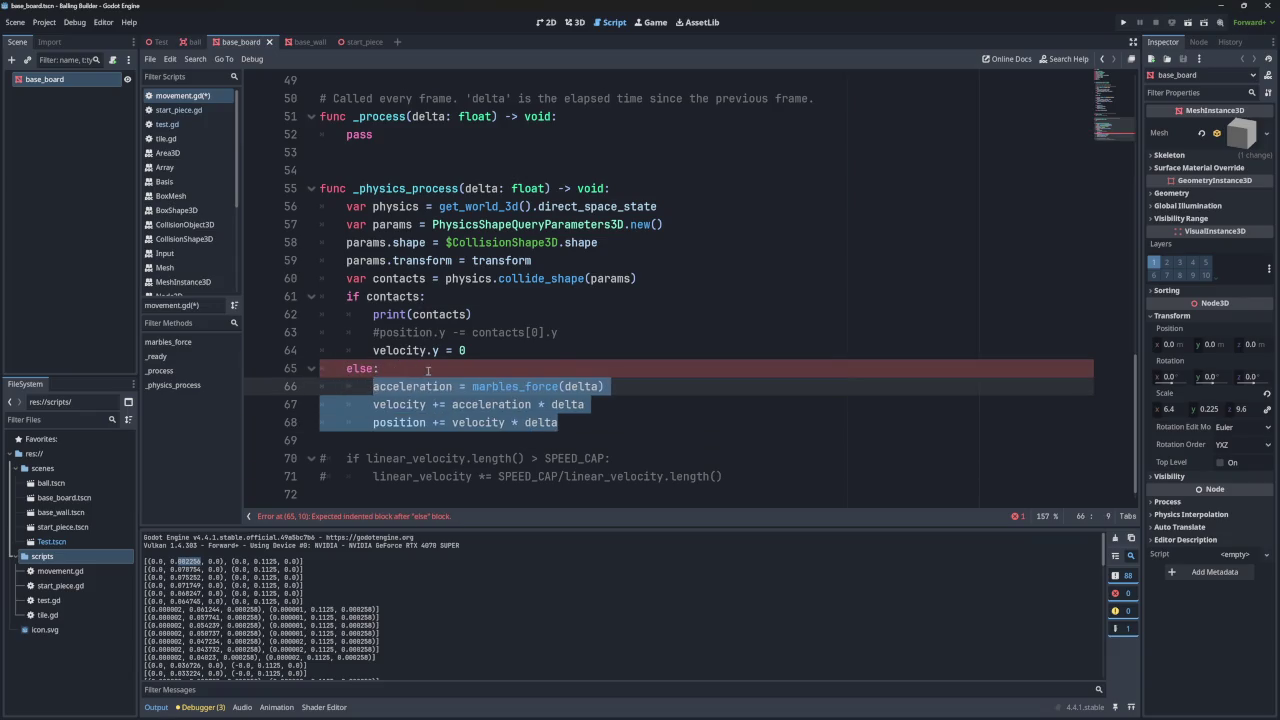
pyautogui.click(444, 362)
pyautogui.moveTo(487, 352)
pyautogui.mouseDown()
pyautogui.moveTo(524, 332)
pyautogui.moveTo(541, 348)
pyautogui.moveTo(534, 322)
pyautogui.mouseUp()
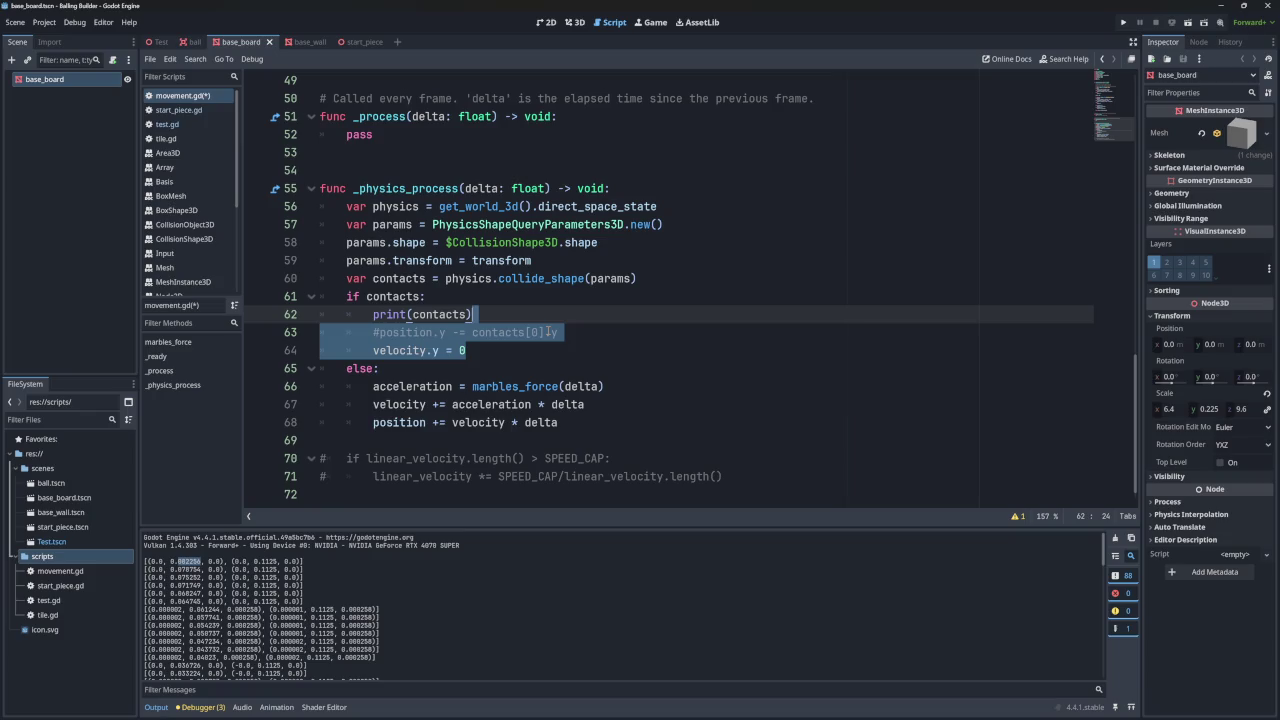
pyautogui.press('BackSpace')
# - Test-run the reordered script, close the game, and select the motion lines under else
pyautogui.click(1123, 22)
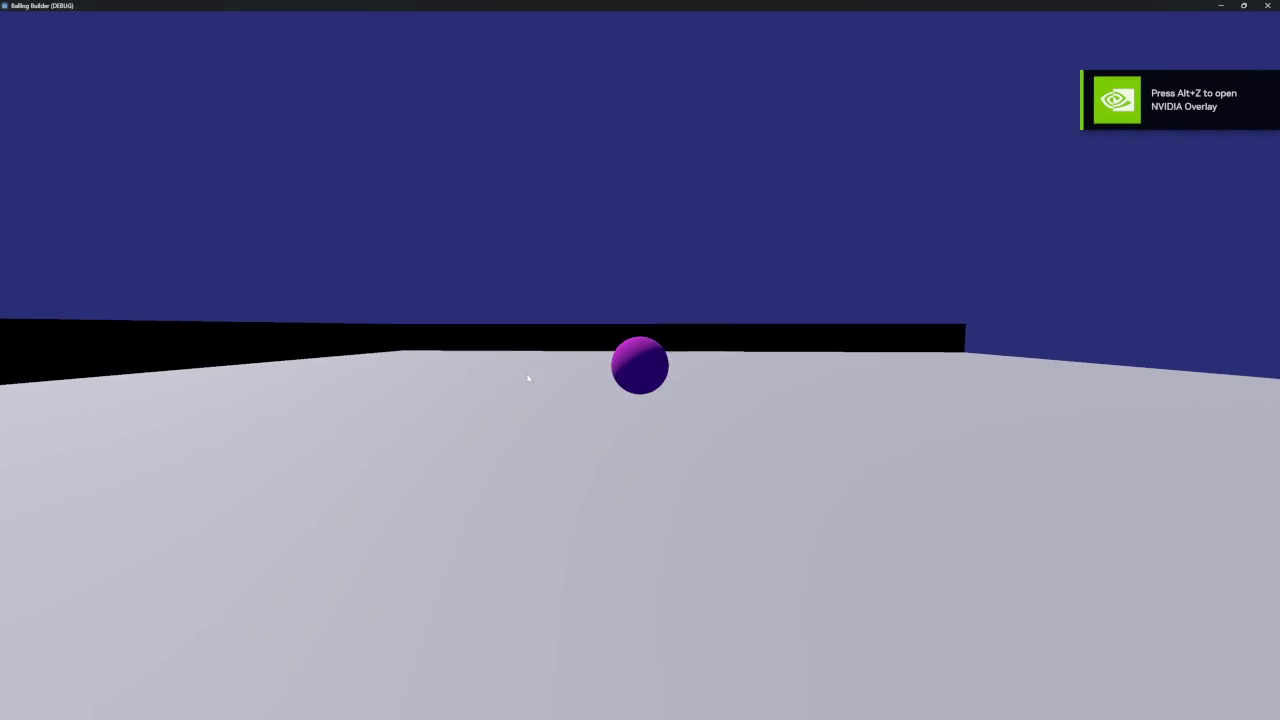
pyautogui.click(1267, 5)
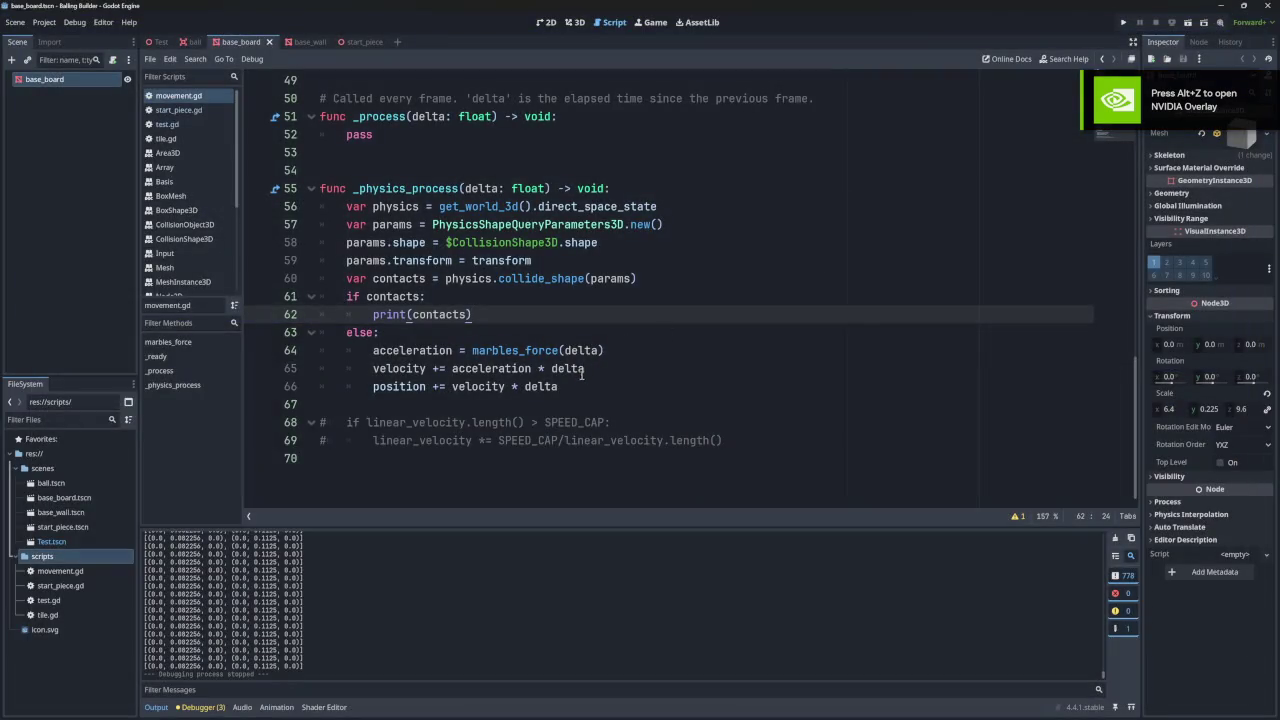
pyautogui.moveTo(579, 374)
pyautogui.moveTo(598, 368)
pyautogui.mouseDown()
pyautogui.moveTo(607, 336)
pyautogui.moveTo(629, 342)
pyautogui.mouseUp()
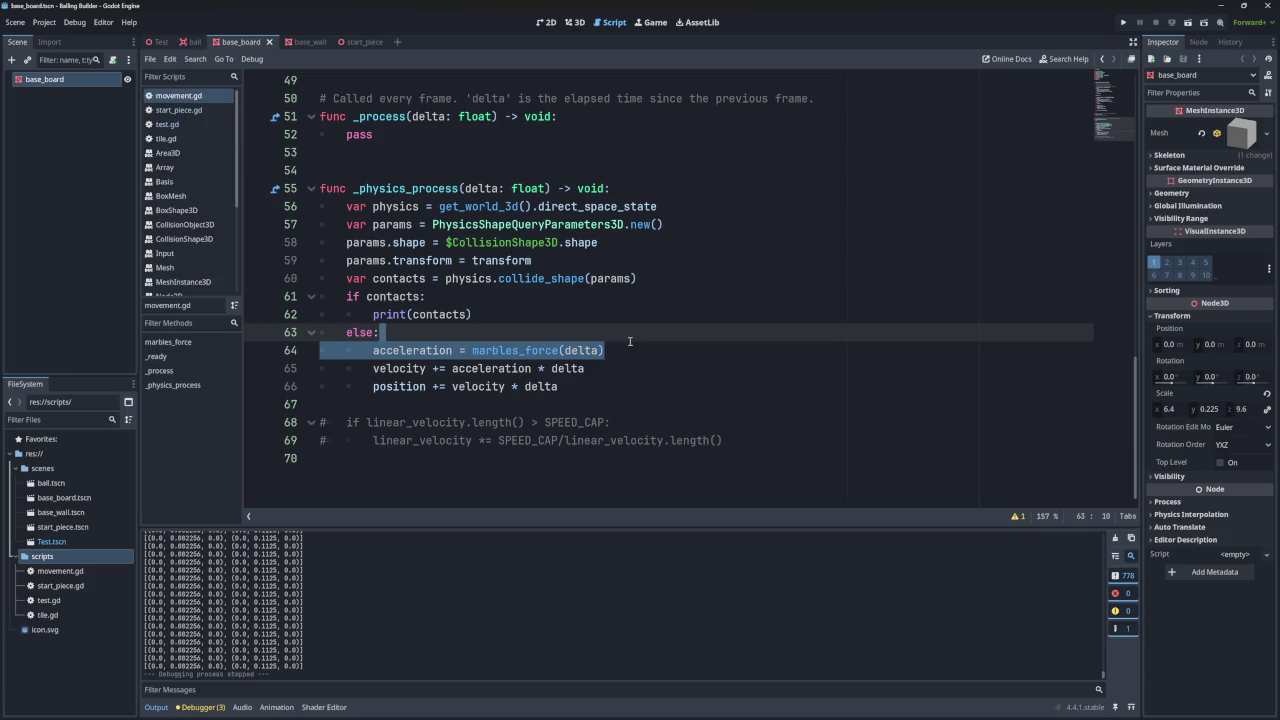
# - Move the acceleration line out of else to just below the collide_shape query
pyautogui.hotkey('ctrl', 'x')
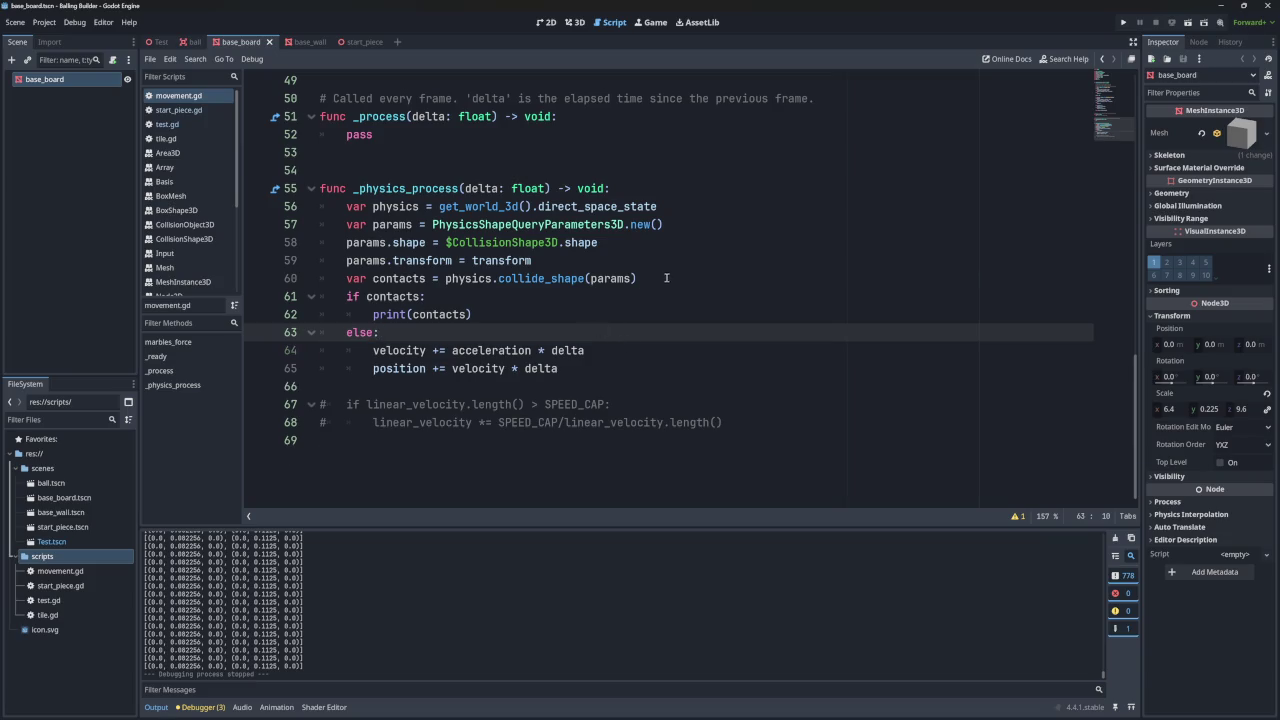
pyautogui.click(667, 278)
pyautogui.press('Return')
pyautogui.hotkey('ctrl', 'v')
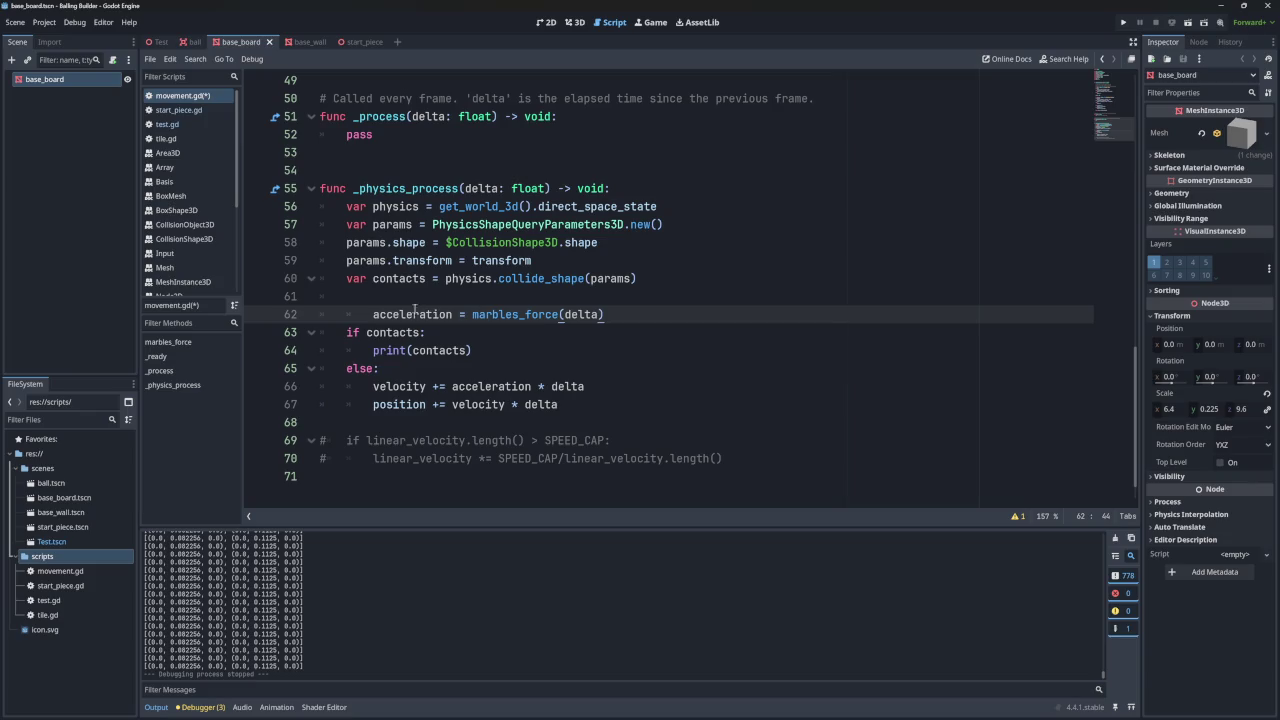
pyautogui.hotkey('shift', 'Tab')
pyautogui.click(415, 296)
pyautogui.press('BackSpace')
pyautogui.press('BackSpace')
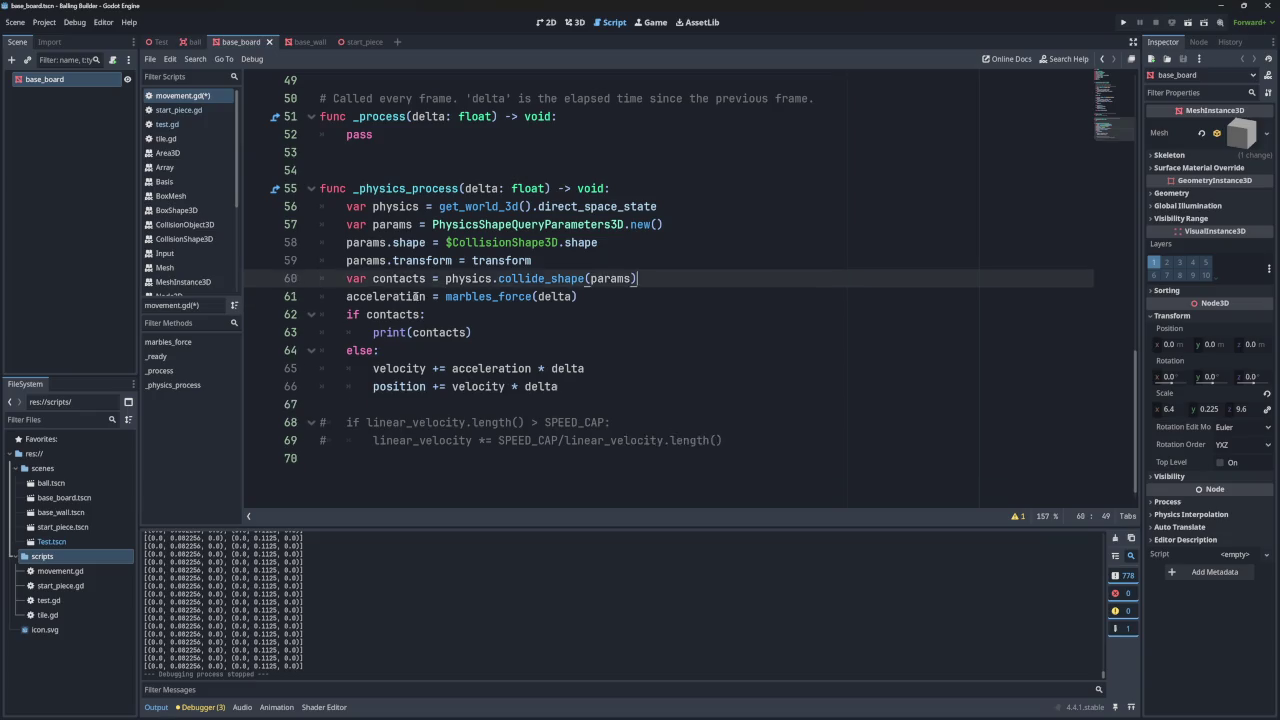
# - Under if contacts, add acceleration.y = 0 and velocity.y = 0 after print(contacts)
pyautogui.click(491, 331)
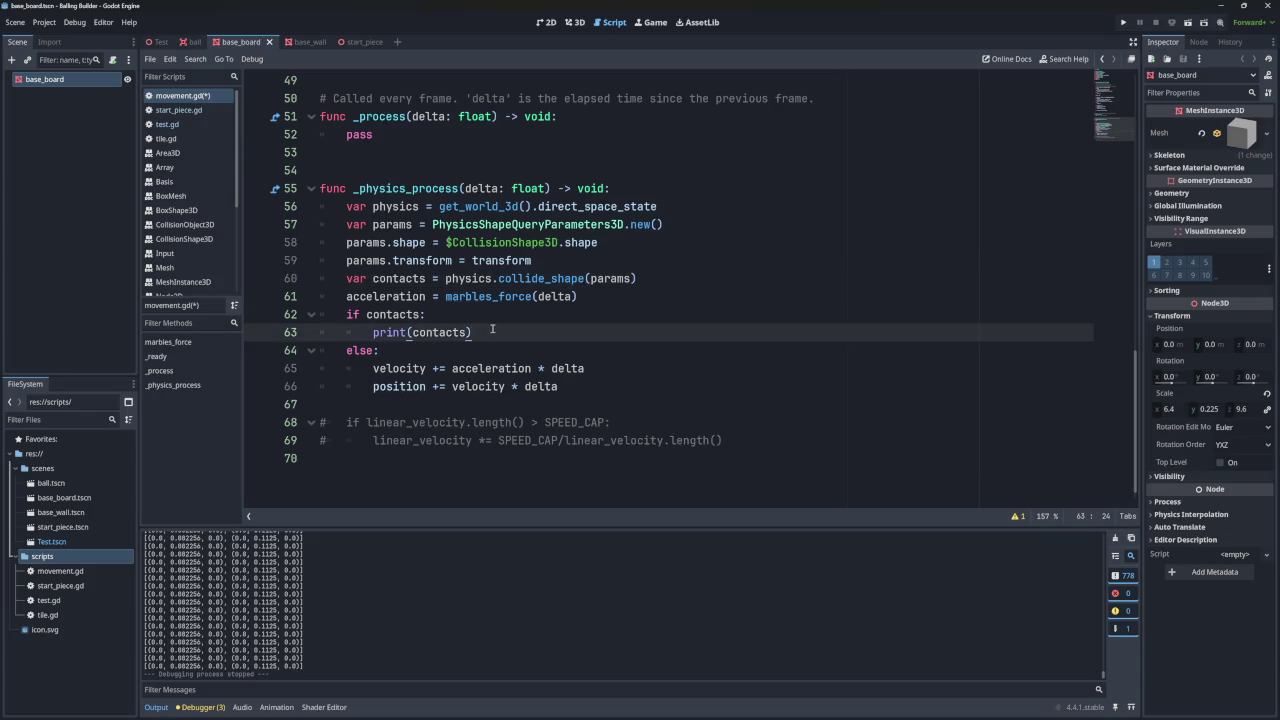
pyautogui.press('Return')
pyautogui.doubleClick(491, 386)
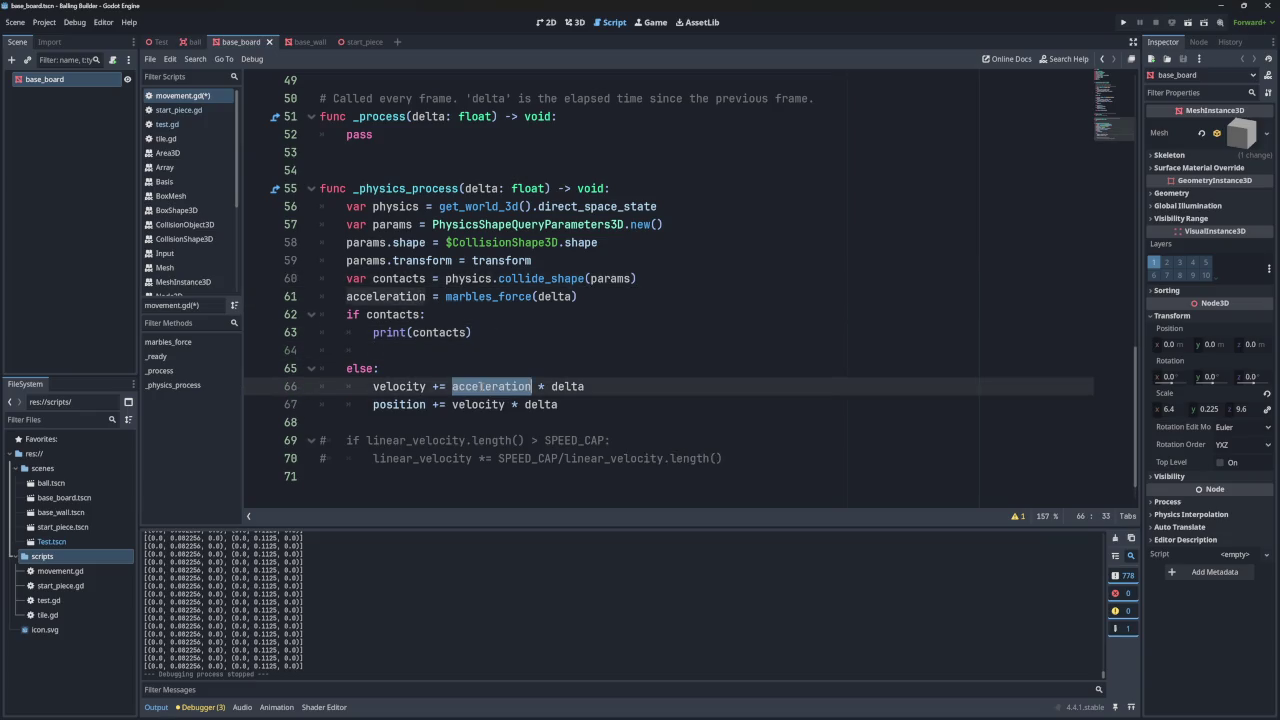
pyautogui.hotkey('ctrl', 'c')
pyautogui.click(460, 352)
pyautogui.hotkey('ctrl', 'v')
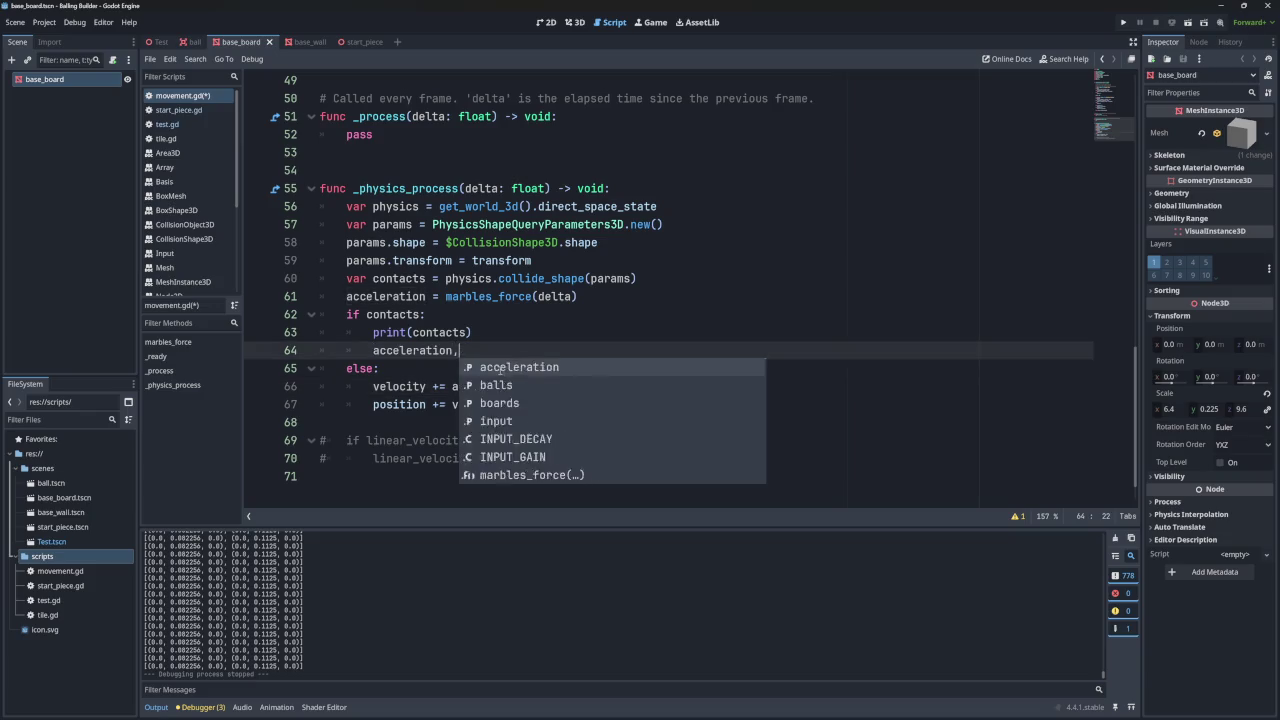
pyautogui.write('y = 0')
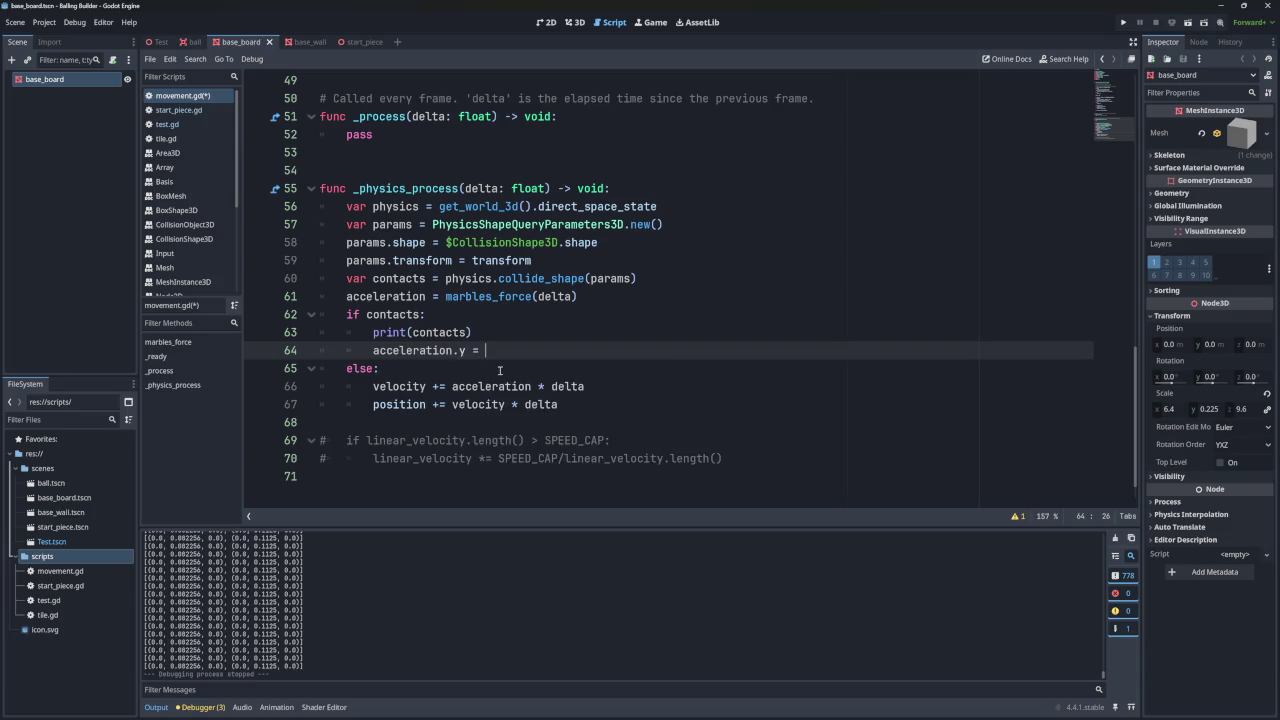
pyautogui.doubleClick(400, 386)
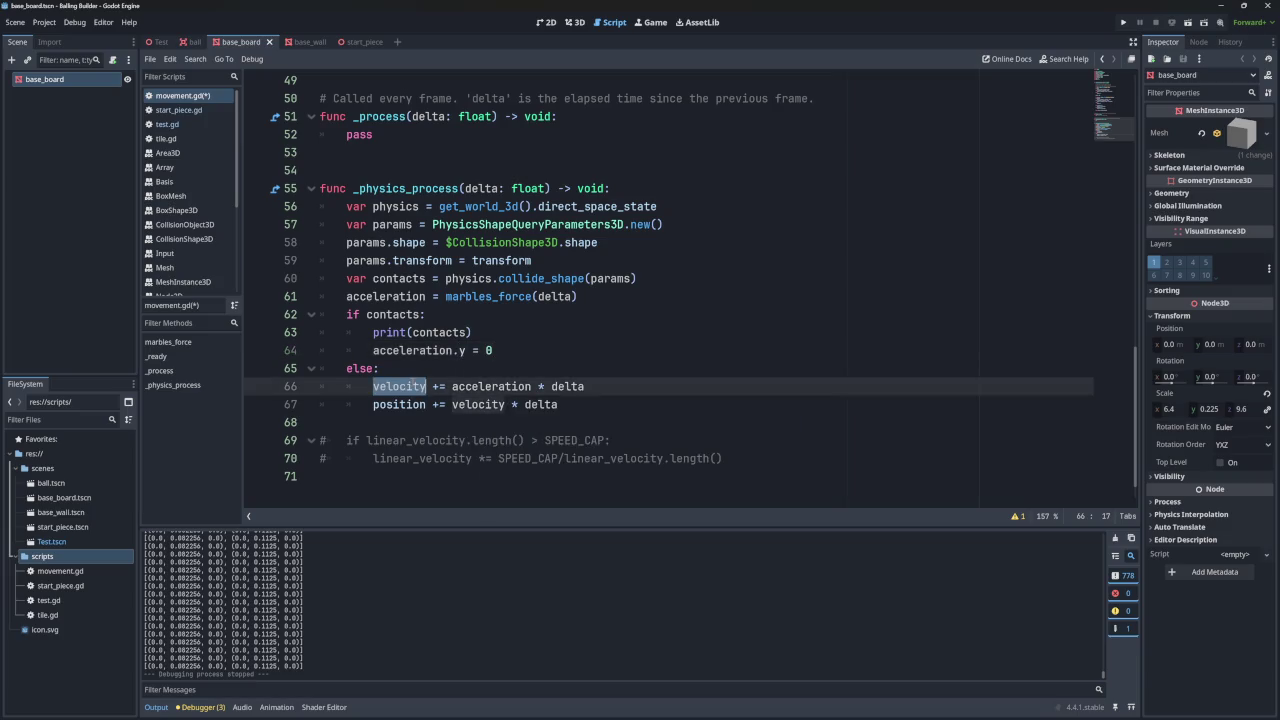
pyautogui.click(521, 349)
pyautogui.press('Return')
pyautogui.write('velocity')
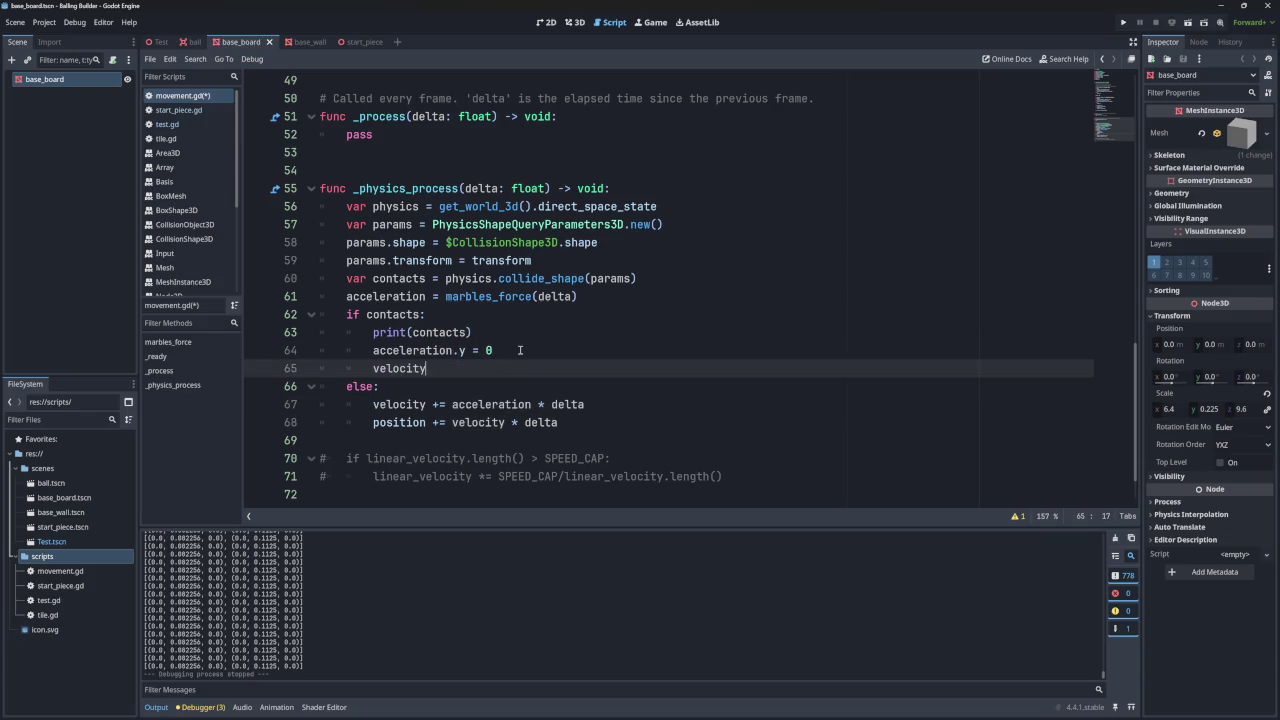
pyautogui.write('y')
pyautogui.write(' =')
pyautogui.press('BackSpace')
pyautogui.write('0')
# - Delete the else: line and dedent the velocity and position updates so they always run
pyautogui.click(562, 423)
pyautogui.moveTo(402, 388)
pyautogui.mouseDown()
pyautogui.moveTo(498, 376)
pyautogui.moveTo(513, 387)
pyautogui.mouseUp()
pyautogui.press('BackSpace')
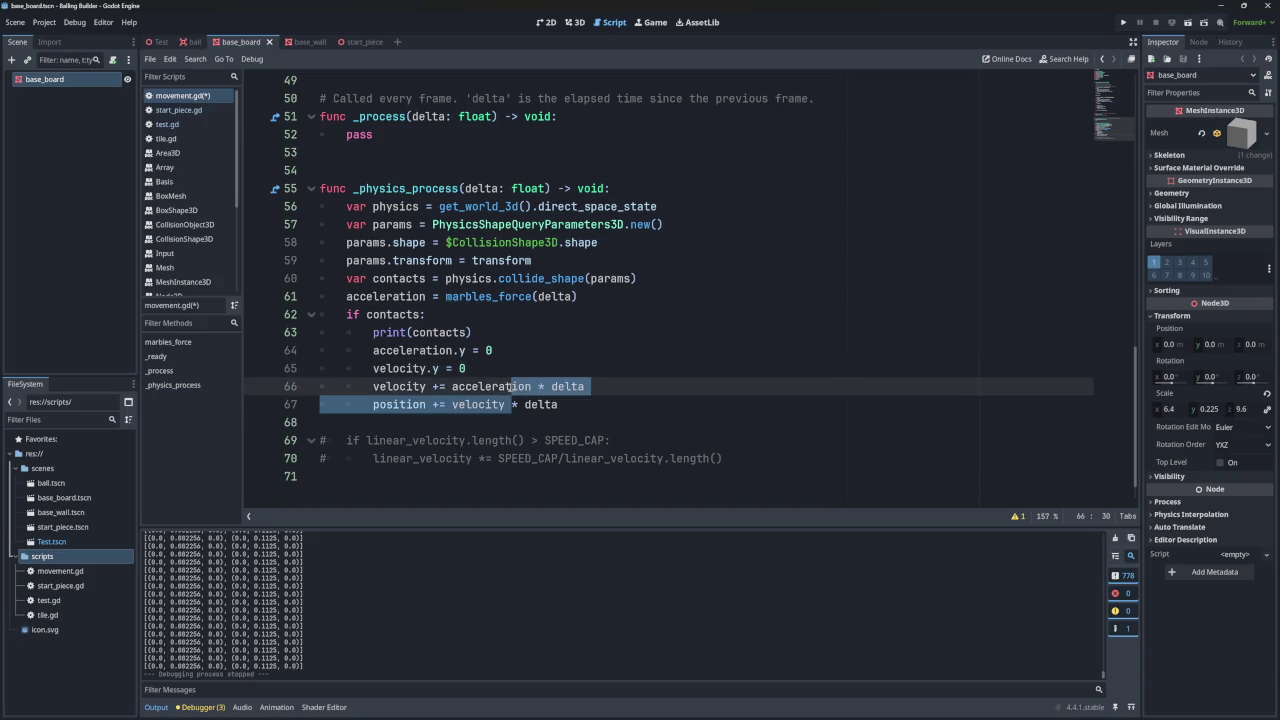
pyautogui.hotkey('shift', 'Tab')
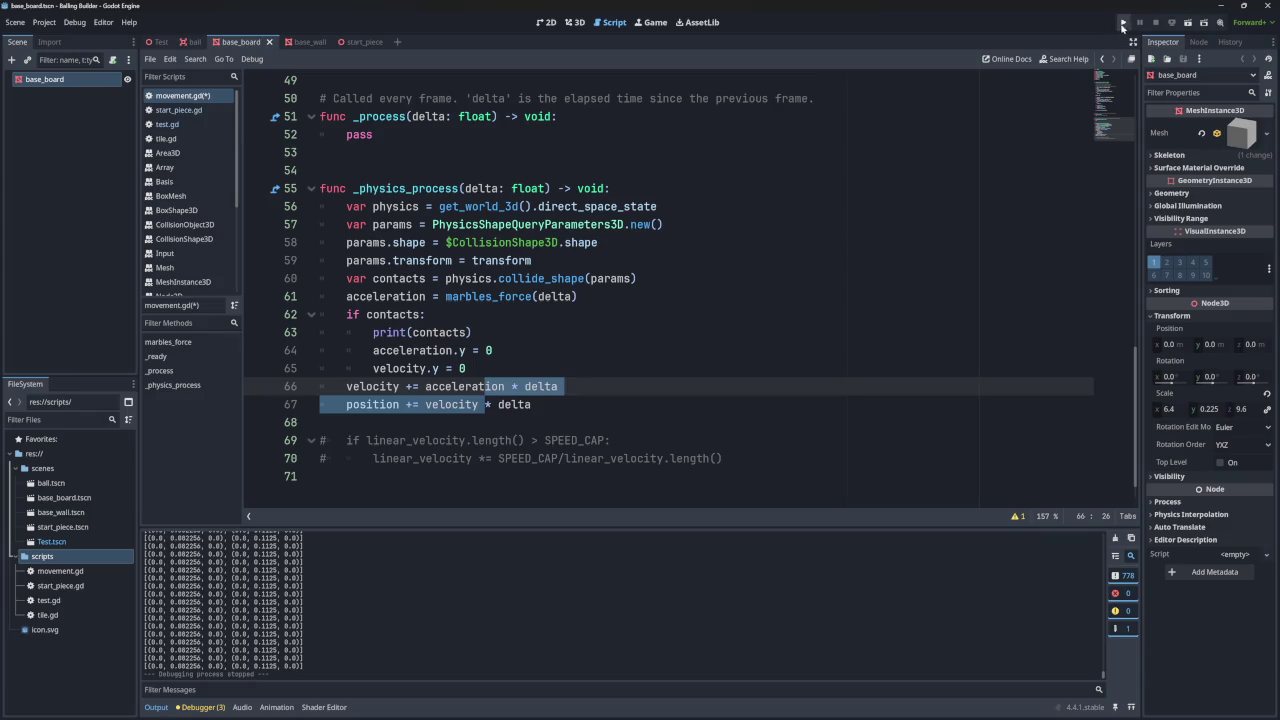
# - Run the game, close it, and check logged contacts holding y at 0.082256 while z nears 2.49
pyautogui.click(1123, 22)
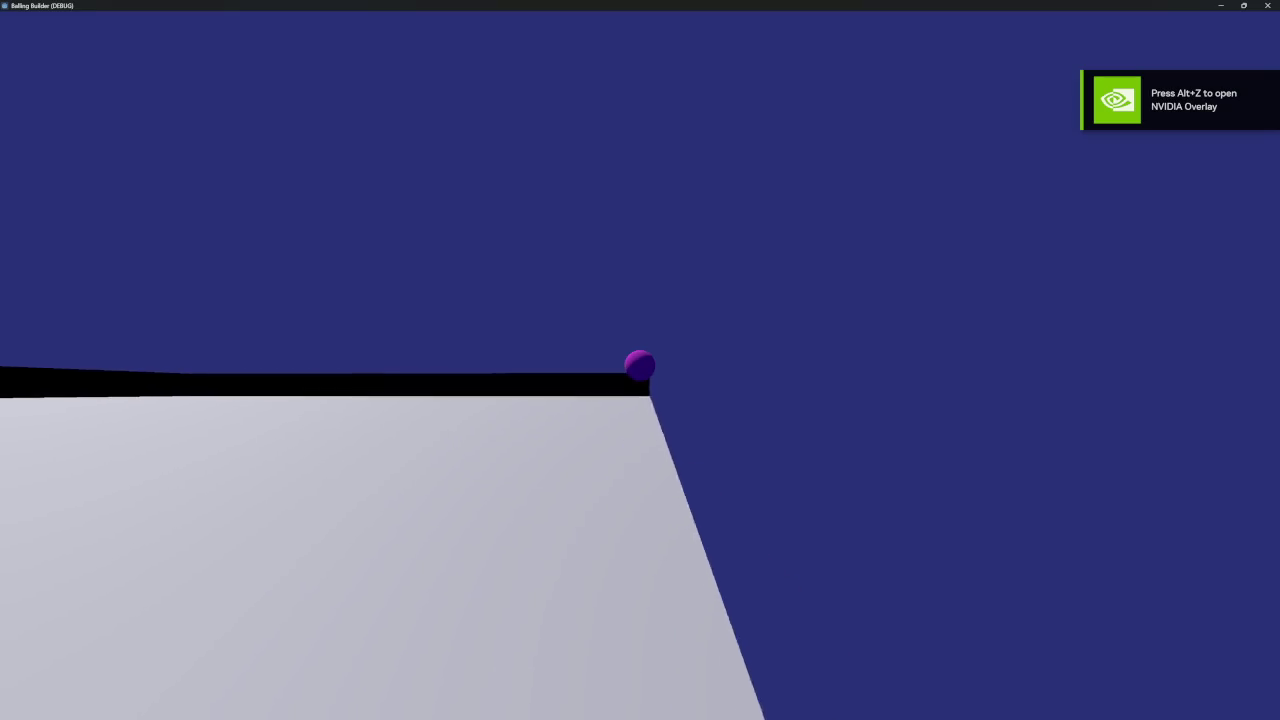
pyautogui.click(1267, 5)
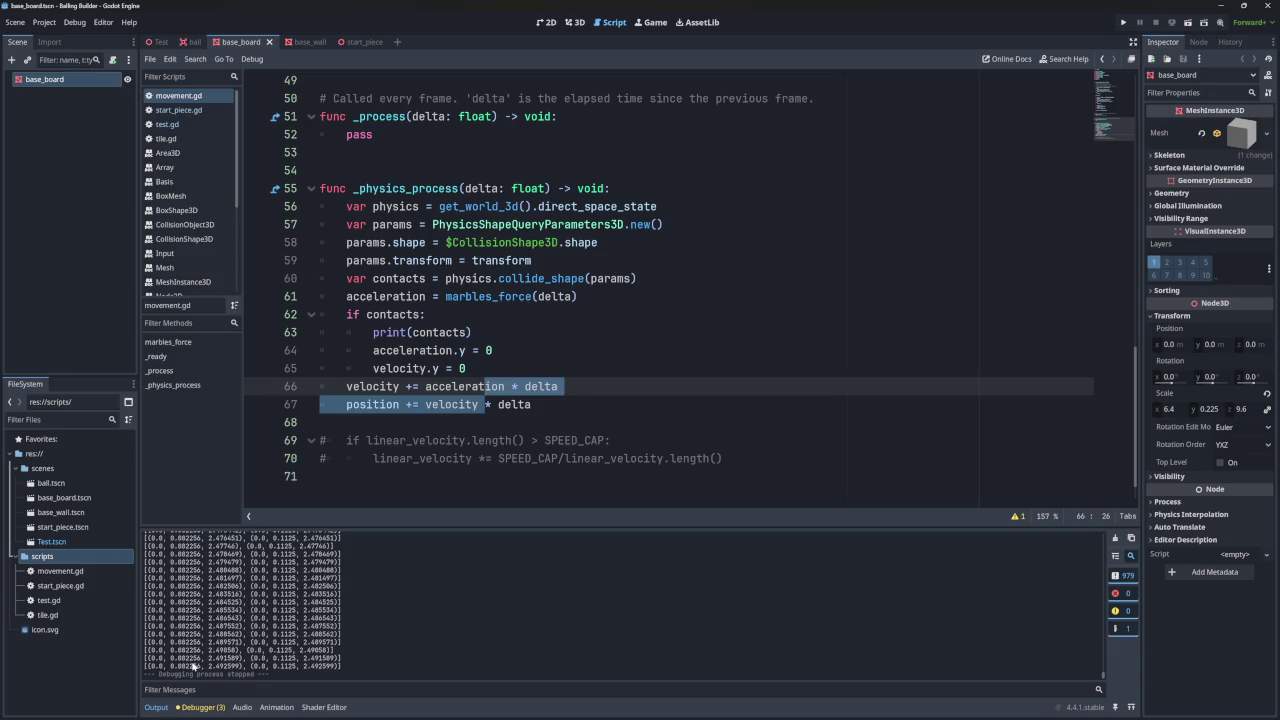
pyautogui.moveTo(180, 666); pyautogui.dragTo(199, 667)
pyautogui.scroll(5, 485, 297)
pyautogui.scroll(-4, 491, 297)
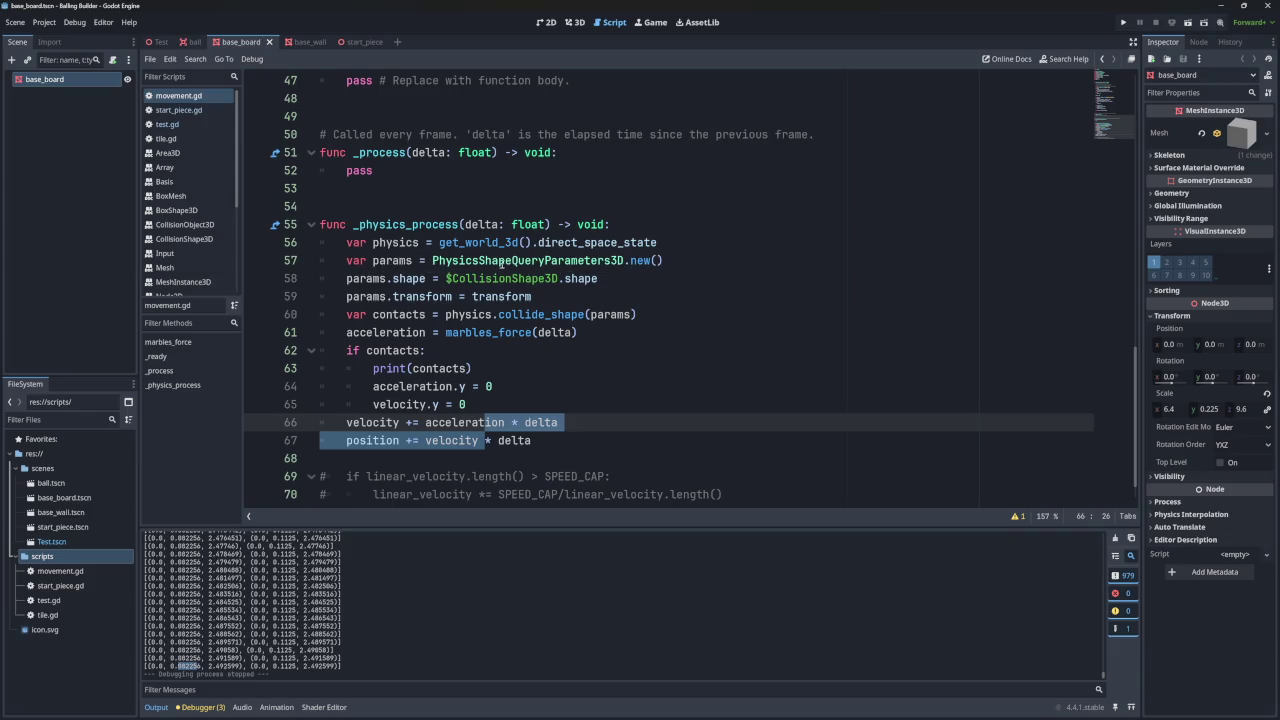
pyautogui.click(501, 262)
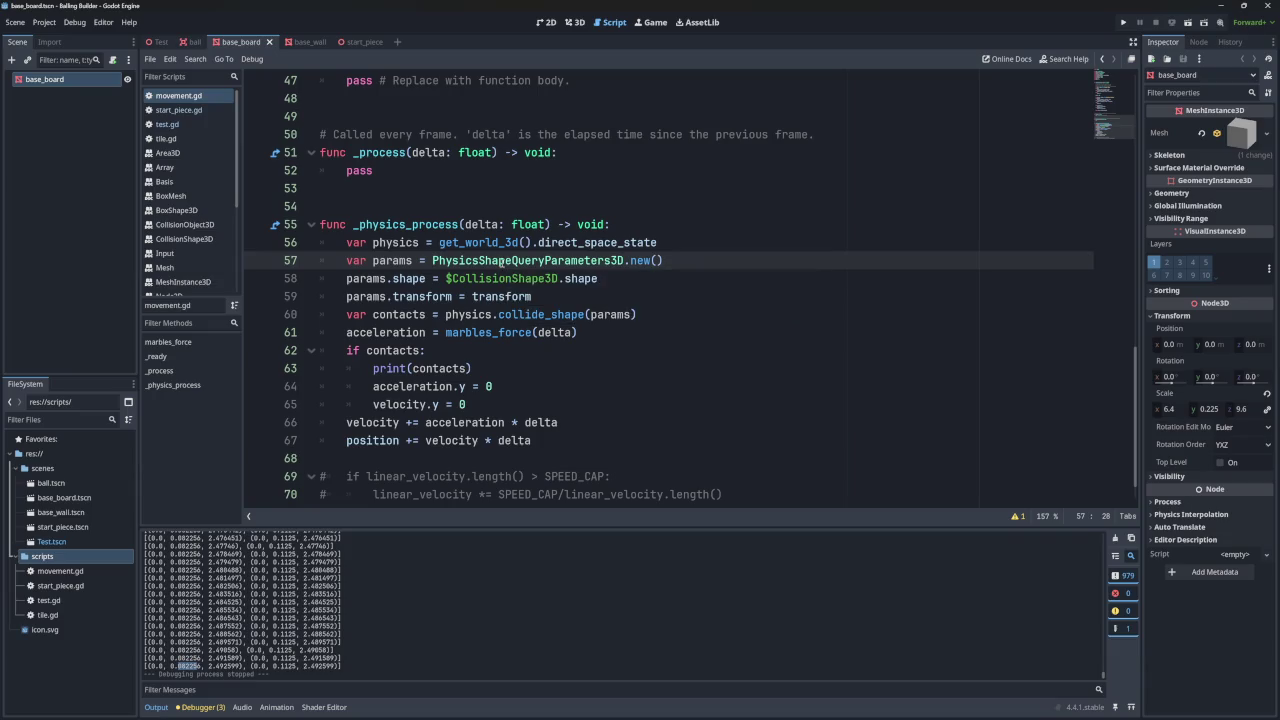
pyautogui.keyDown('ctrl'); pyautogui.click(501, 262); pyautogui.keyUp('ctrl')
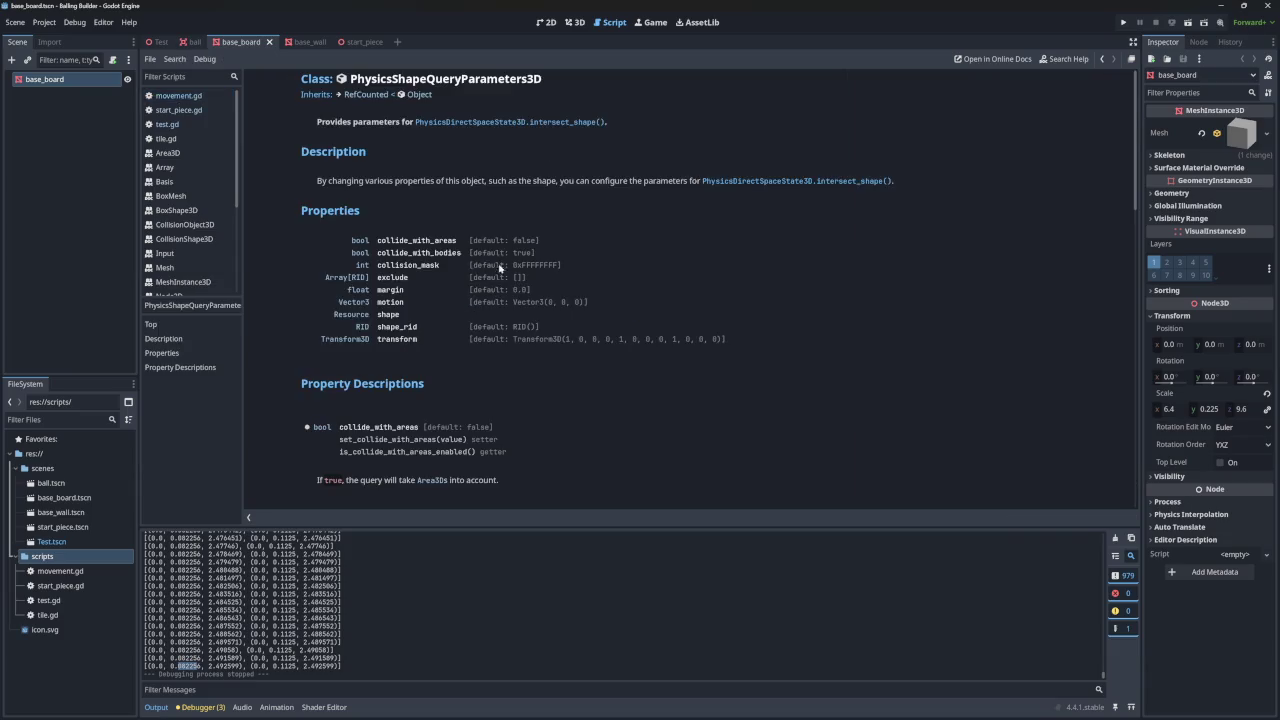
pyautogui.moveTo(348, 290); pyautogui.dragTo(535, 291)
pyautogui.moveTo(330, 319); pyautogui.dragTo(422, 319)
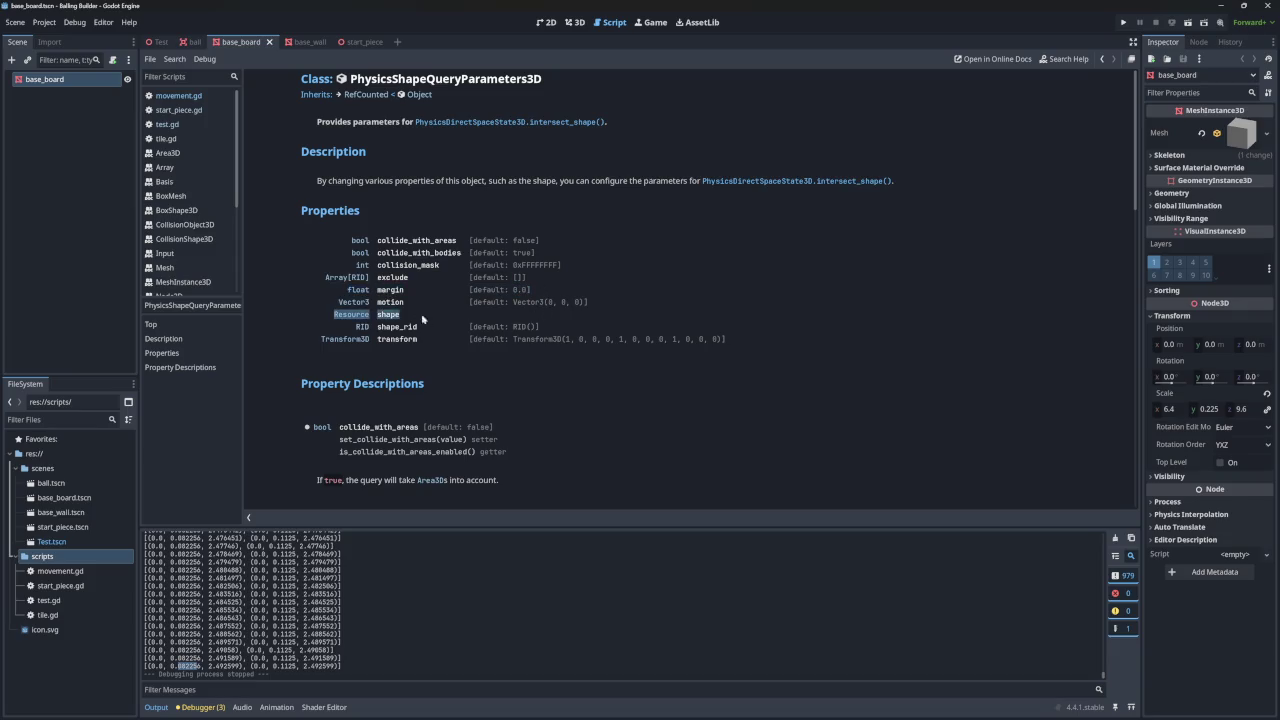
pyautogui.click(190, 42)
pyautogui.click(240, 42)
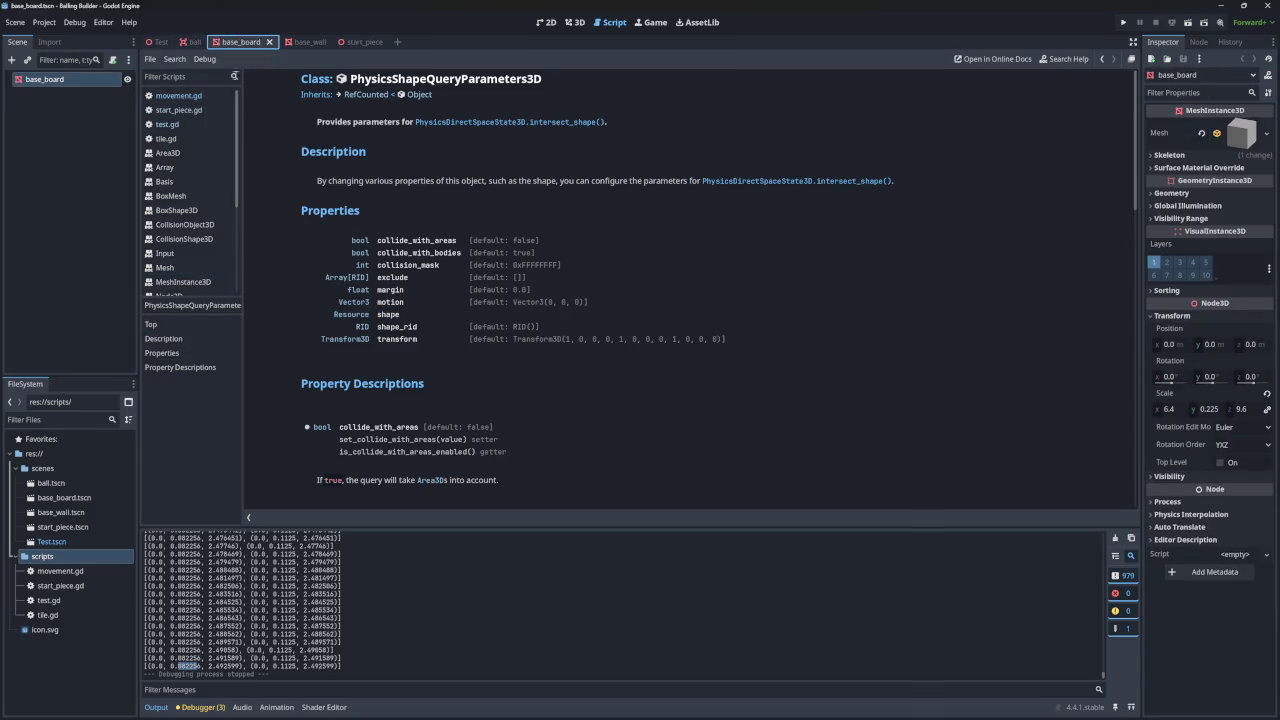
pyautogui.click(181, 124)
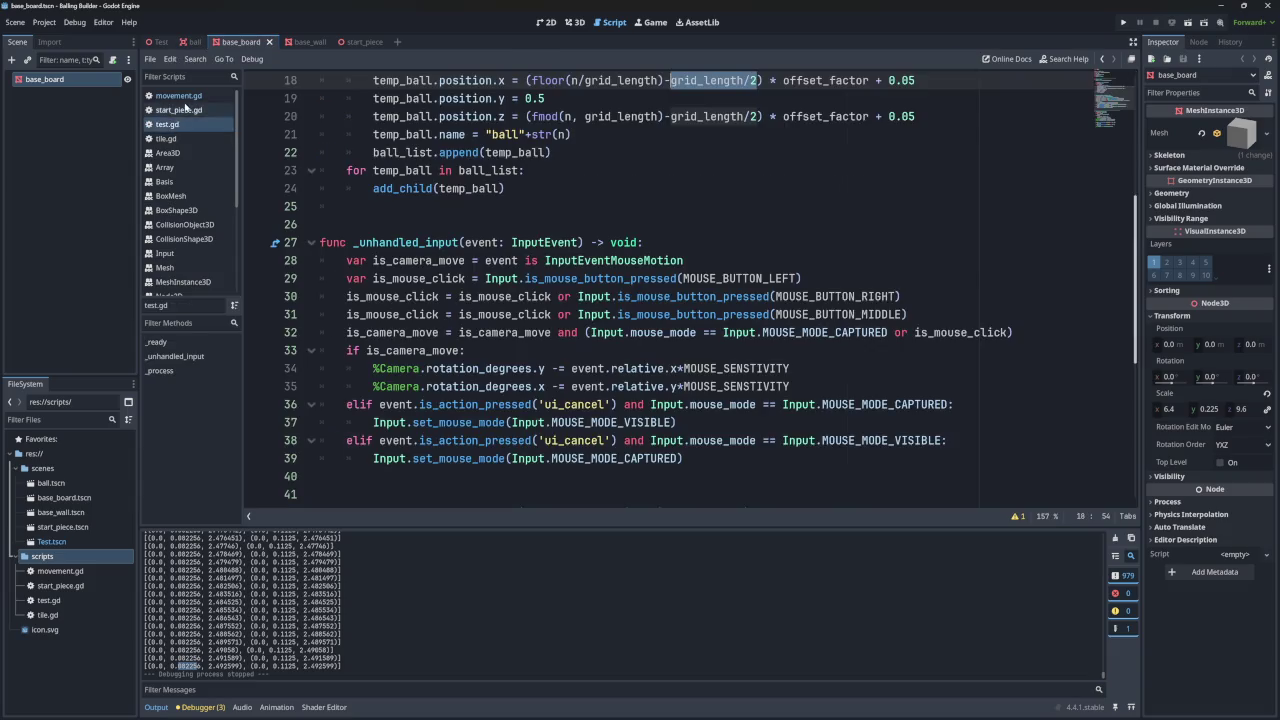
pyautogui.click(180, 96)
pyautogui.doubleClick(368, 297)
pyautogui.hotkey('ctrl', 'c')
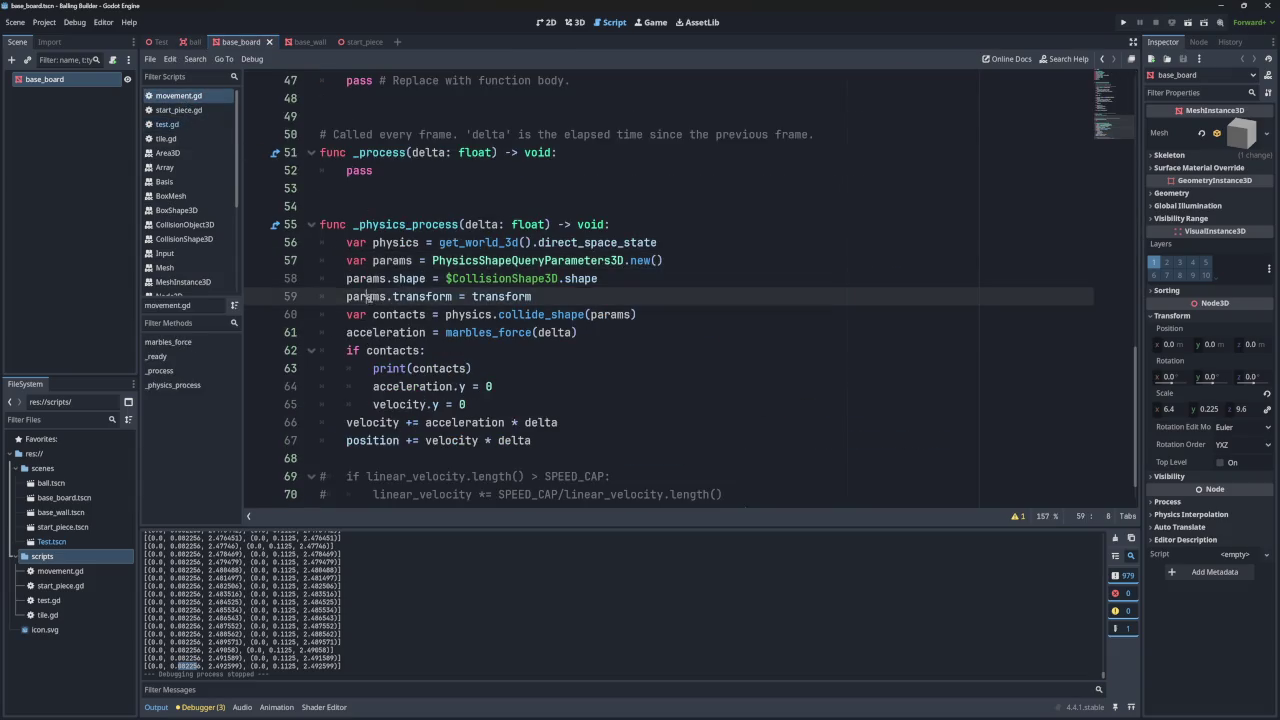
# - Add params.margin = 0 below the params.transform line and run the game
pyautogui.click(536, 296)
pyautogui.press('Return')
pyautogui.hotkey('ctrl', 'v')
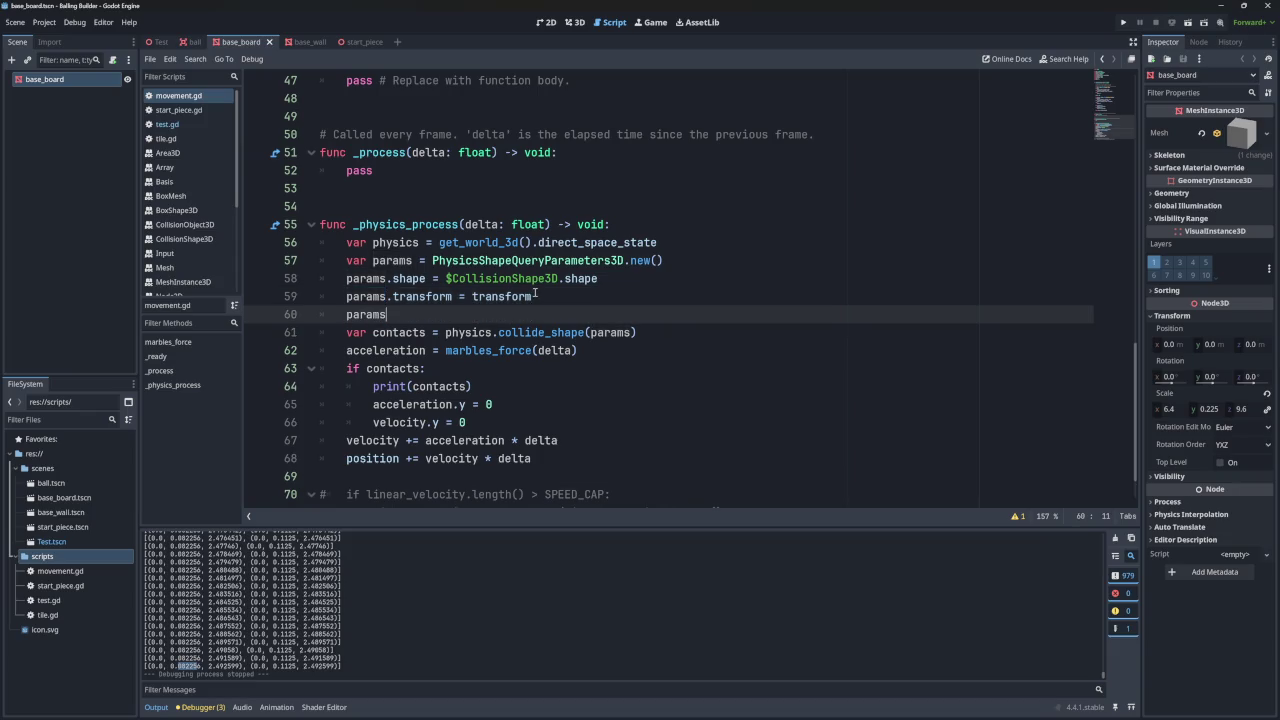
pyautogui.write('.')
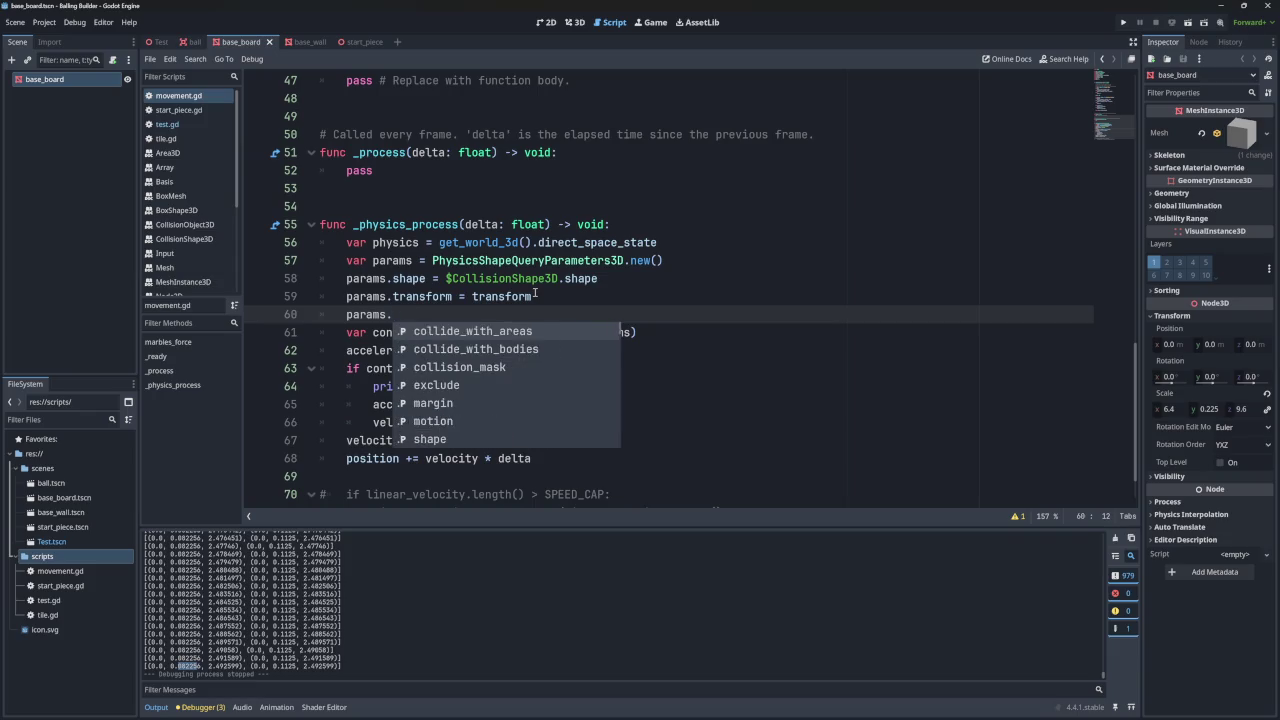
pyautogui.write('margin = 0')
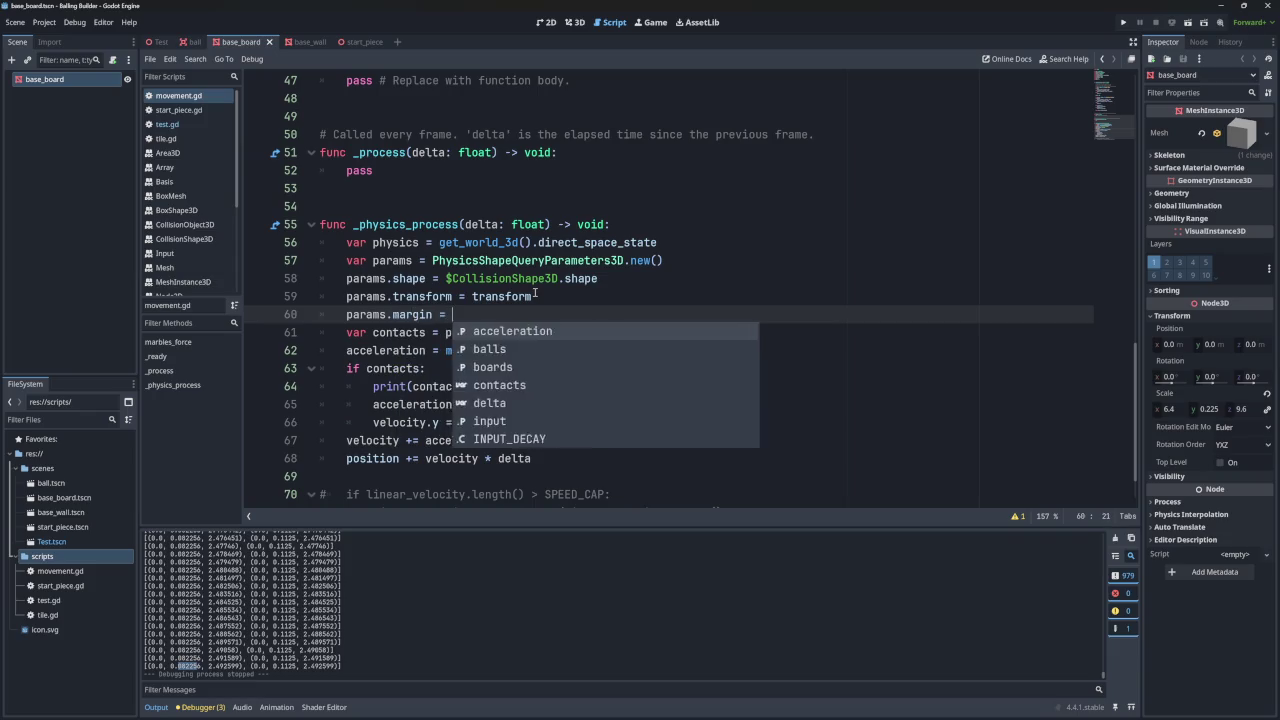
pyautogui.press('F5')
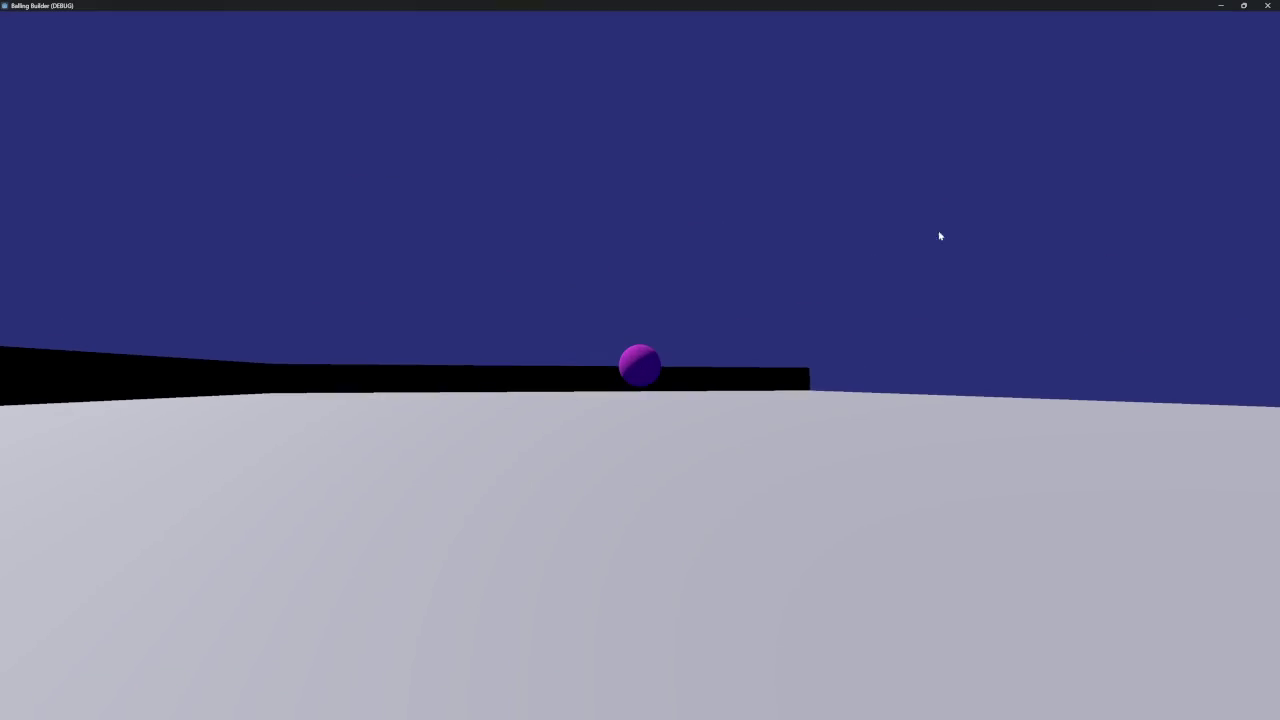
# - Try a negative margin, then a zero margin on line 60, running the game after each
pyautogui.click(1267, 5)
pyautogui.click(476, 316)
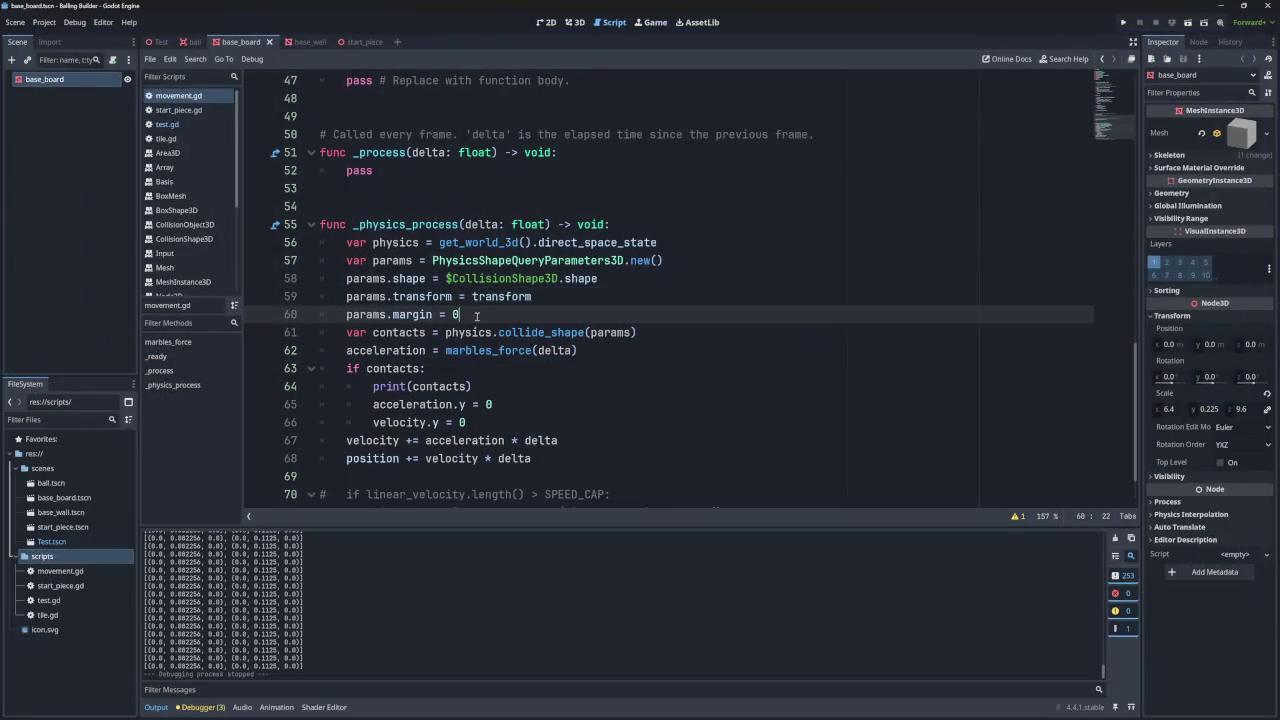
pyautogui.write('0.5')
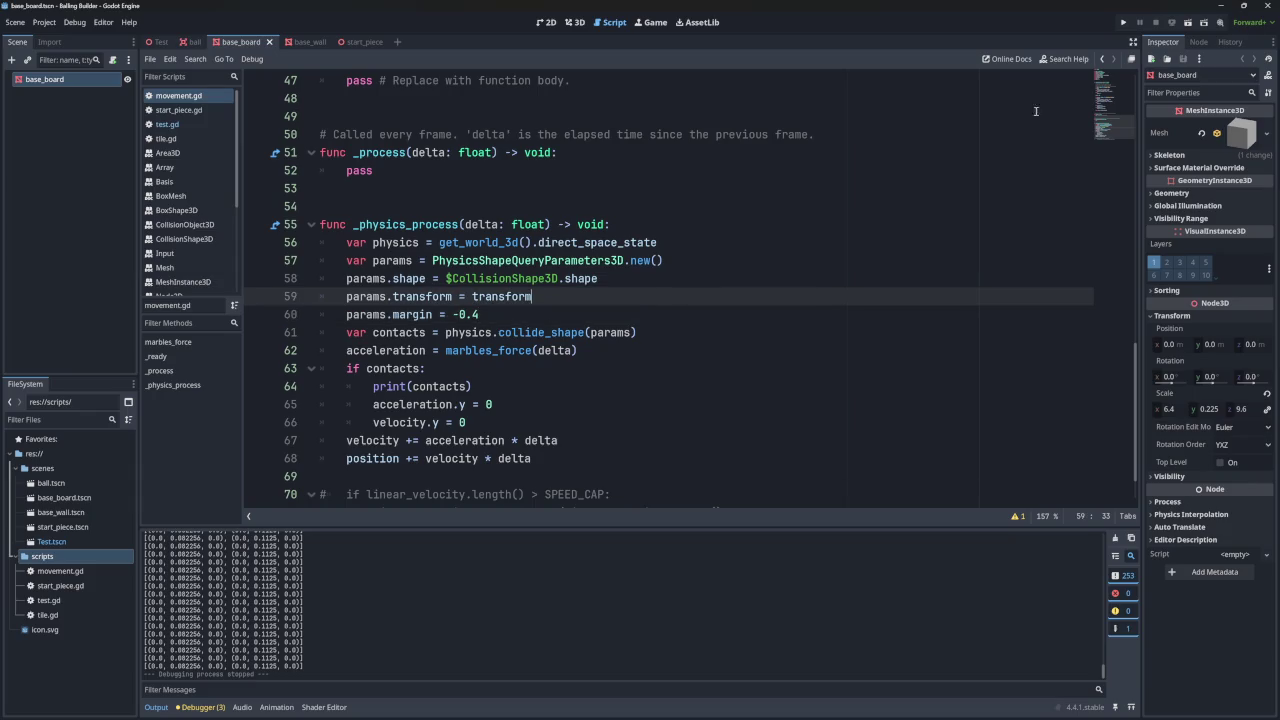
pyautogui.click(1123, 22)
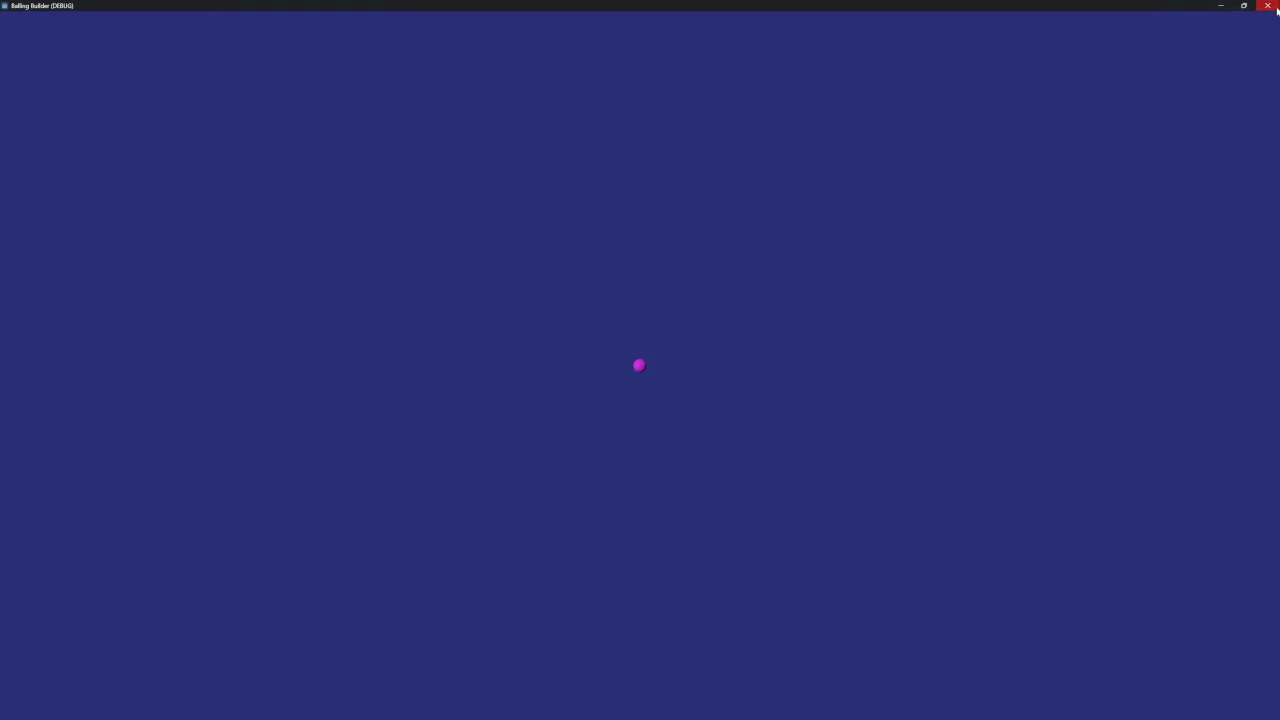
pyautogui.click(1267, 5)
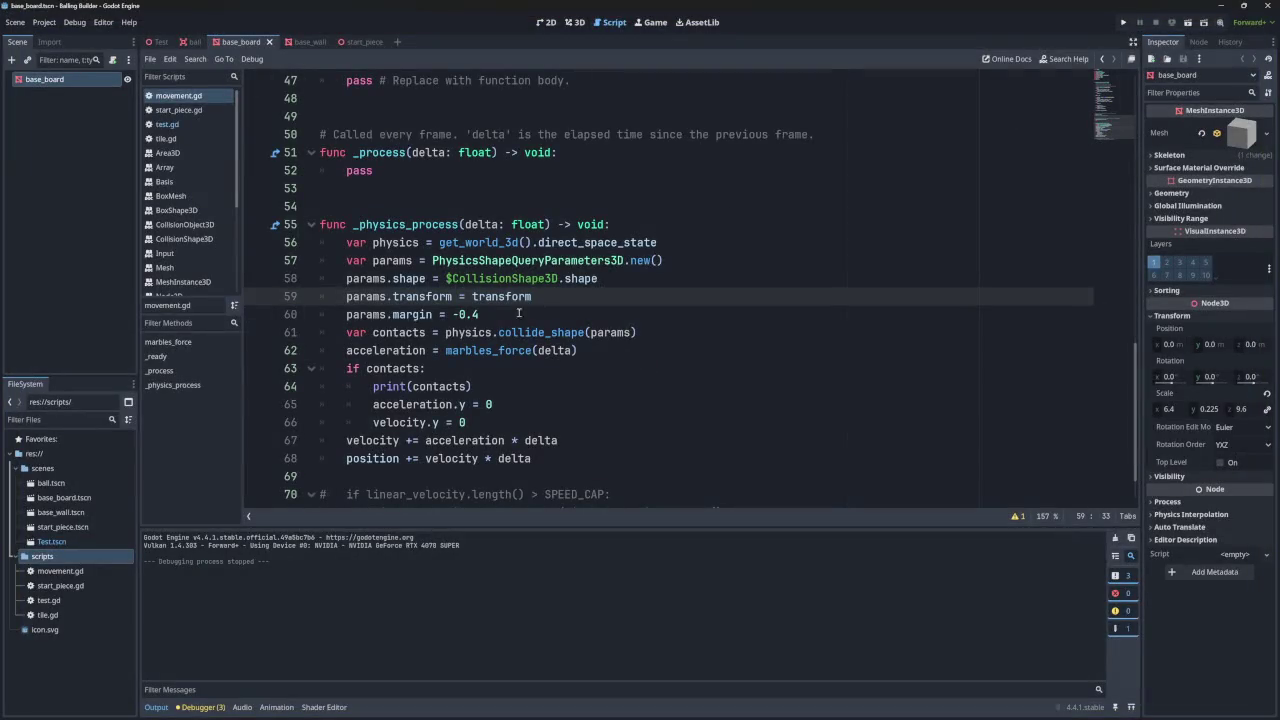
pyautogui.click(486, 314)
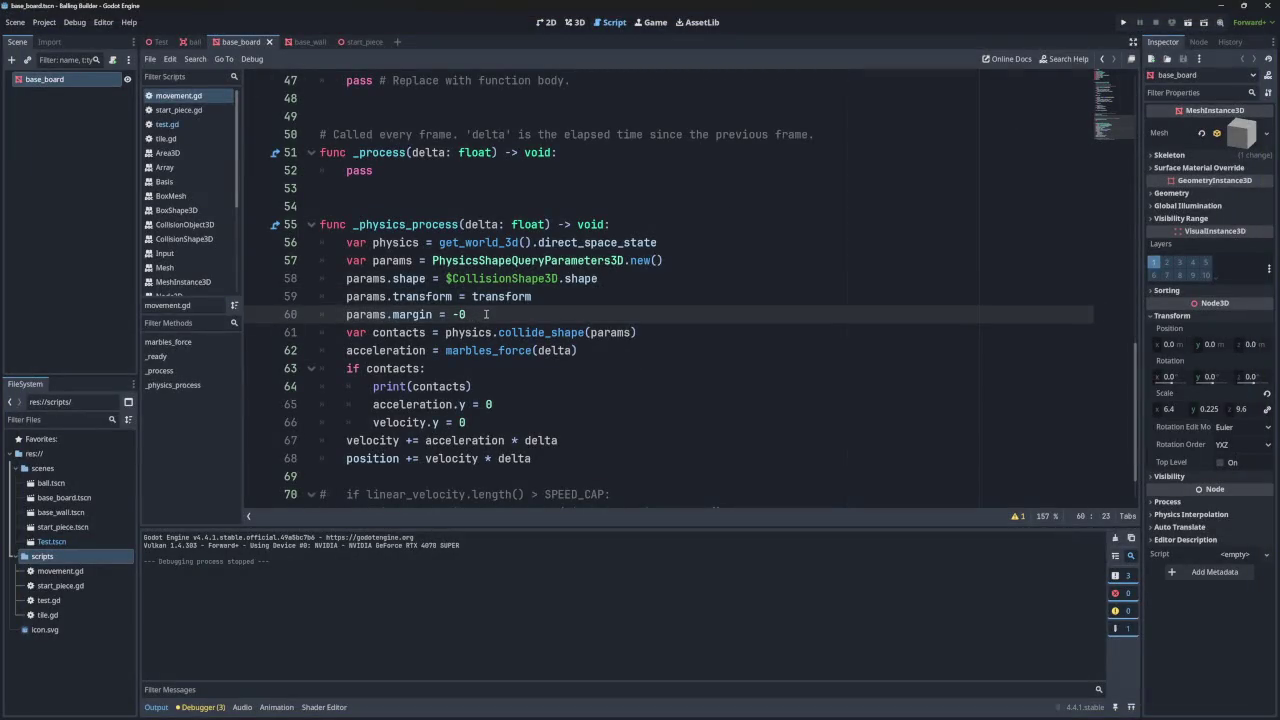
pyautogui.write('.04')
pyautogui.click(1123, 22)
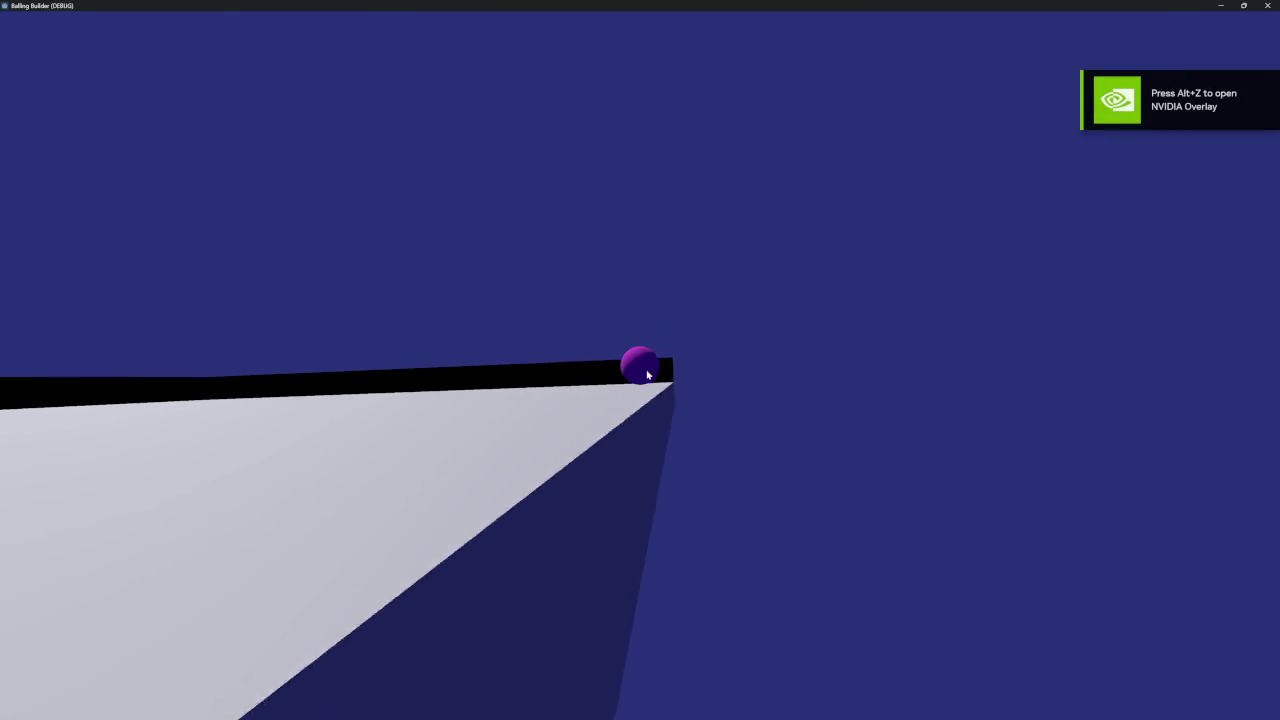
# - Change the margin to -0.08 and run the game twice to test it
pyautogui.click(1267, 5)
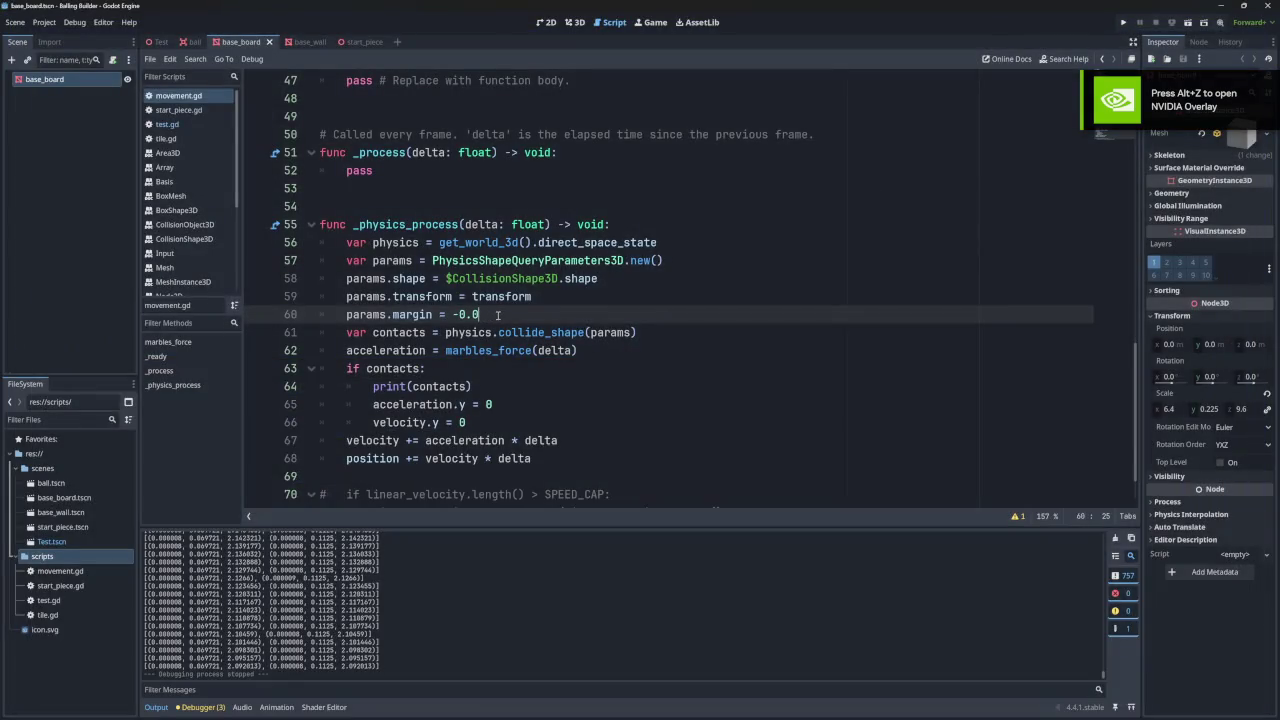
pyautogui.write('8')
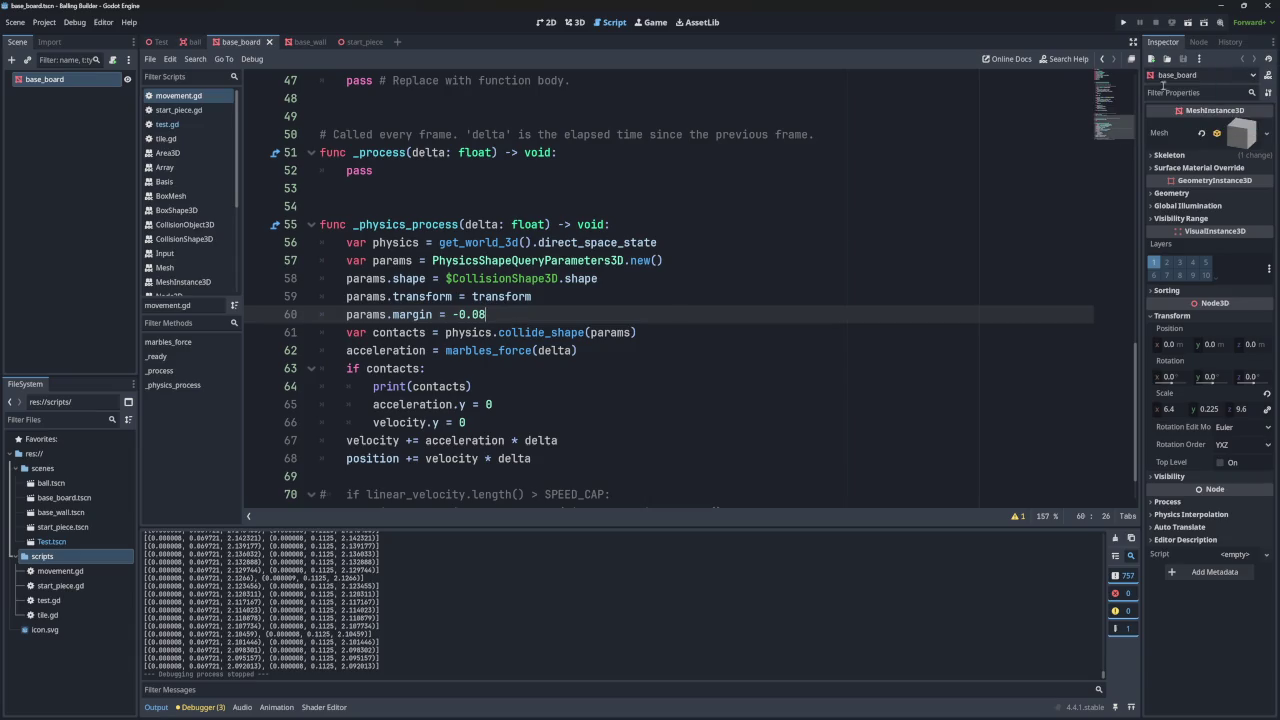
pyautogui.click(1125, 22)
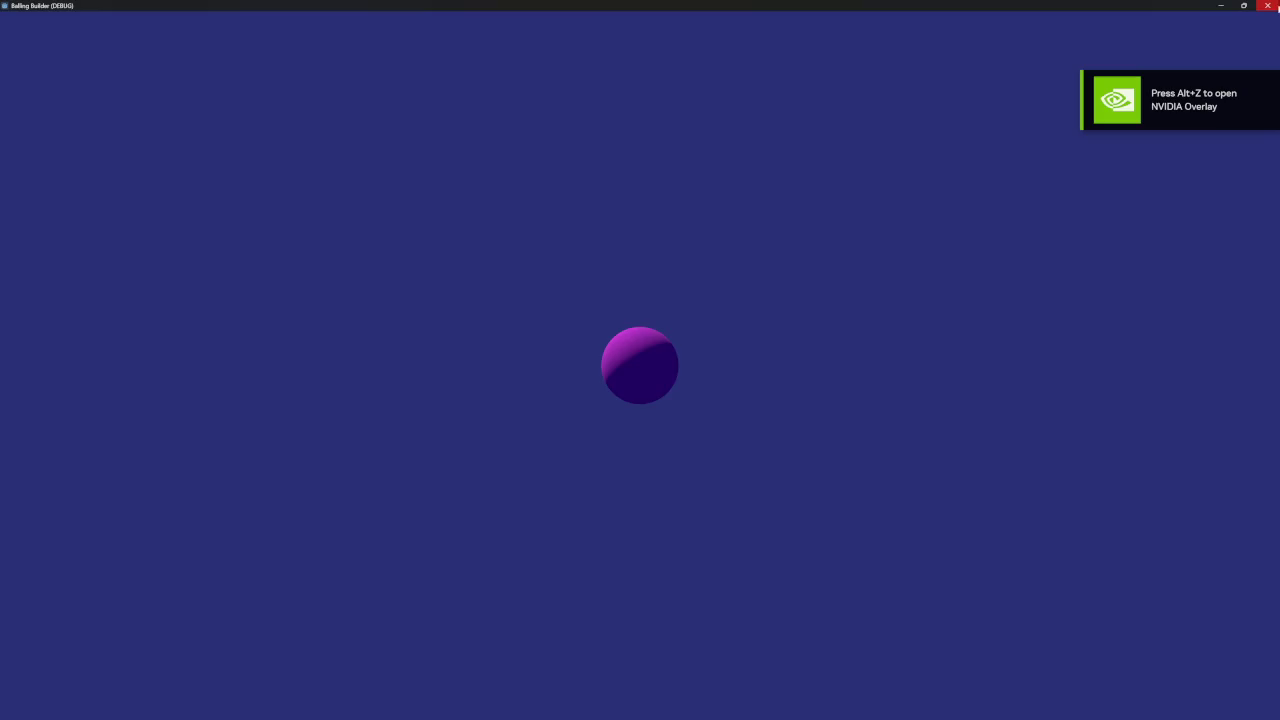
pyautogui.click(1268, 5)
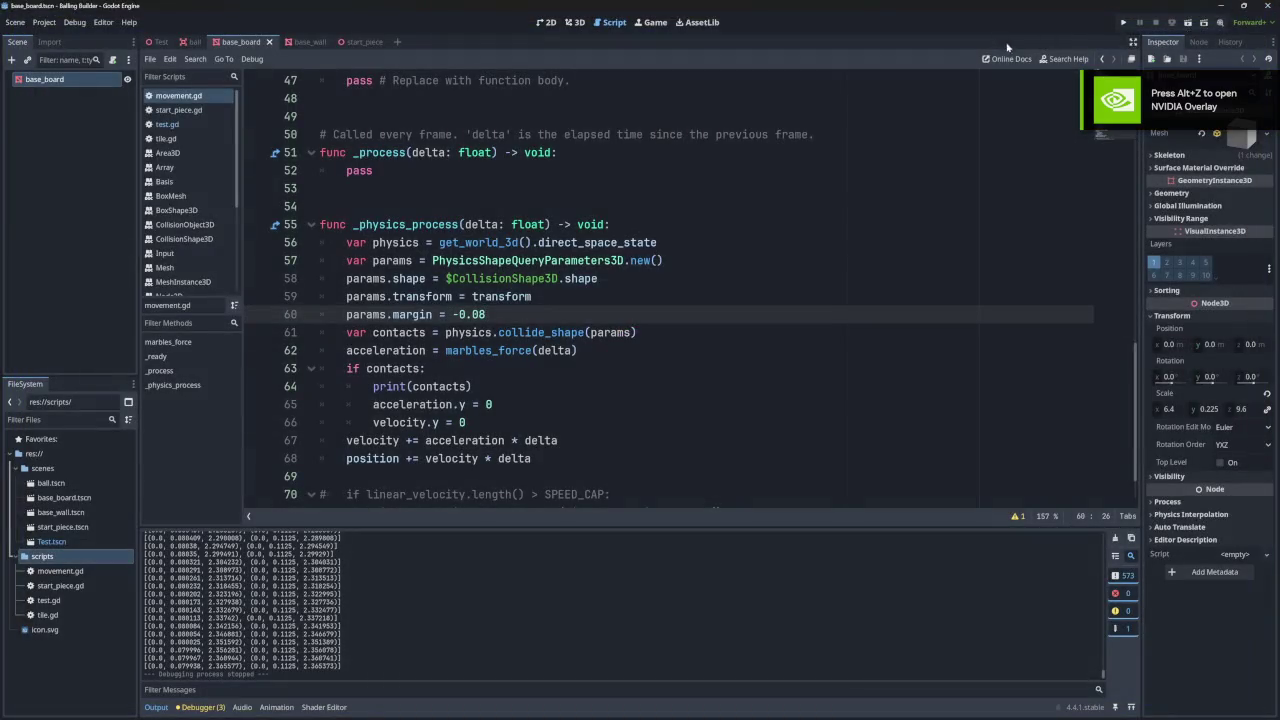
pyautogui.press('F5')
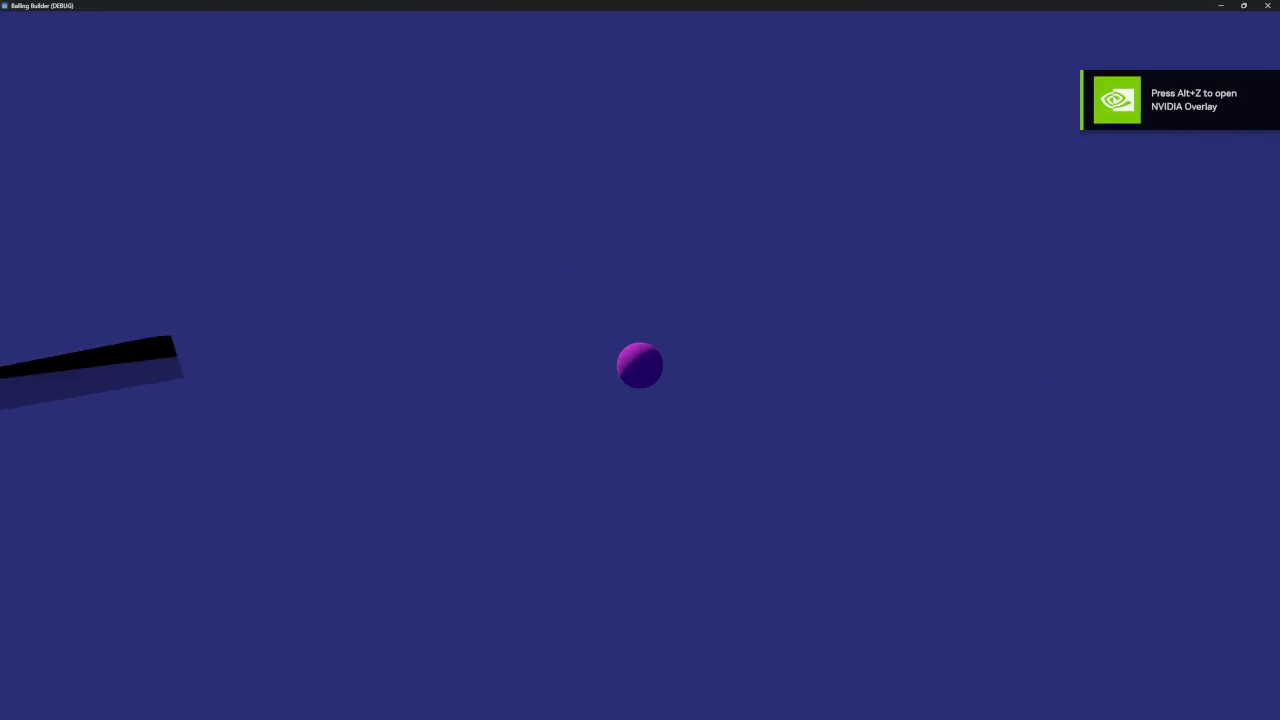
# - Rerun the game, orbiting around the ball, then test again with margin -0.04
pyautogui.click(1267, 6)
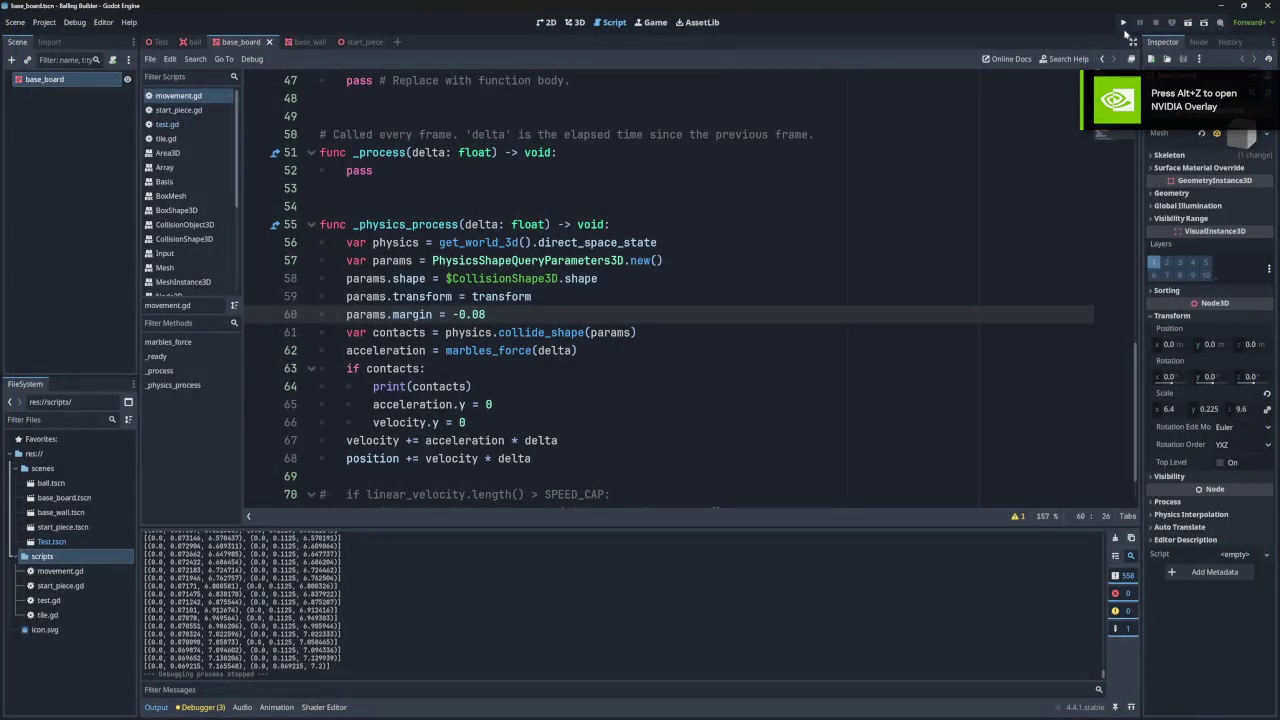
pyautogui.click(1128, 30)
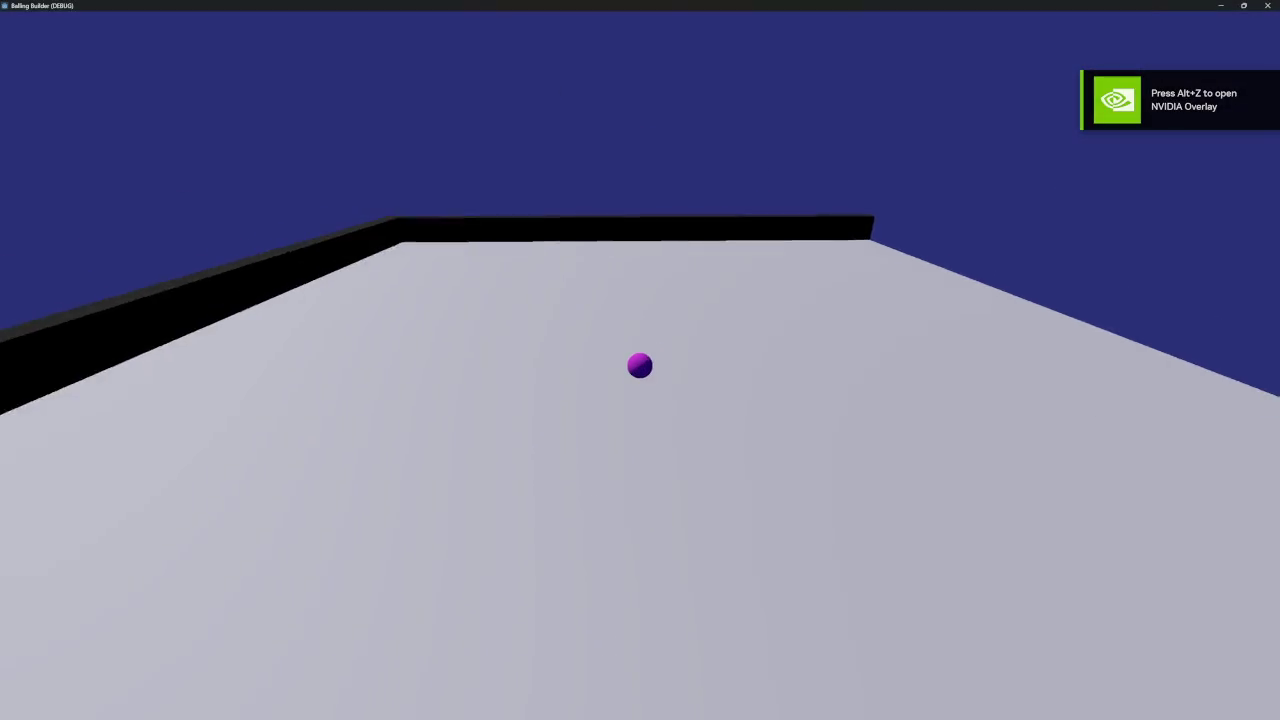
pyautogui.press('Right')
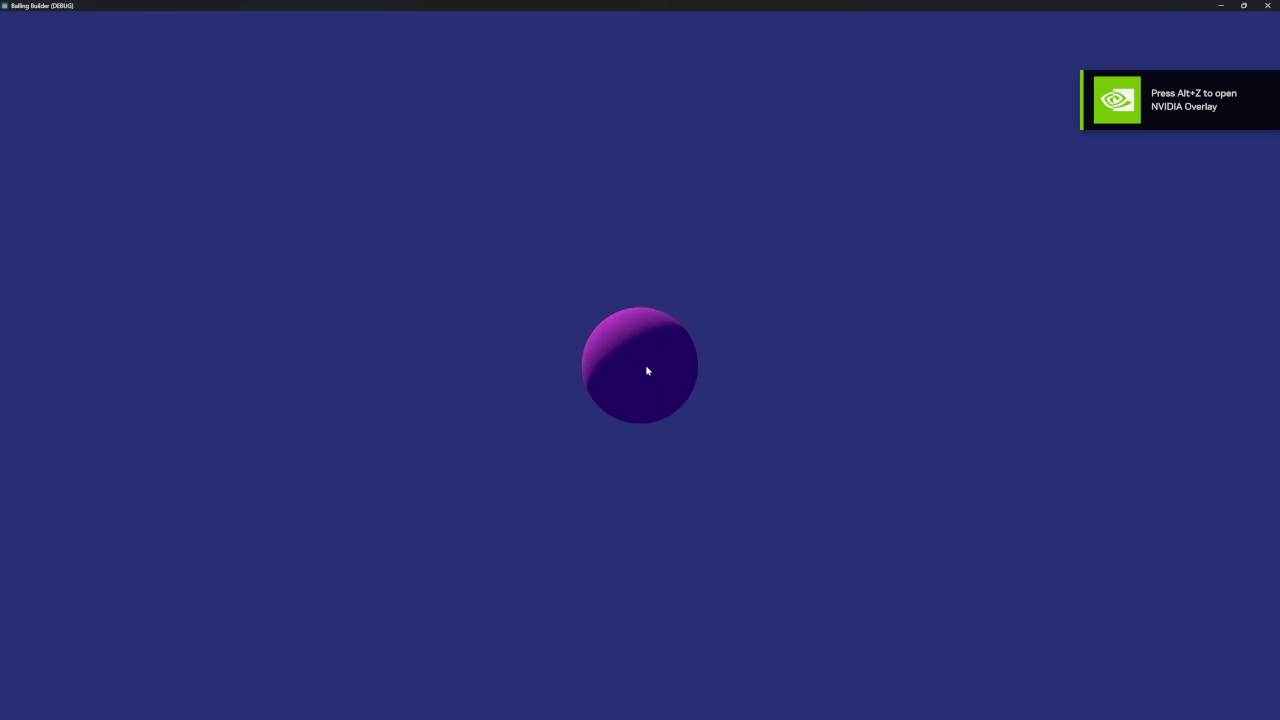
pyautogui.click(1267, 5)
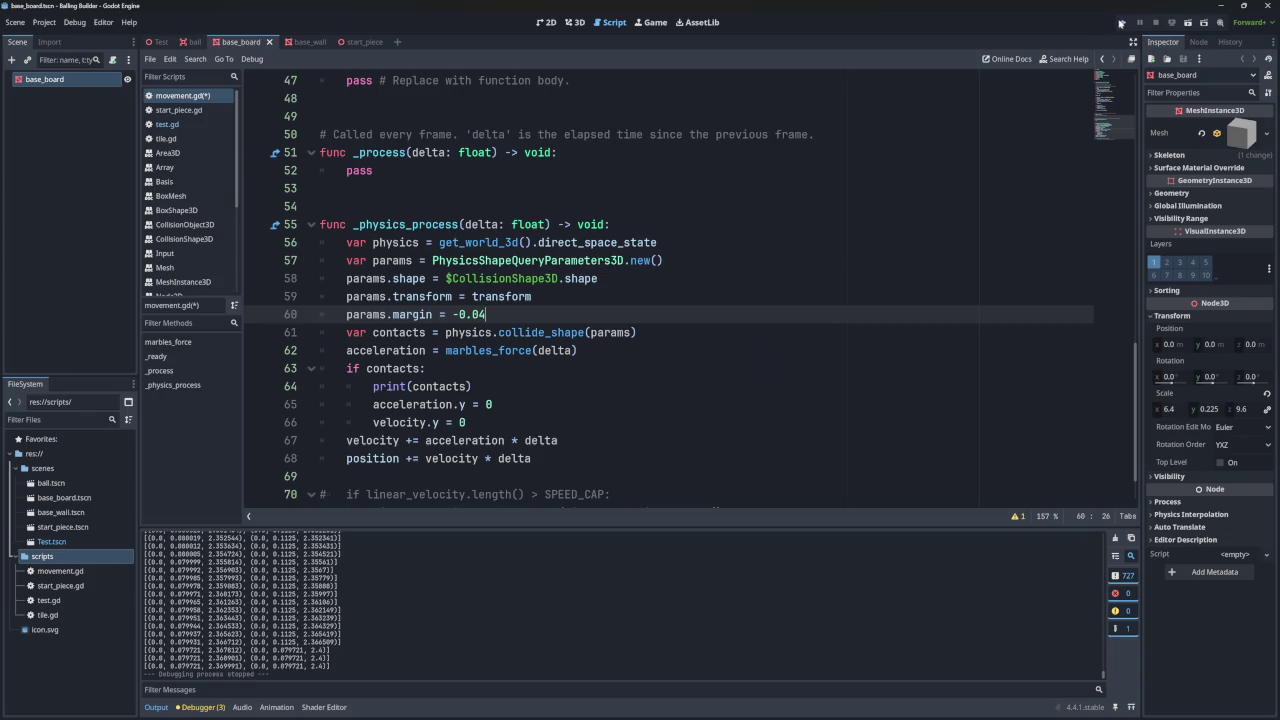
pyautogui.click(1123, 22)
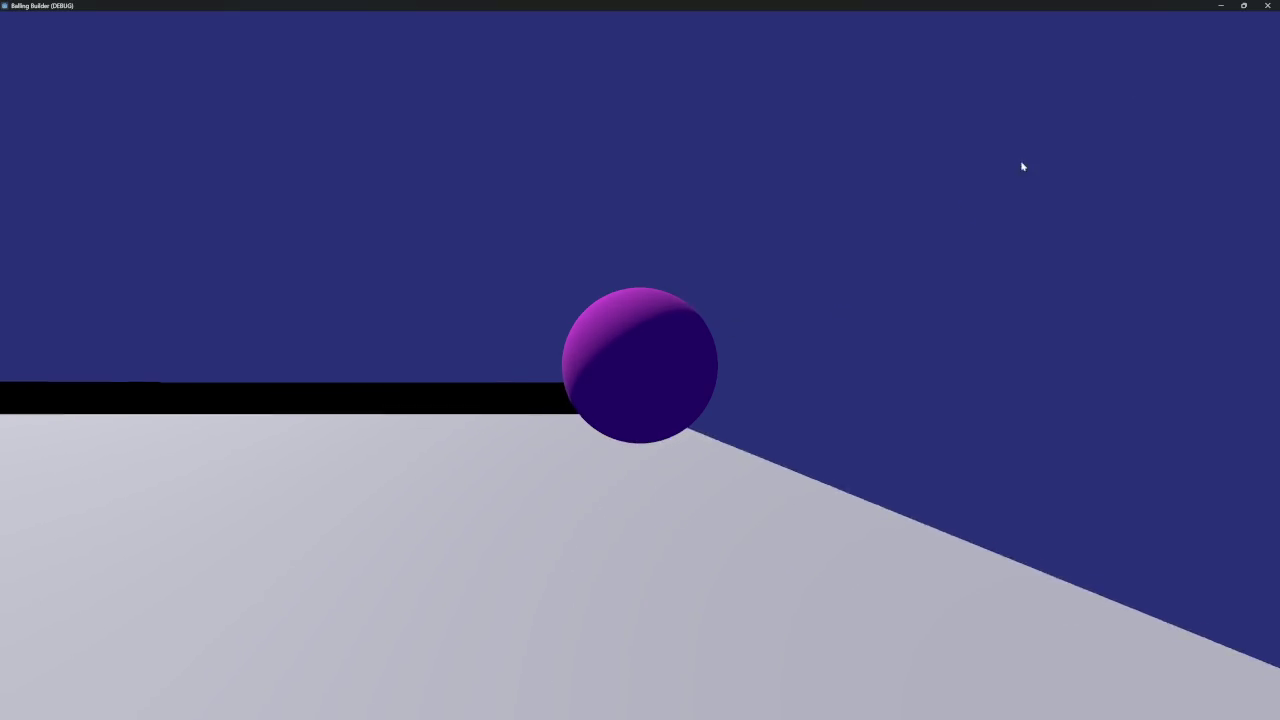
pyautogui.click(1267, 5)
pyautogui.moveTo(530, 307); pyautogui.dragTo(555, 296)
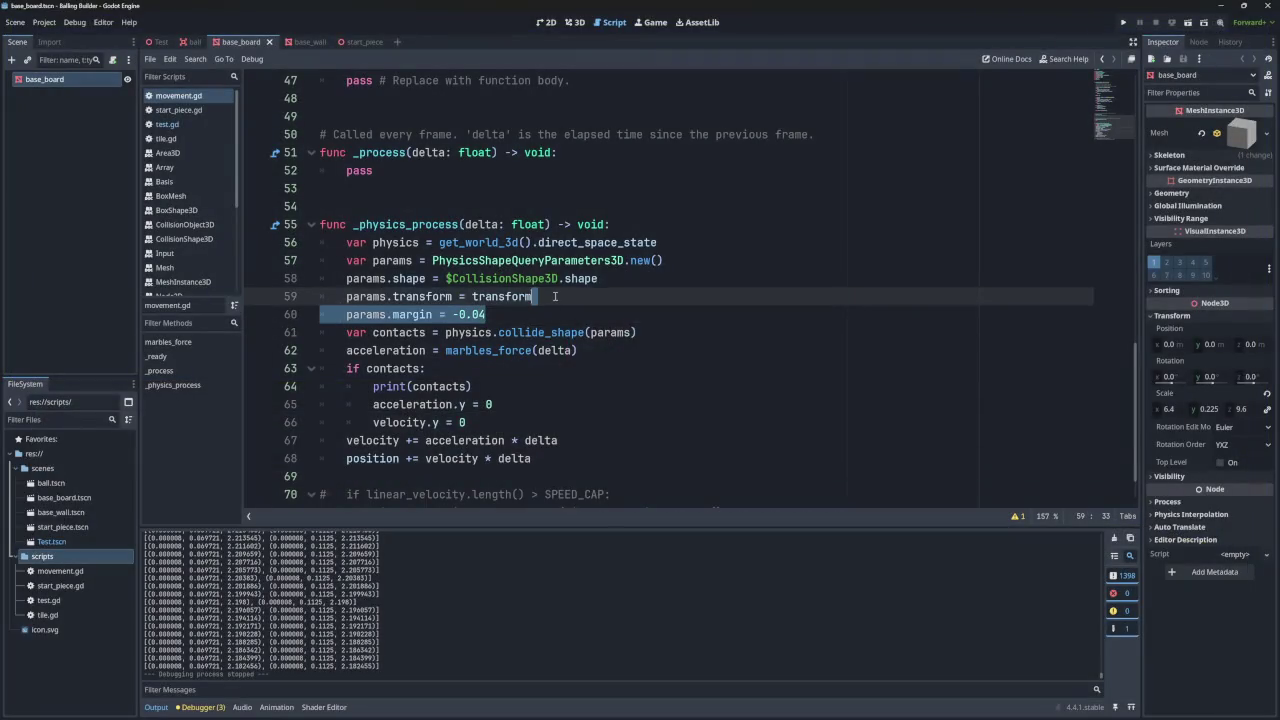
# - Delete the margin line and switch from base_board to the ball scene
pyautogui.press('BackSpace')
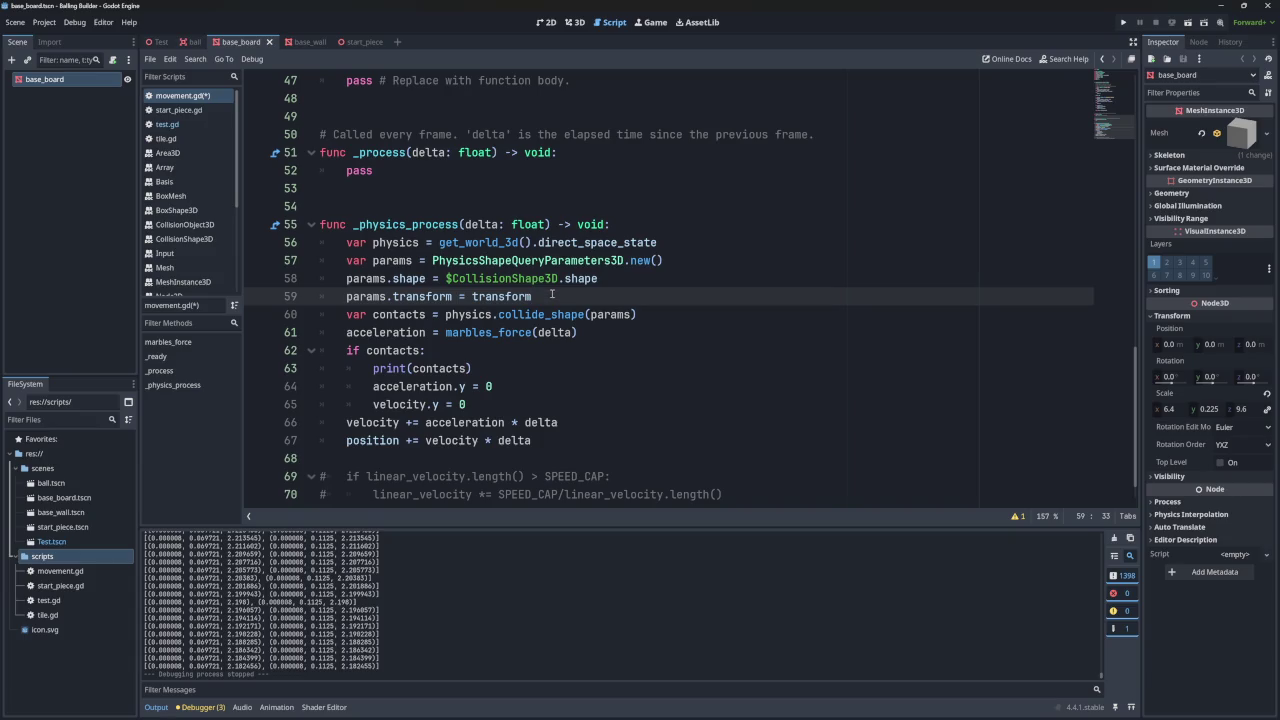
pyautogui.doubleClick(501, 296)
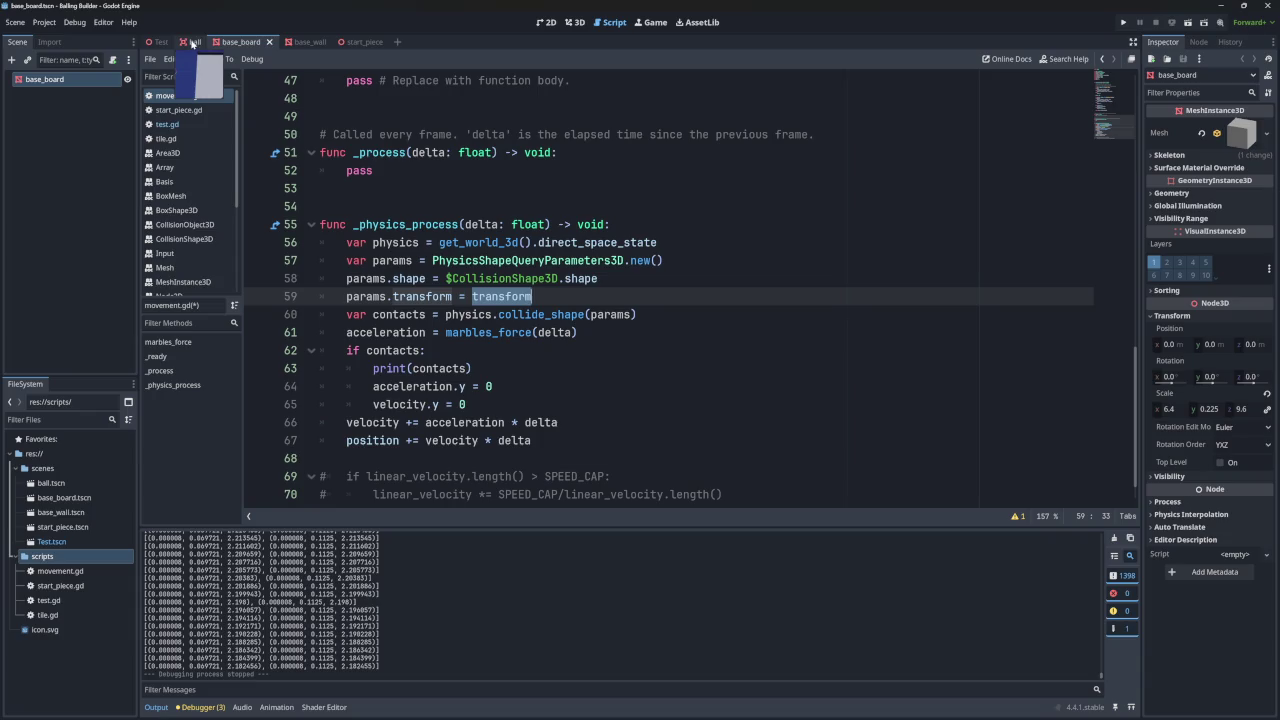
pyautogui.click(157, 42)
pyautogui.click(192, 42)
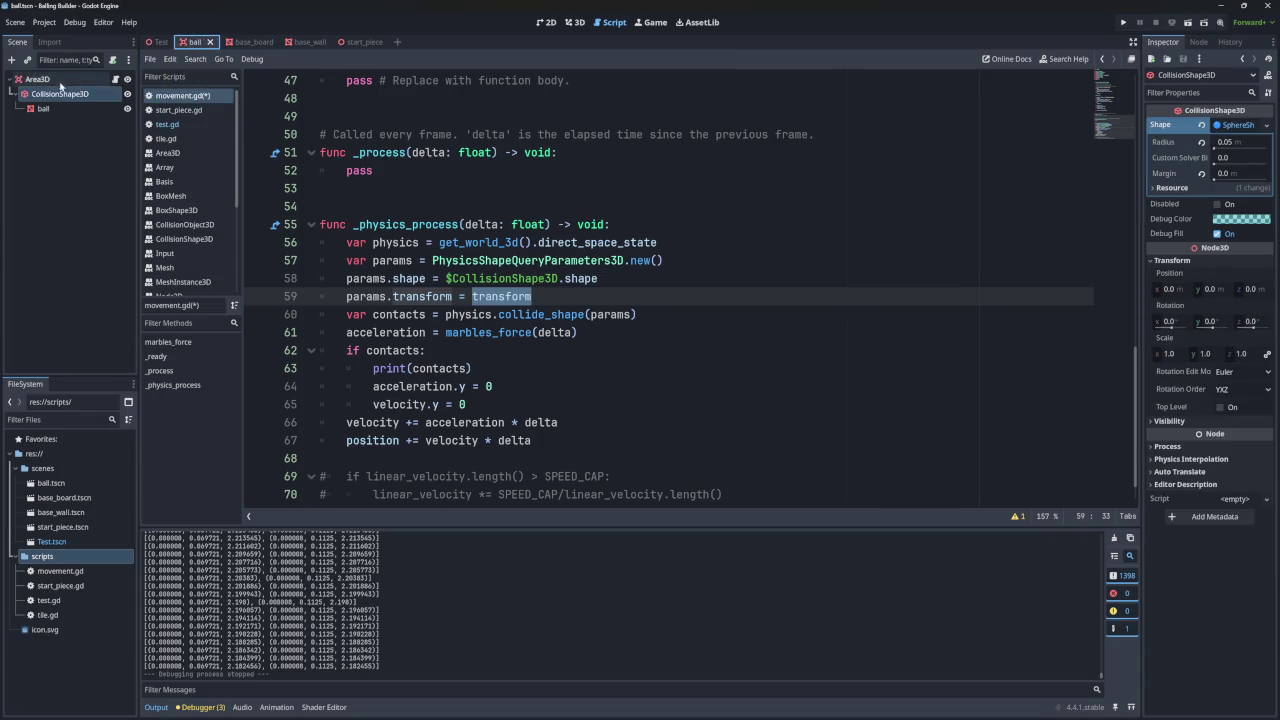
# - Replace transform with global_transform on line 59 and run the game
pyautogui.click(544, 300)
pyautogui.press('BackSpace')
pyautogui.press('BackSpace')
pyautogui.press('BackSpace')
pyautogui.write('go')
pyautogui.press('BackSpace')
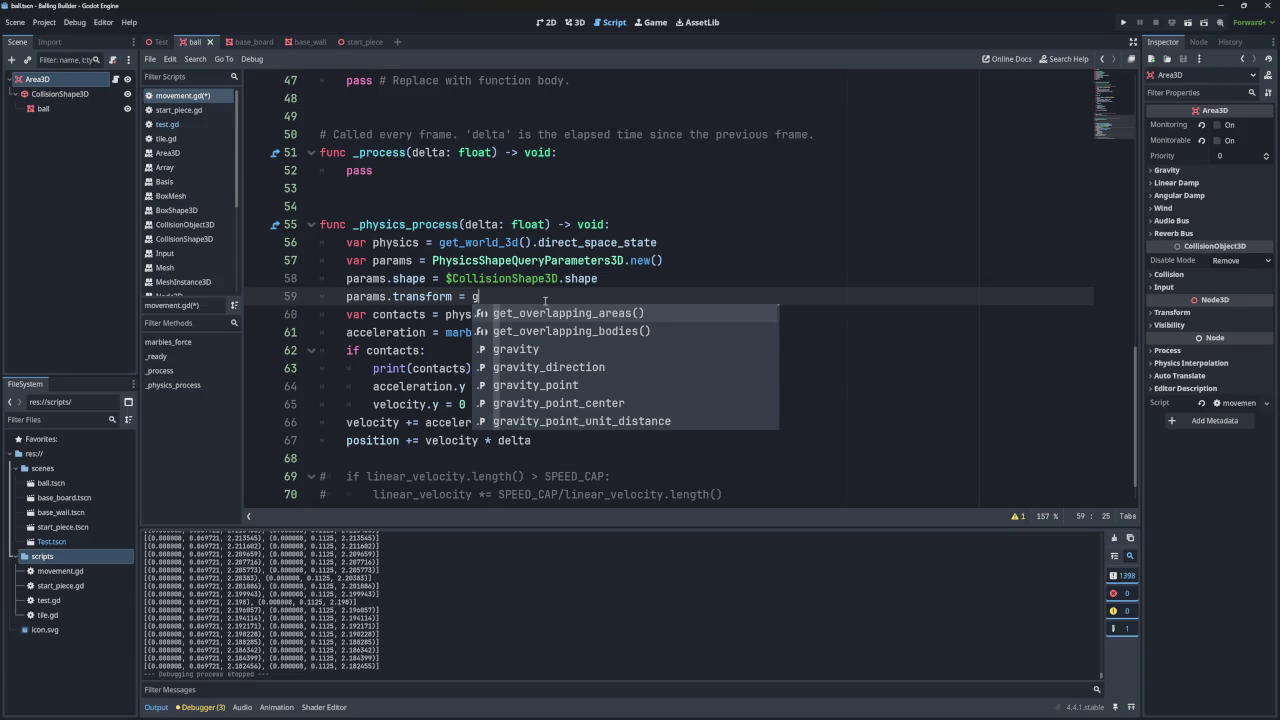
pyautogui.write('lobal')
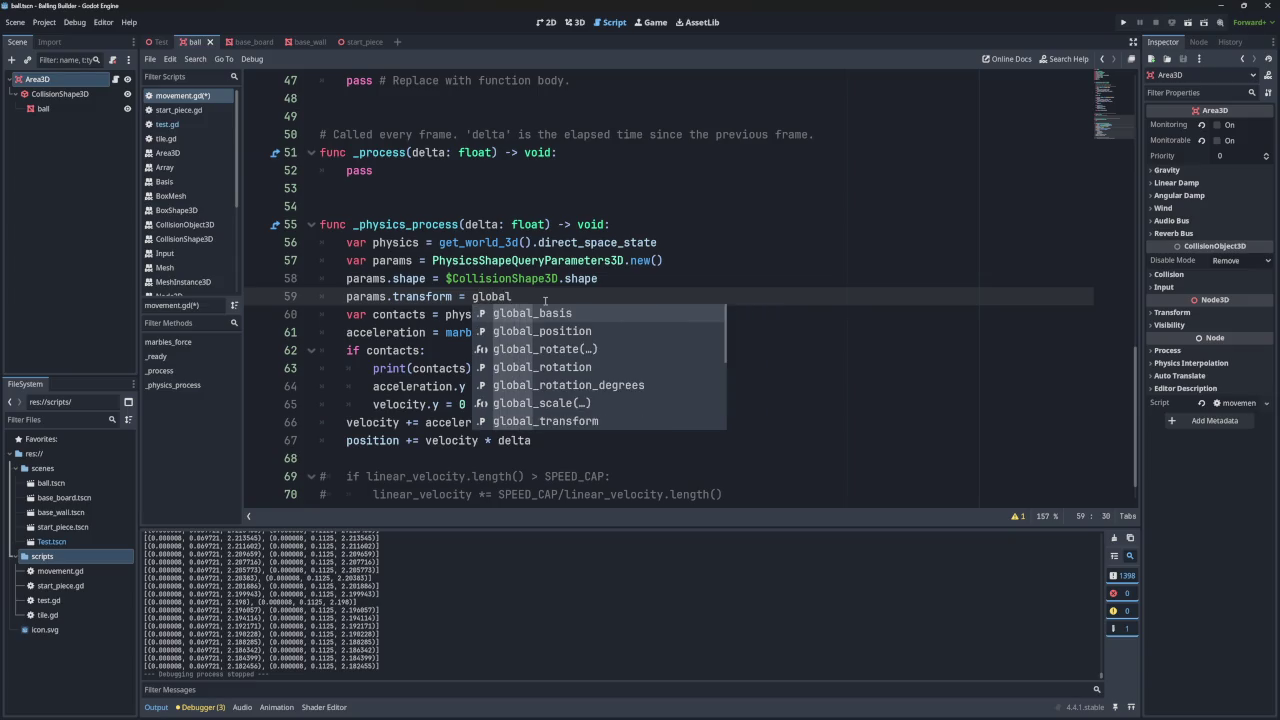
pyautogui.click(581, 419)
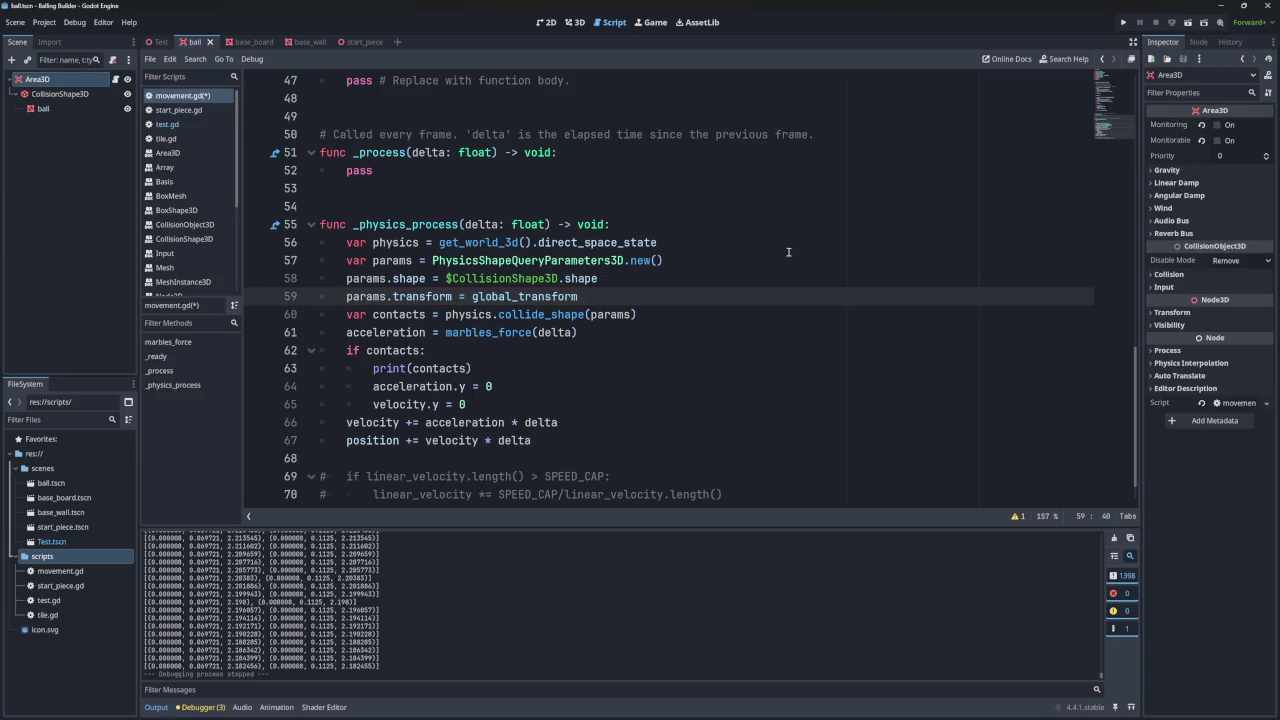
pyautogui.click(1123, 22)
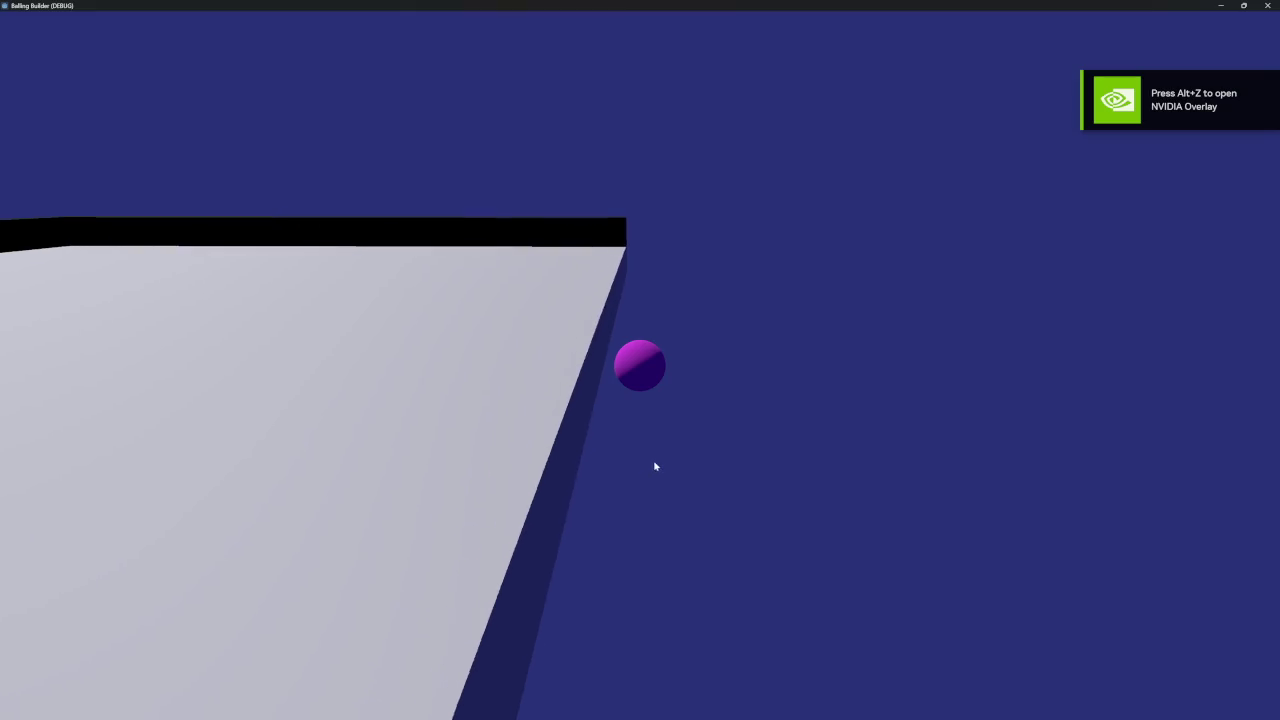
# - Stop the game and mark the 082256 and 11138 contact values in the Output log
pyautogui.hotkey('alt', 'F4')
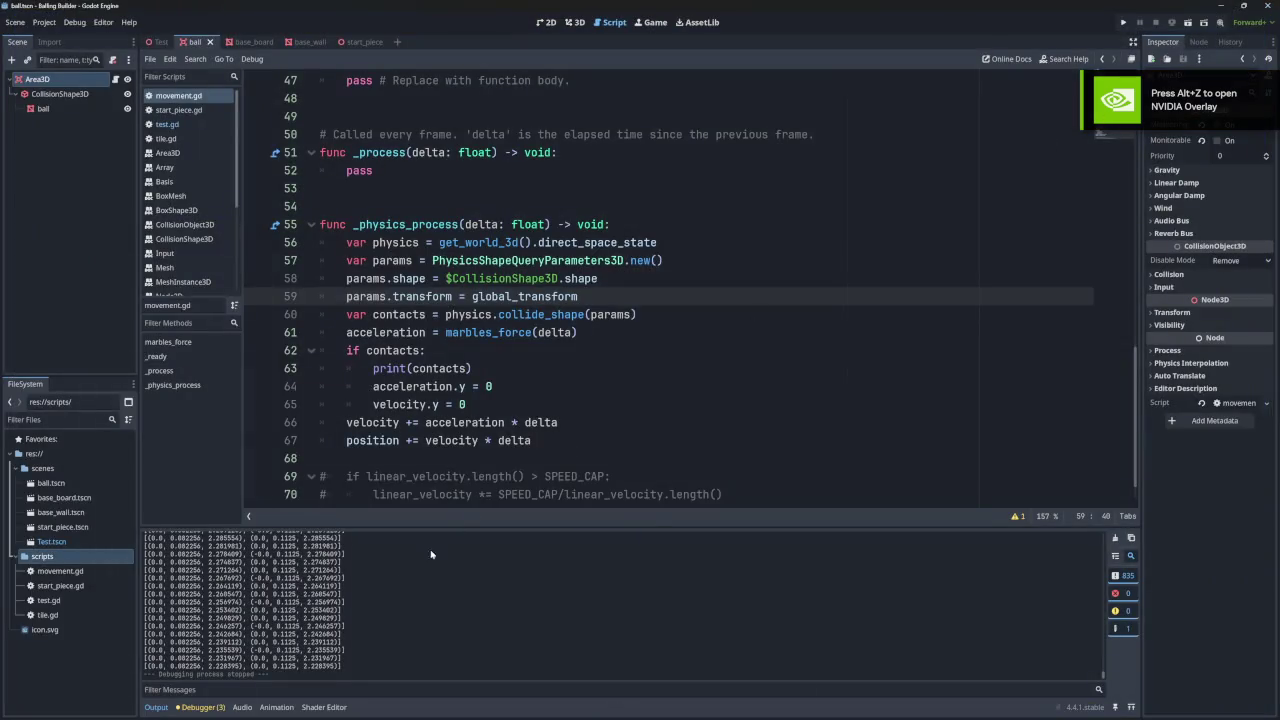
pyautogui.scroll(10, 303, 617)
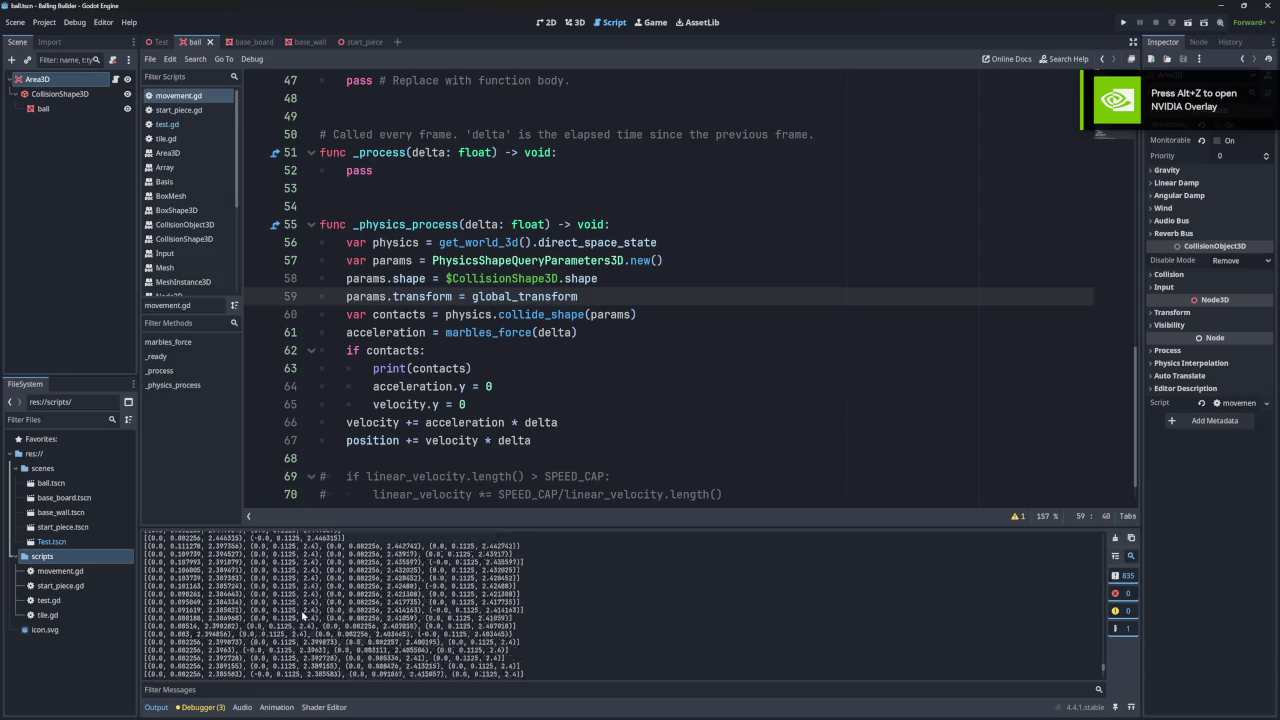
pyautogui.scroll(-5, 303, 617)
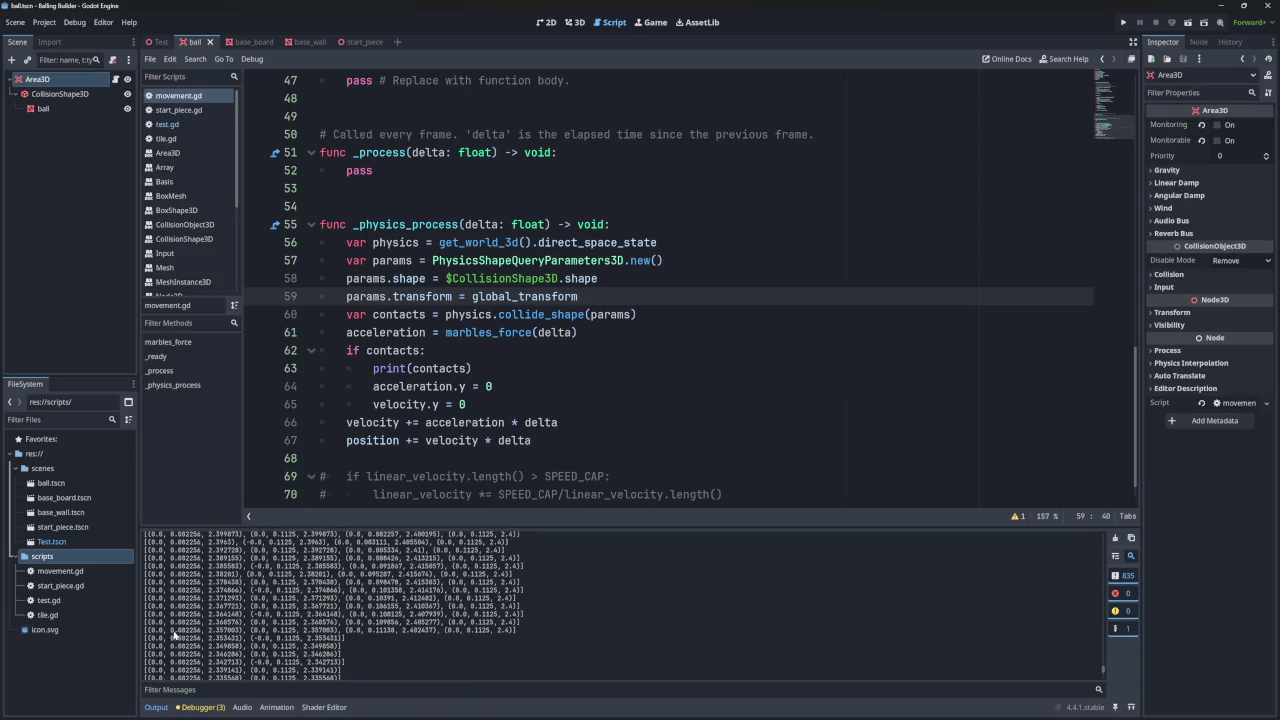
pyautogui.moveTo(177, 633); pyautogui.dragTo(205, 633)
pyautogui.moveTo(372, 631); pyautogui.dragTo(397, 631)
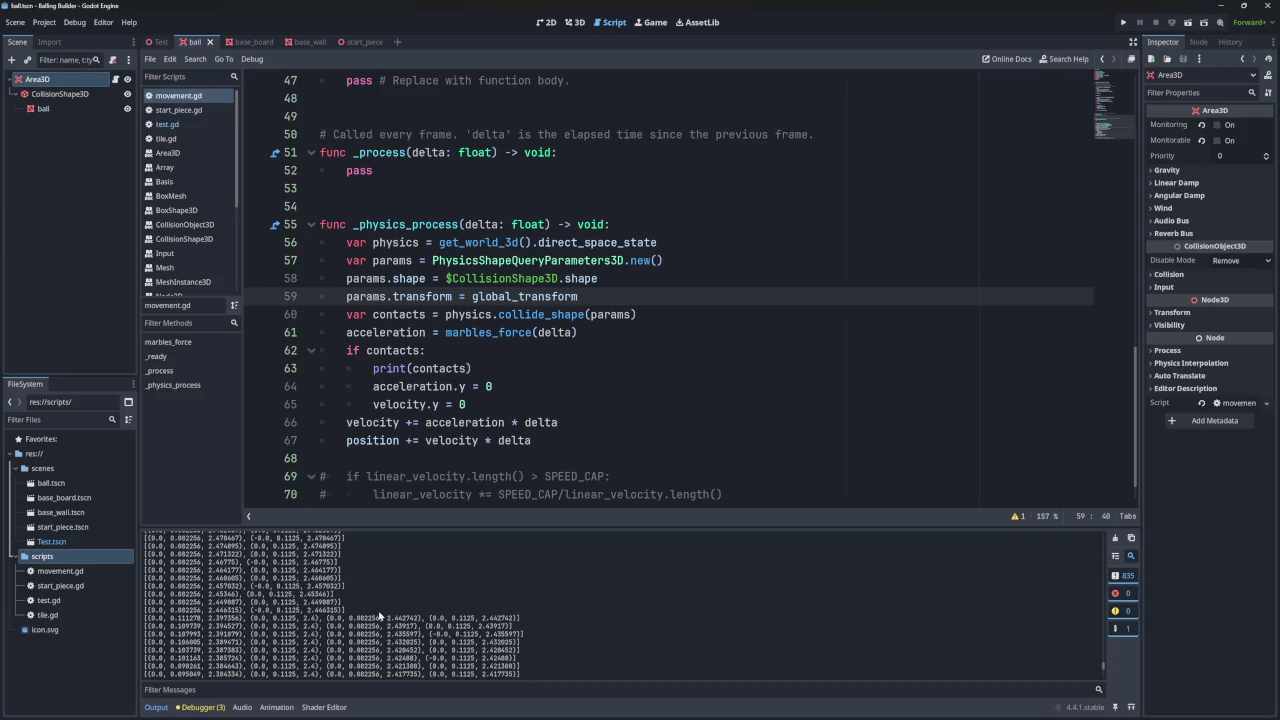
# - Scroll through the remaining contact output, then select script lines 64 and 65
pyautogui.scroll(-10, 380, 615)
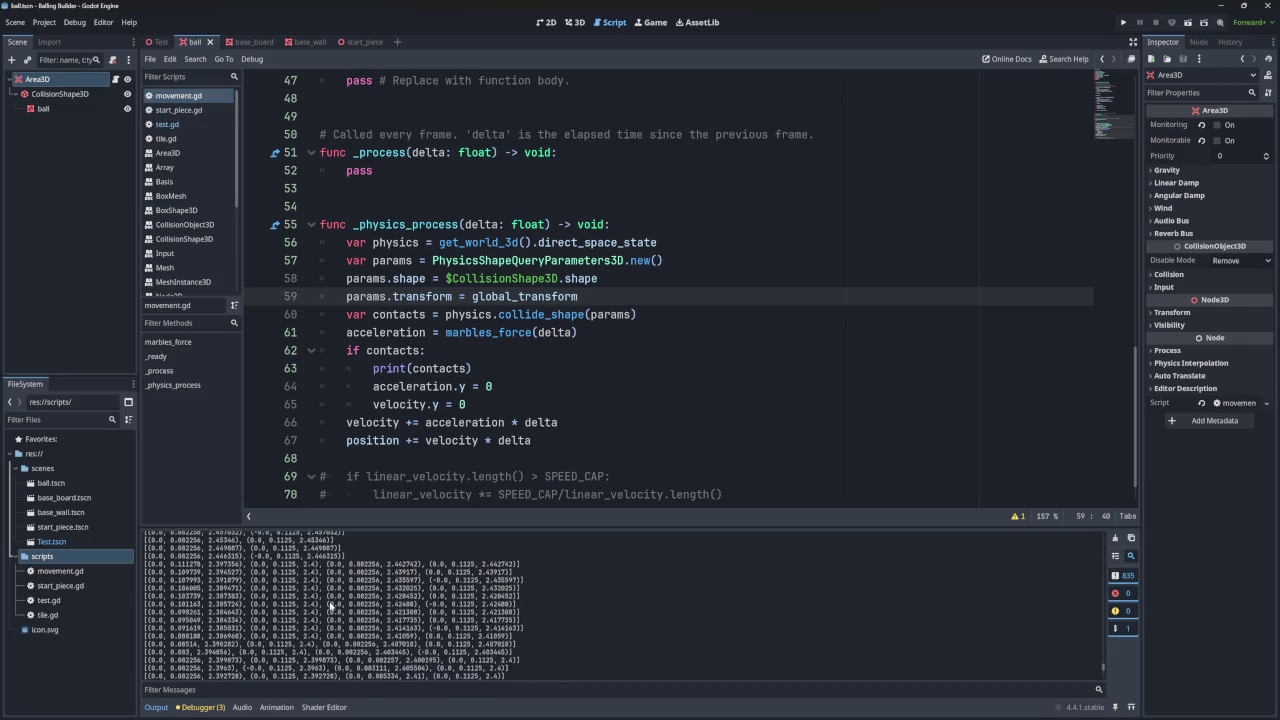
pyautogui.scroll(10, 300, 590)
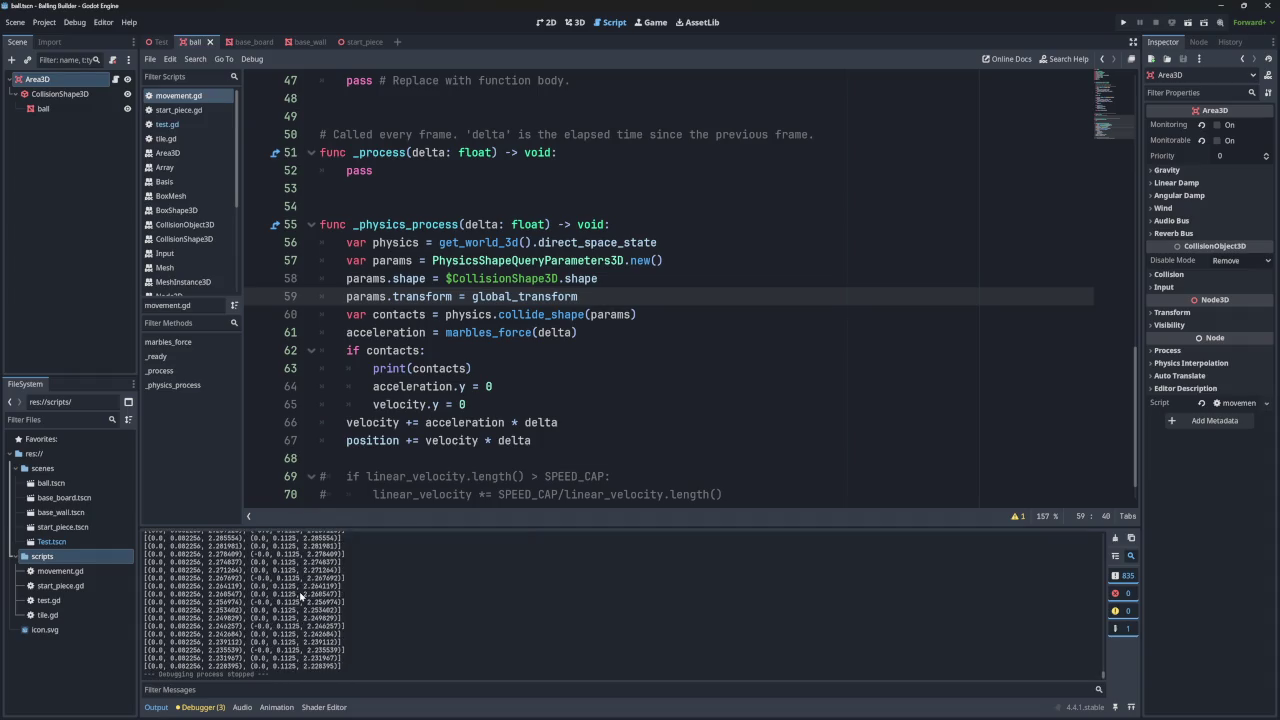
pyautogui.scroll(15, 300, 592)
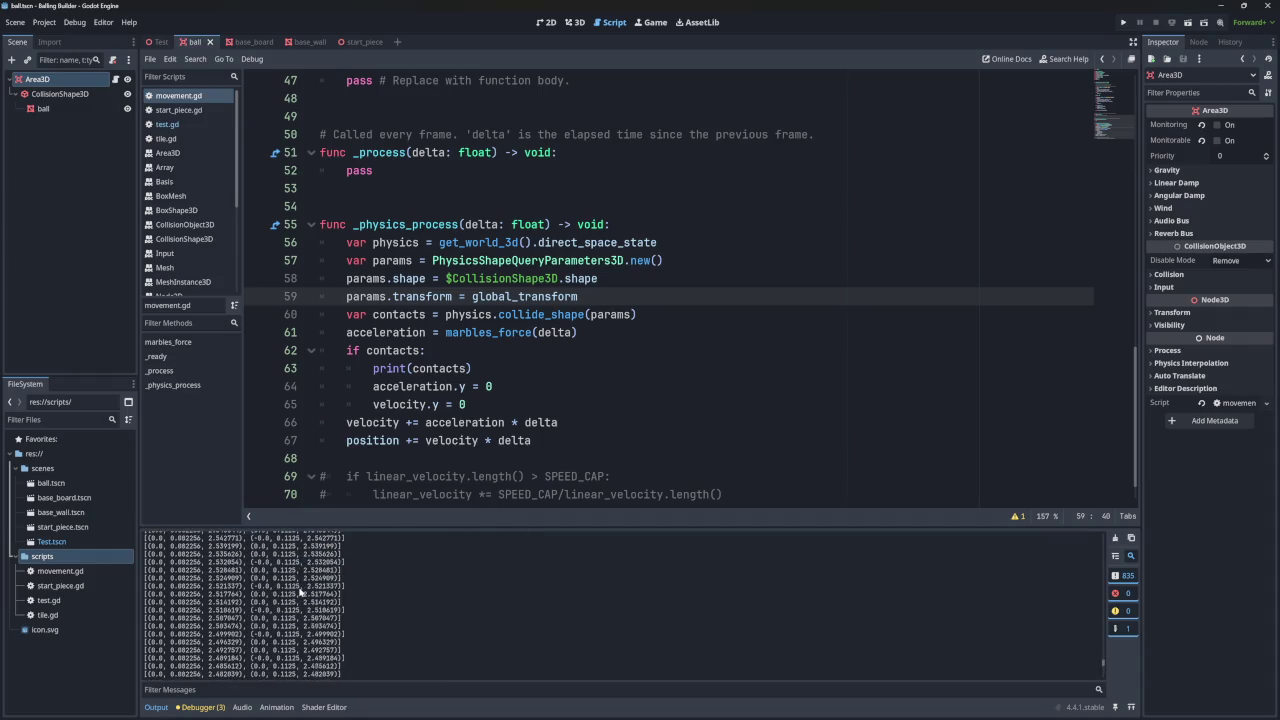
pyautogui.scroll(-15, 302, 593)
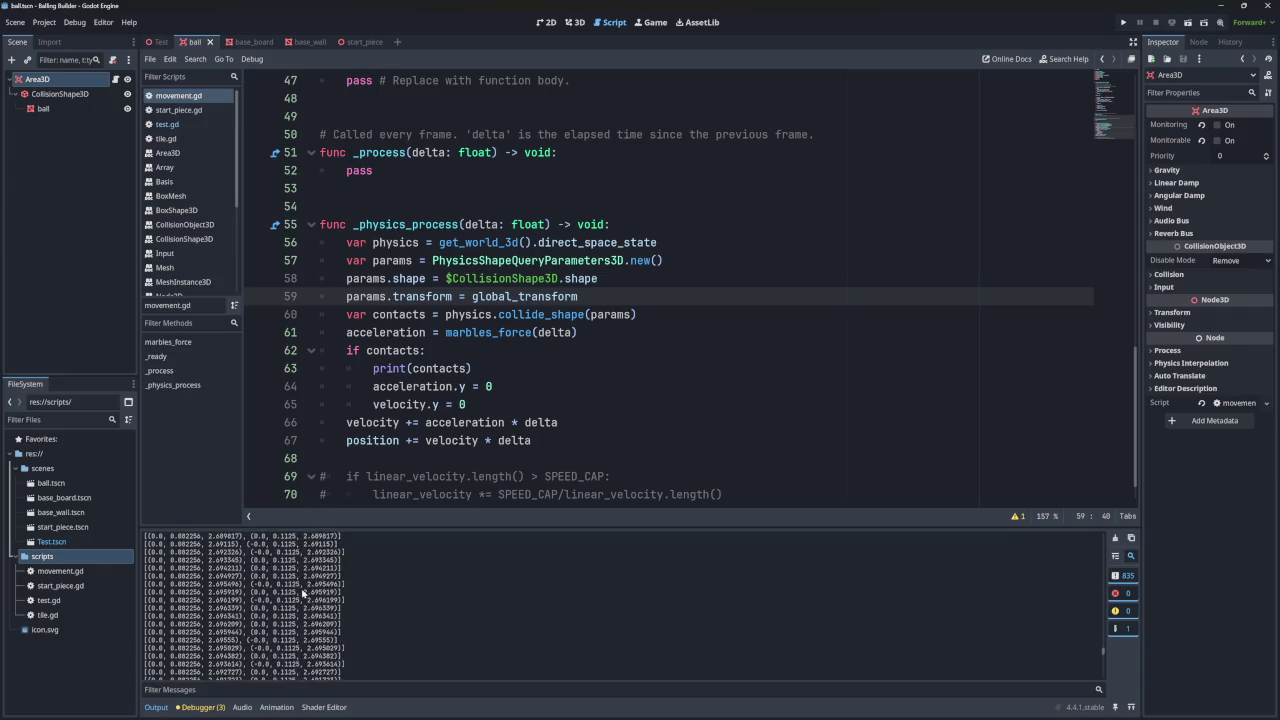
pyautogui.scroll(-10, 306, 592)
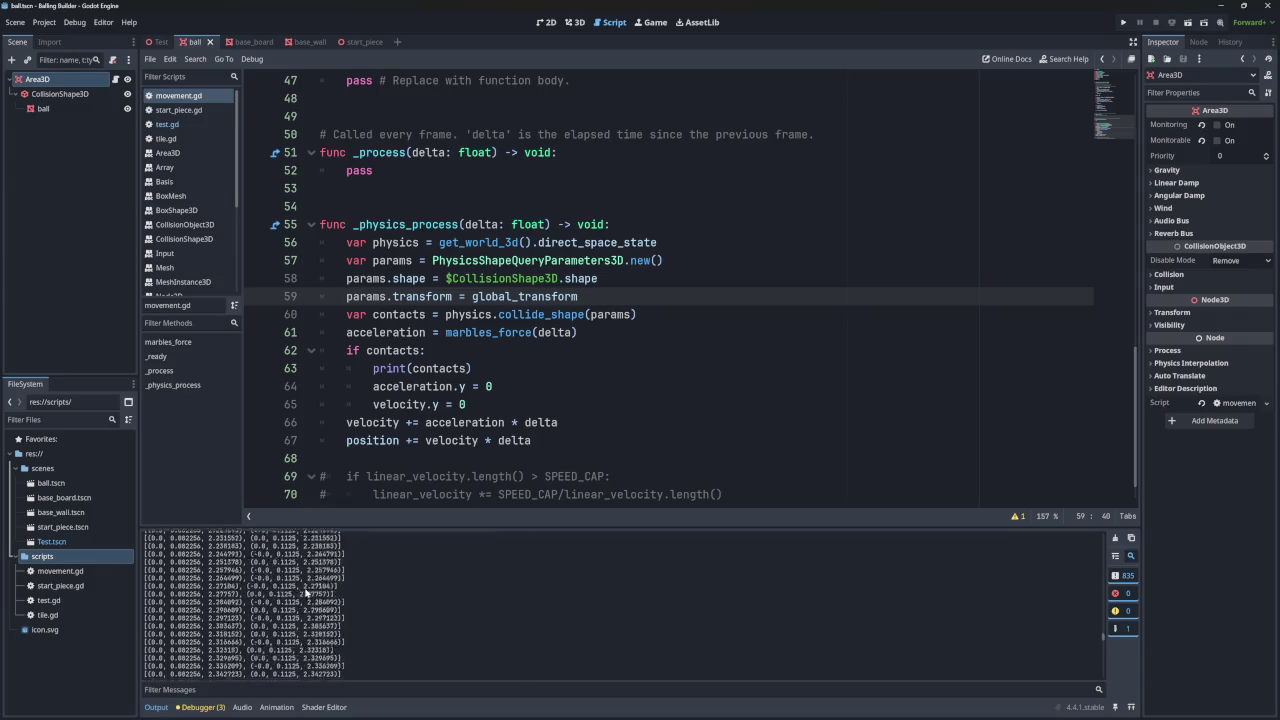
pyautogui.scroll(-1, 476, 457)
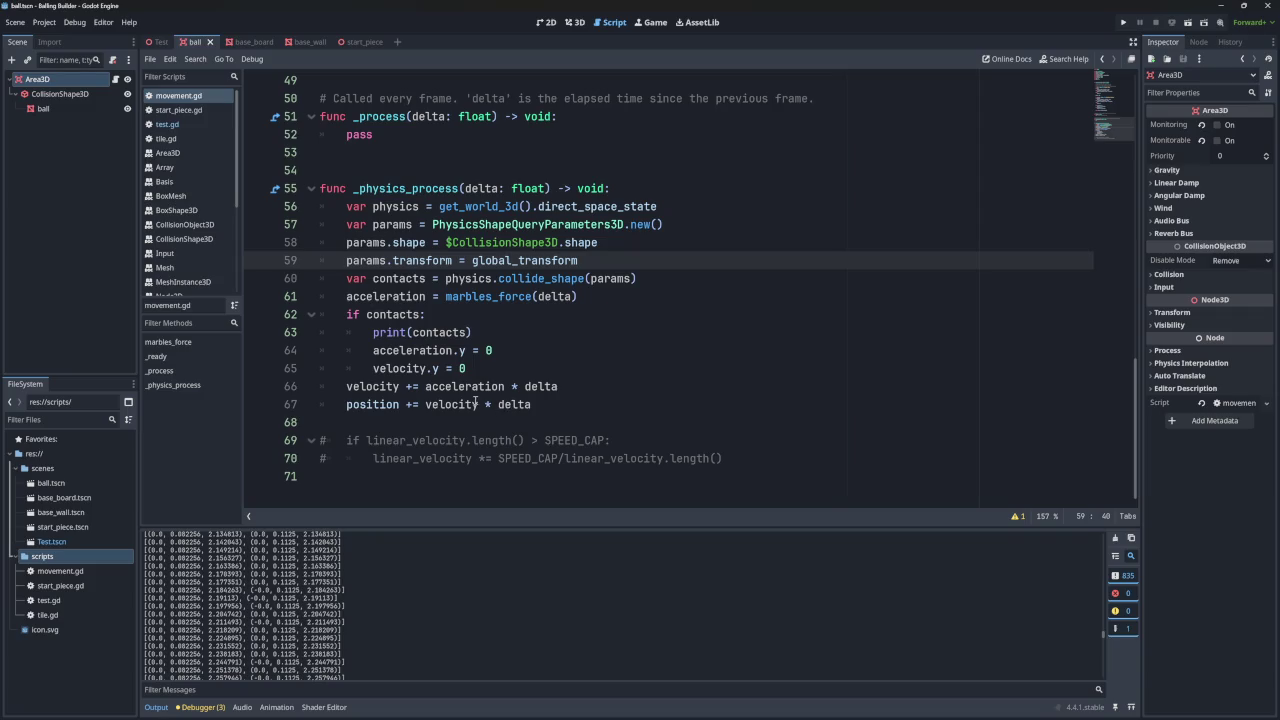
pyautogui.moveTo(496, 366); pyautogui.dragTo(511, 342)
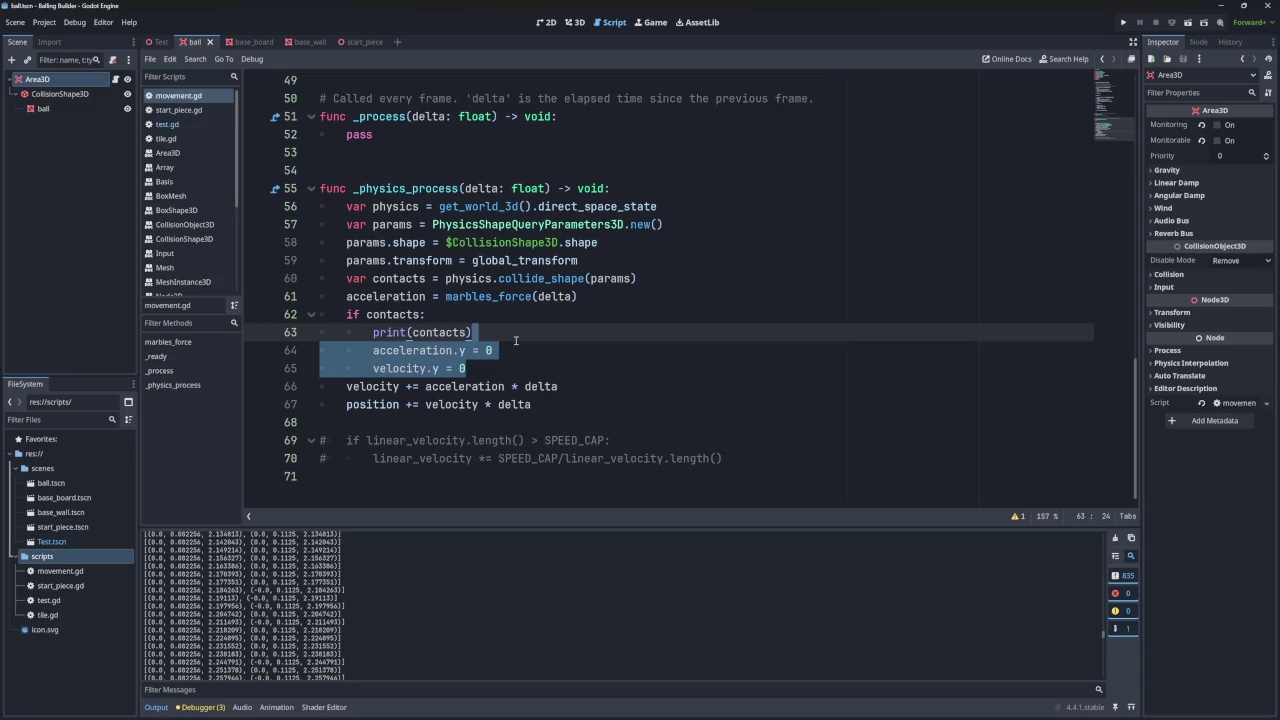
# - Delete both vertical-zeroing lines, then undo to restore them
pyautogui.press('BackSpace')
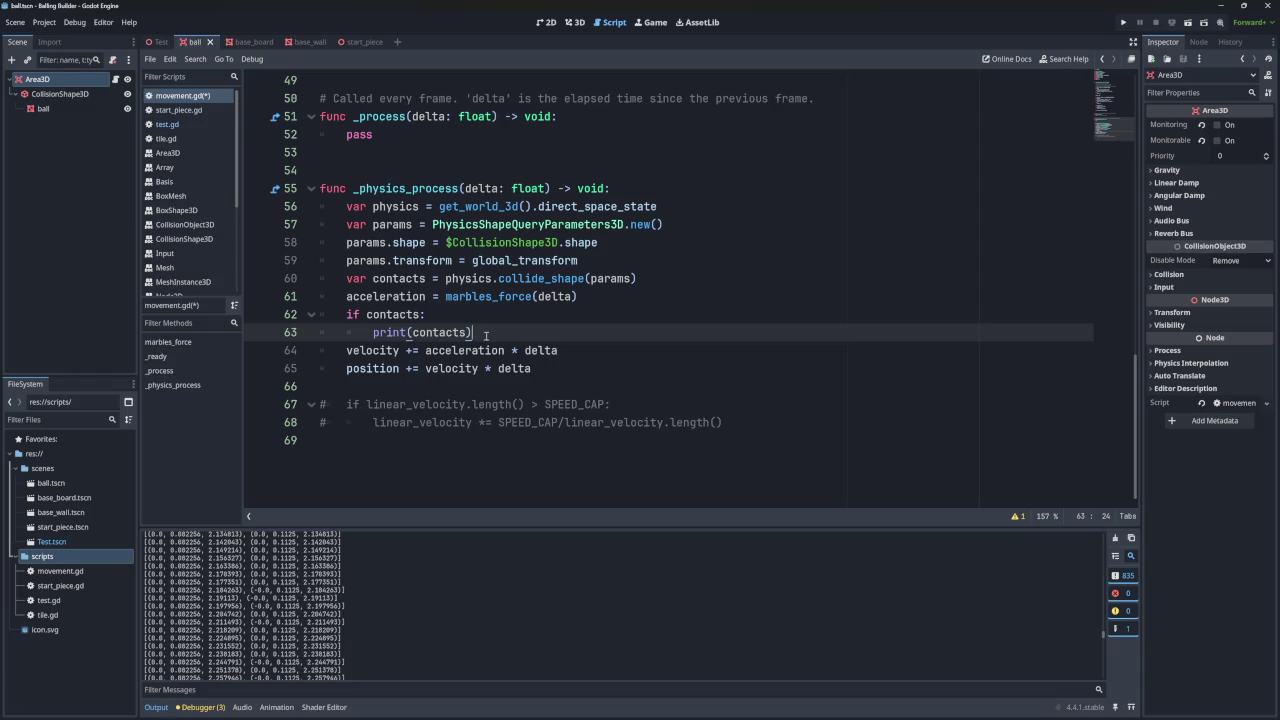
pyautogui.hotkey('alt', 'z')
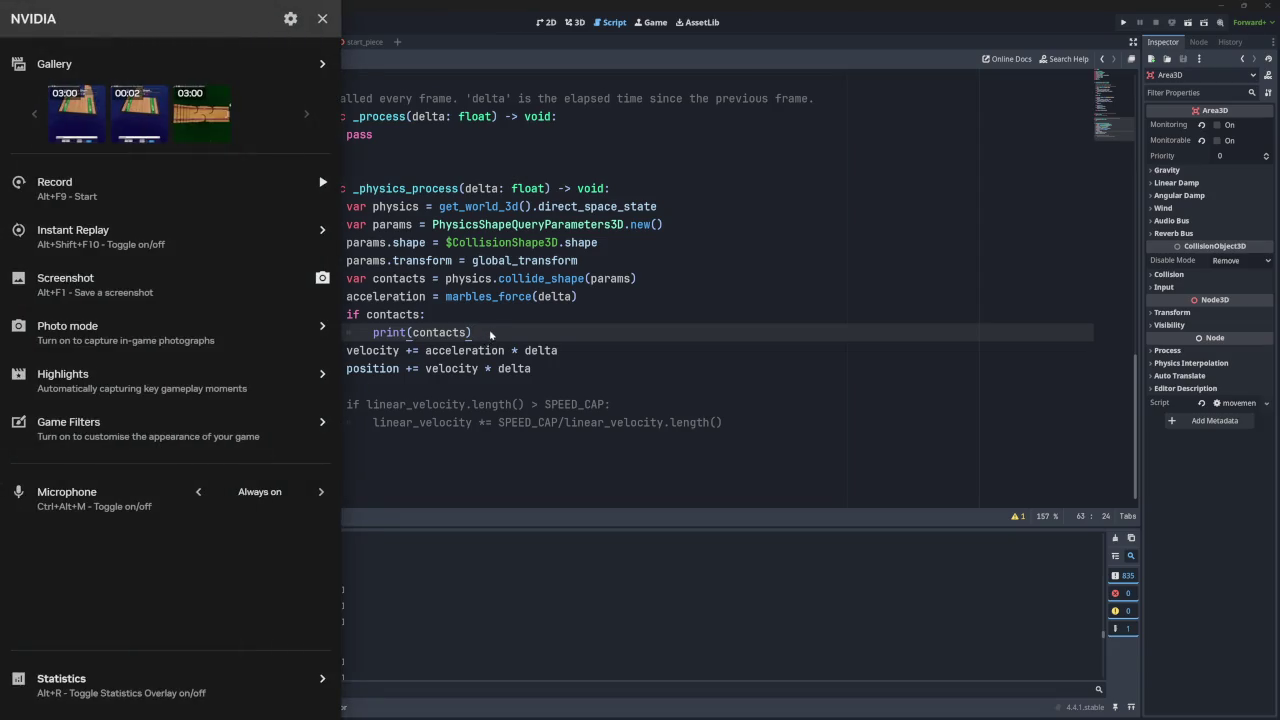
pyautogui.hotkey('alt', 'z')
pyautogui.hotkey('ctrl', 'z')
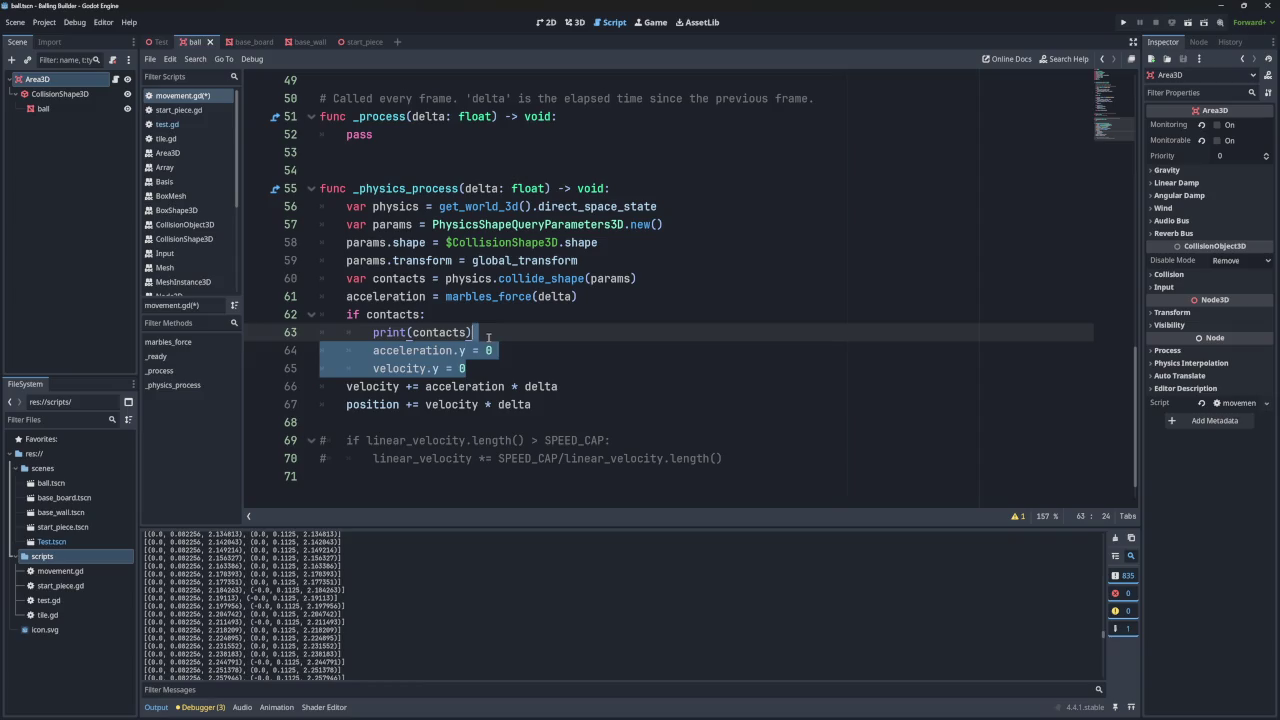
# - Remove only acceleration.y = 0, keeping velocity.y = 0, and test-run the game
pyautogui.click(521, 352)
pyautogui.hotkey('shift', 'Up')
pyautogui.press('BackSpace')
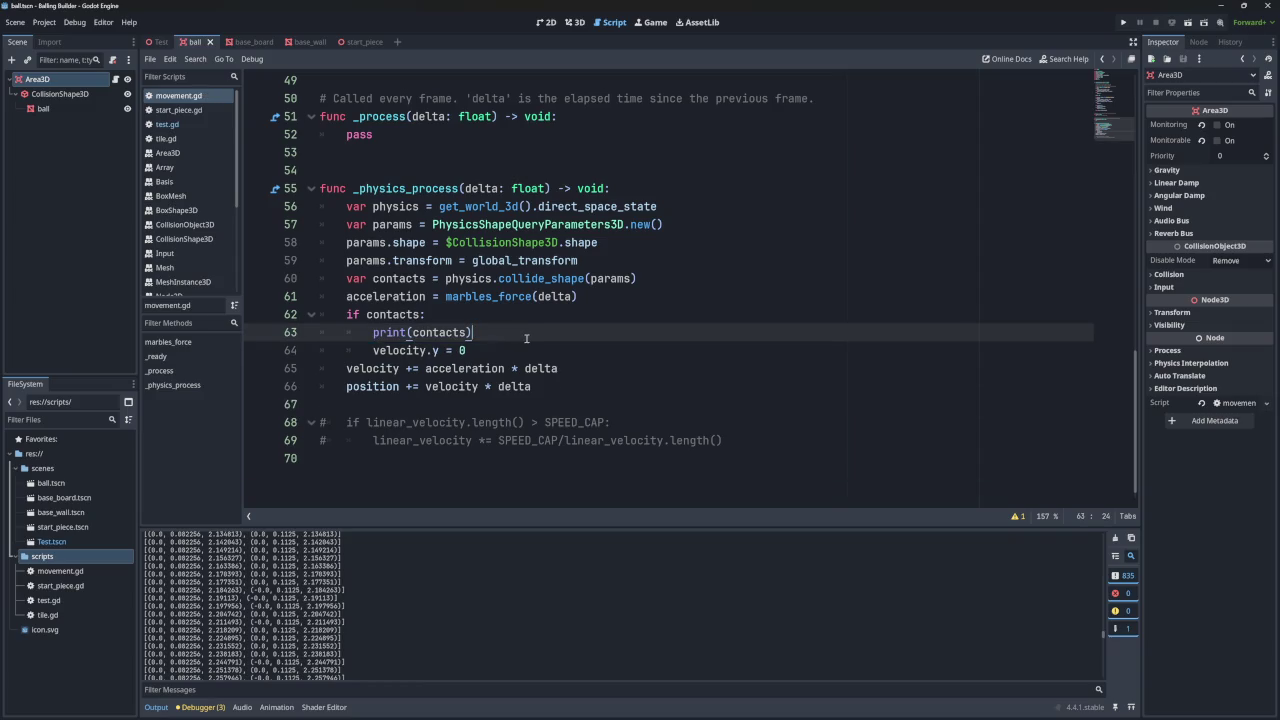
pyautogui.click(1123, 22)
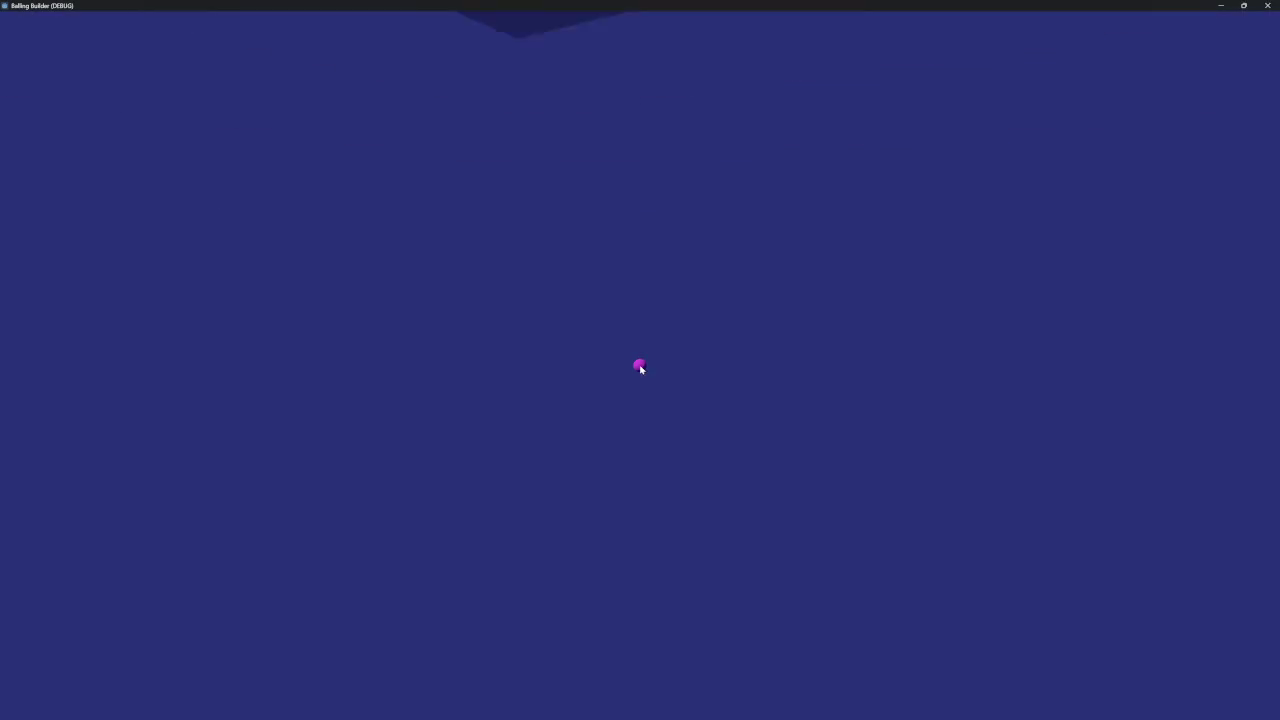
pyautogui.click(1267, 6)
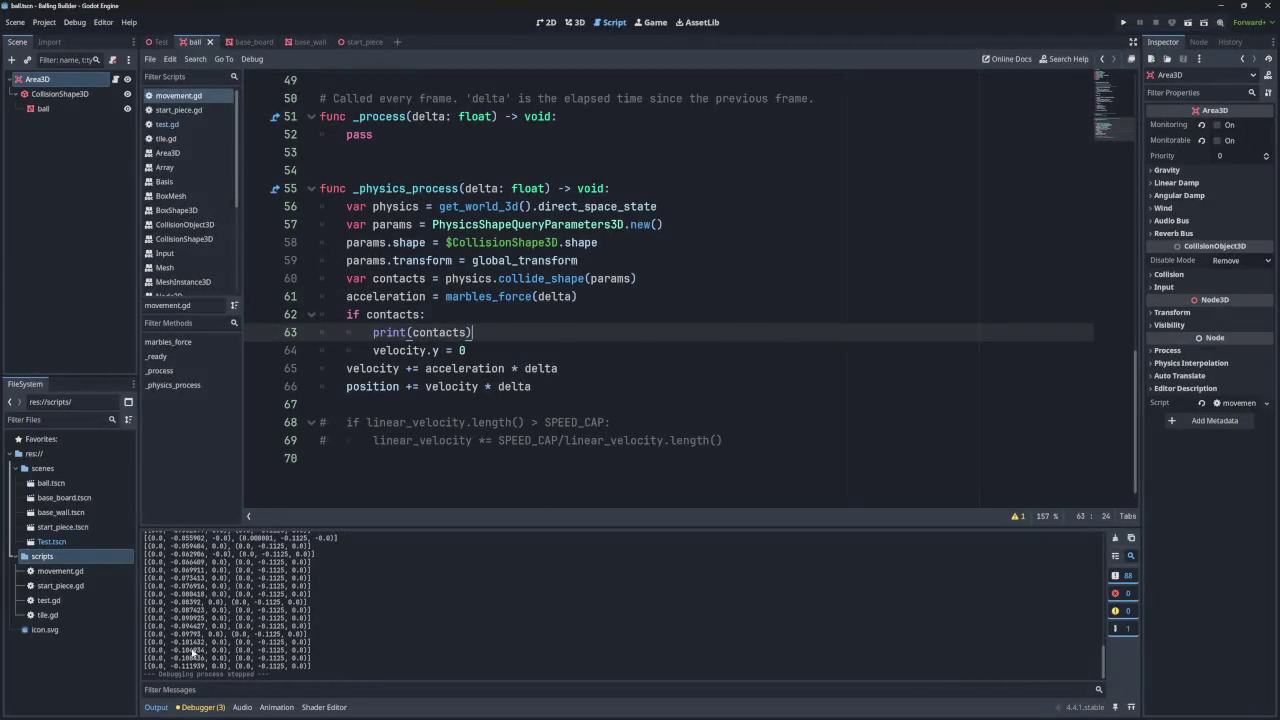
pyautogui.doubleClick(193, 658)
pyautogui.scroll(6, 185, 603)
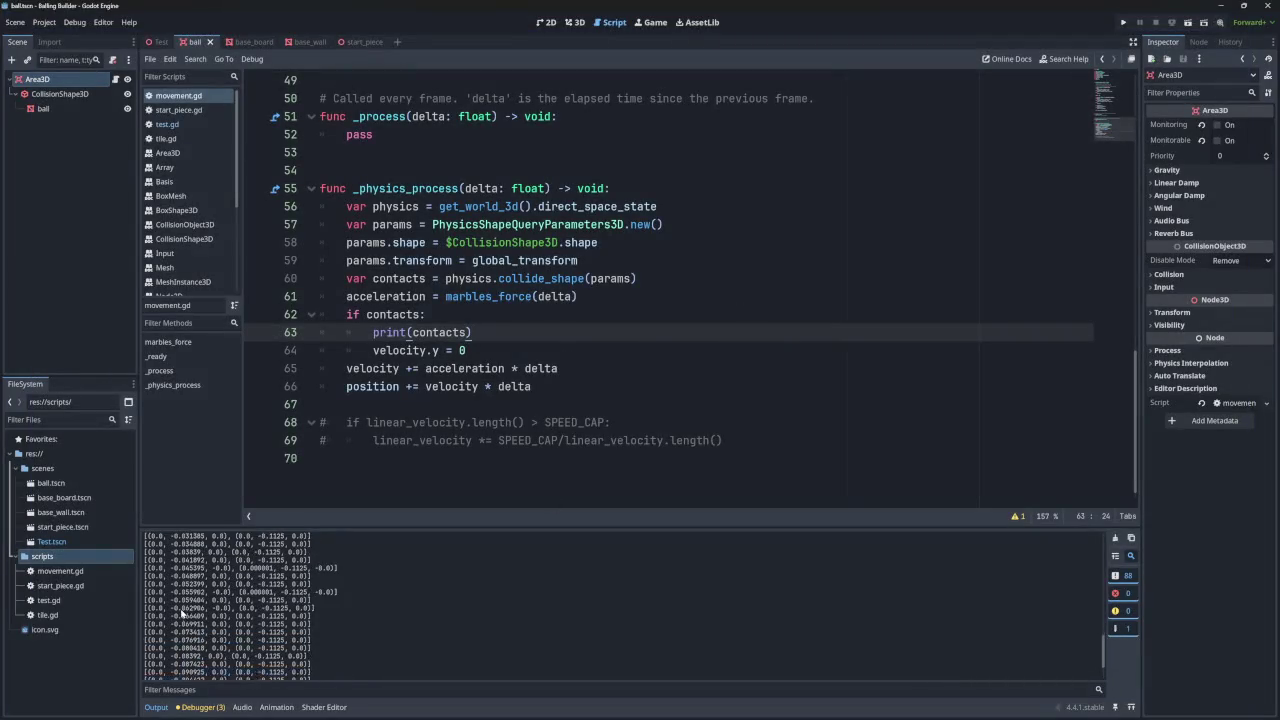
pyautogui.scroll(4, 185, 603)
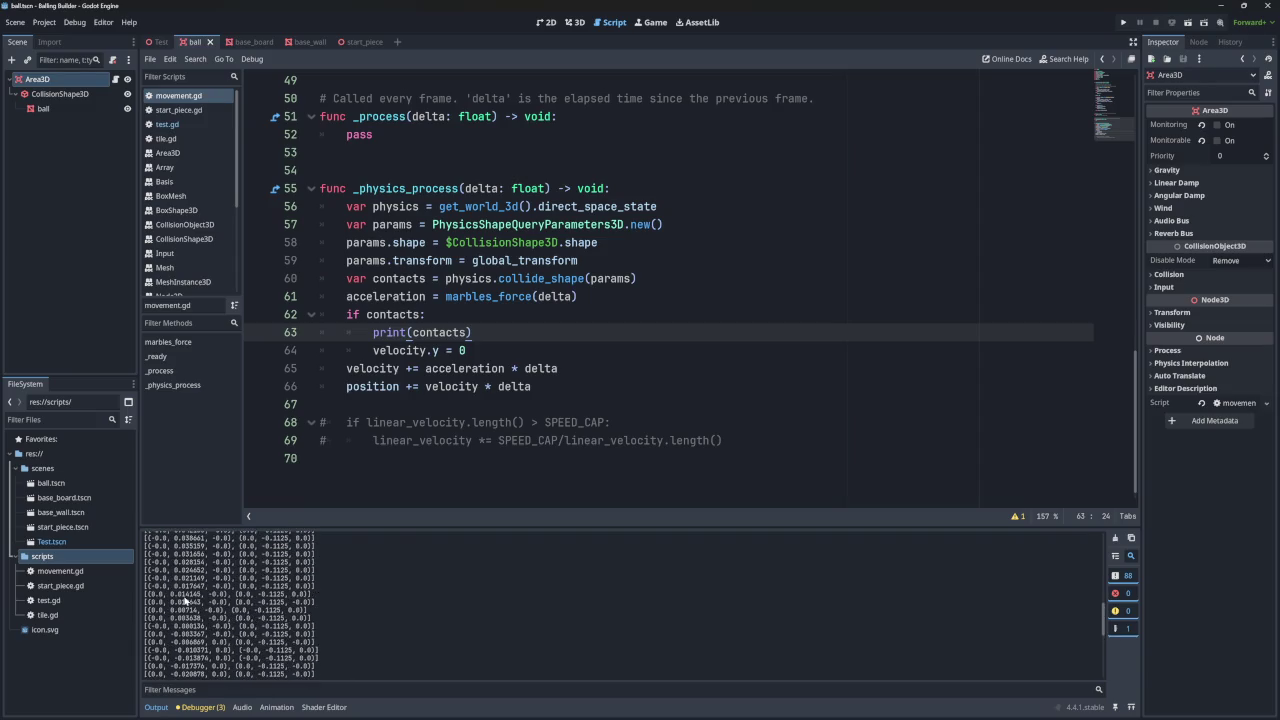
pyautogui.scroll(-1, 185, 601)
pyautogui.scroll(4, 283, 620)
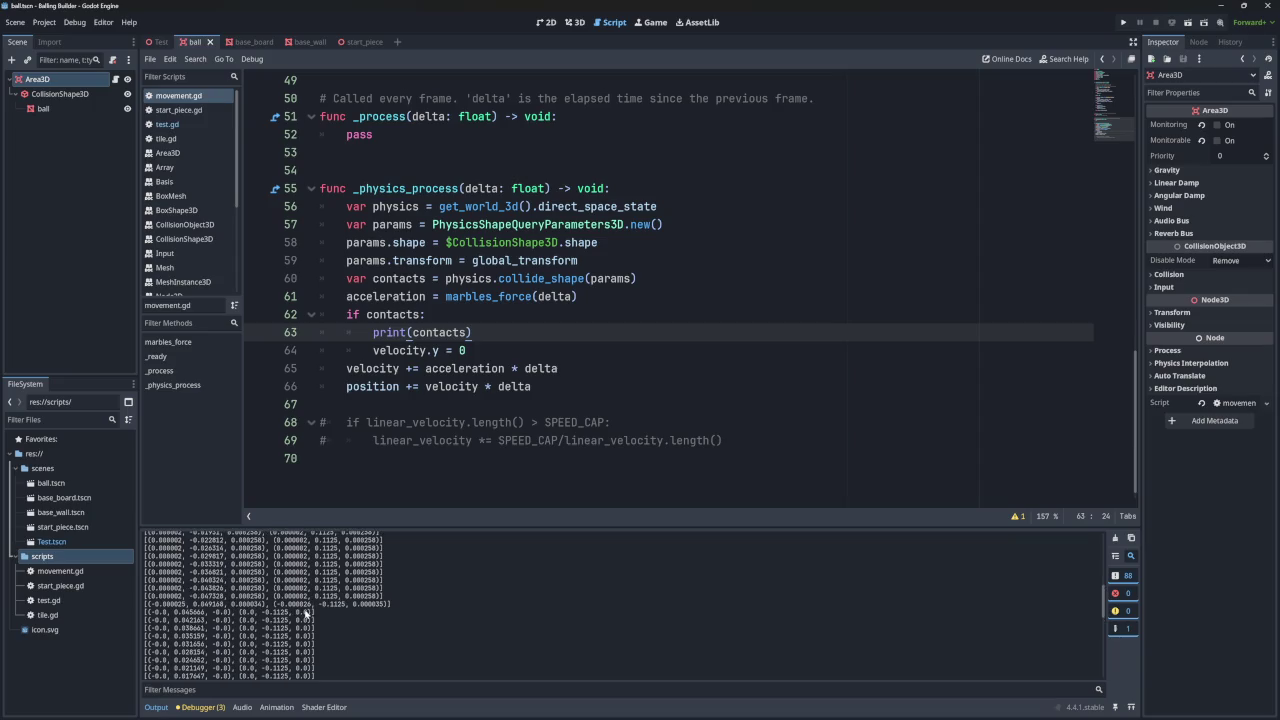
pyautogui.scroll(5, 208, 596)
pyautogui.scroll(-4, 197, 596)
pyautogui.scroll(-4, 208, 604)
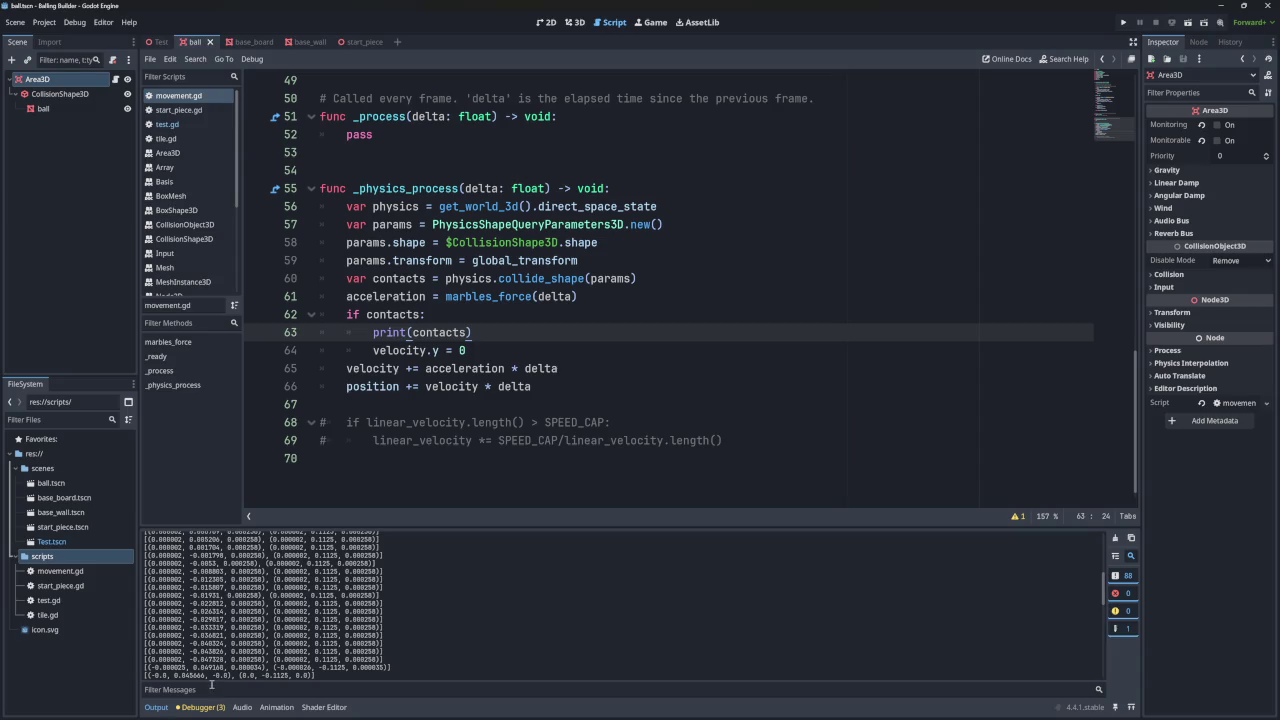
pyautogui.scroll(2, 205, 650)
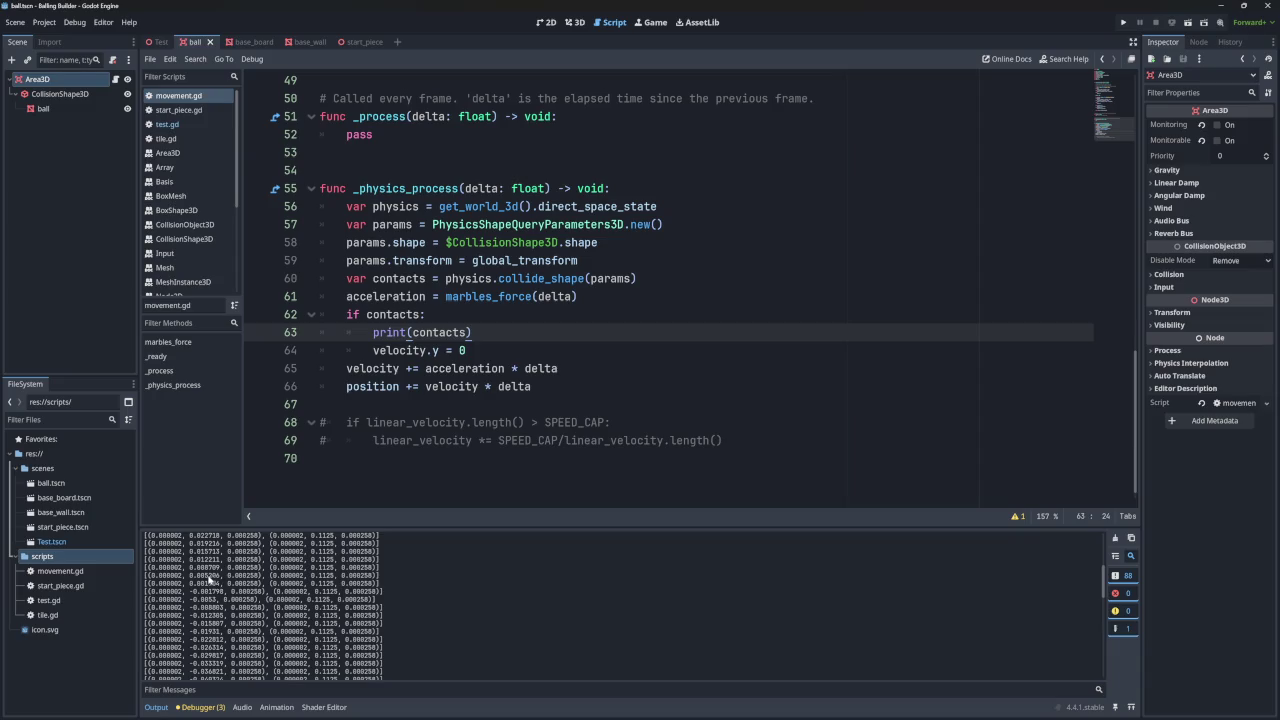
pyautogui.scroll(2, 203, 576)
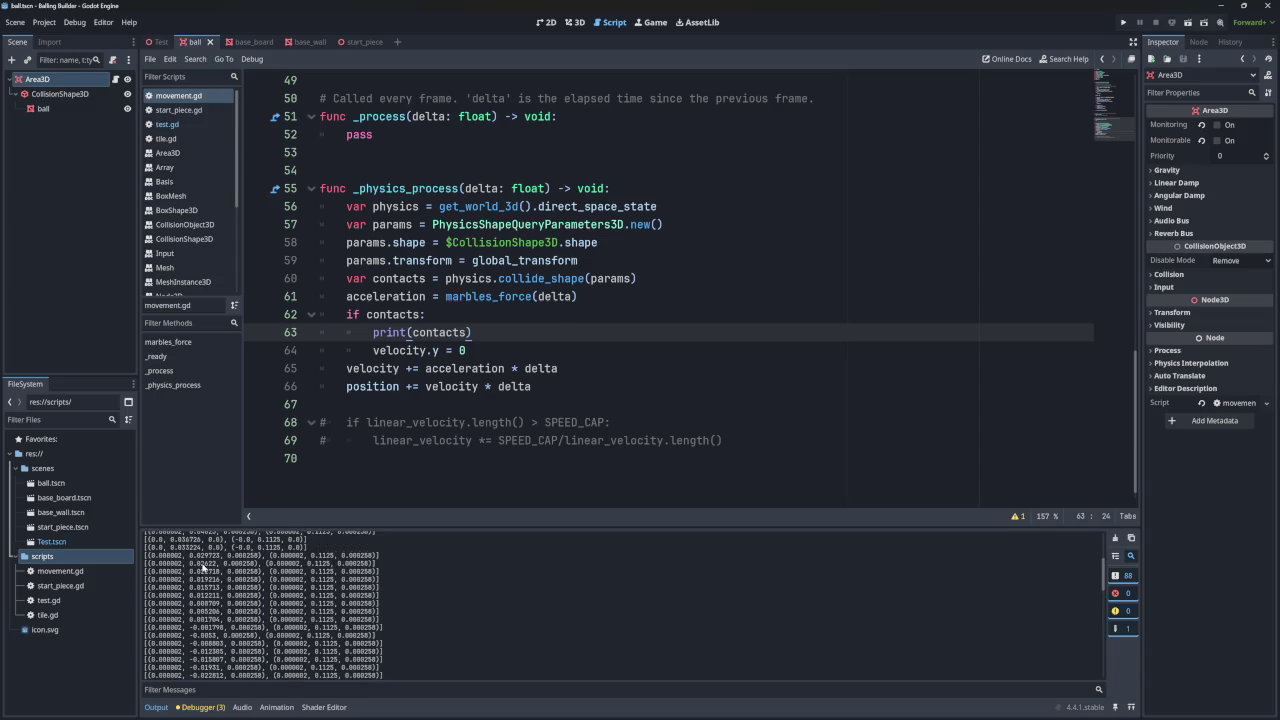
pyautogui.scroll(5, 201, 568)
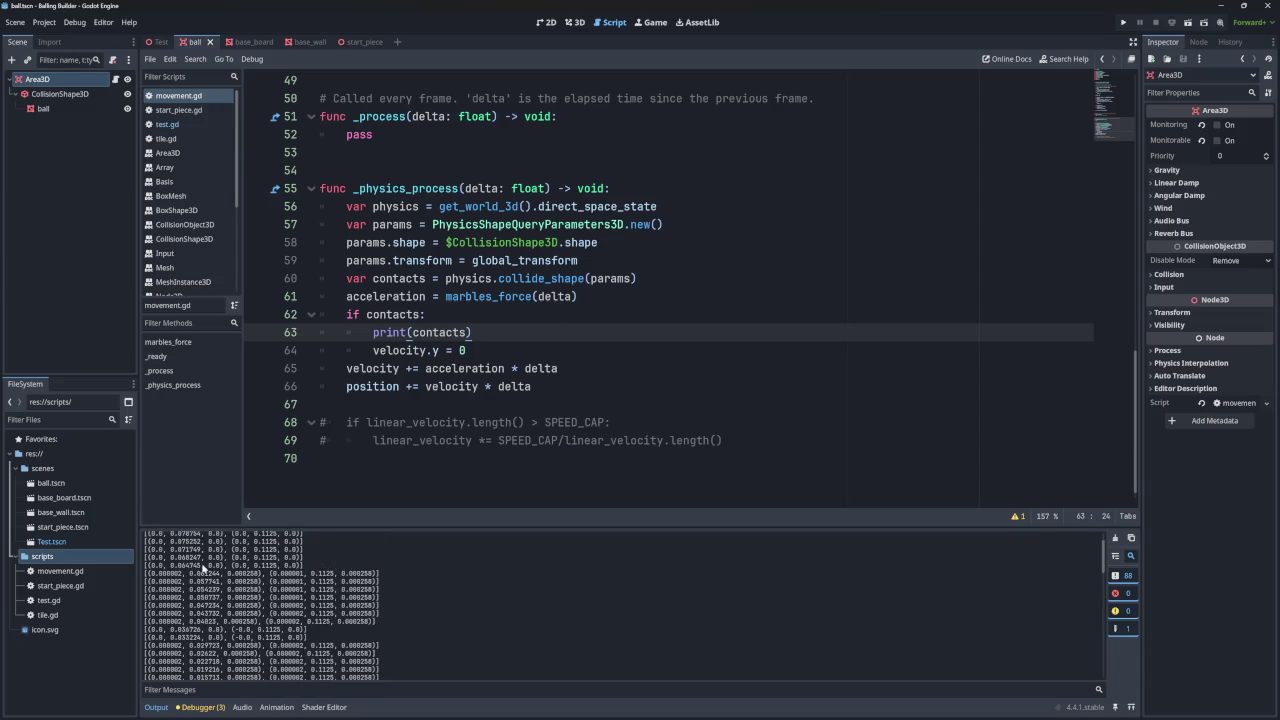
pyautogui.scroll(2, 201, 580)
pyautogui.moveTo(170, 561); pyautogui.dragTo(200, 561)
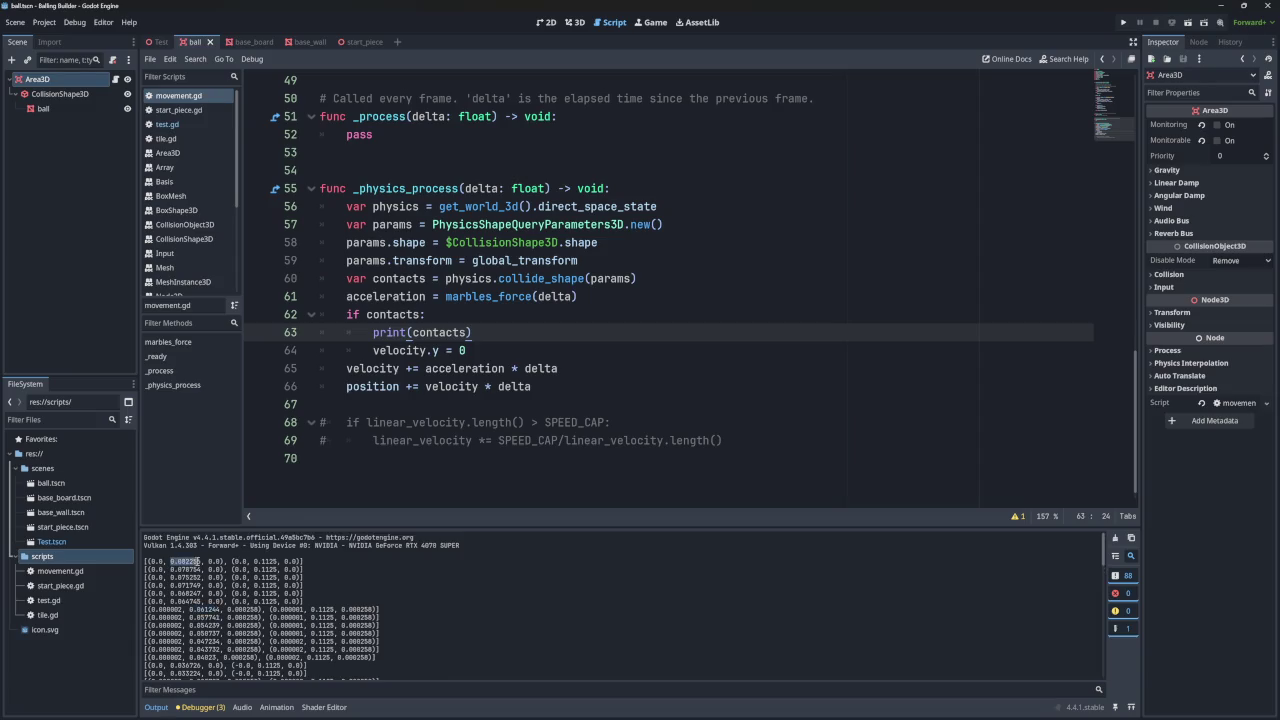
pyautogui.scroll(-1, 207, 579)
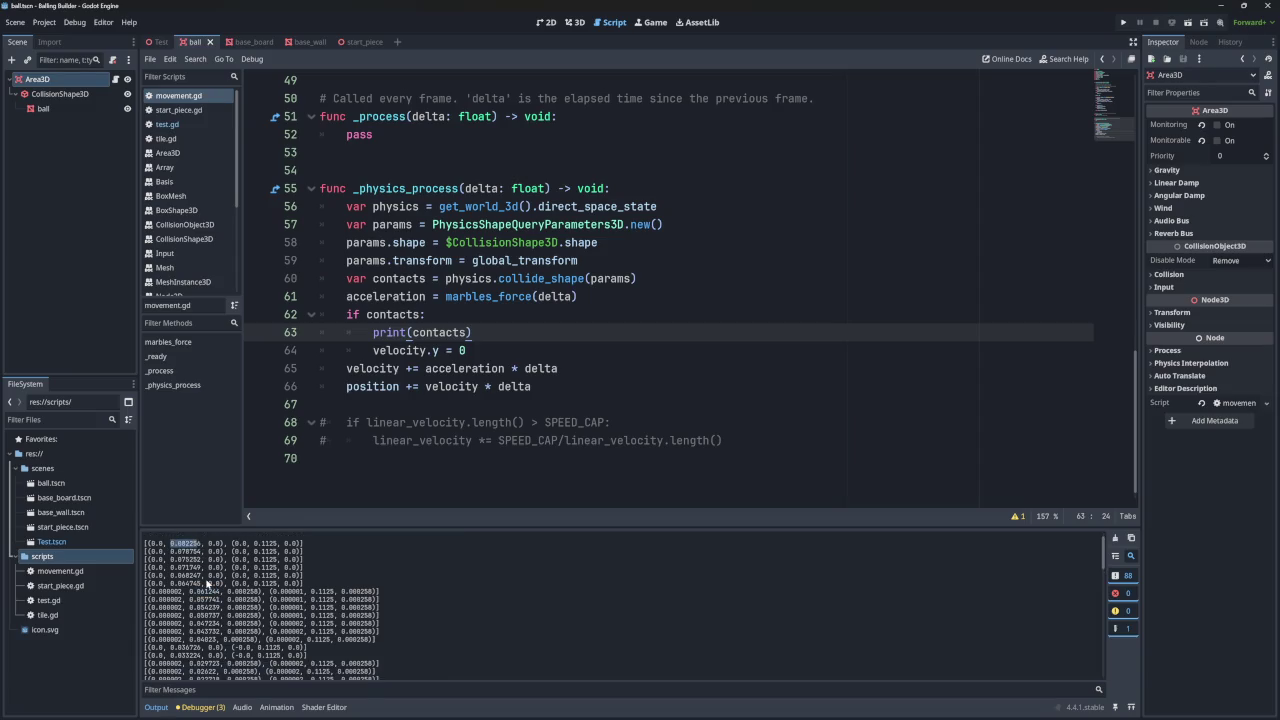
pyautogui.scroll(-6, 207, 585)
pyautogui.scroll(-5, 207, 585)
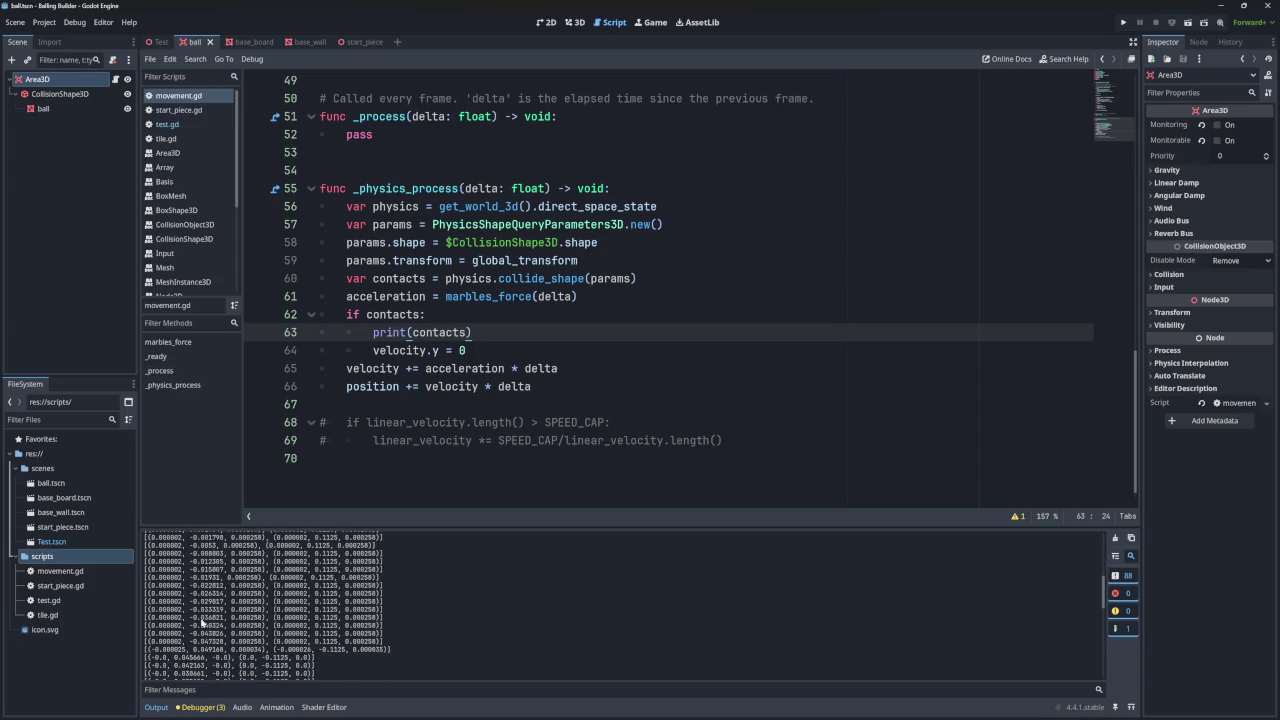
pyautogui.moveTo(191, 650)
pyautogui.mouseDown()
pyautogui.moveTo(223, 650)
pyautogui.moveTo(208, 641)
pyautogui.mouseUp()
pyautogui.scroll(-1, 233, 633)
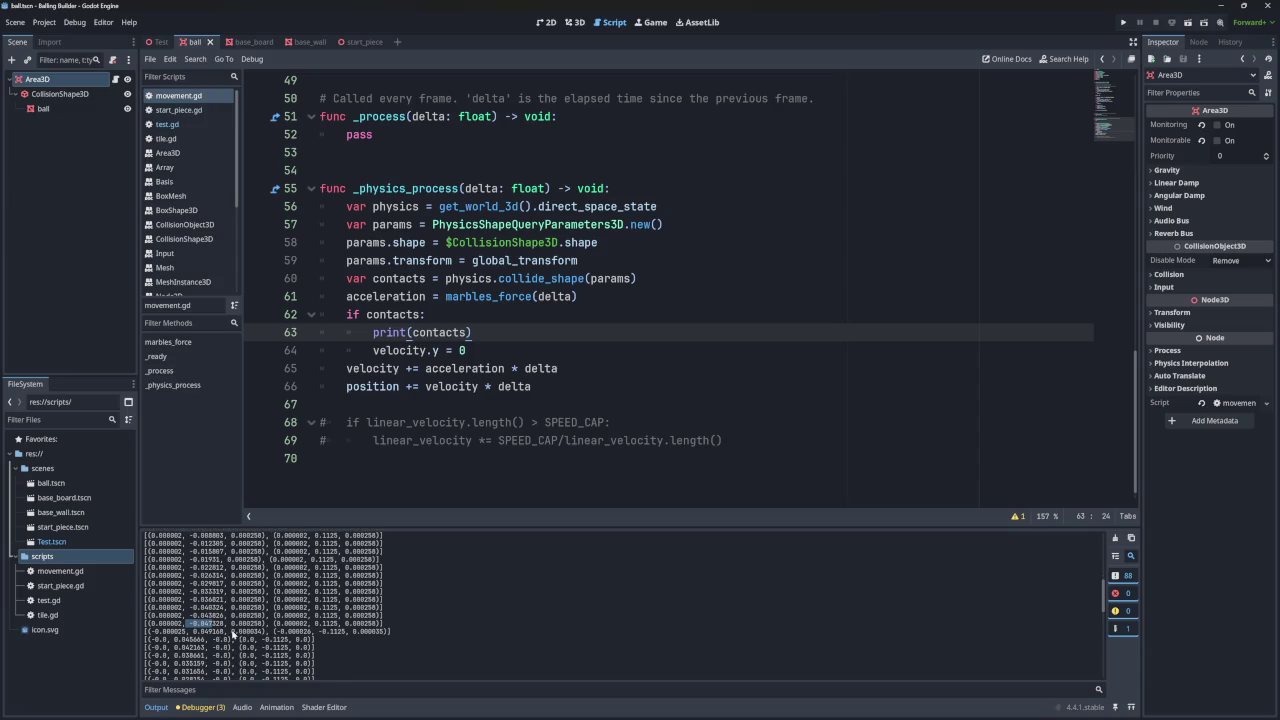
pyautogui.click(191, 625)
pyautogui.moveTo(171, 640); pyautogui.dragTo(207, 643)
pyautogui.scroll(5, 212, 640)
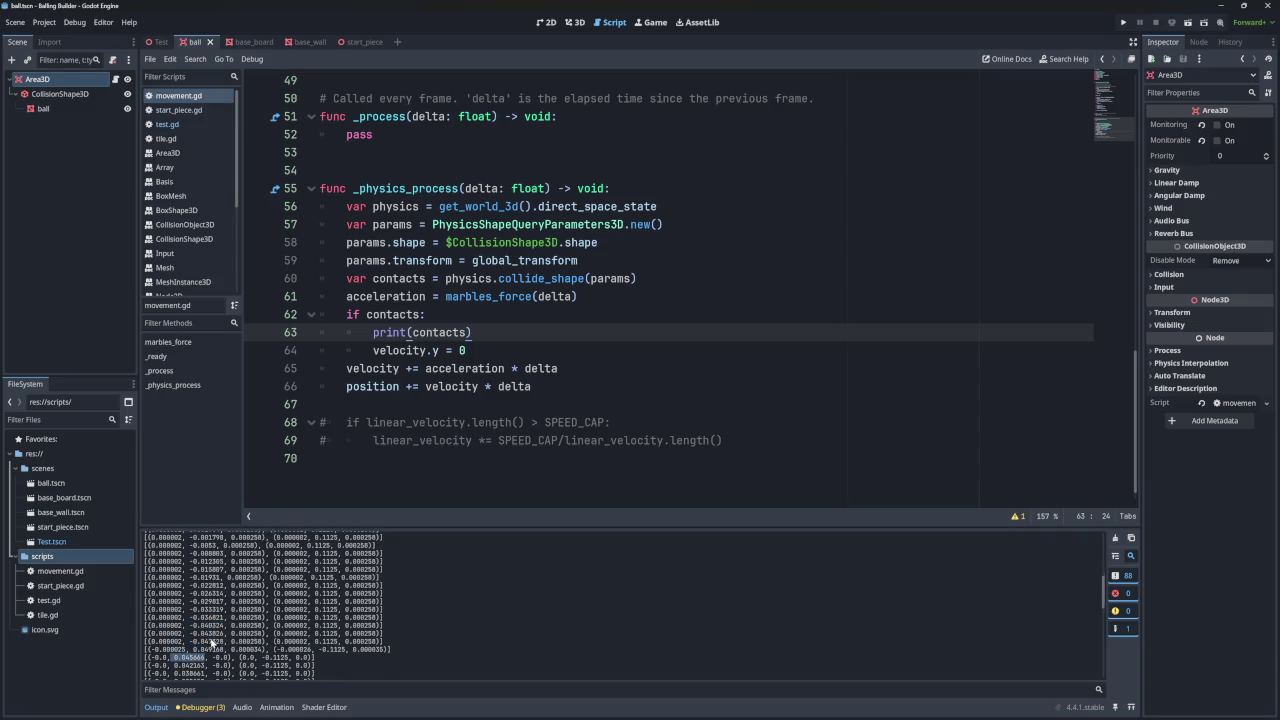
pyautogui.scroll(5, 203, 576)
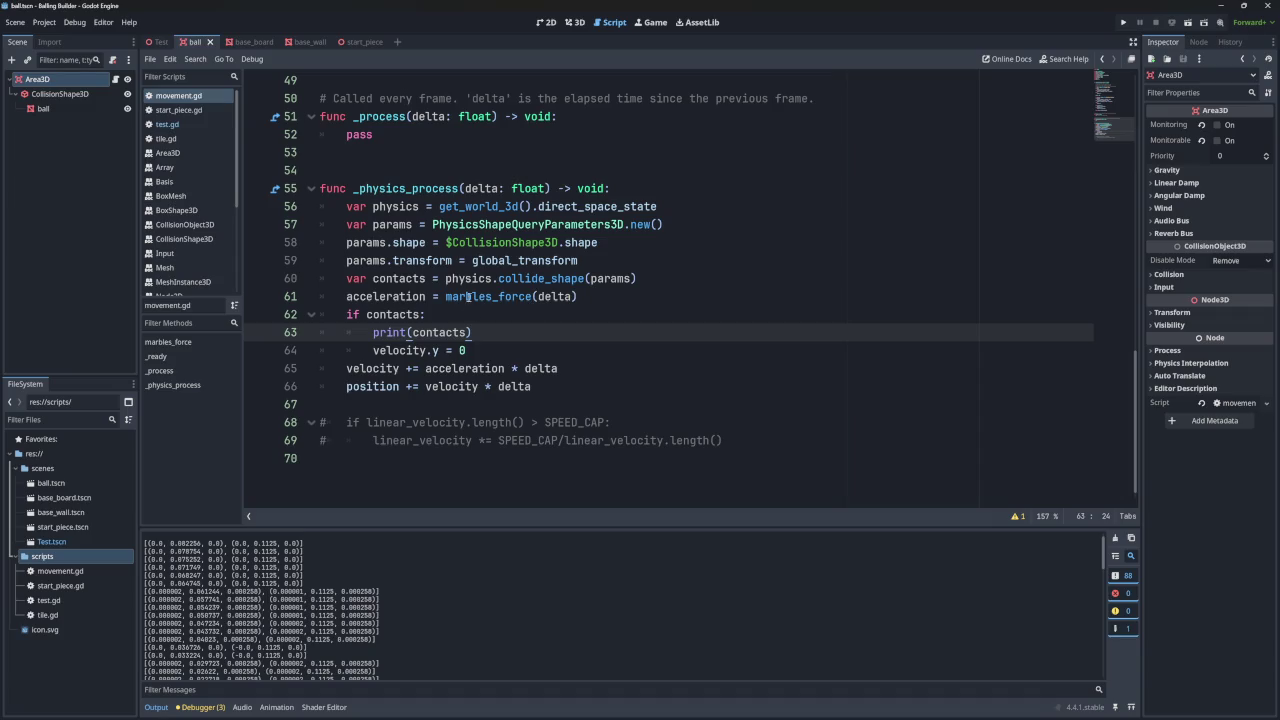
pyautogui.click(602, 260)
# - Add params.margin = -0.05 below the transform line and run the game
pyautogui.press('Return')
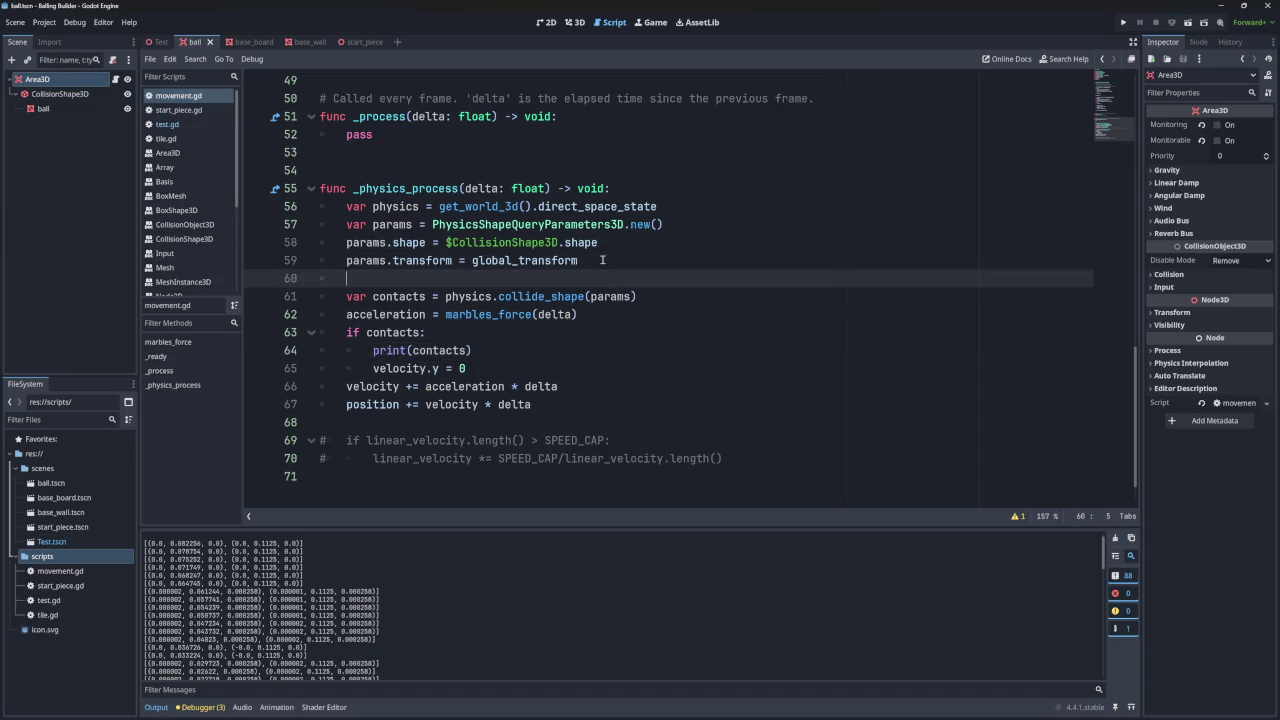
pyautogui.write('params.mar')
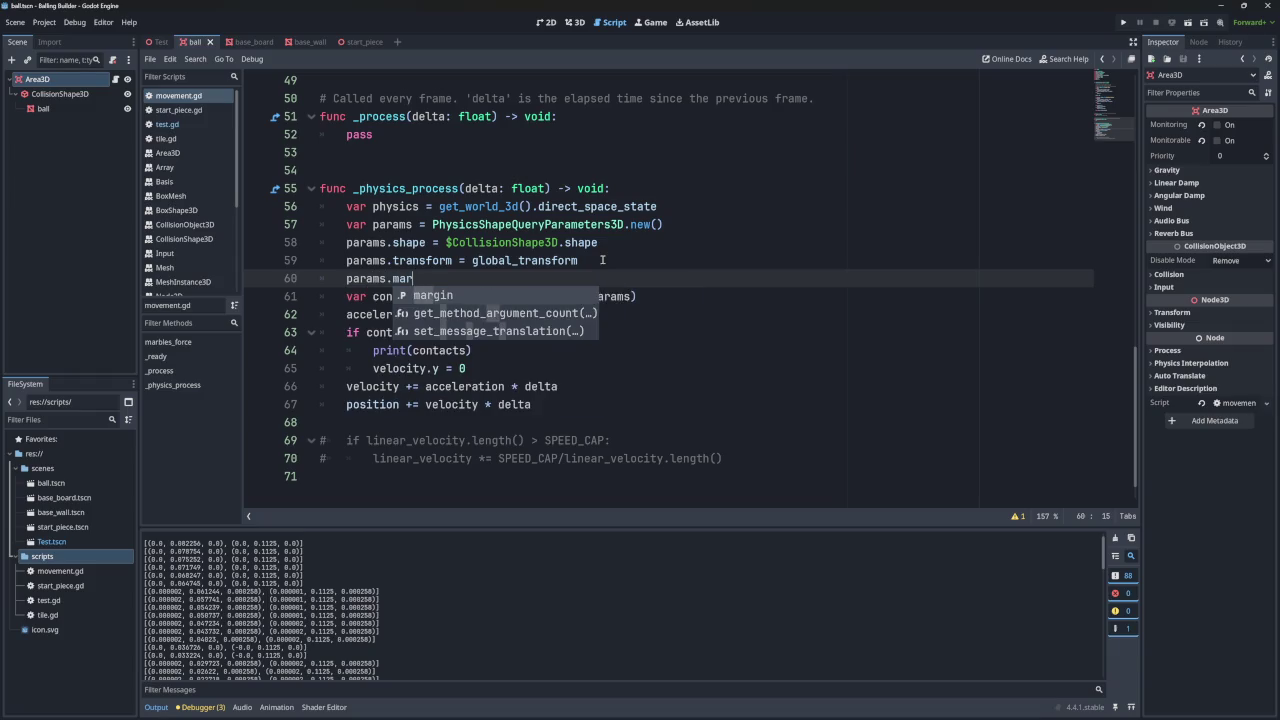
pyautogui.press('Return')
pyautogui.write('=')
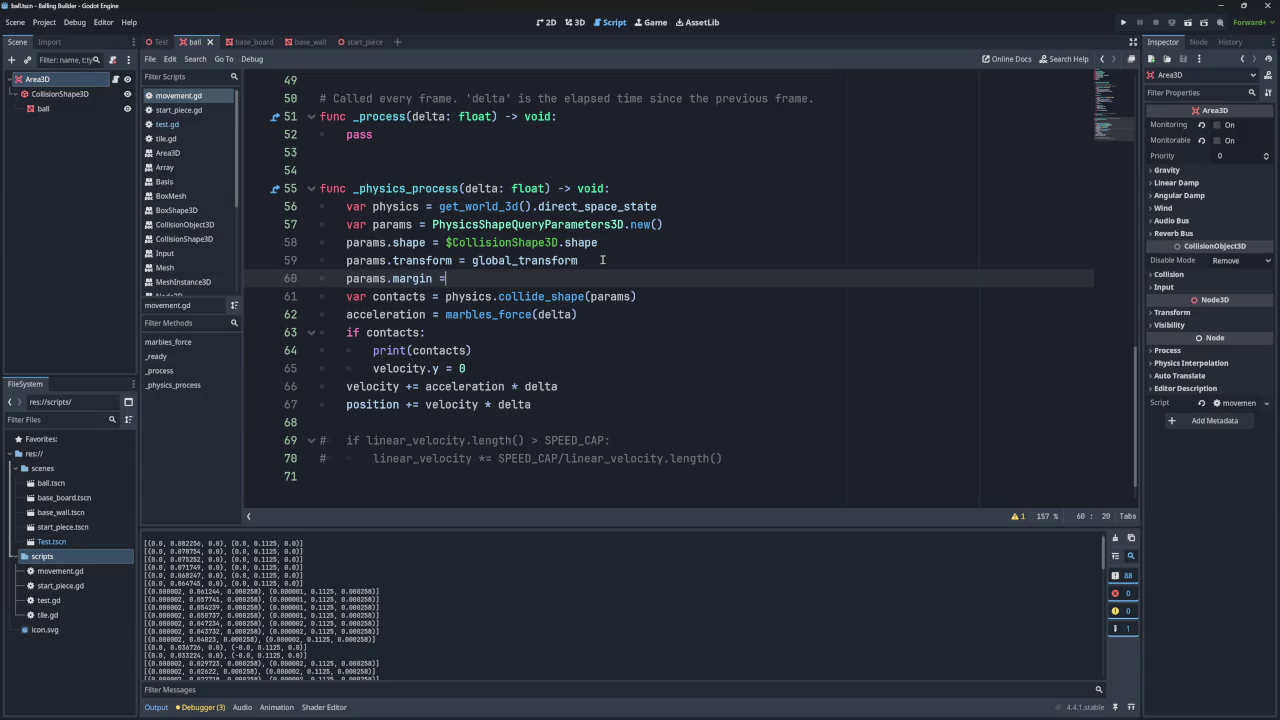
pyautogui.write(' -0.')
pyautogui.write('05')
pyautogui.click(770, 207)
pyautogui.click(1123, 22)
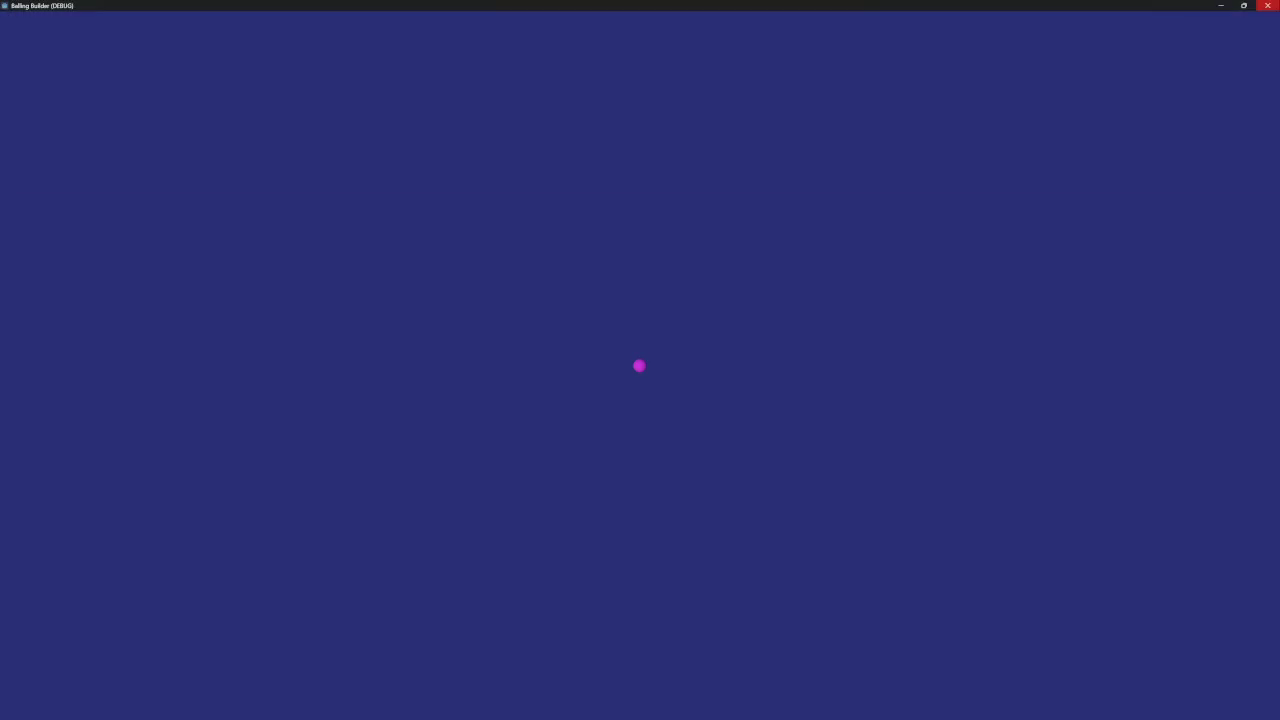
# - Relaunch the game and inspect contact values such as 0.069721 and -0.1125 in the output
pyautogui.click(1267, 5)
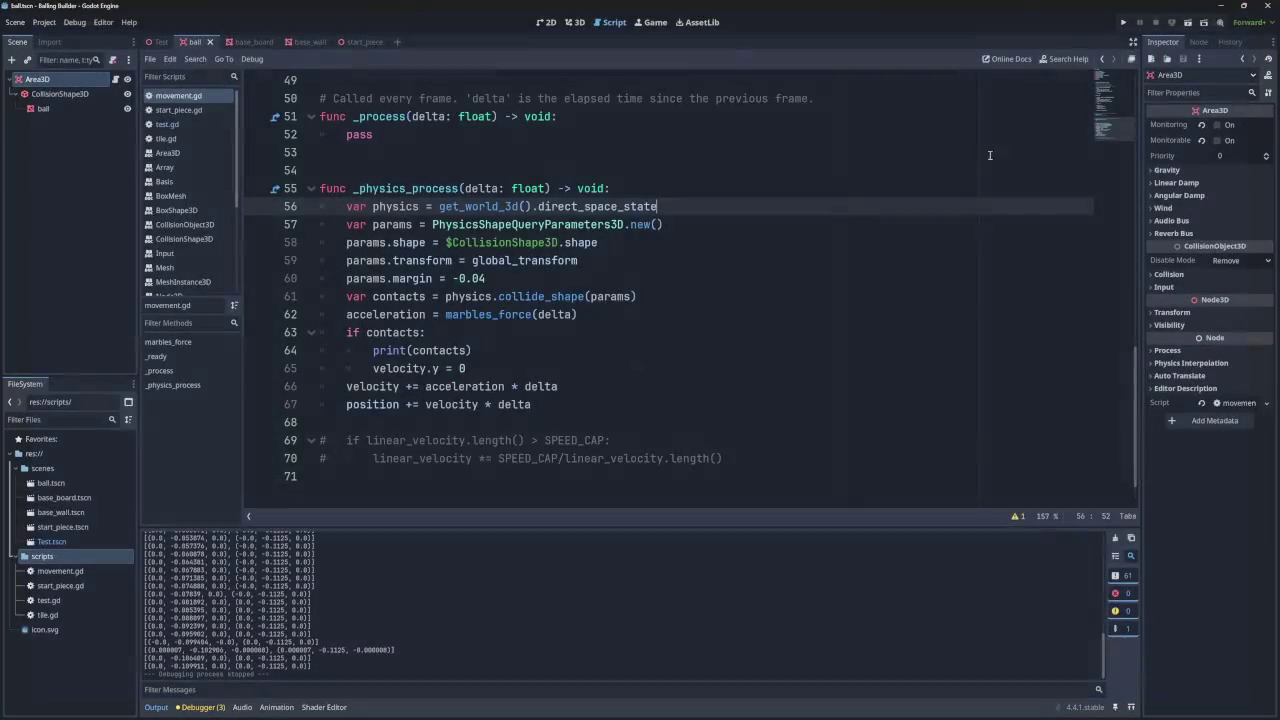
pyautogui.press('F5')
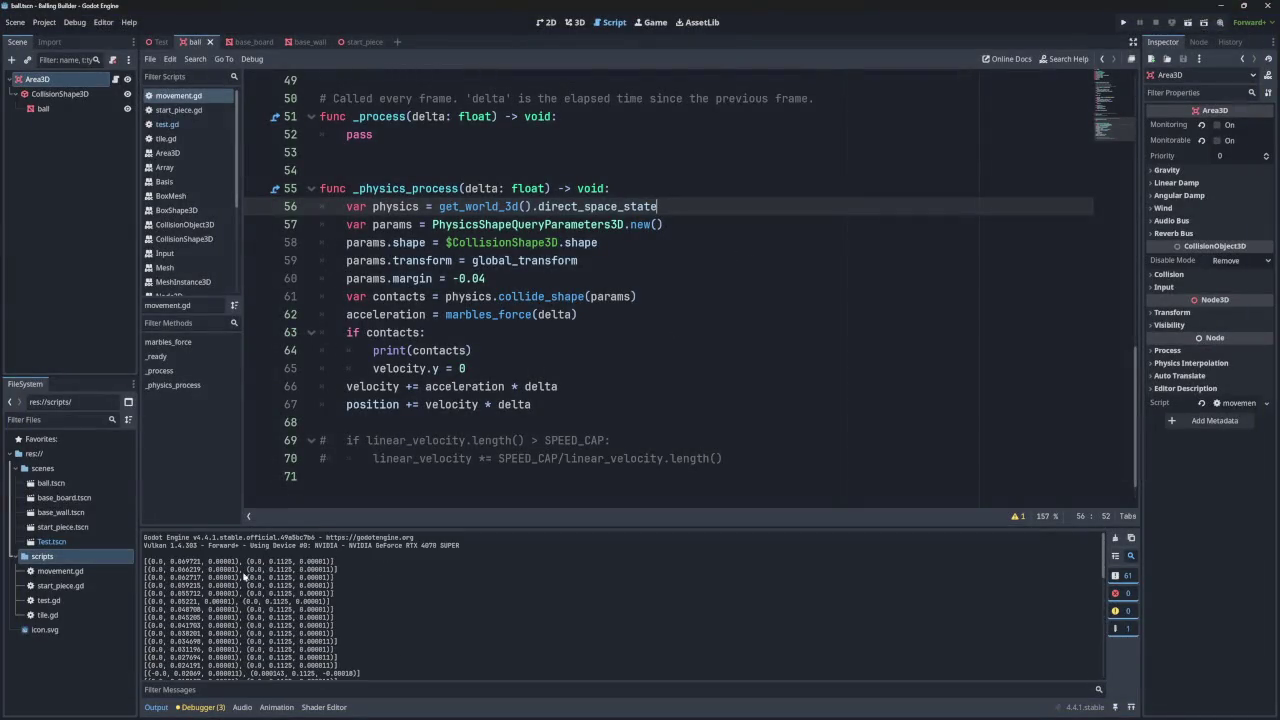
pyautogui.moveTo(177, 561); pyautogui.dragTo(205, 561)
pyautogui.click(178, 566)
pyautogui.scroll(-5, 203, 585)
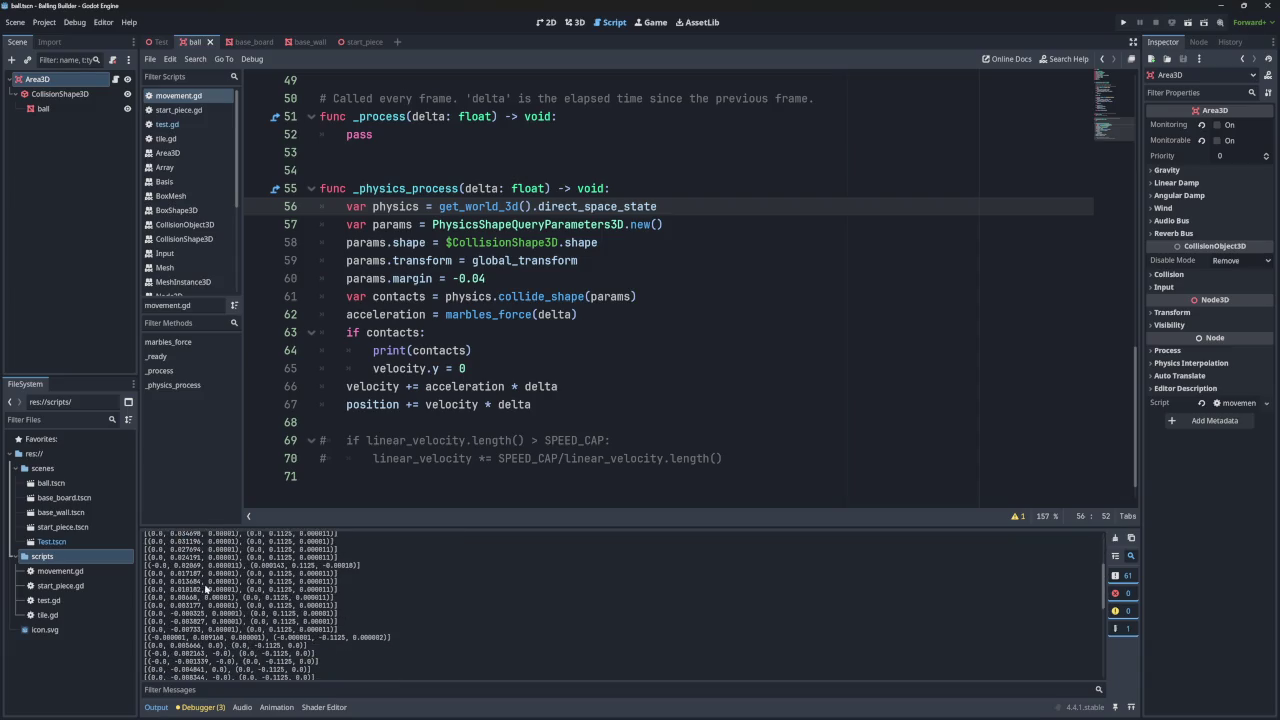
pyautogui.scroll(-1, 197, 620)
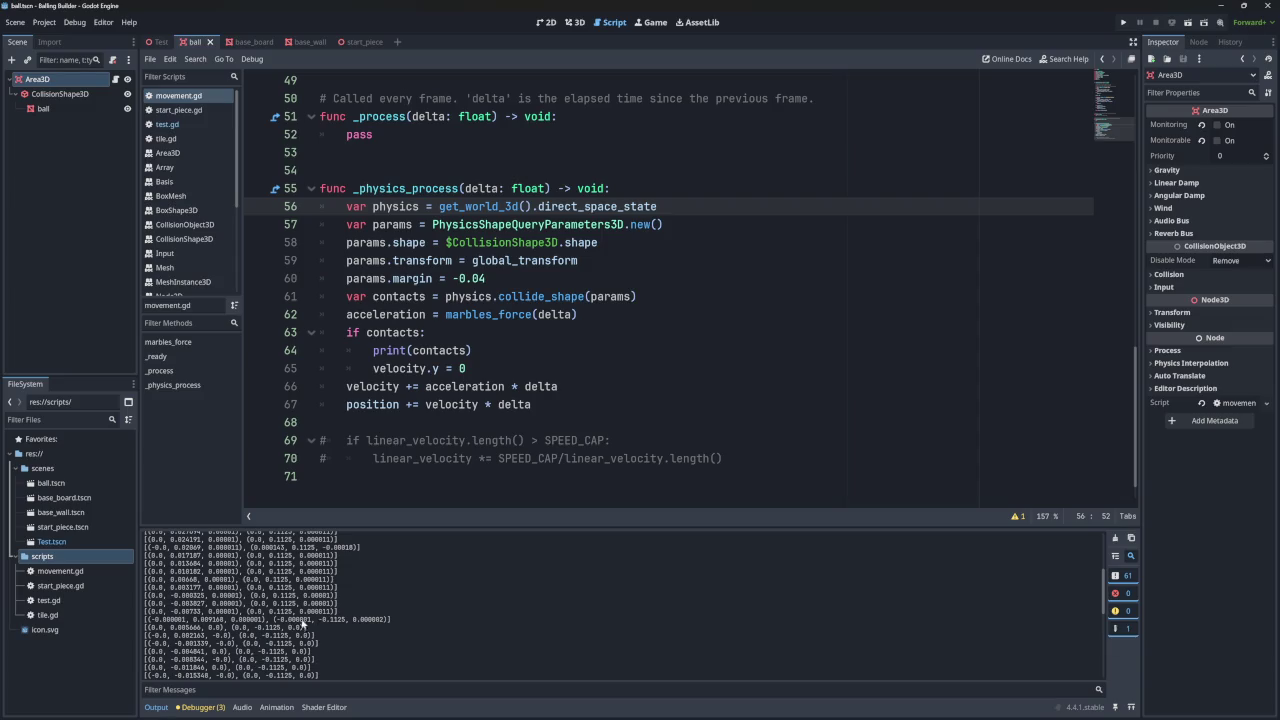
pyautogui.doubleClick(333, 619)
pyautogui.click(196, 618)
pyautogui.moveTo(191, 620); pyautogui.dragTo(226, 623)
# - Compare the first contact line's 0.069721 with later contact lines in the log
pyautogui.scroll(5, 224, 623)
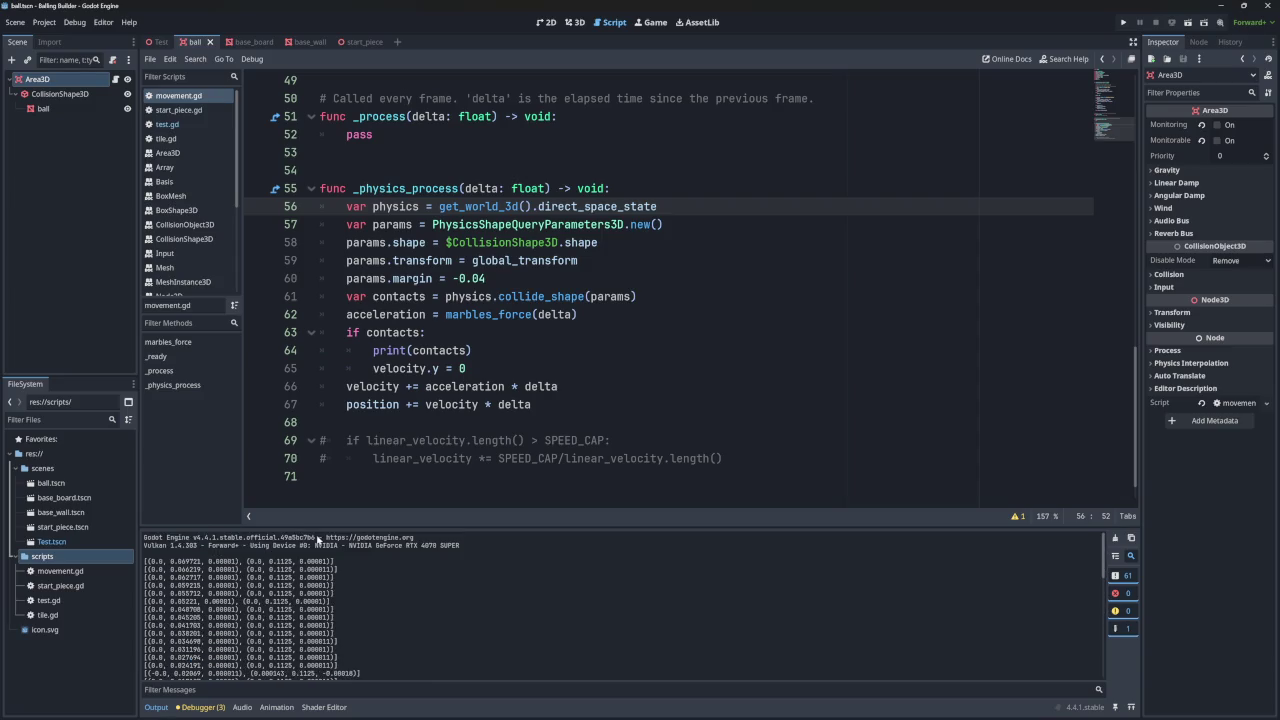
pyautogui.moveTo(170, 564); pyautogui.dragTo(201, 564)
pyautogui.scroll(-10, 219, 564)
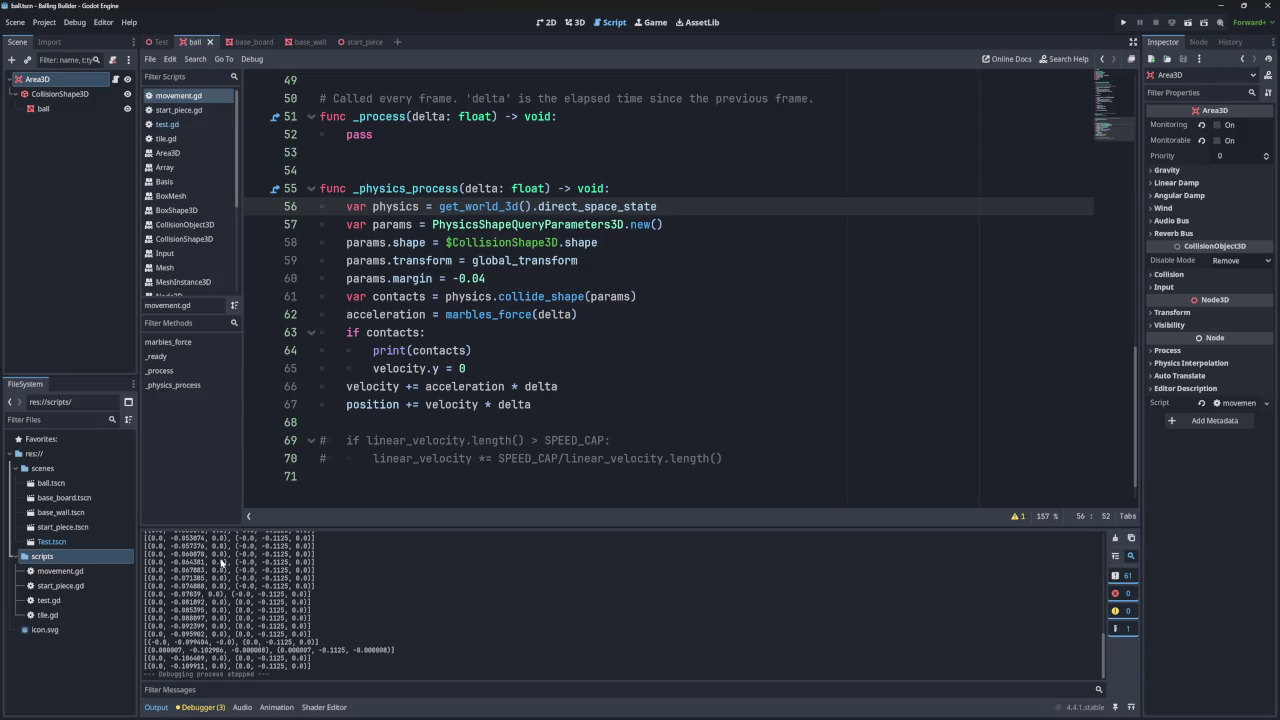
pyautogui.scroll(5, 220, 580)
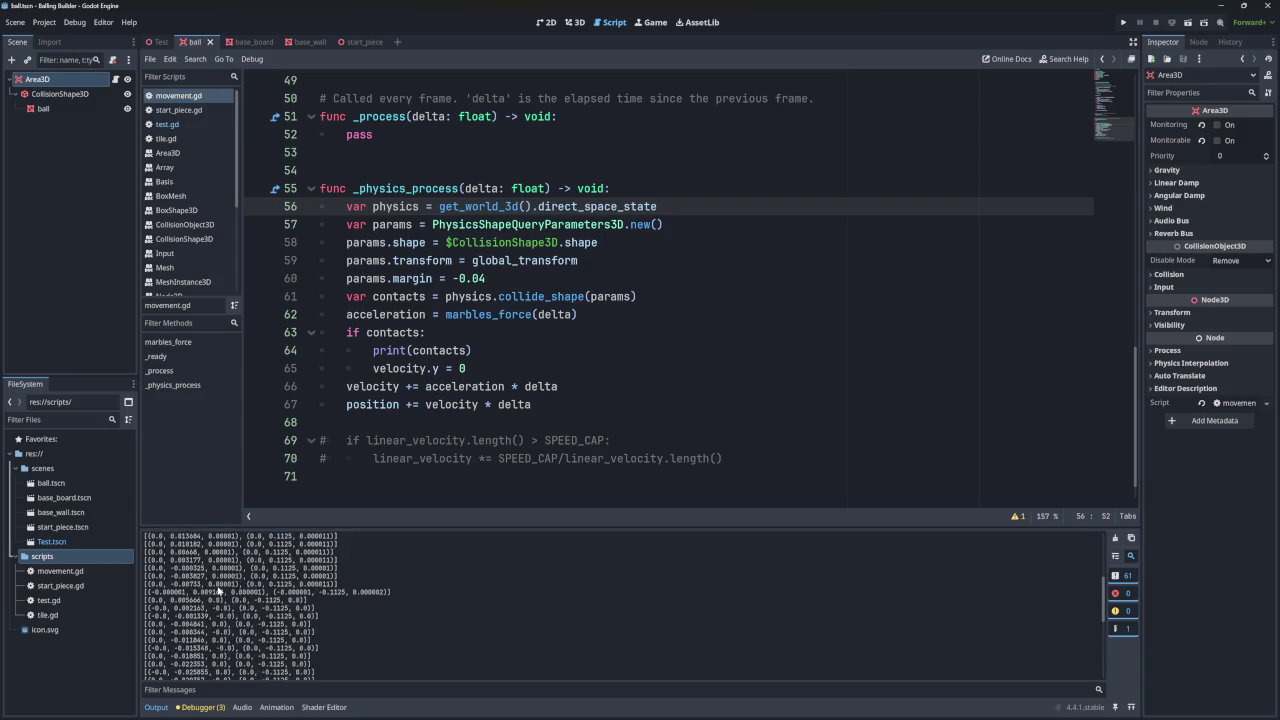
pyautogui.scroll(-5, 216, 594)
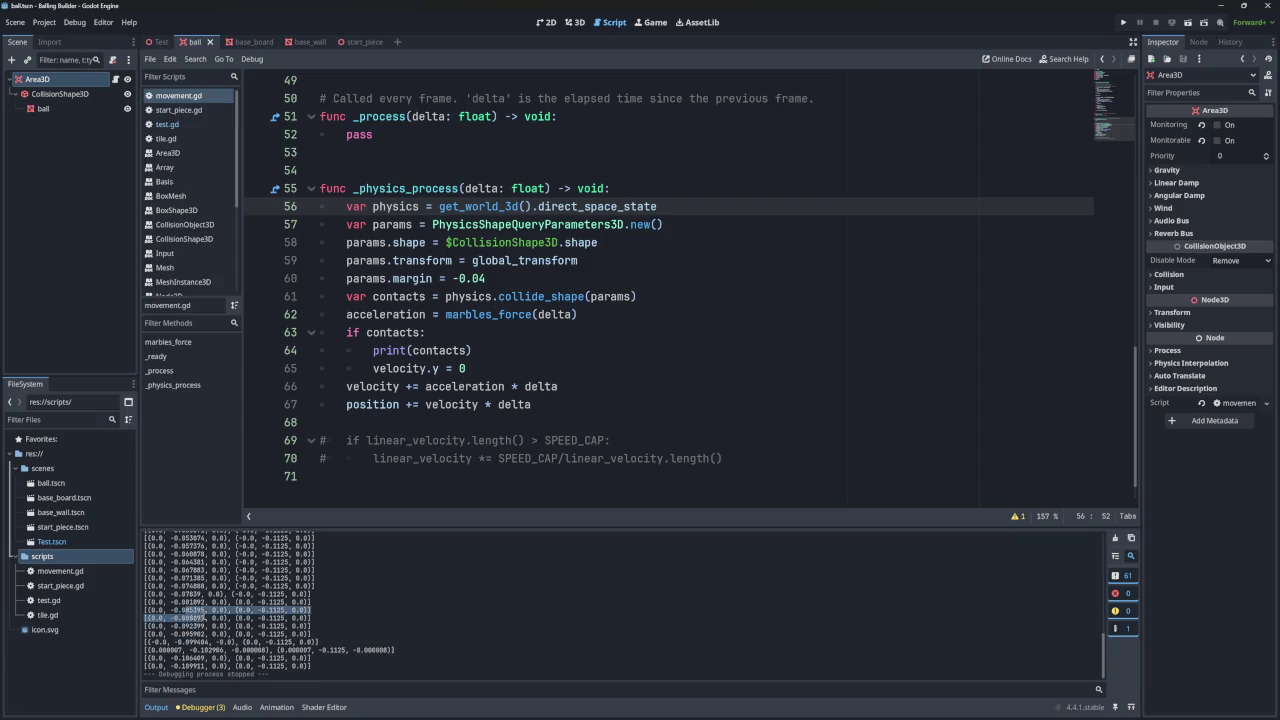
pyautogui.moveTo(175, 614); pyautogui.dragTo(202, 658)
pyautogui.click(202, 653)
pyautogui.click(202, 660)
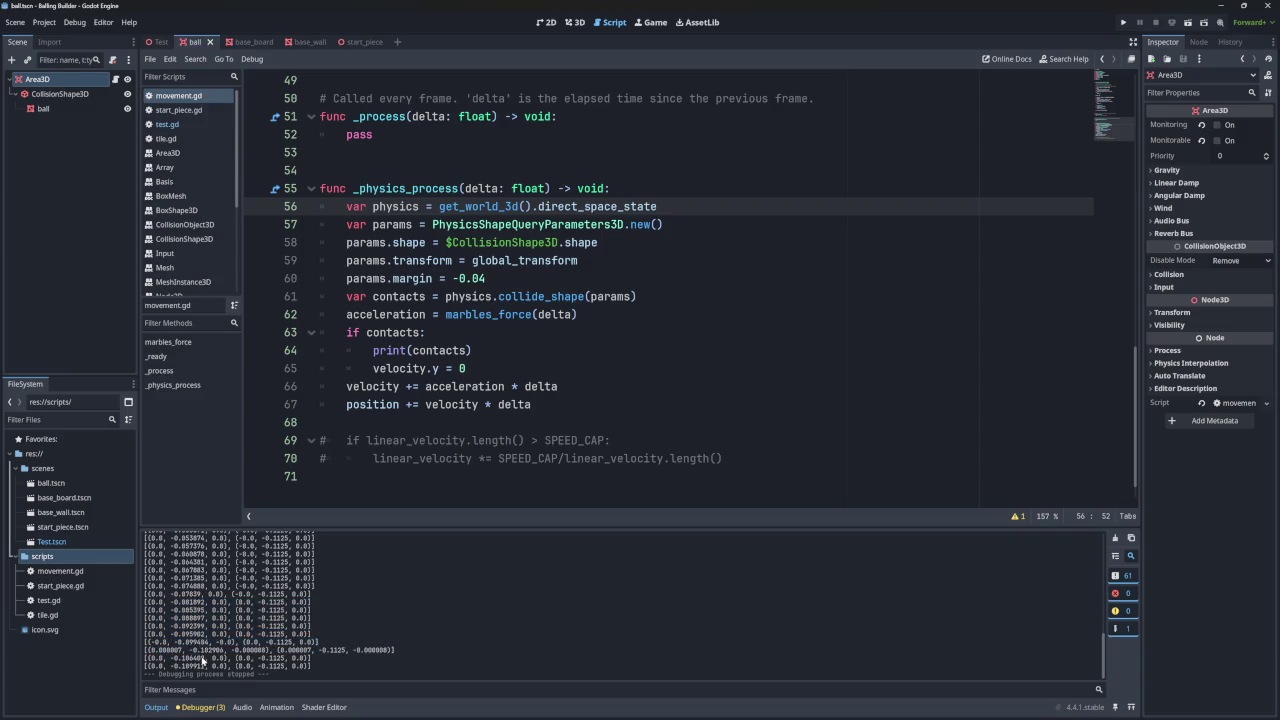
# - Run the game again, then set the margin to 0 and delete the params.margin line
pyautogui.click(1123, 22)
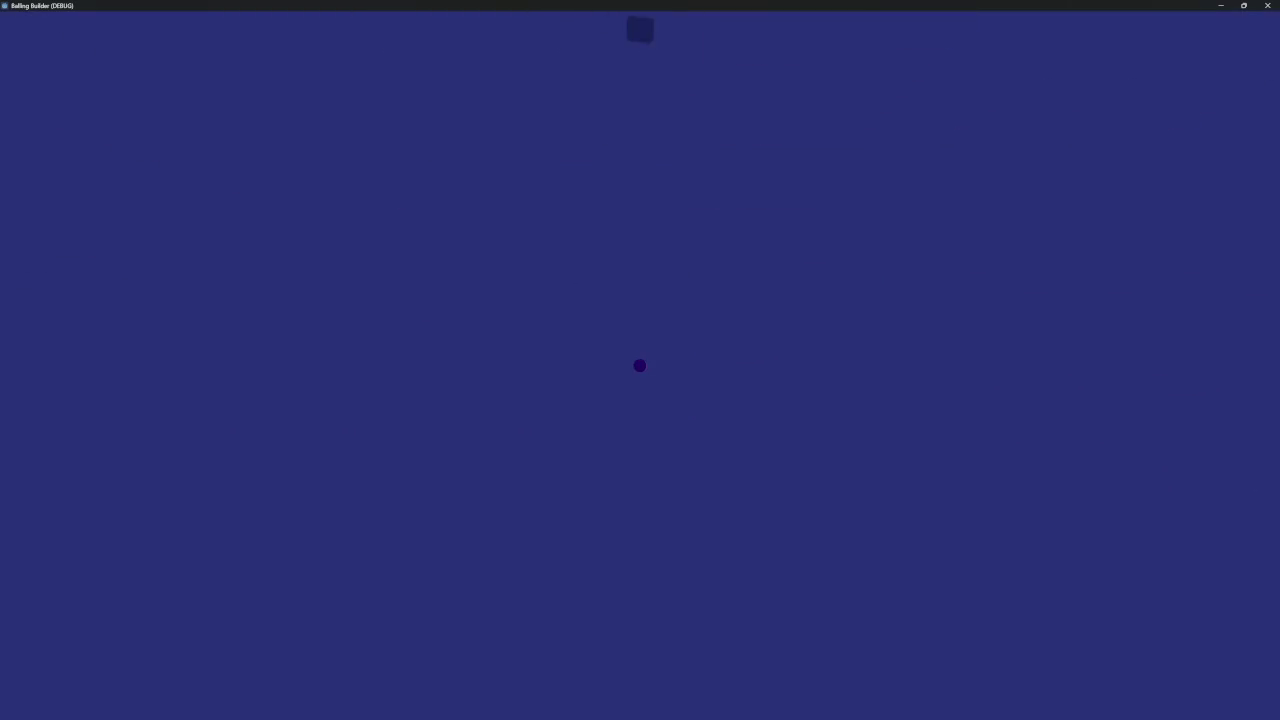
pyautogui.click(1267, 5)
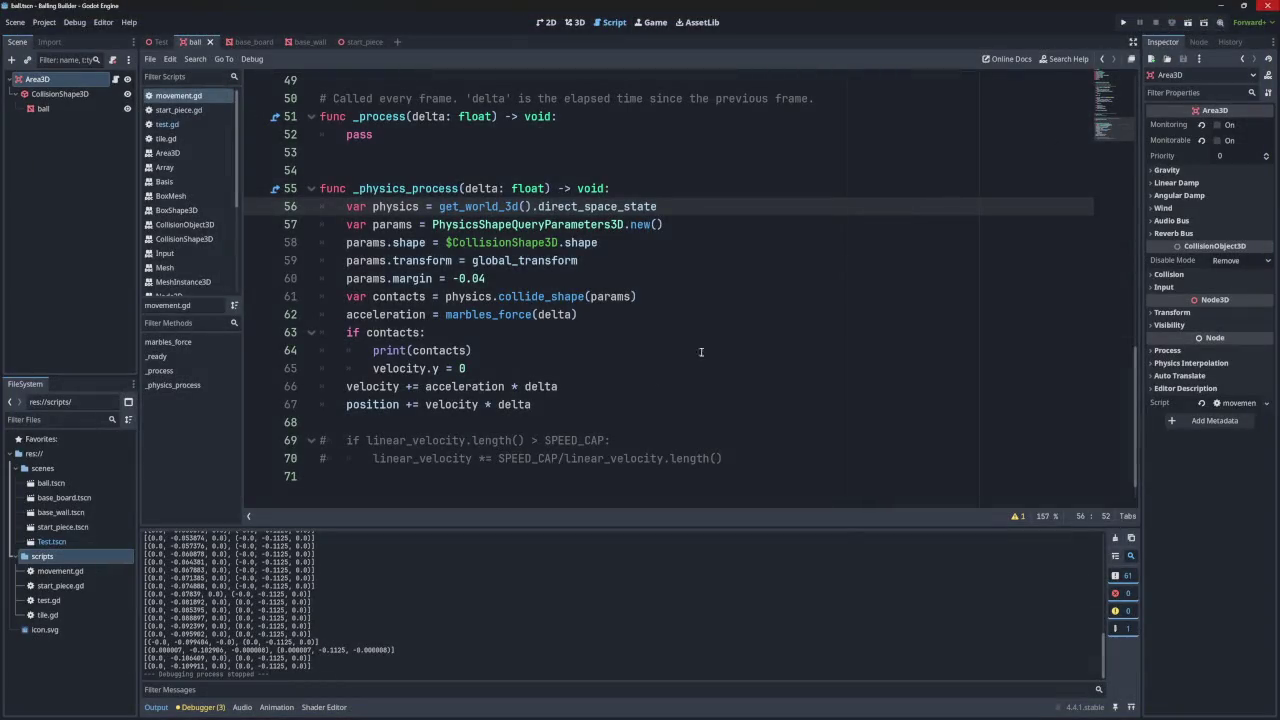
pyautogui.click(489, 277)
pyautogui.press('BackSpace')
pyautogui.press('BackSpace')
pyautogui.press('BackSpace')
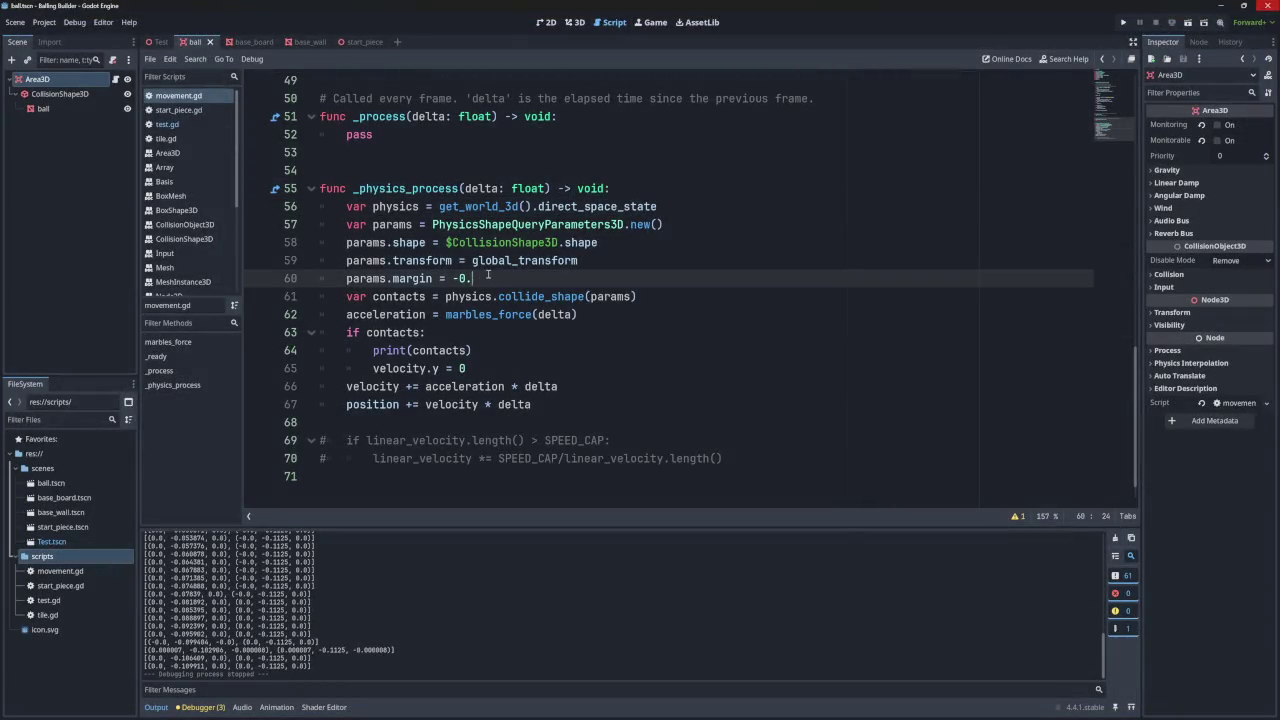
pyautogui.write('0')
pyautogui.moveTo(580, 262); pyautogui.dragTo(585, 273)
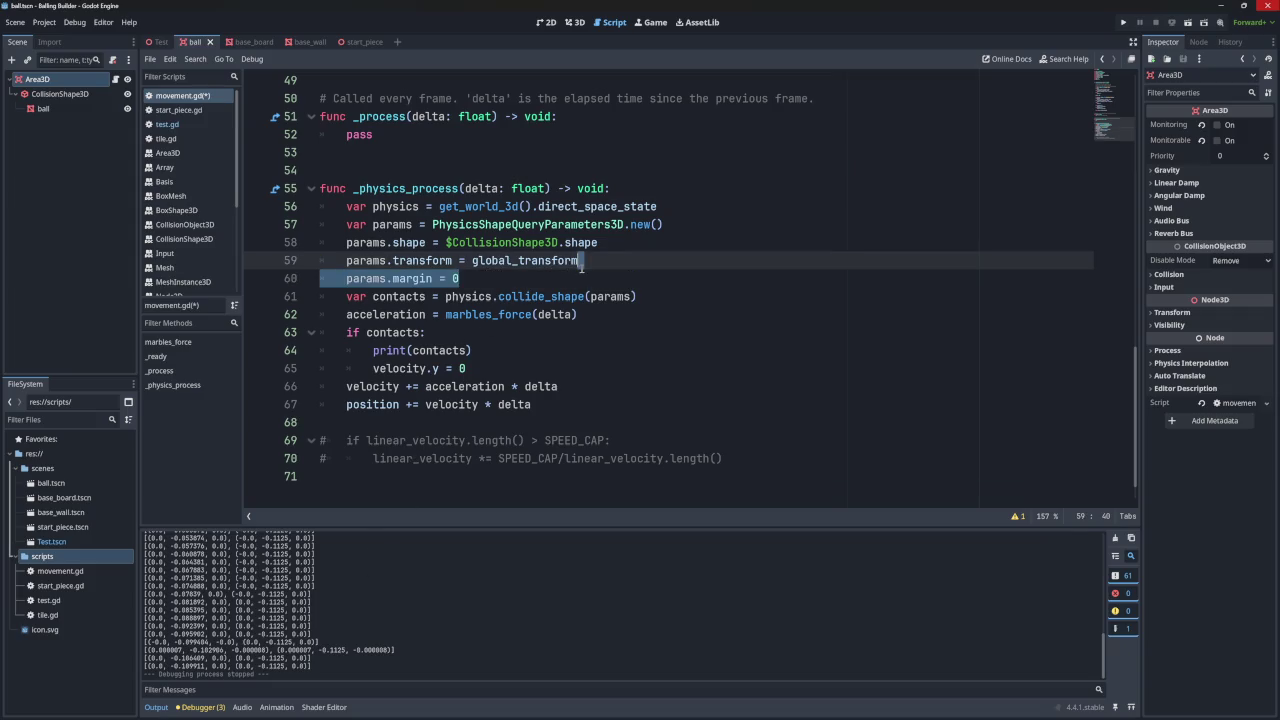
pyautogui.press('BackSpace')
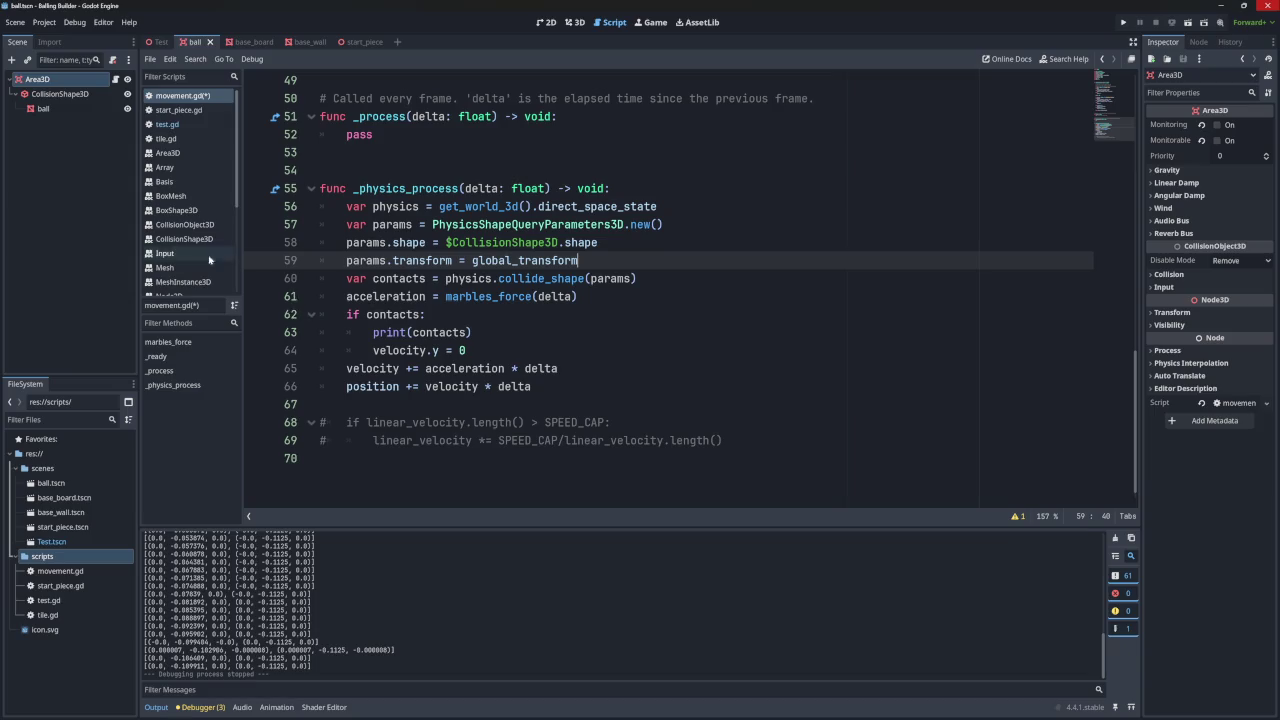
# - Open the PhysicsShapeQueryParameters3D class reference
pyautogui.scroll(-5, 195, 200)
pyautogui.click(195, 186)
pyautogui.scroll(5, 190, 180)
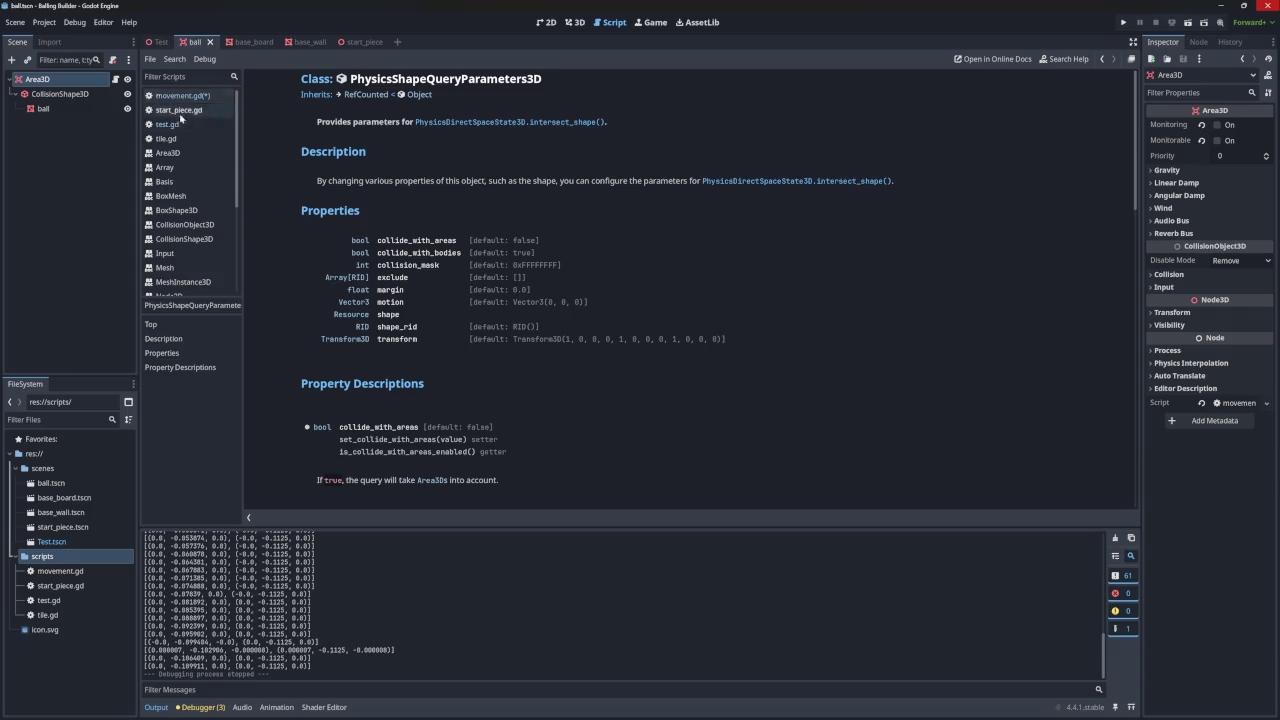
# - Close all help pages, reopen PhysicsShapeQueryParameters3D, and check the intersect_shape method docs
pyautogui.rightClick(173, 155)
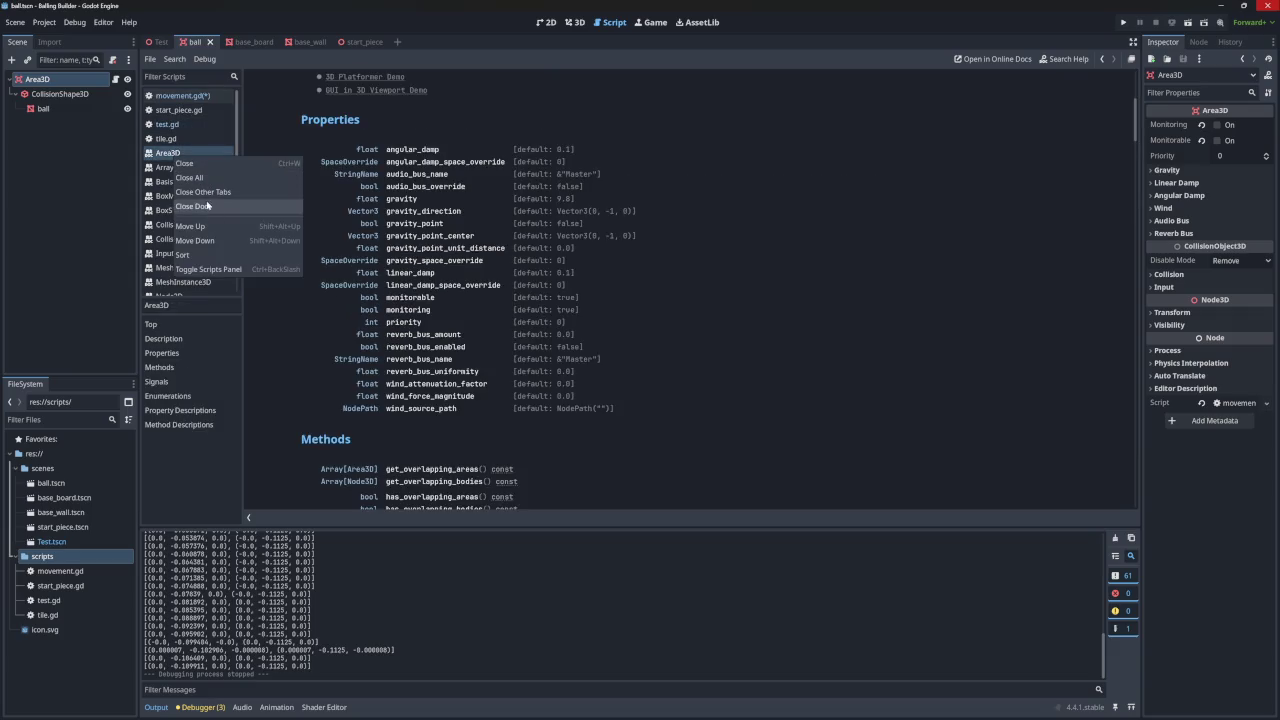
pyautogui.click(204, 207)
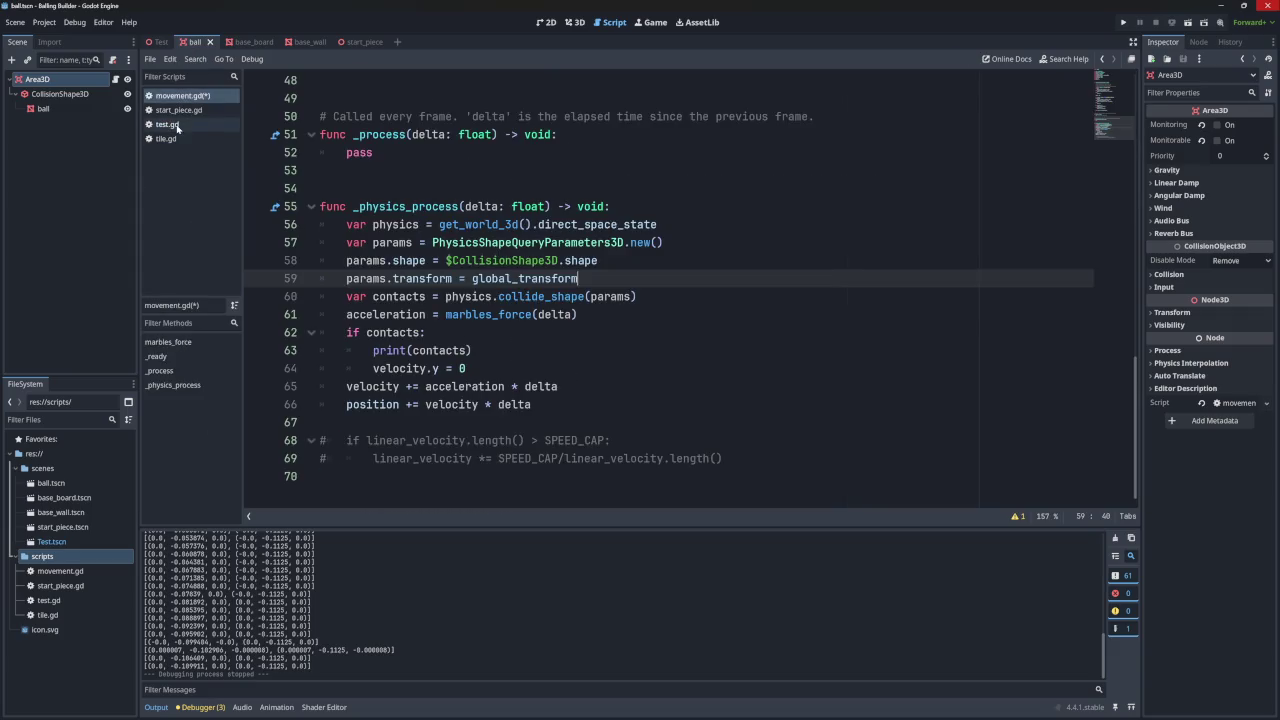
pyautogui.keyDown('ctrl'); pyautogui.click(507, 242); pyautogui.keyUp('ctrl')
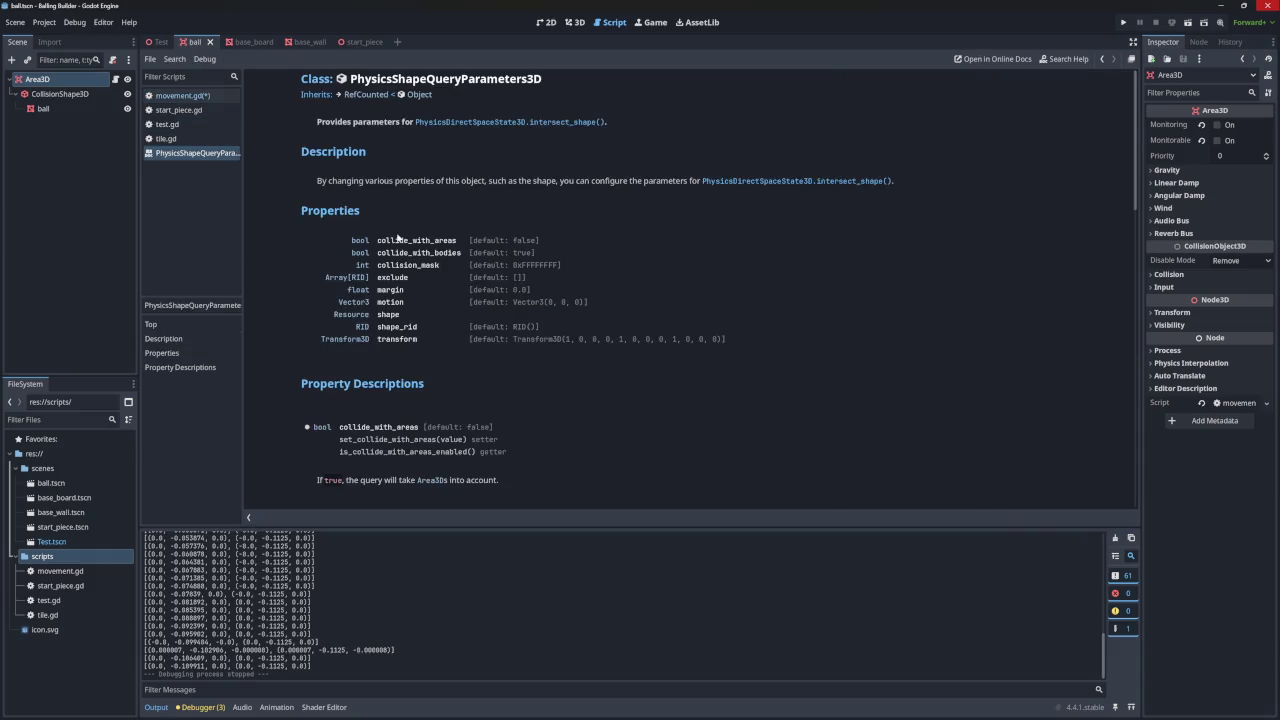
pyautogui.click(511, 123)
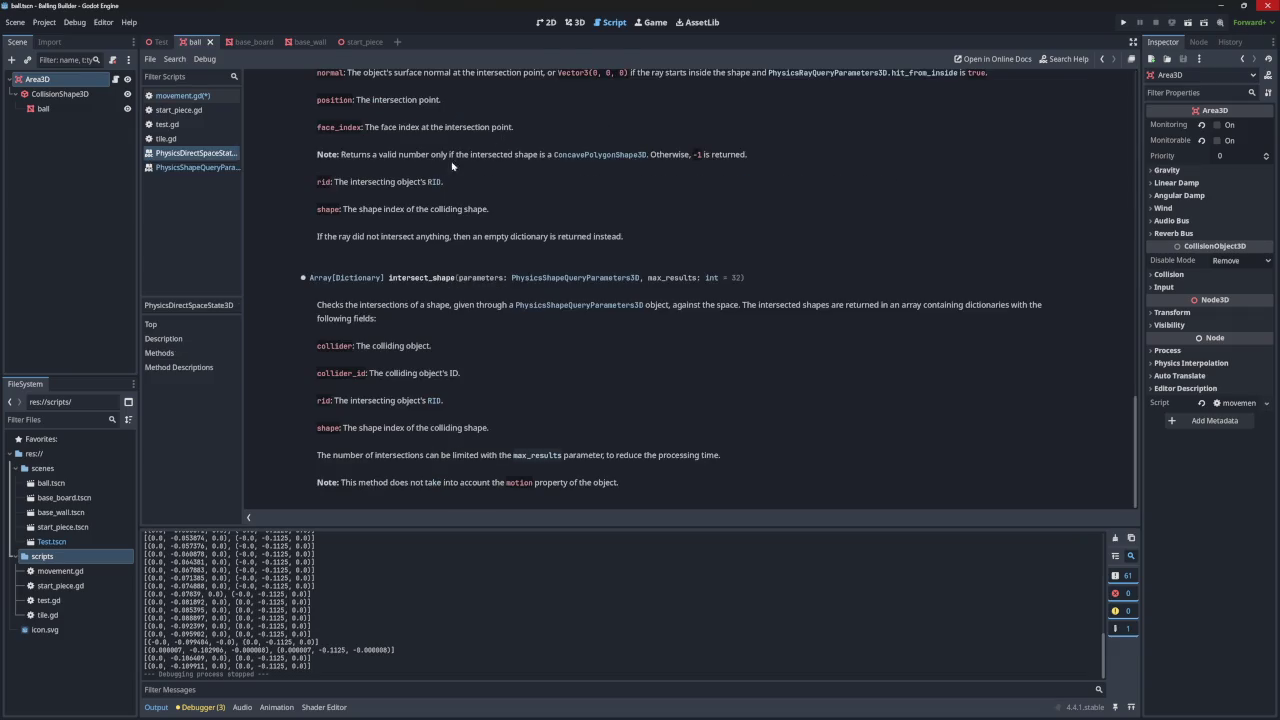
pyautogui.scroll(10, 398, 180)
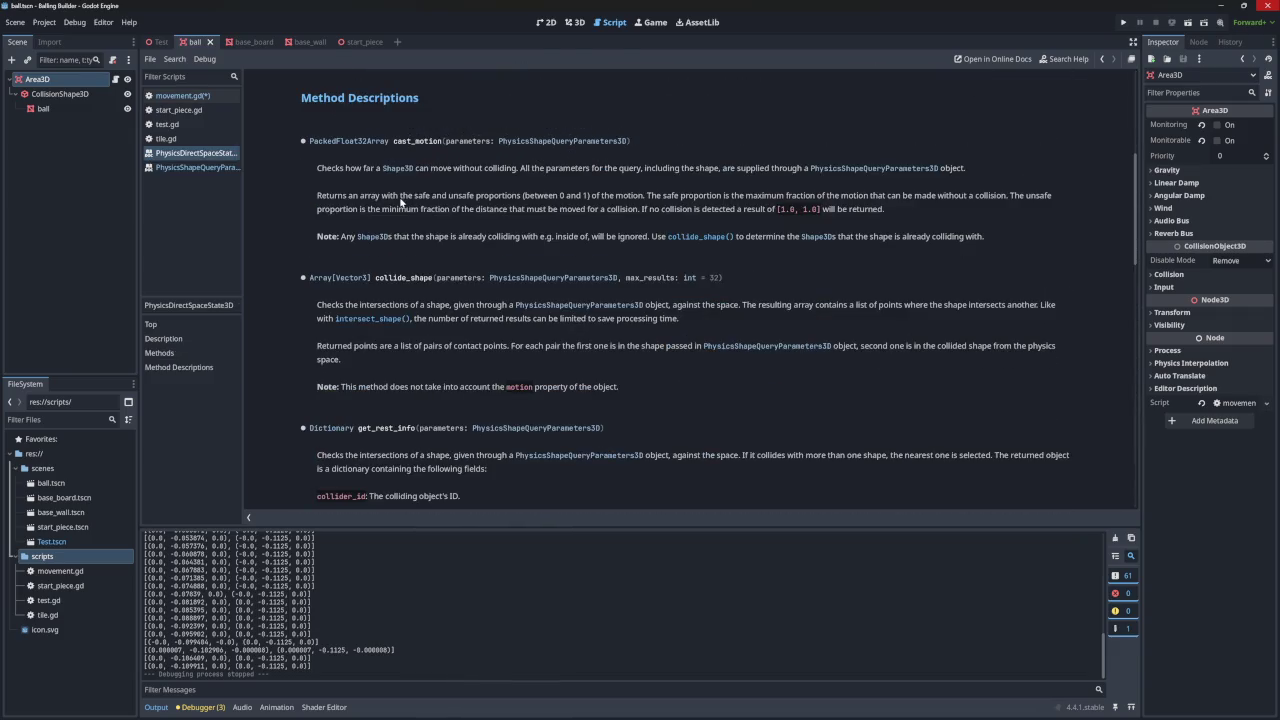
pyautogui.click(208, 169)
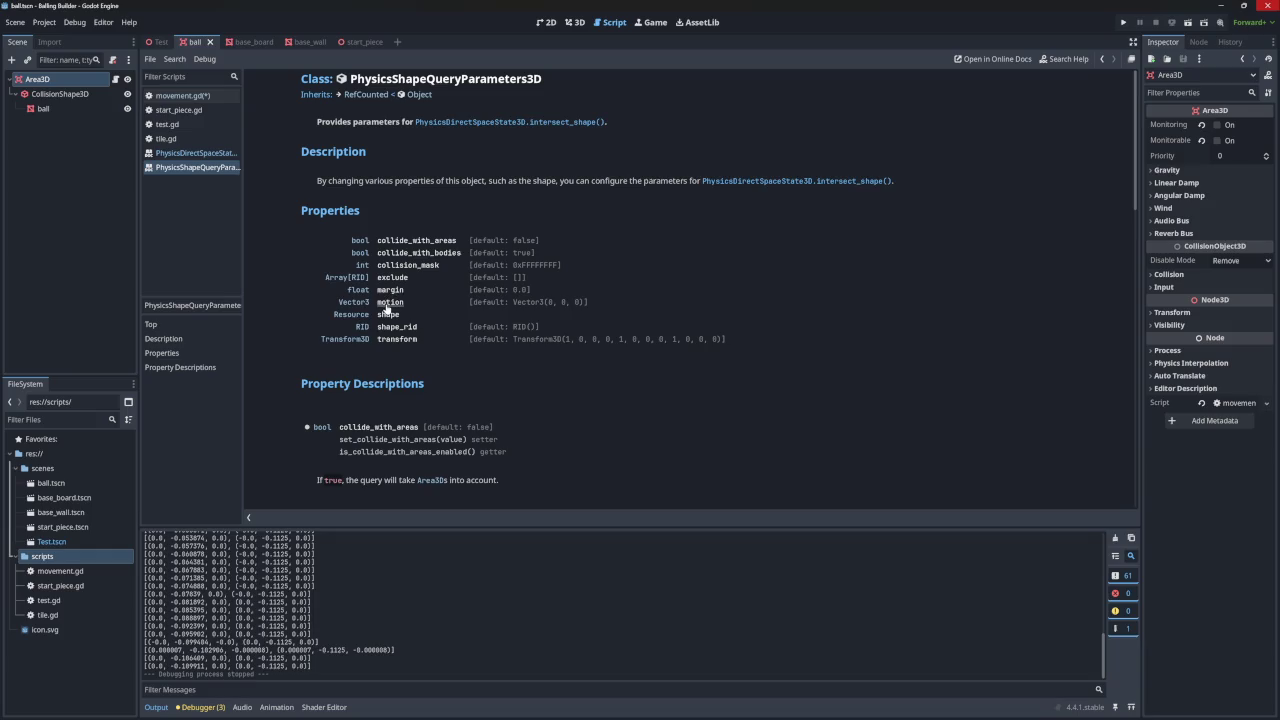
# - Read the transform property description, return to PhysicsDirectSpaceState3D methods, and open the Test scene
pyautogui.click(396, 340)
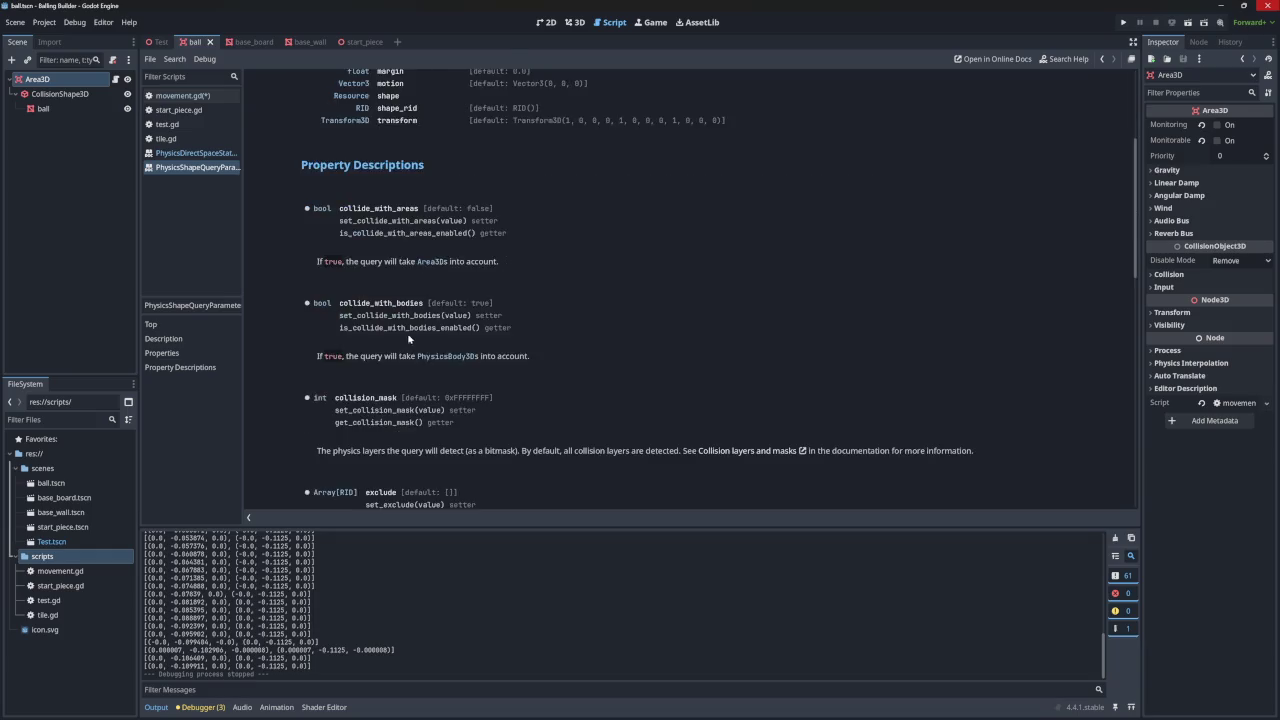
pyautogui.moveTo(328, 484); pyautogui.dragTo(474, 484)
pyautogui.click(455, 484)
pyautogui.click(474, 484)
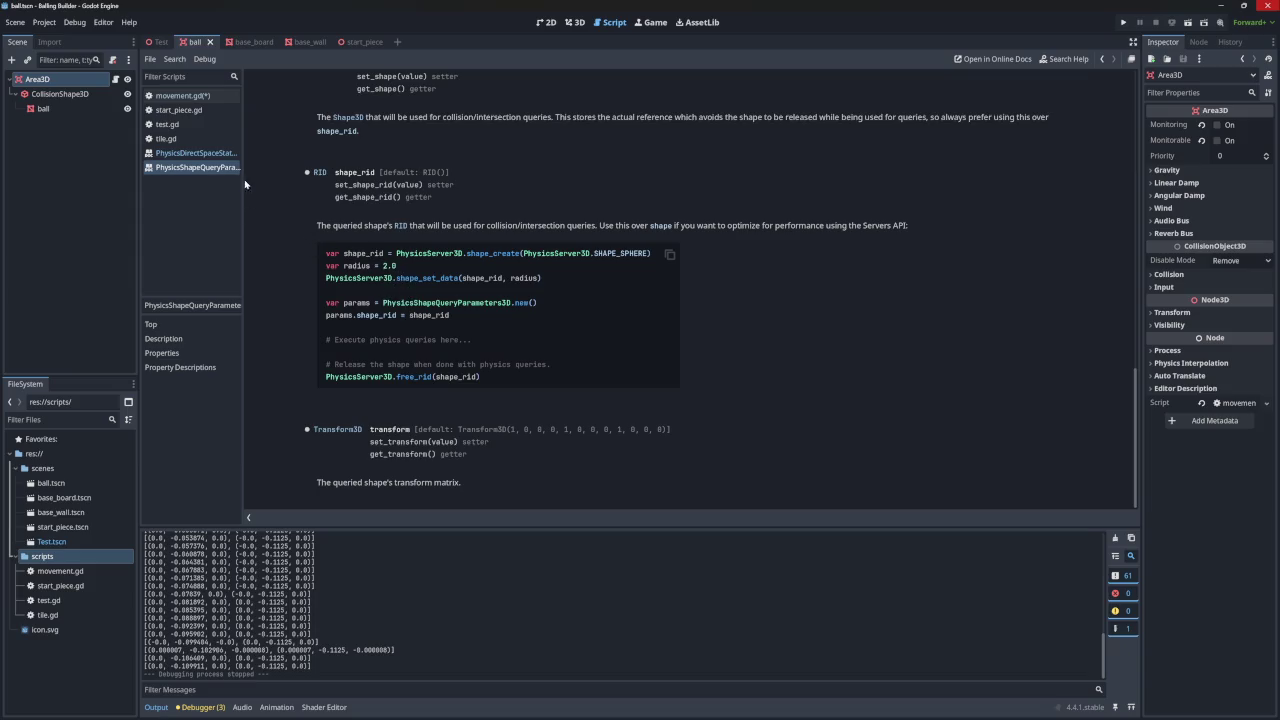
pyautogui.click(195, 153)
pyautogui.click(162, 43)
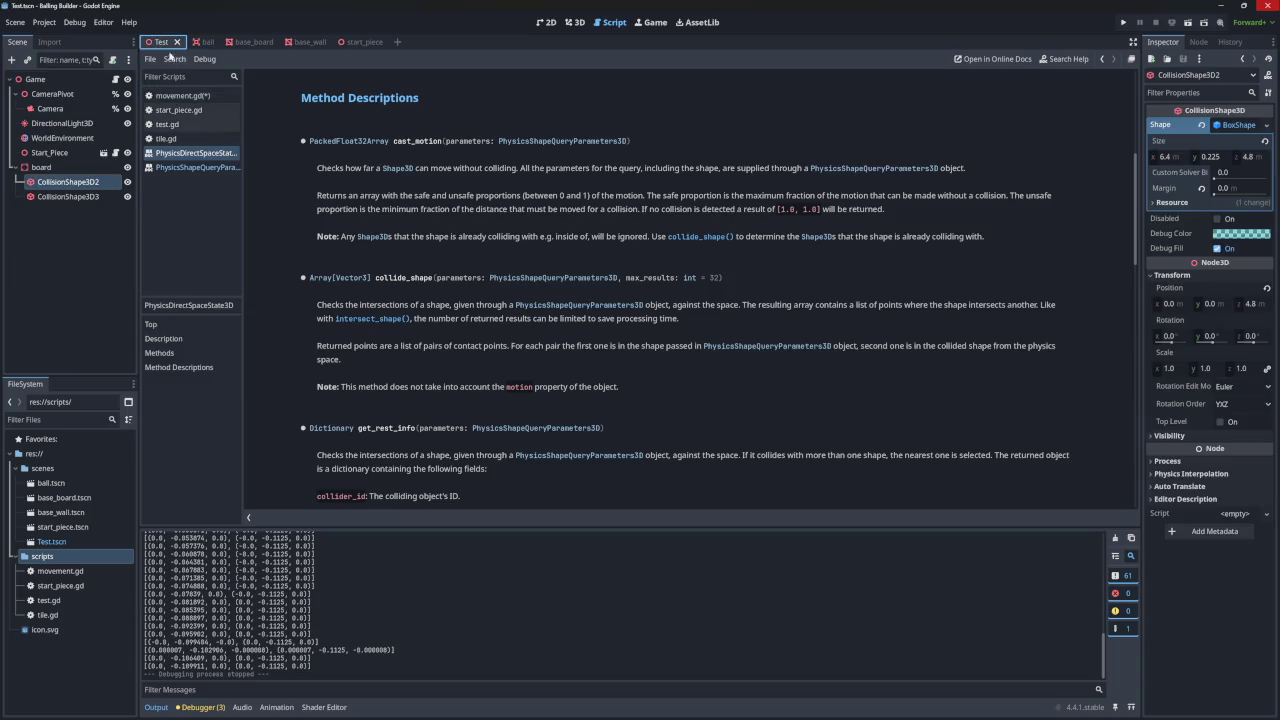
# - Open test.gd and review the ball spawner loop around line 19's temp_ball position
pyautogui.click(189, 125)
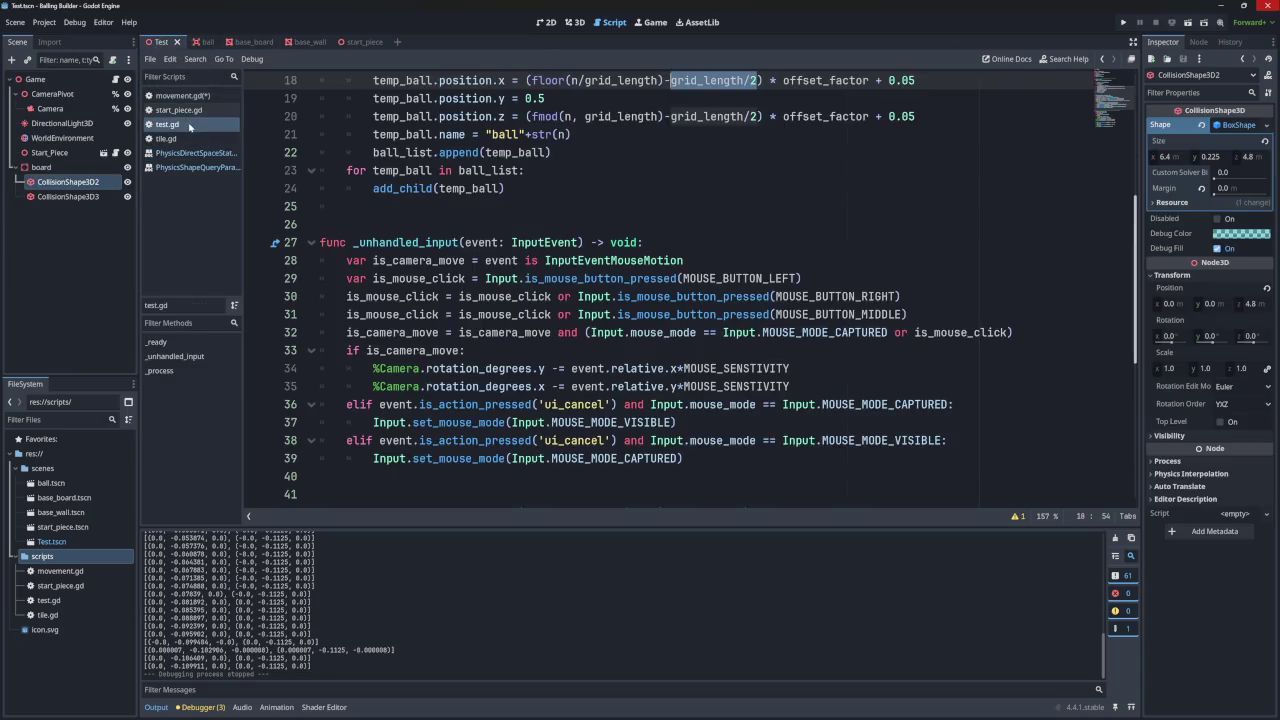
pyautogui.scroll(5, 482, 231)
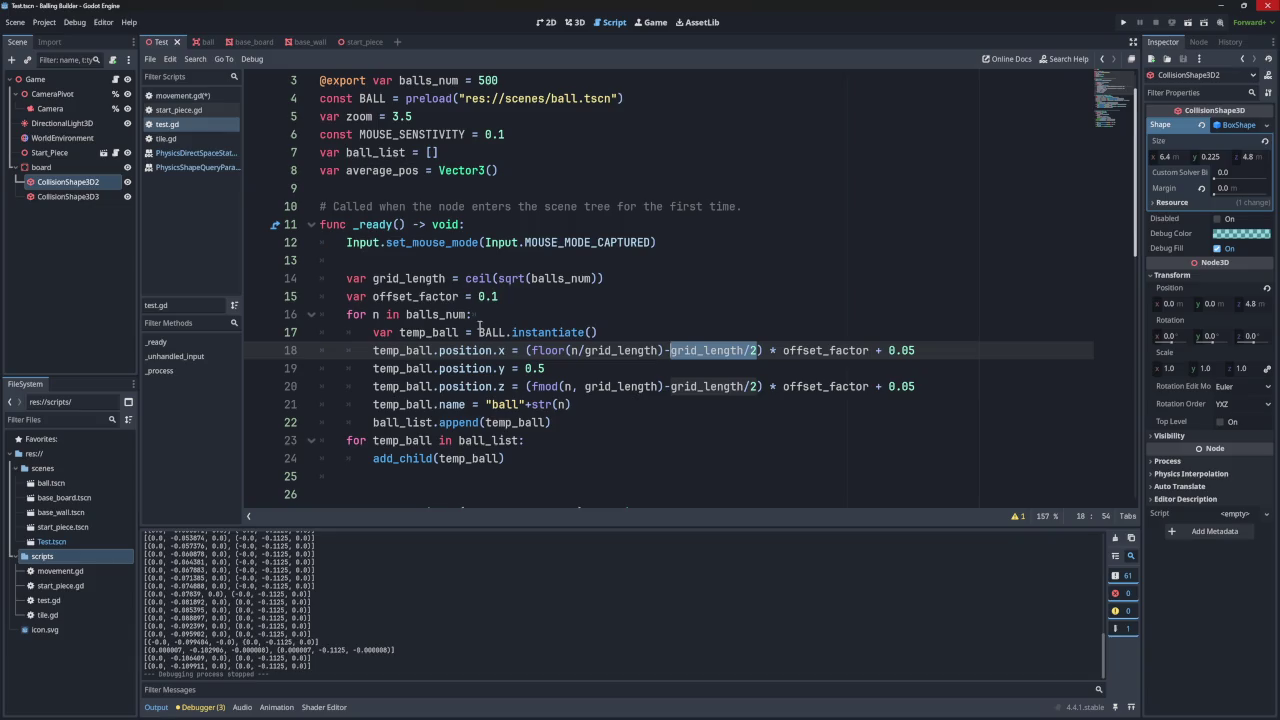
pyautogui.scroll(-1, 467, 300)
pyautogui.doubleClick(443, 298)
pyautogui.click(407, 314)
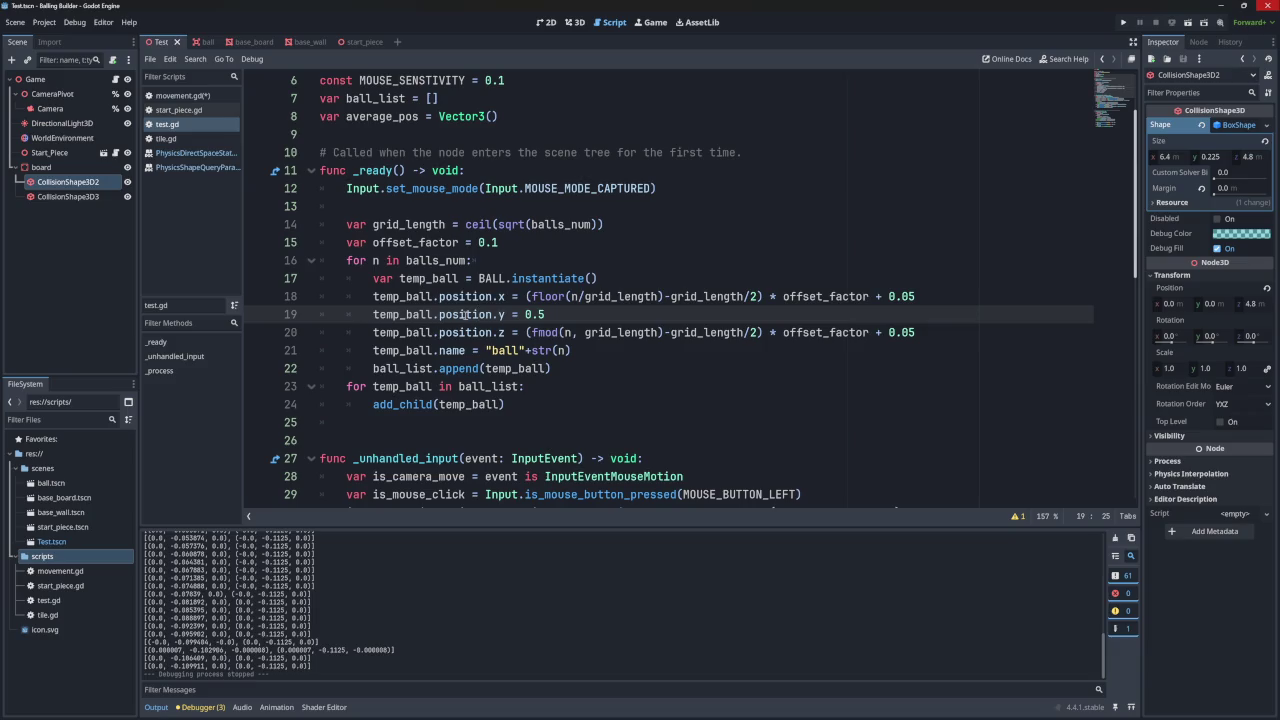
pyautogui.moveTo(464, 314)
pyautogui.scroll(2, 407, 242)
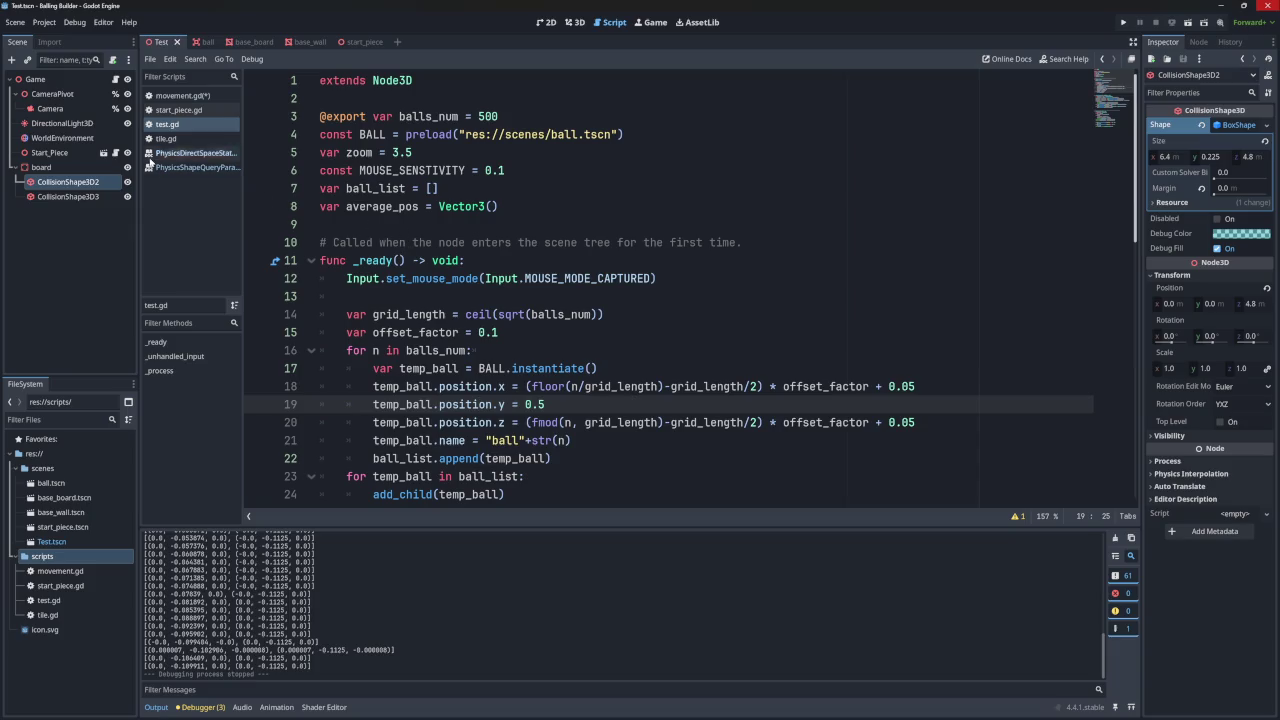
# - Check the Game root node's Transform properties and rerun the project
pyautogui.click(55, 80)
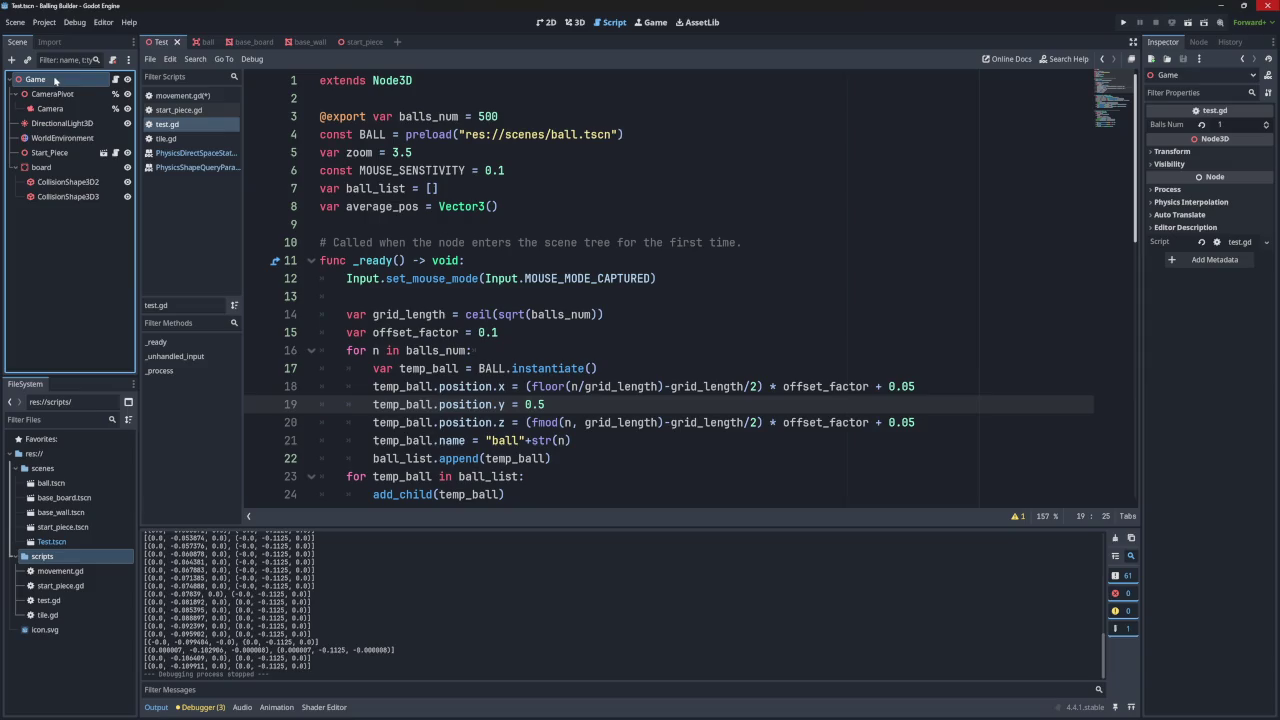
pyautogui.click(1172, 151)
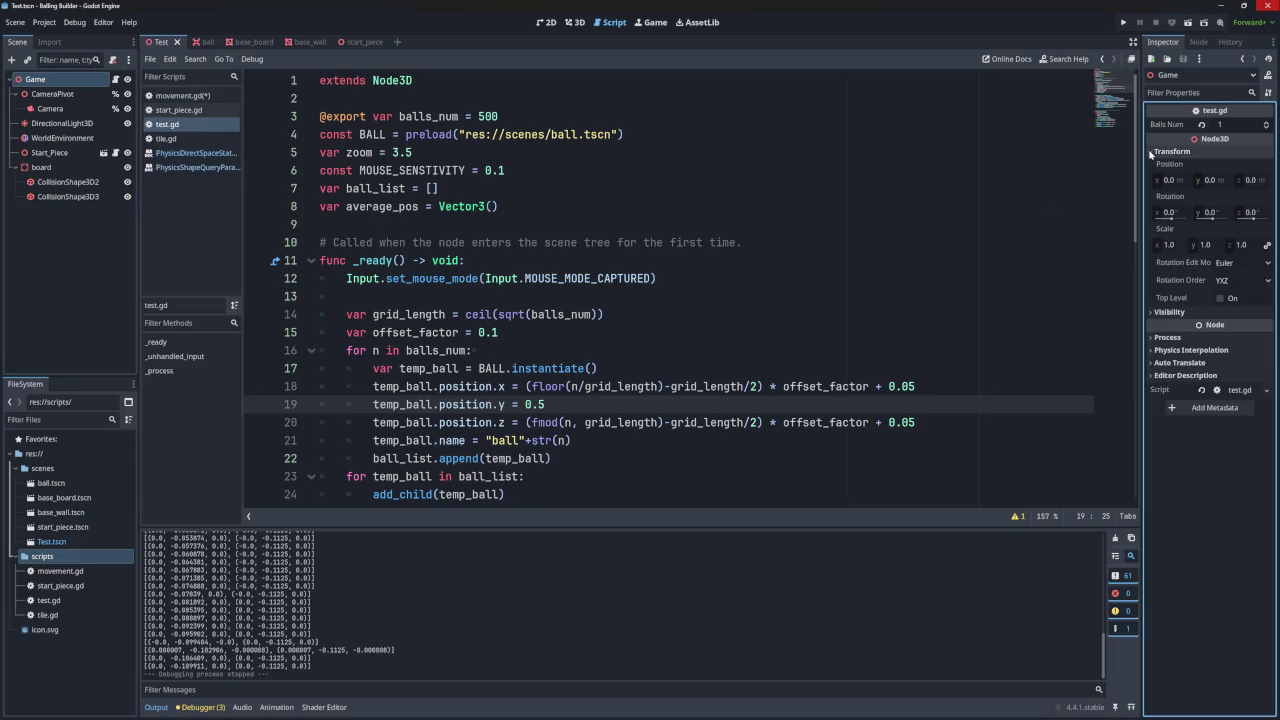
pyautogui.click(1172, 151)
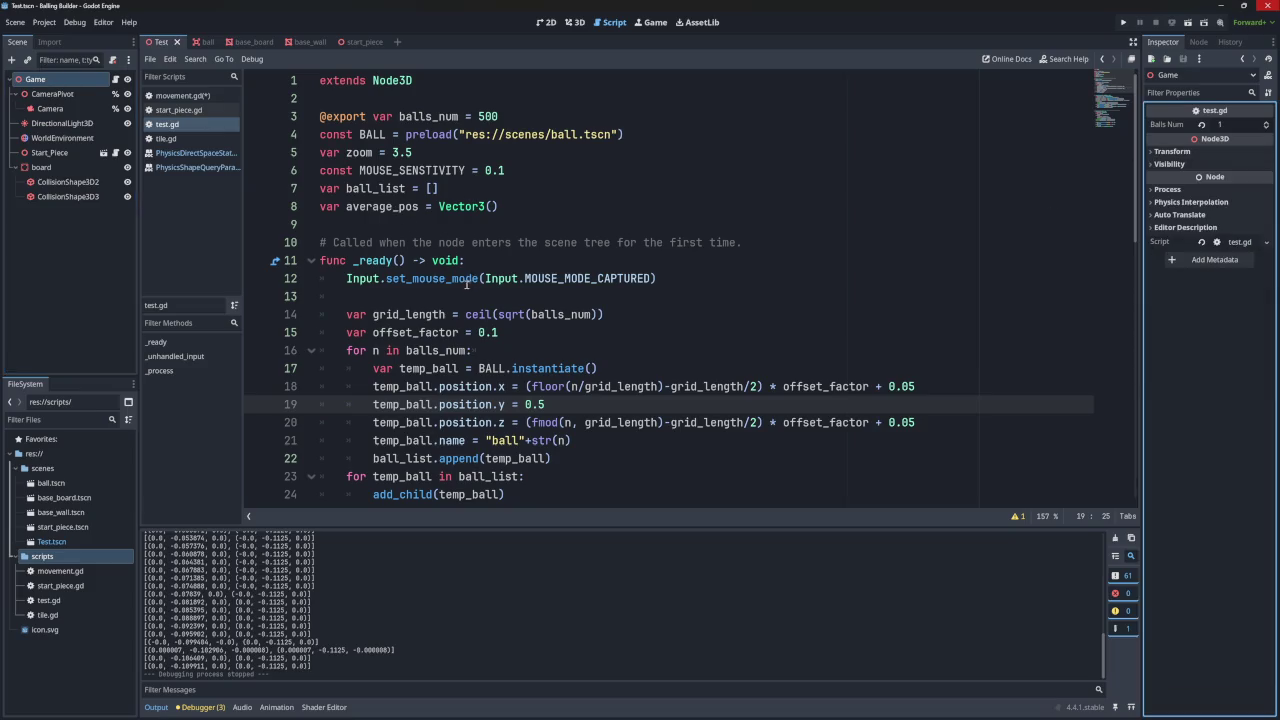
pyautogui.scroll(-1, 475, 283)
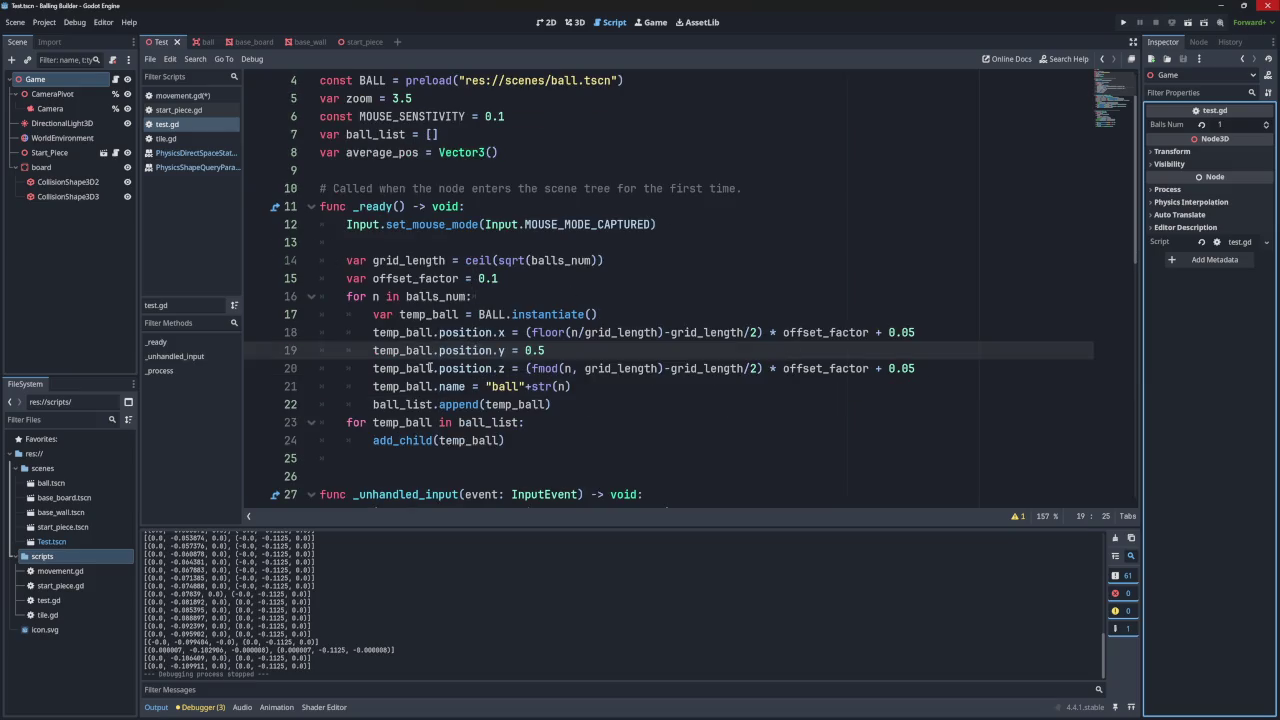
pyautogui.press('F5')
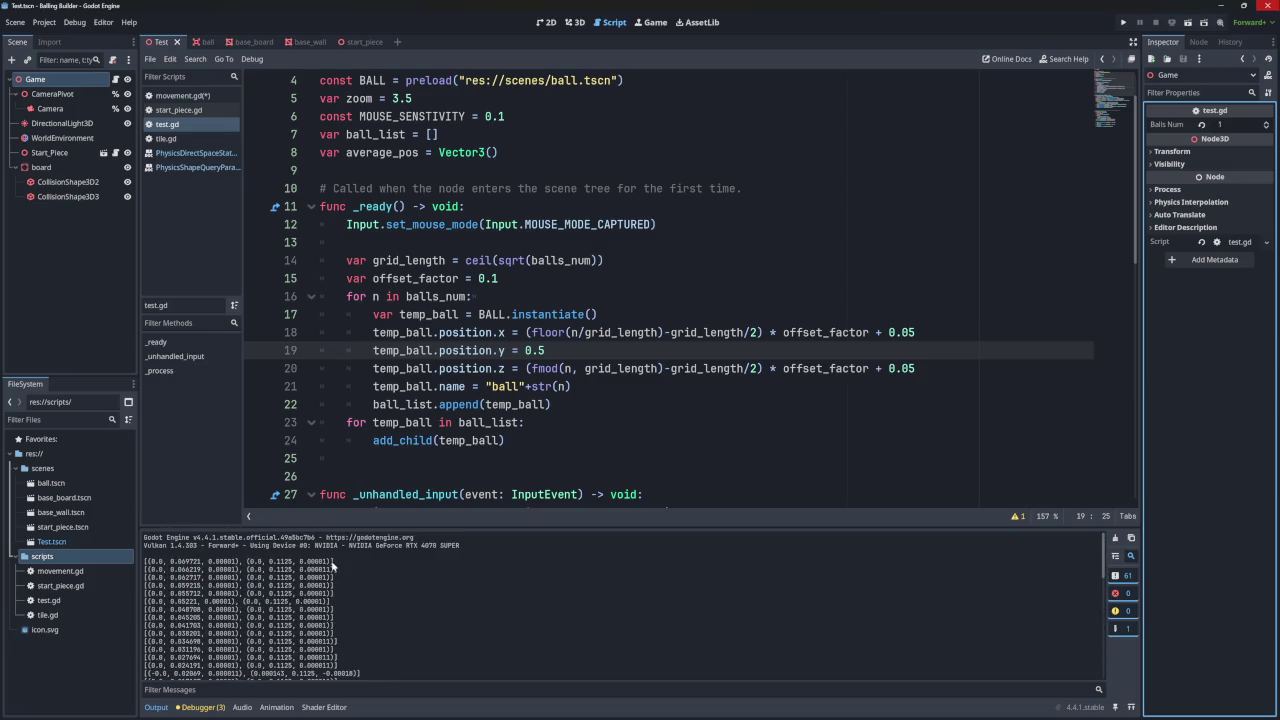
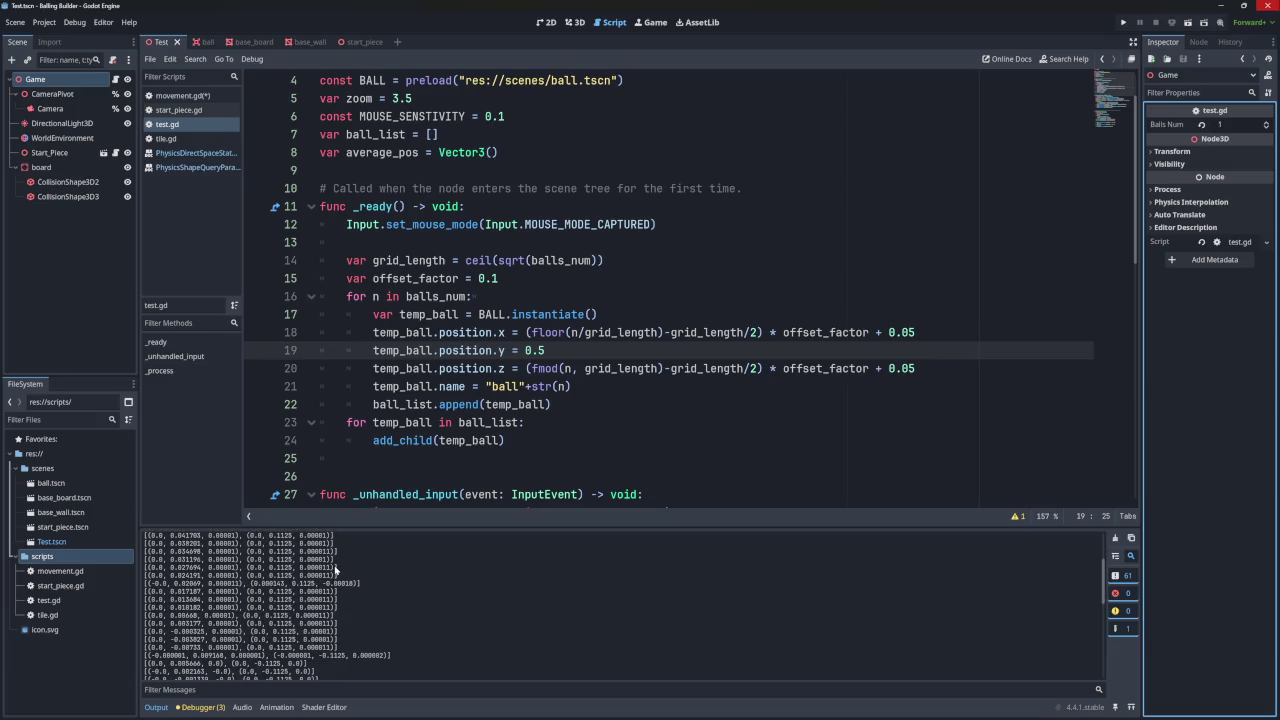
# - Review the printed collision contact vectors in the Output log, then open movement.gd
pyautogui.scroll(5, 335, 570)
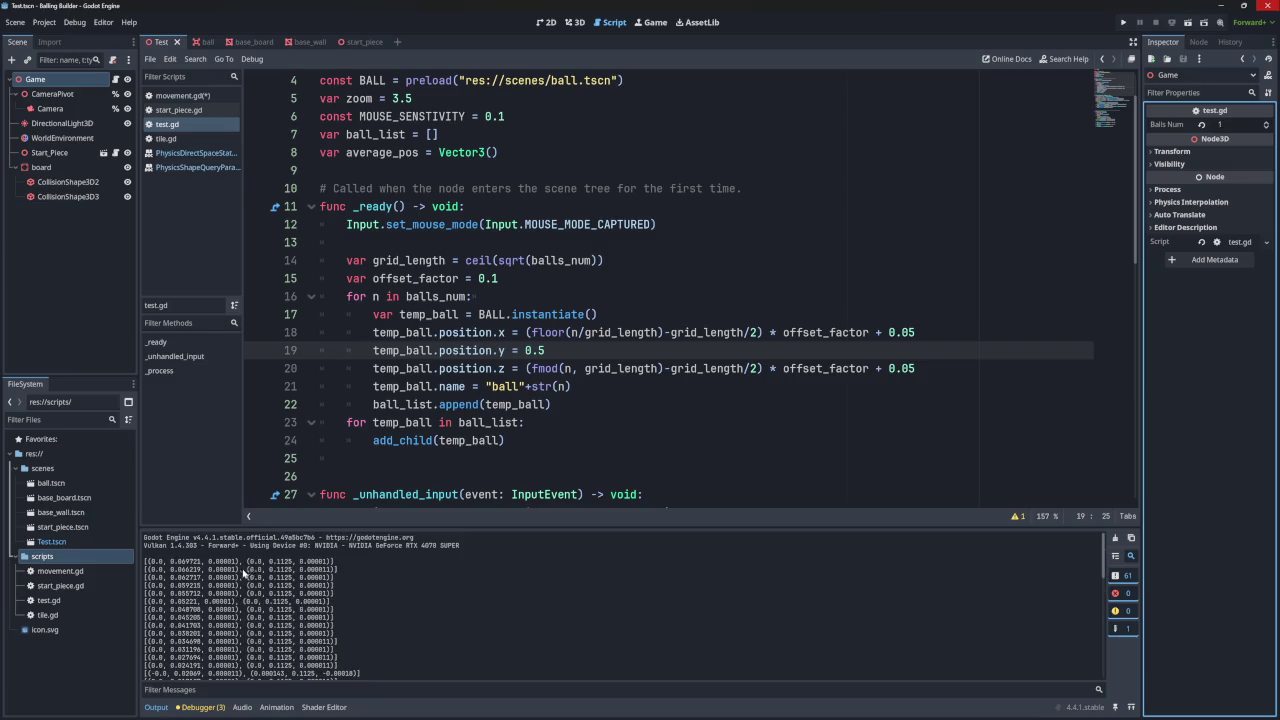
pyautogui.scroll(-3, 245, 573)
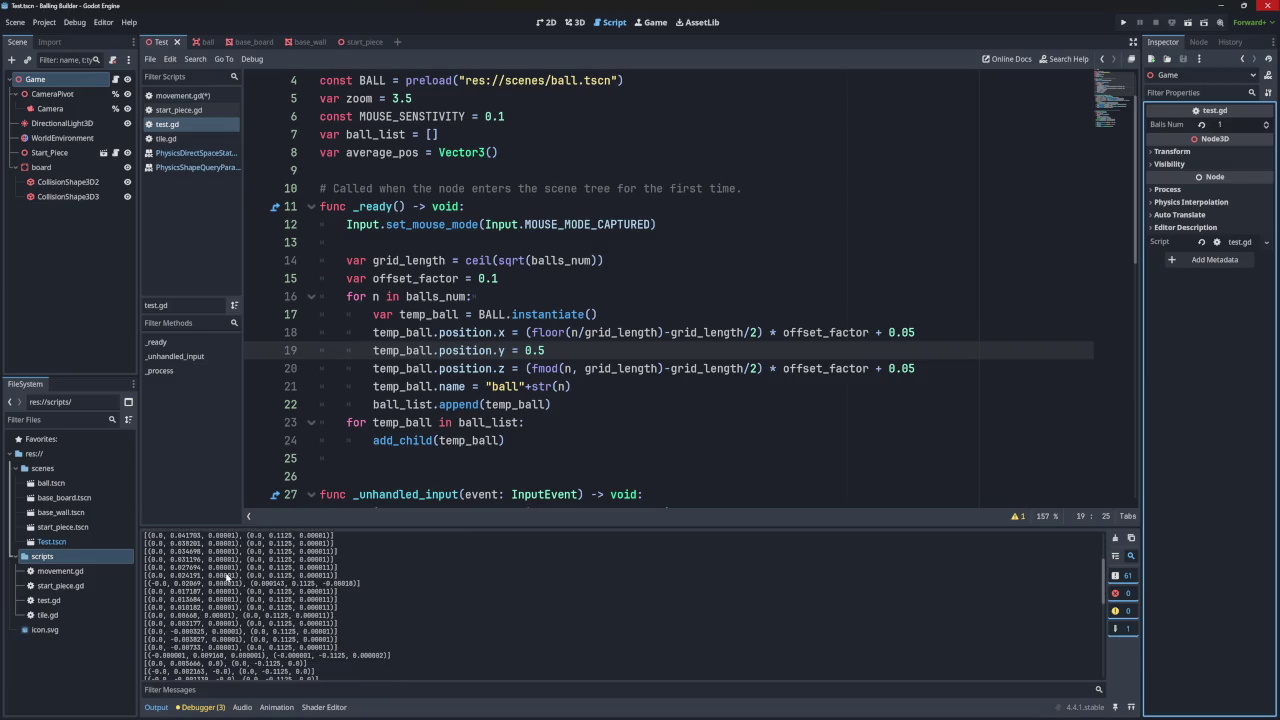
pyautogui.scroll(-3, 220, 580)
pyautogui.scroll(-2, 216, 583)
pyautogui.scroll(-3, 215, 585)
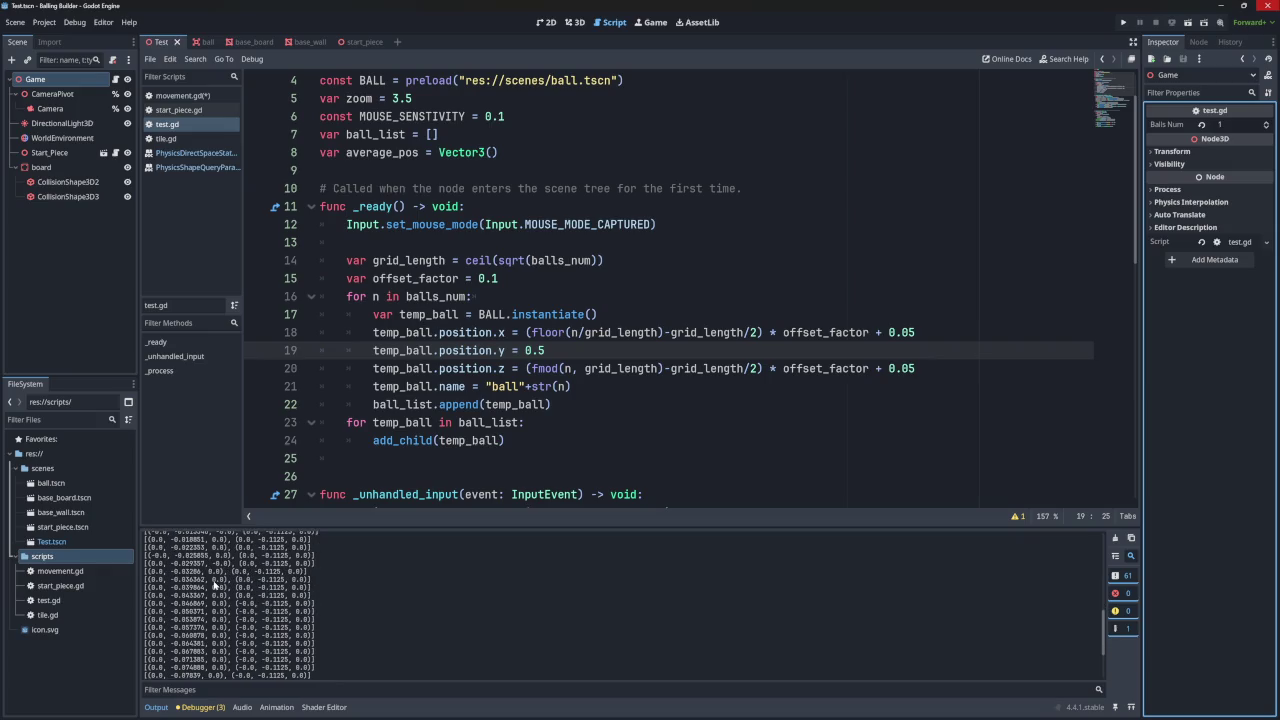
pyautogui.scroll(-3, 215, 585)
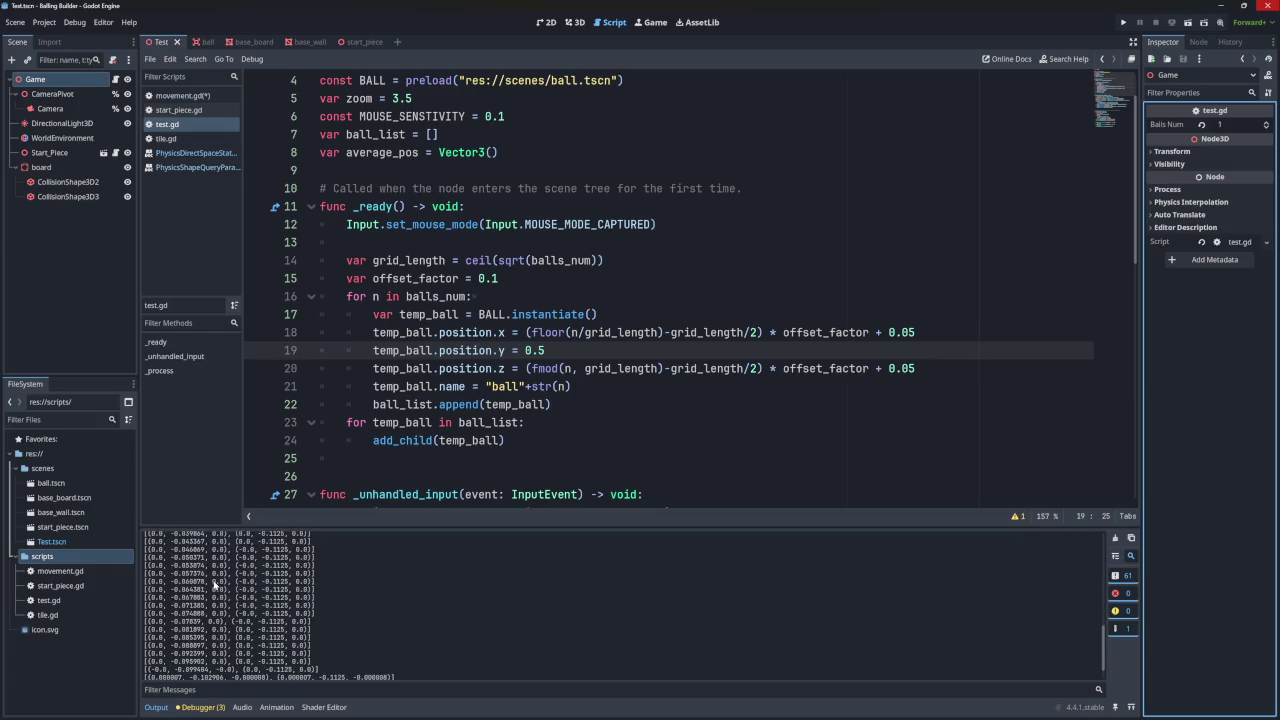
pyautogui.scroll(10, 215, 585)
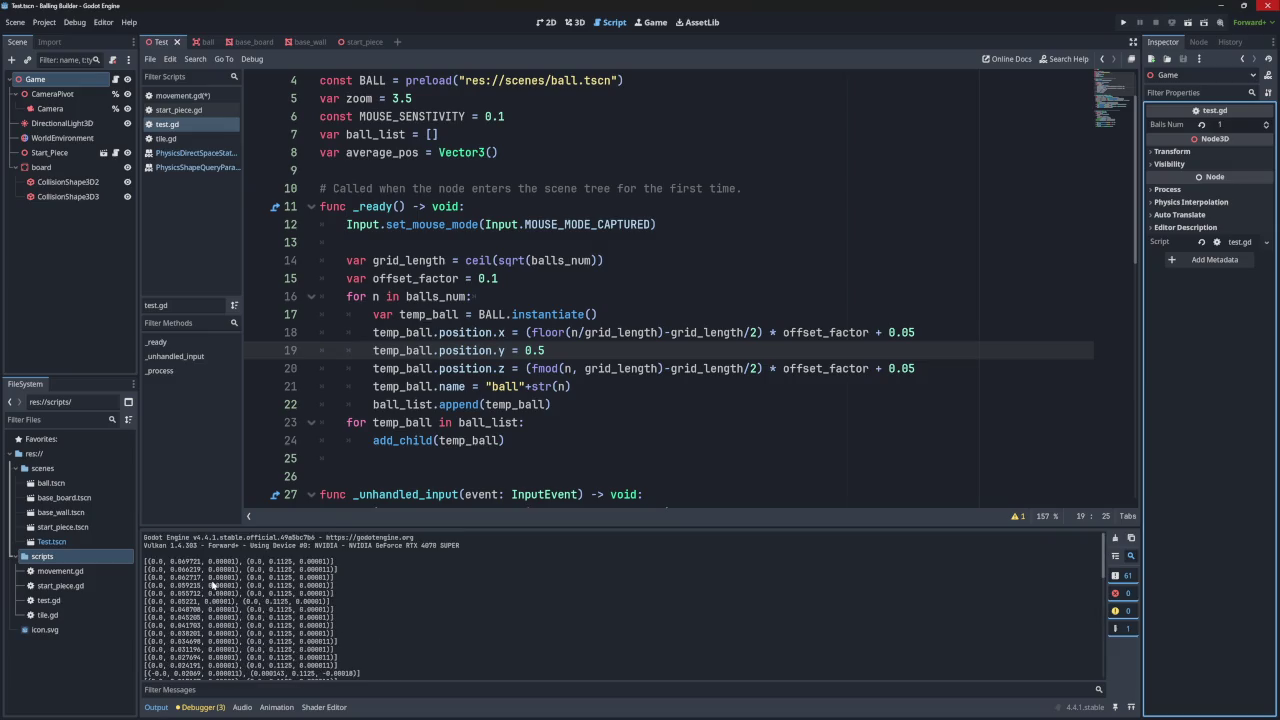
pyautogui.click(180, 95)
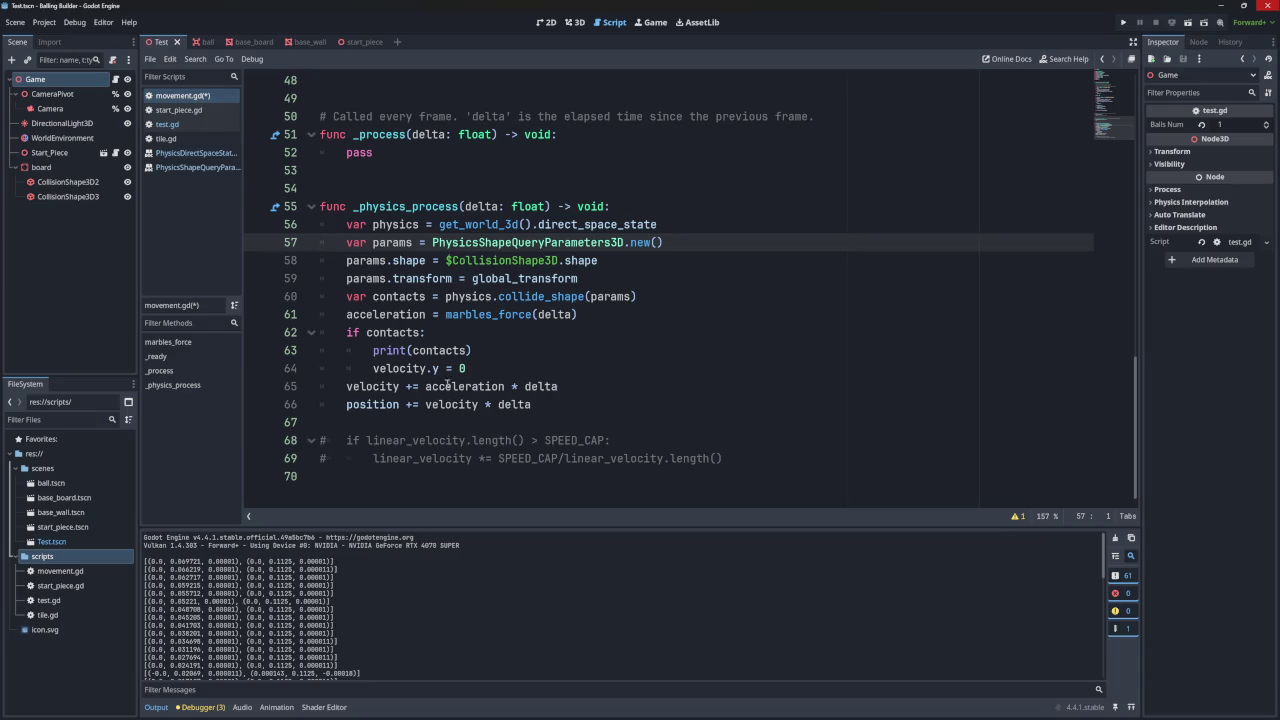
# - Change the line 62 condition to 'if contacts and contacts[0].y < 0:'
pyautogui.click(423, 333)
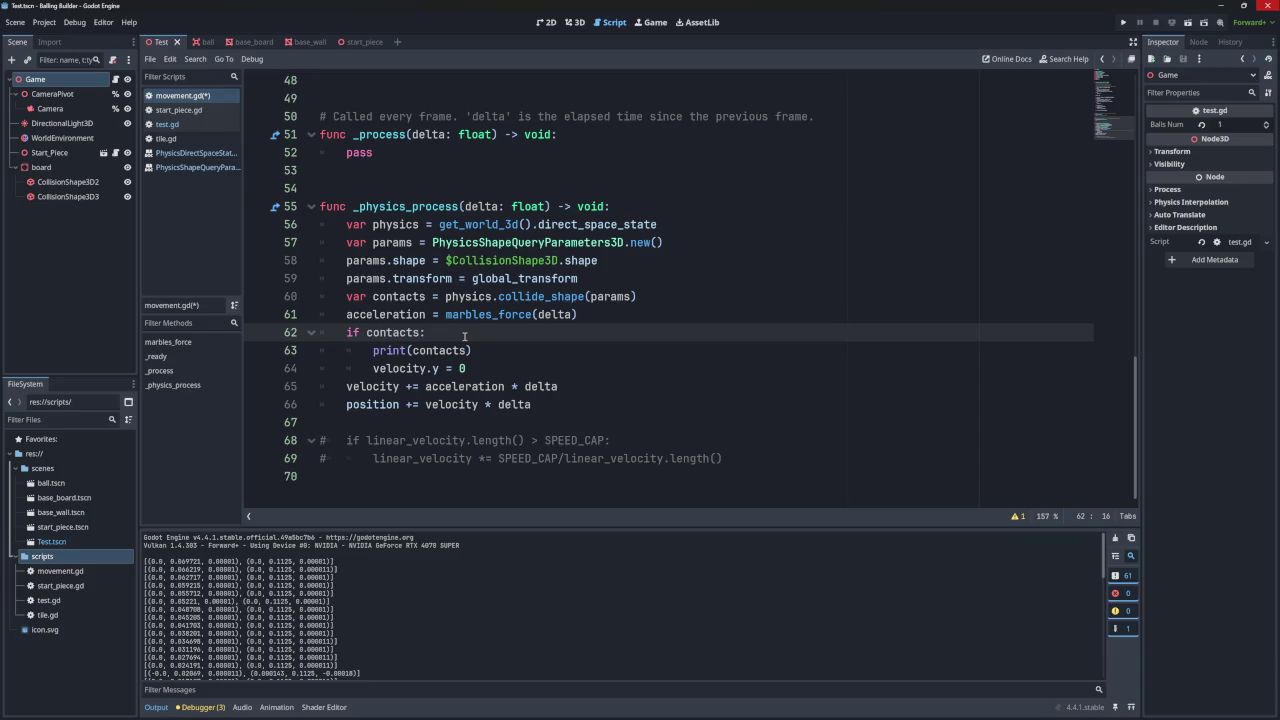
pyautogui.write('and c')
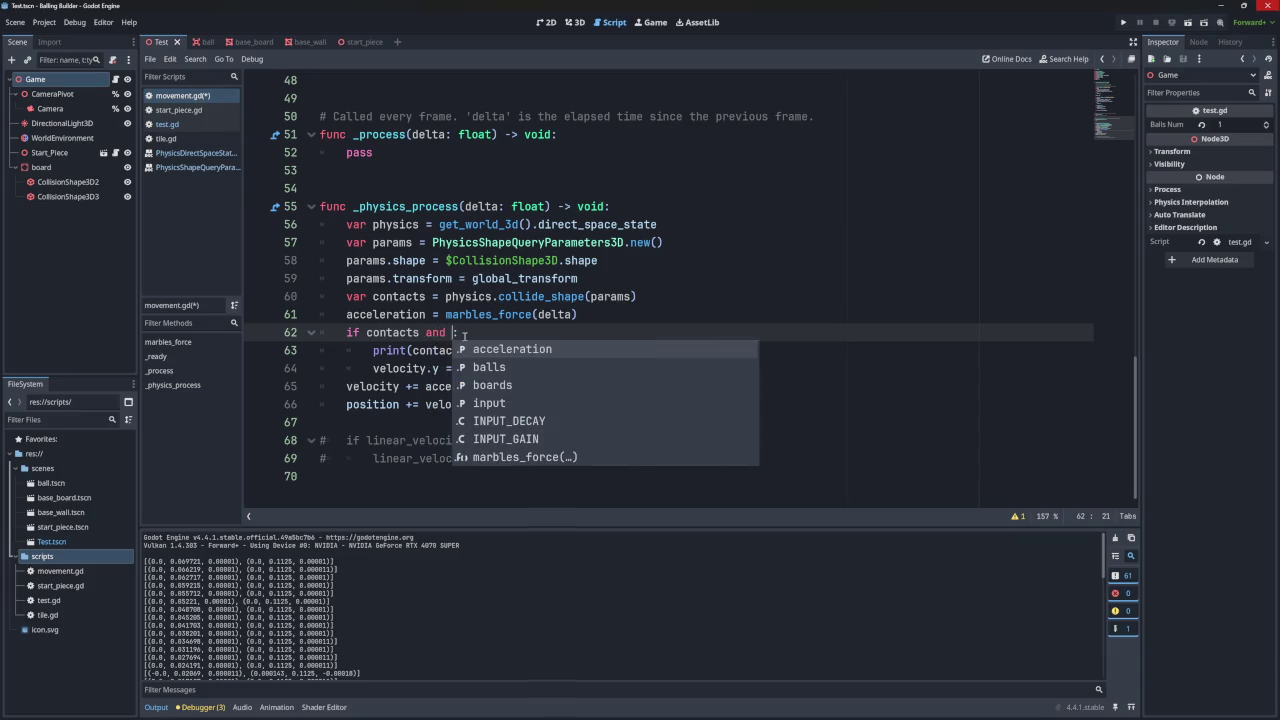
pyautogui.write('ontact')
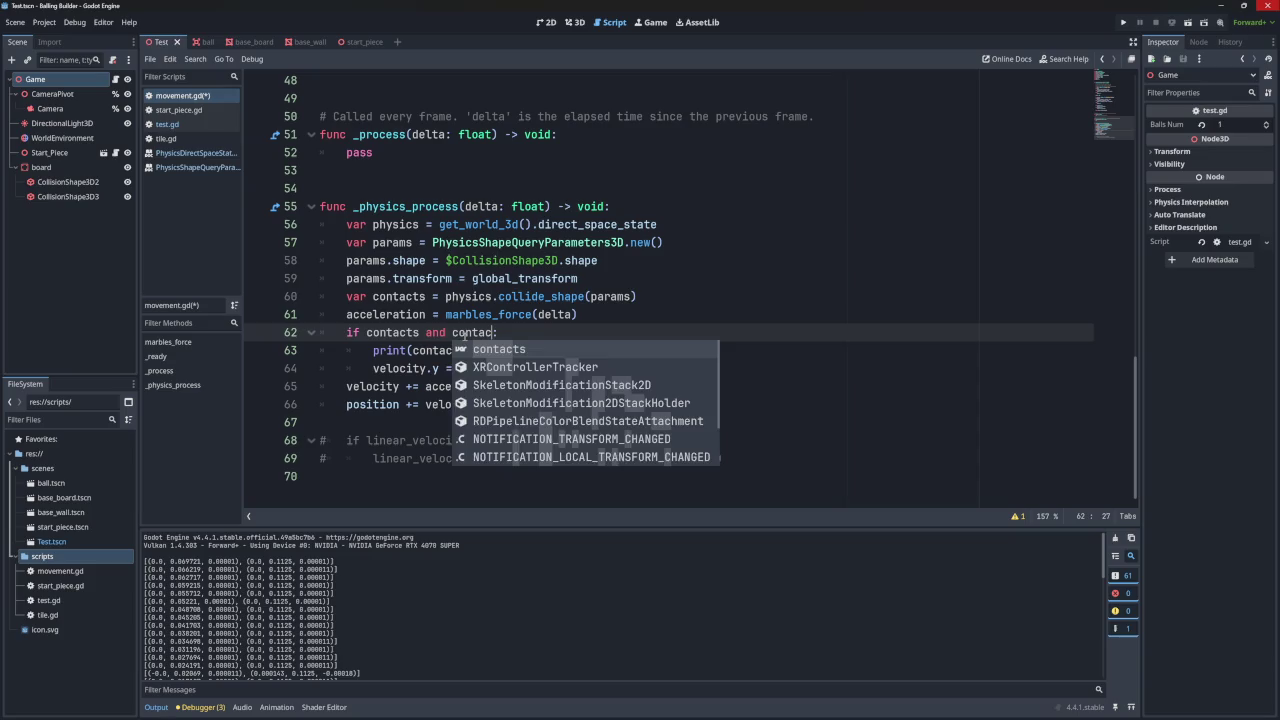
pyautogui.press('BackSpace')
pyautogui.write('s')
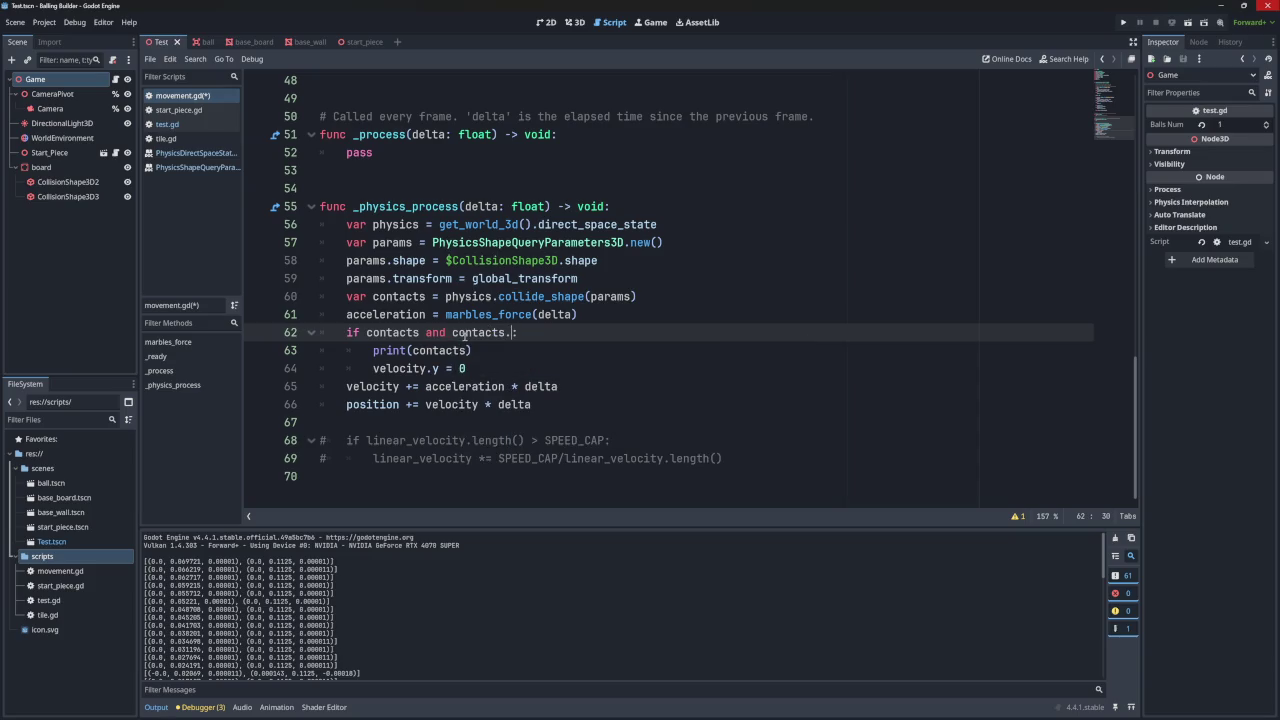
pyautogui.write('[')
pyautogui.write('0')
pyautogui.write('].')
pyautogui.write('6')
pyautogui.press('BackSpace')
pyautogui.write('y <')
pyautogui.write(' 0')
# - Select the 'velocity.y = 0' statement below the print(contacts) line for reuse
pyautogui.moveTo(483, 352); pyautogui.dragTo(631, 341)
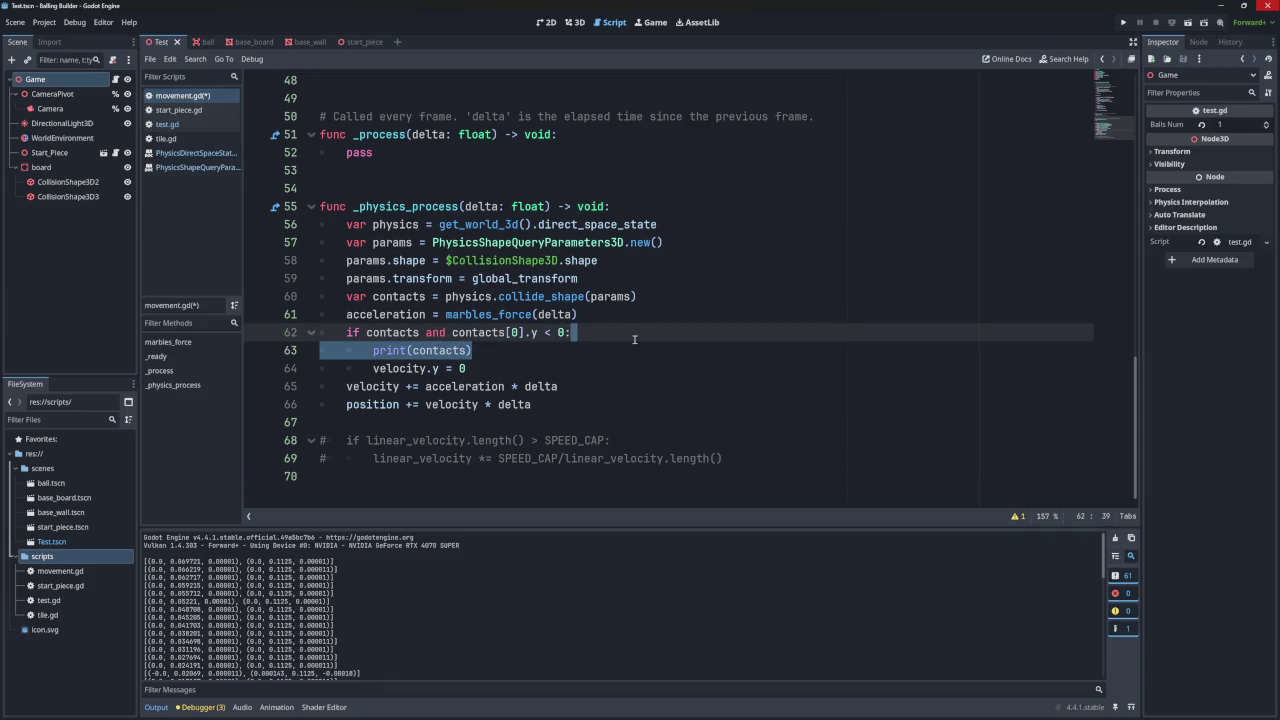
pyautogui.click(496, 356)
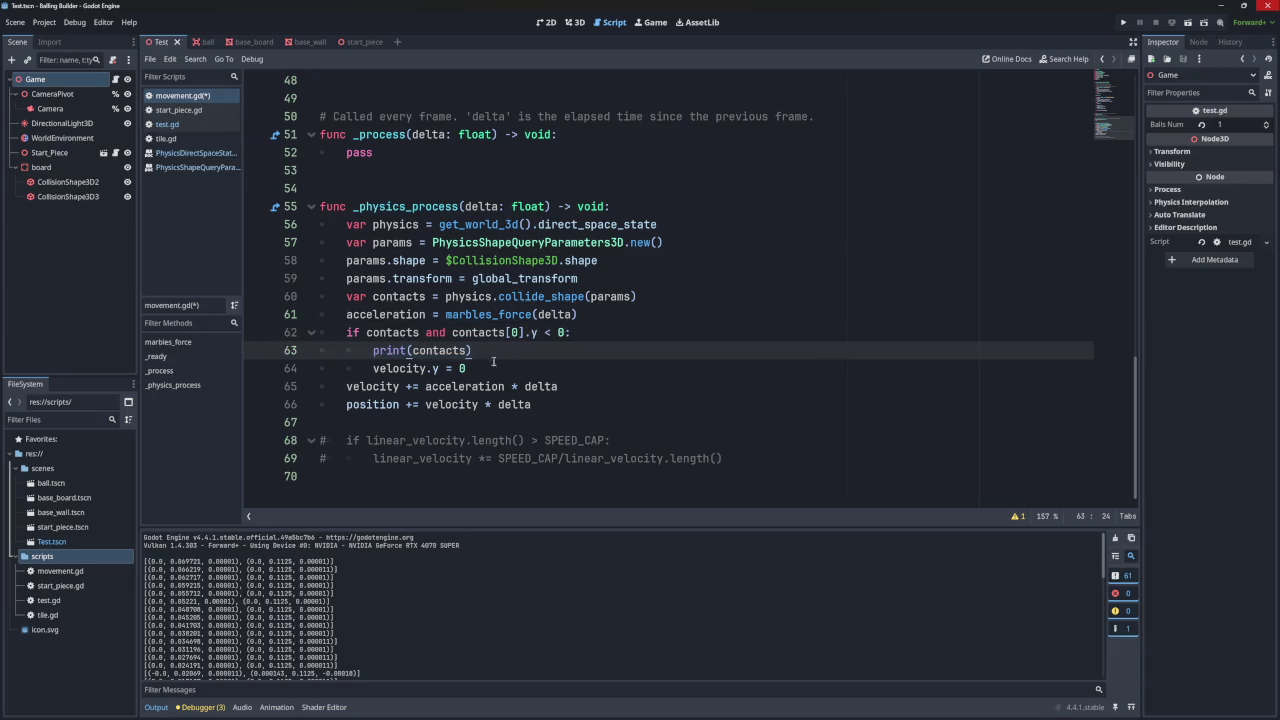
pyautogui.click(486, 367)
pyautogui.moveTo(486, 368); pyautogui.dragTo(373, 368)
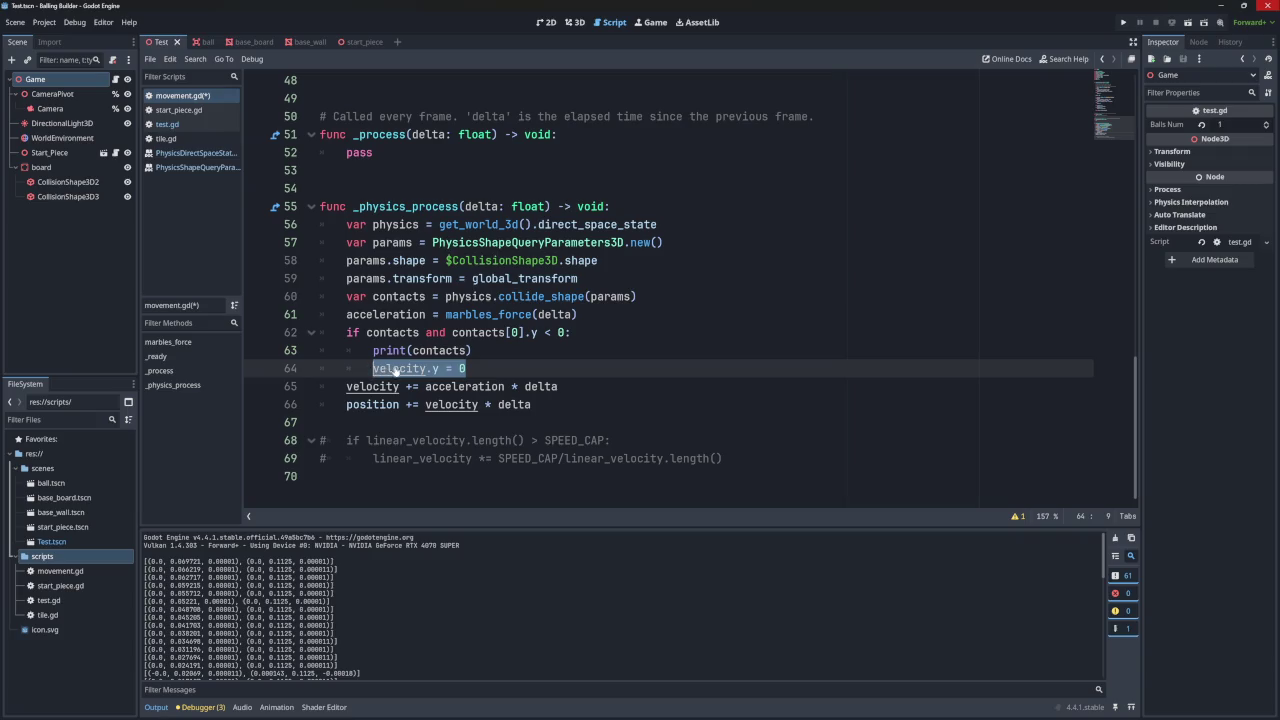
# - Add an 'acceleration.y = 0' line below 'velocity.y = 0' in the contact branch
pyautogui.hotkey('ctrl', 'c')
pyautogui.click(484, 367)
pyautogui.press('Return')
pyautogui.hotkey('ctrl', 'v')
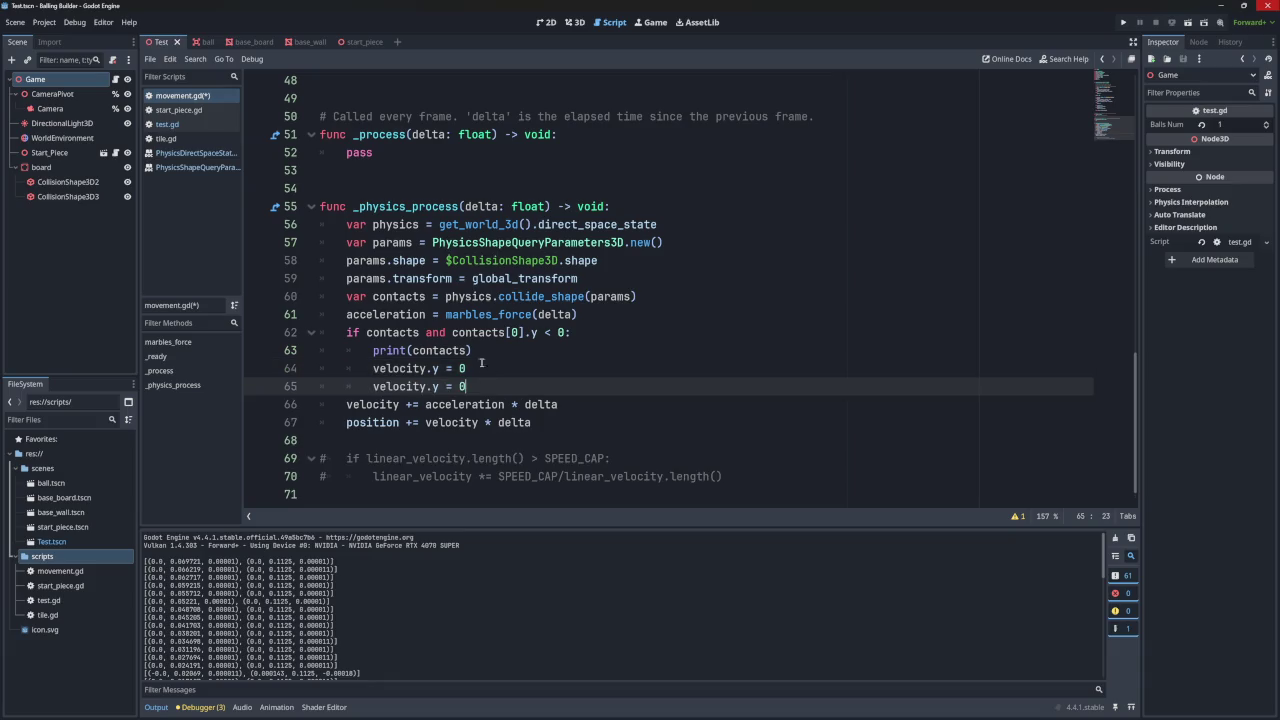
pyautogui.doubleClick(445, 405)
pyautogui.hotkey('ctrl', 'c')
pyautogui.doubleClick(405, 386)
pyautogui.hotkey('ctrl', 'v')
pyautogui.doubleClick(373, 405)
# - Add a 'position.y += contacts[0].y' line to the floor-contact branch
pyautogui.doubleClick(372, 422)
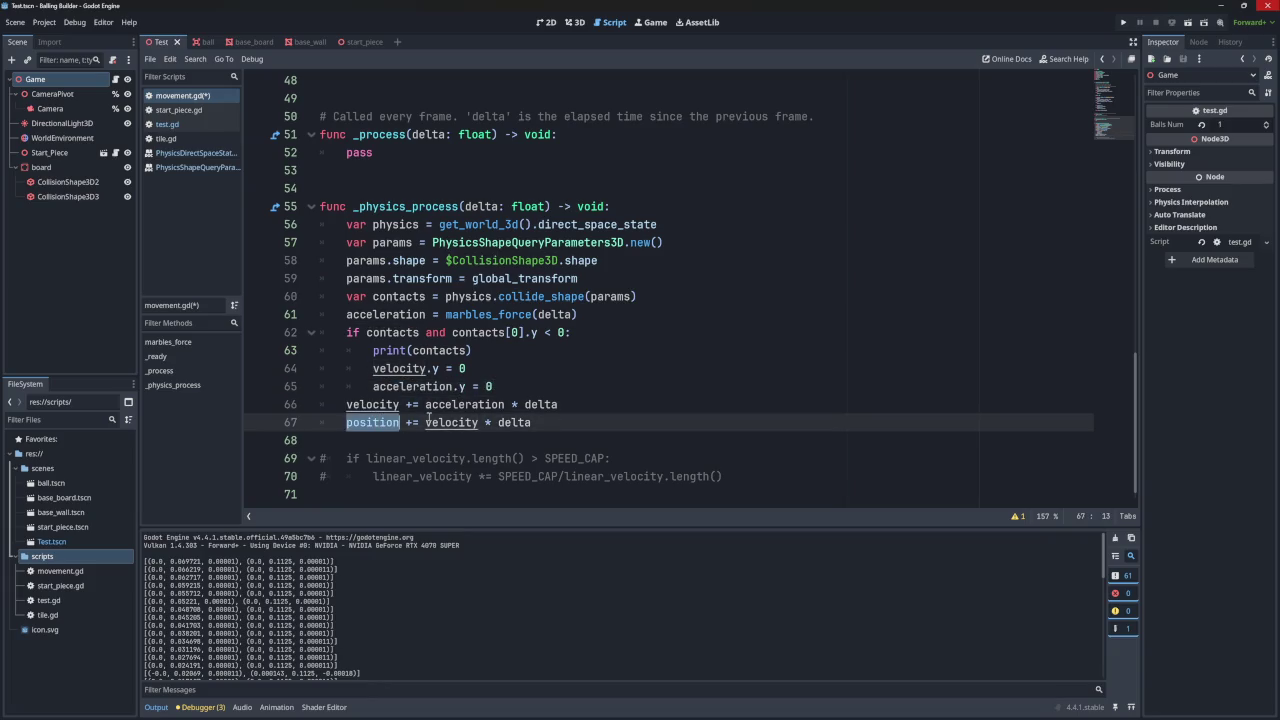
pyautogui.click(515, 386)
pyautogui.press('Return')
pyautogui.write('position')
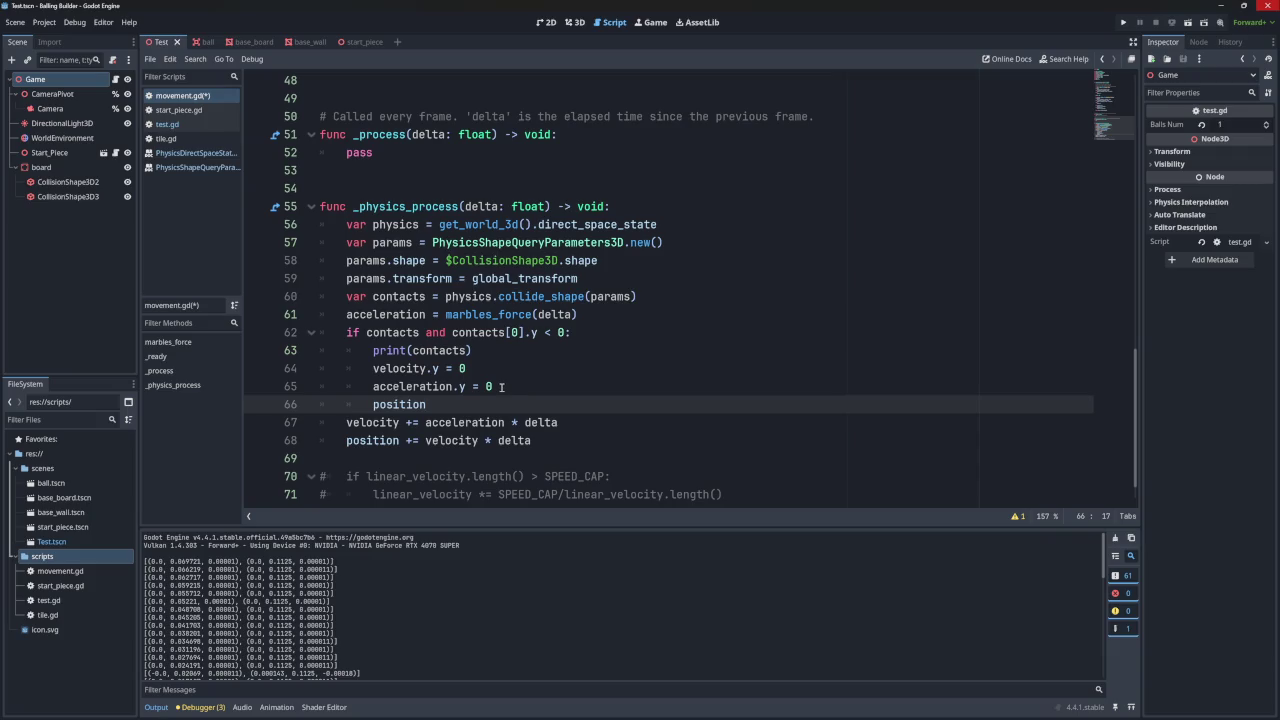
pyautogui.write('.6')
pyautogui.write('+=')
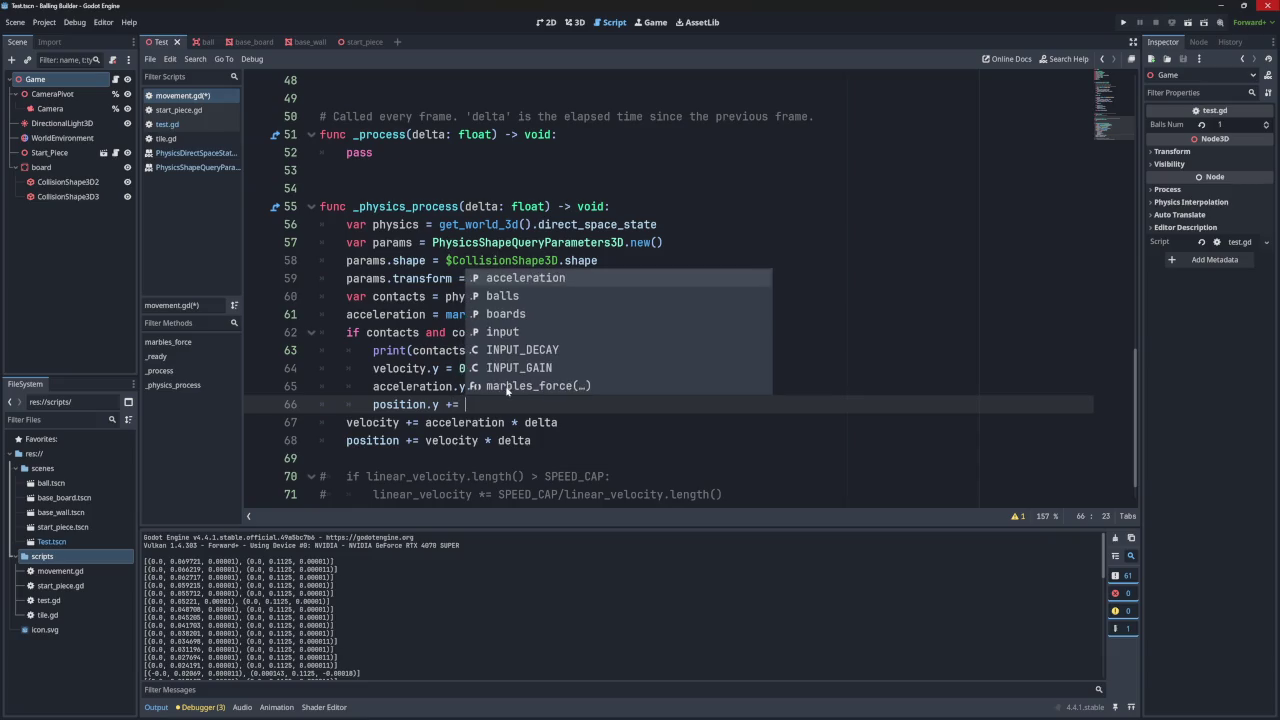
pyautogui.click(471, 404)
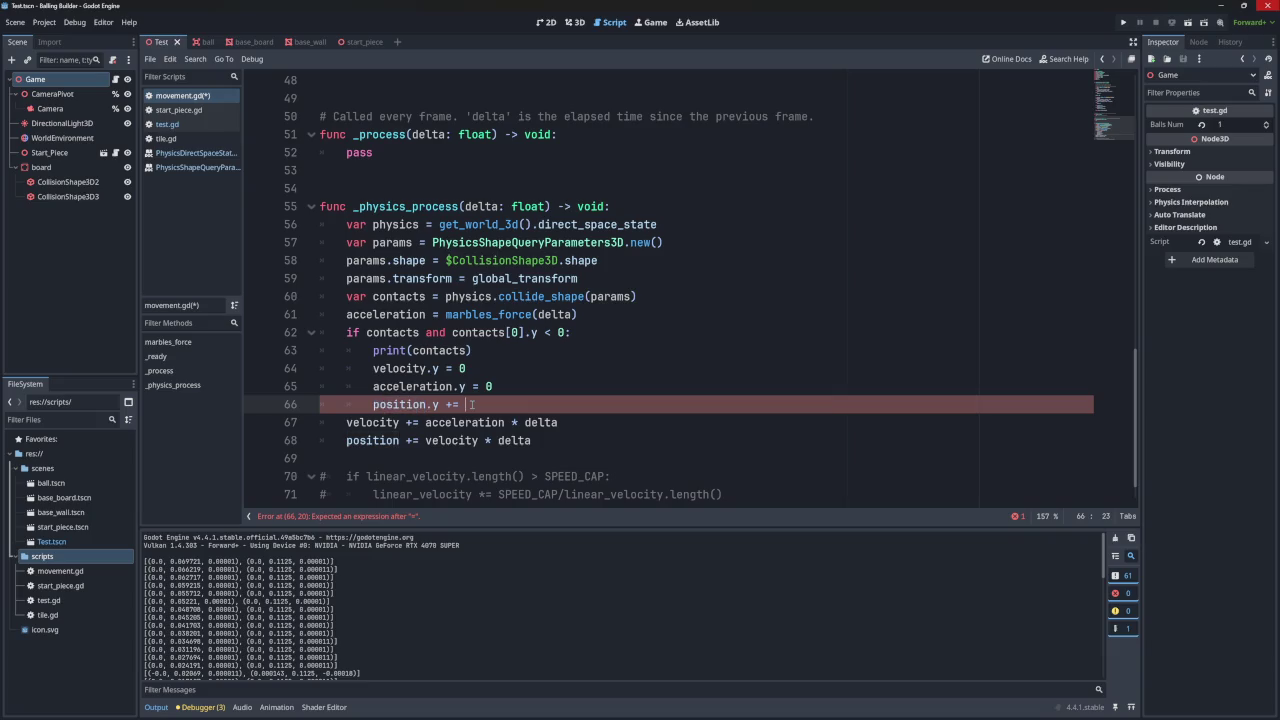
pyautogui.moveTo(538, 332); pyautogui.dragTo(452, 334)
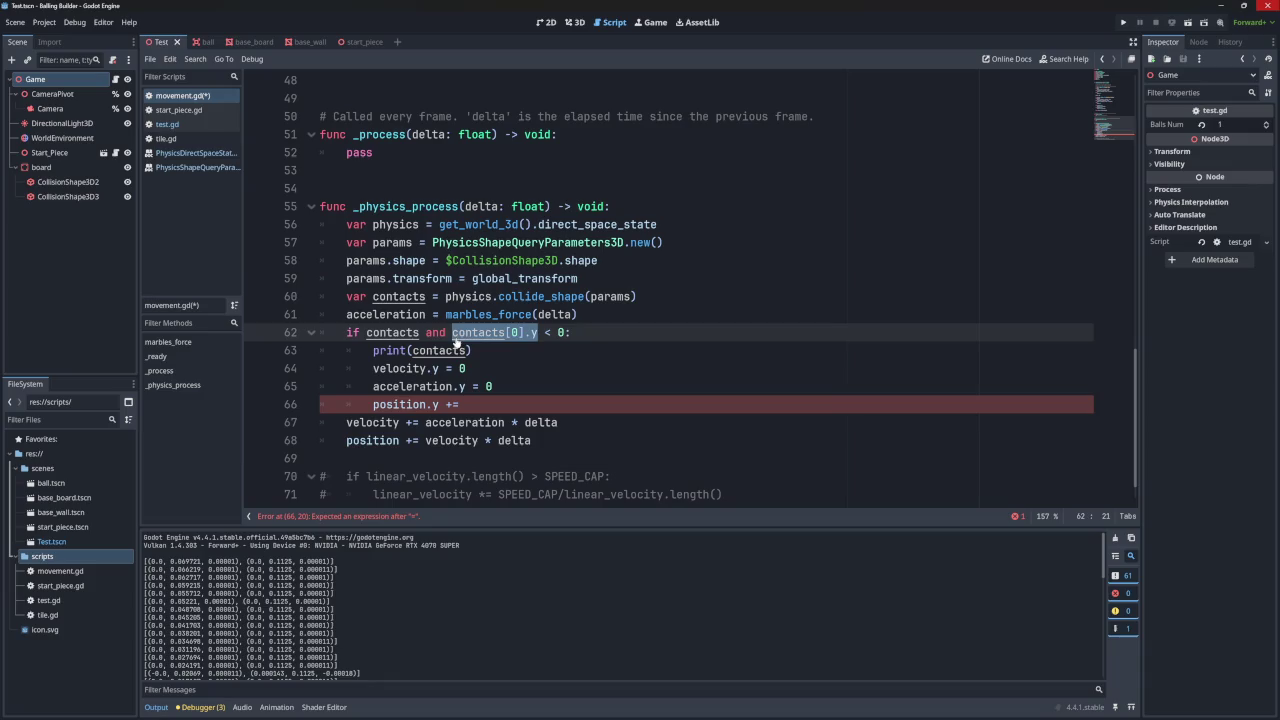
pyautogui.click(512, 399)
pyautogui.hotkey('ctrl', 'v')
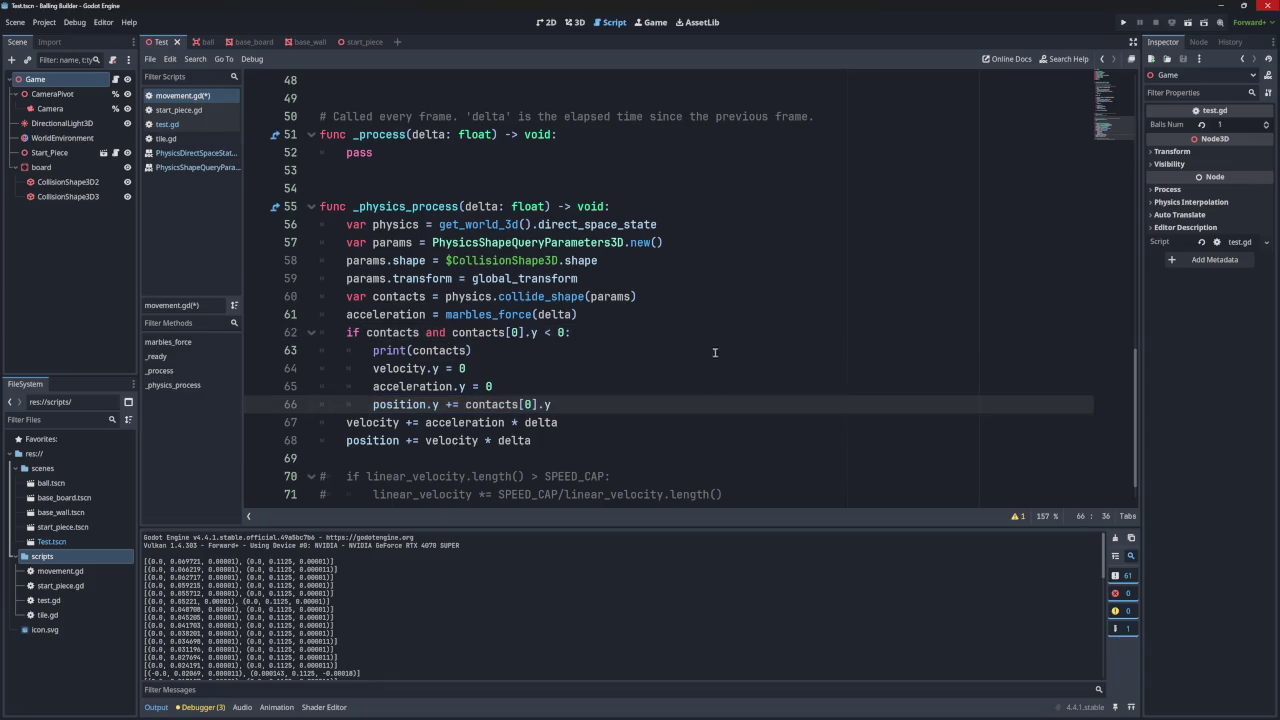
pyautogui.click(1123, 22)
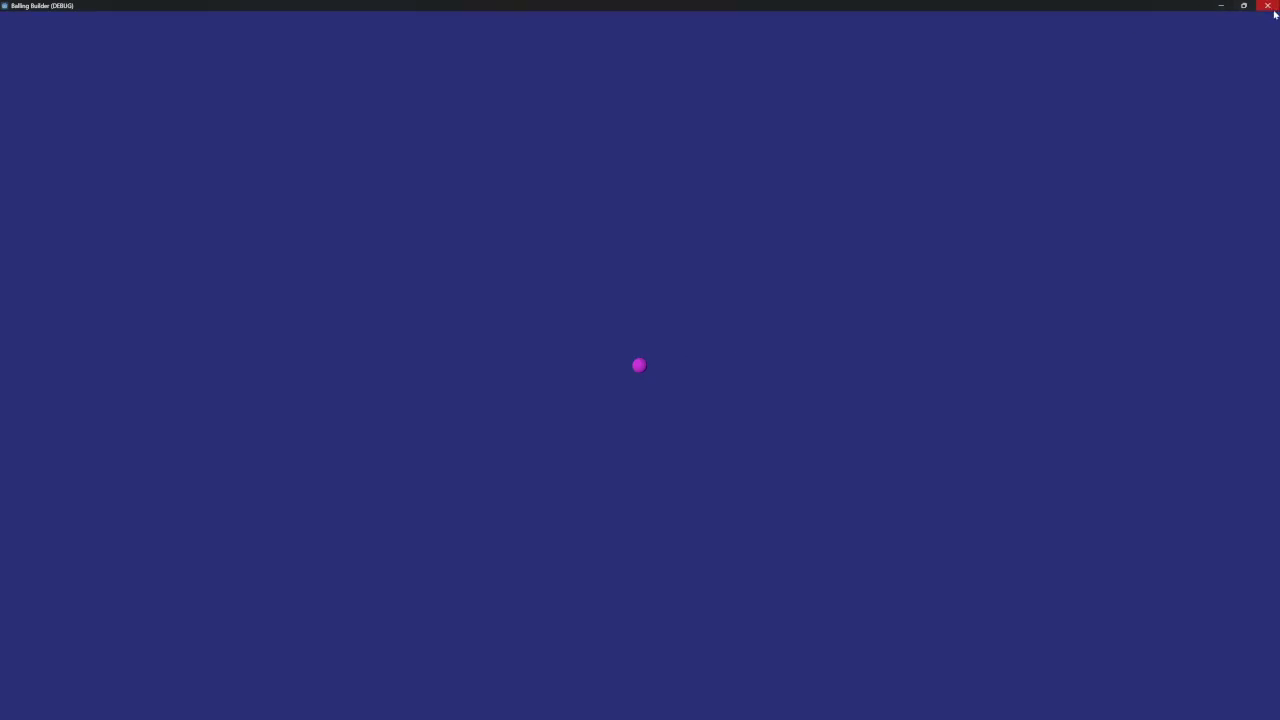
# - Close the test game, change line 66 to 'position.y -= contacts[0].y', and test-run again
pyautogui.click(1267, 5)
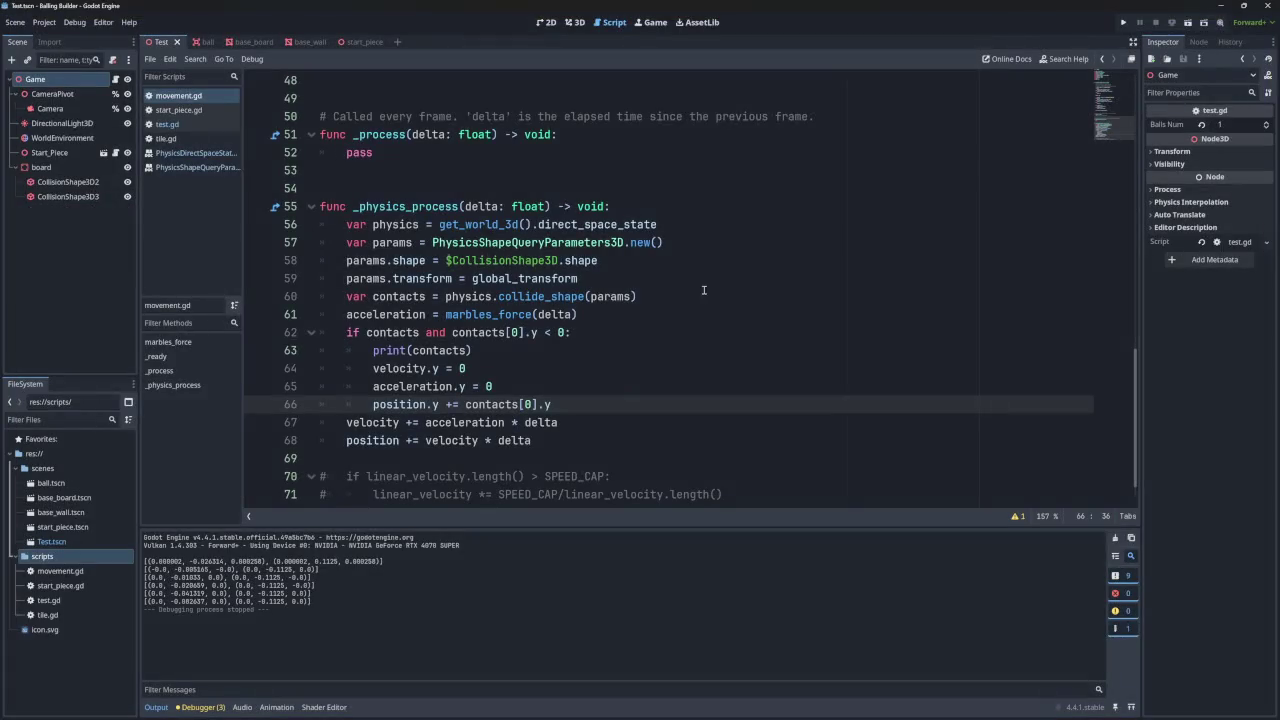
pyautogui.press('BackSpace')
pyautogui.write('-')
pyautogui.click(1123, 22)
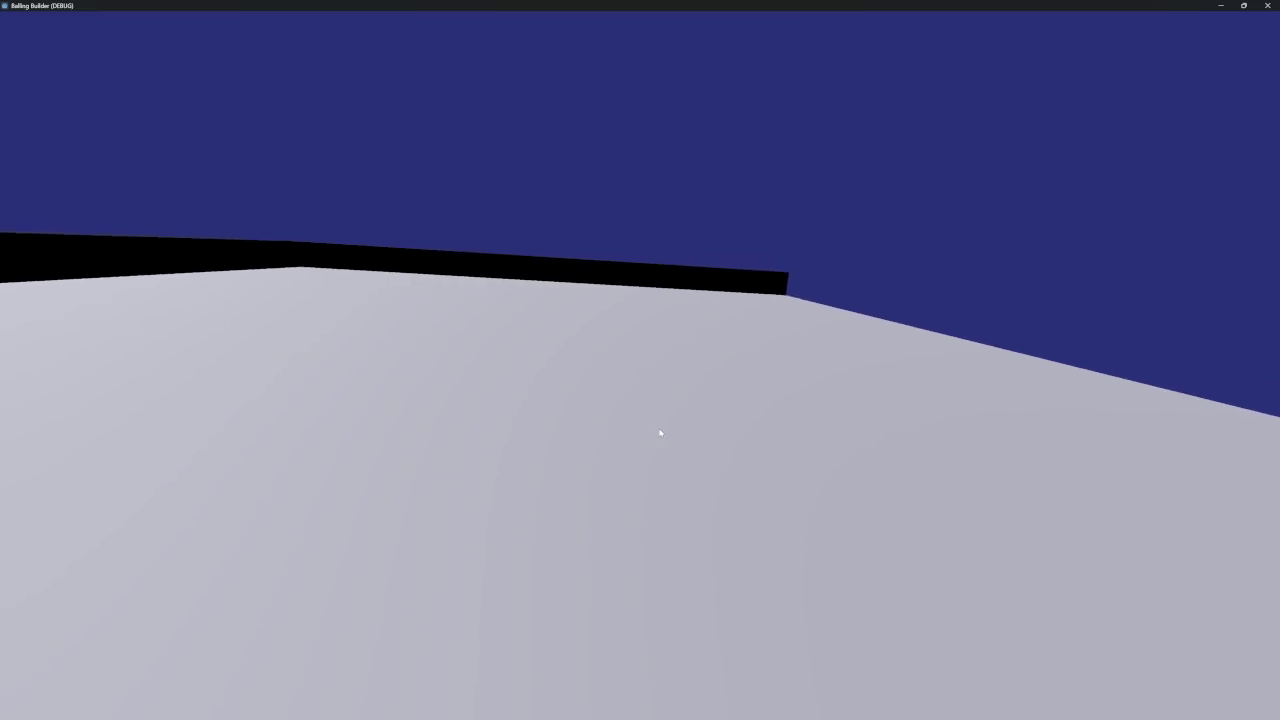
pyautogui.press('F8')
pyautogui.scroll(3, 443, 293)
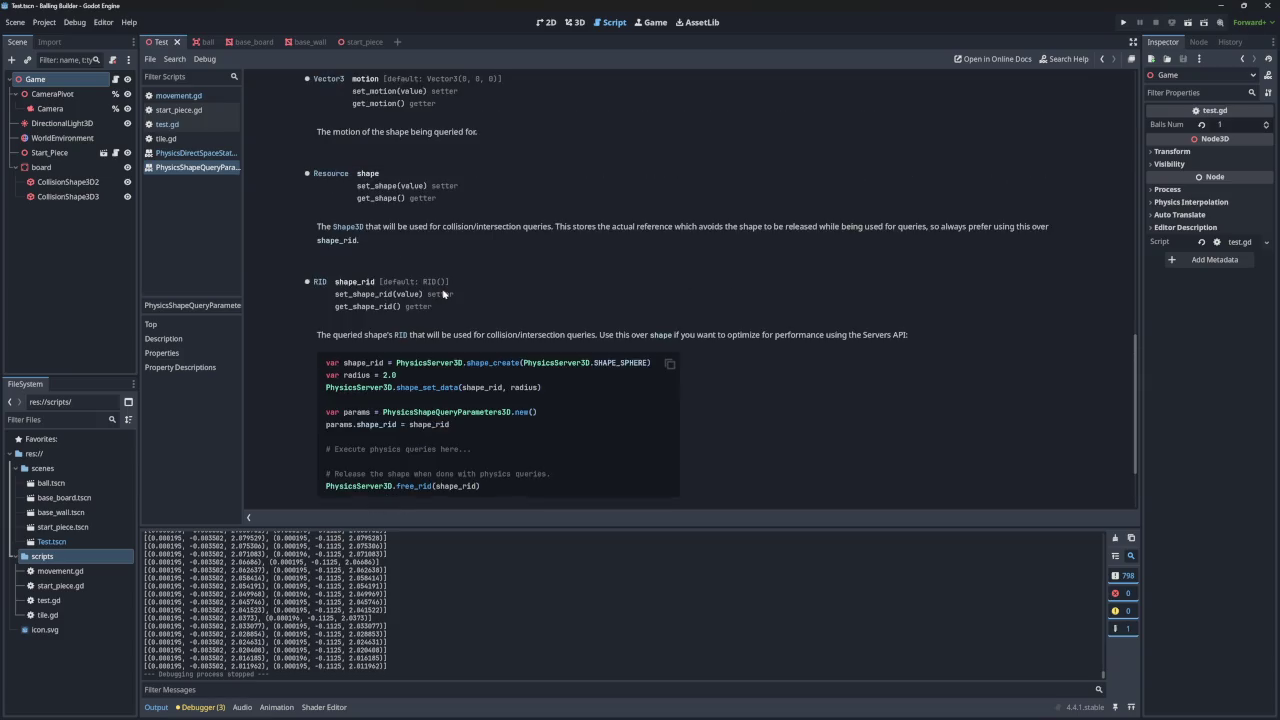
# - Read the PhysicsShapeQueryParameters3D docs up to its Properties list, then show the 3D scene
pyautogui.moveTo(392, 285); pyautogui.dragTo(1040, 286)
pyautogui.click(1026, 288)
pyautogui.scroll(3, 725, 287)
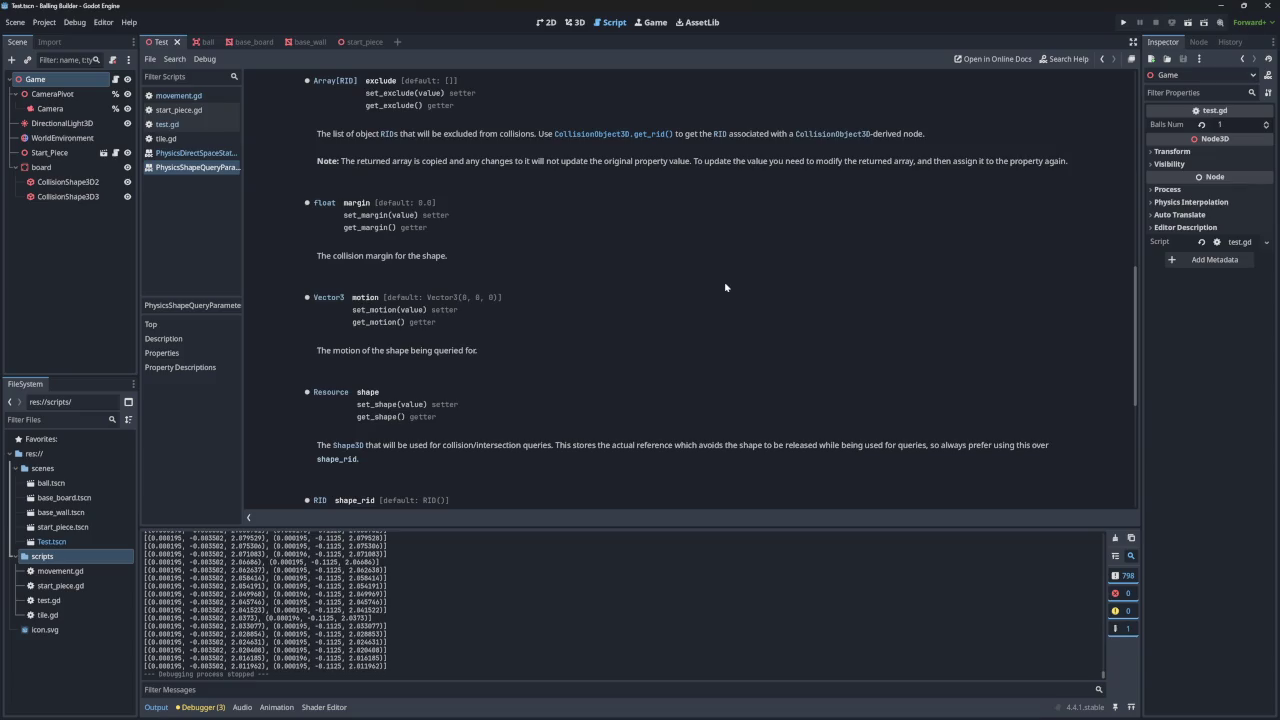
pyautogui.scroll(1, 725, 287)
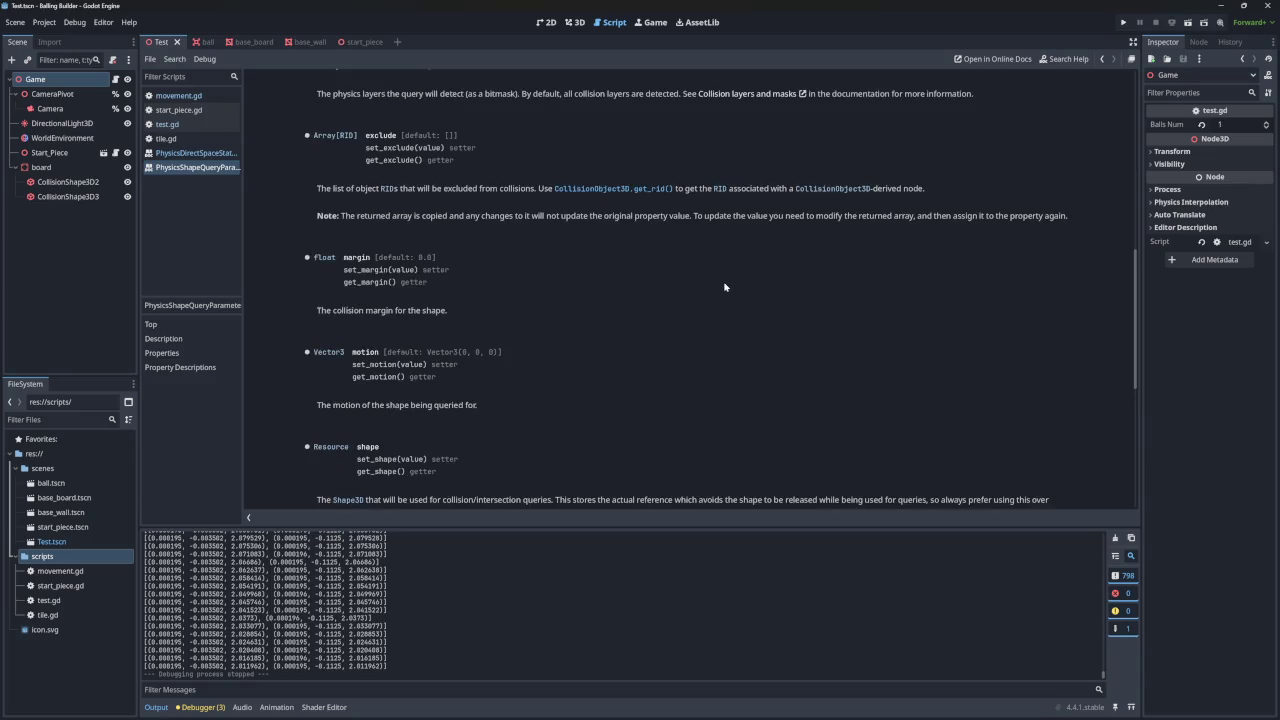
pyautogui.scroll(6, 725, 287)
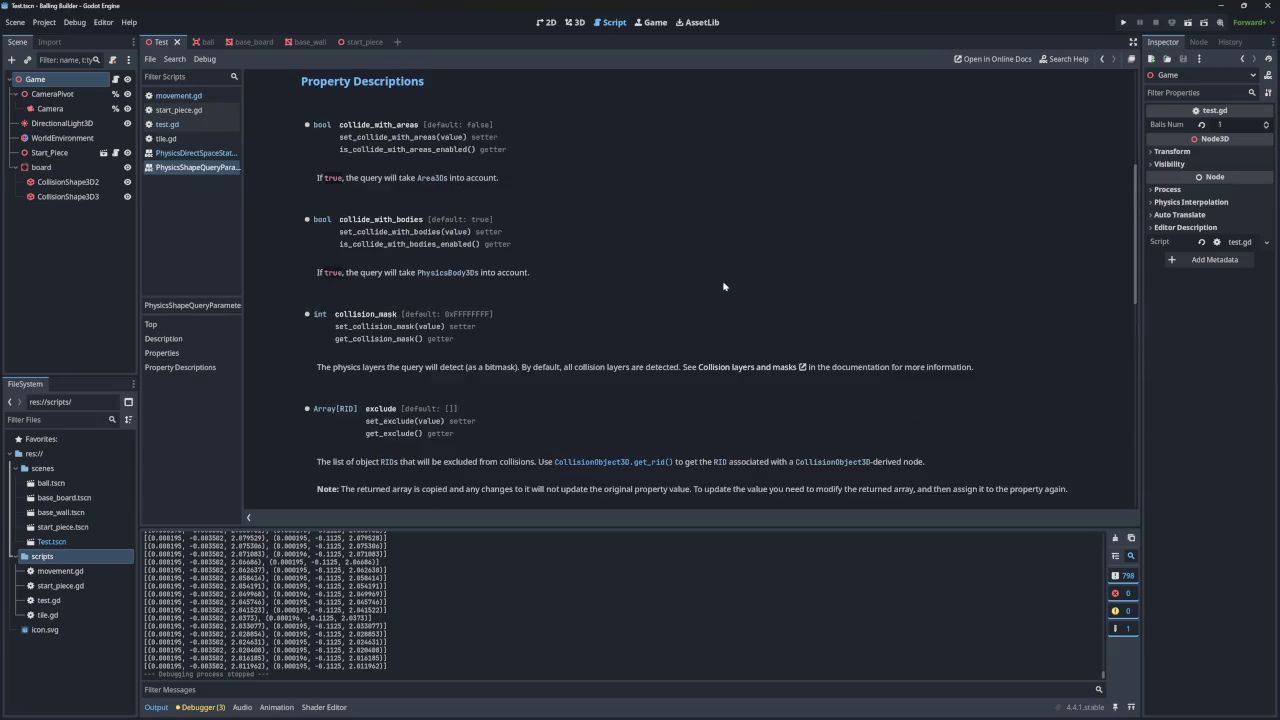
pyautogui.scroll(5, 724, 287)
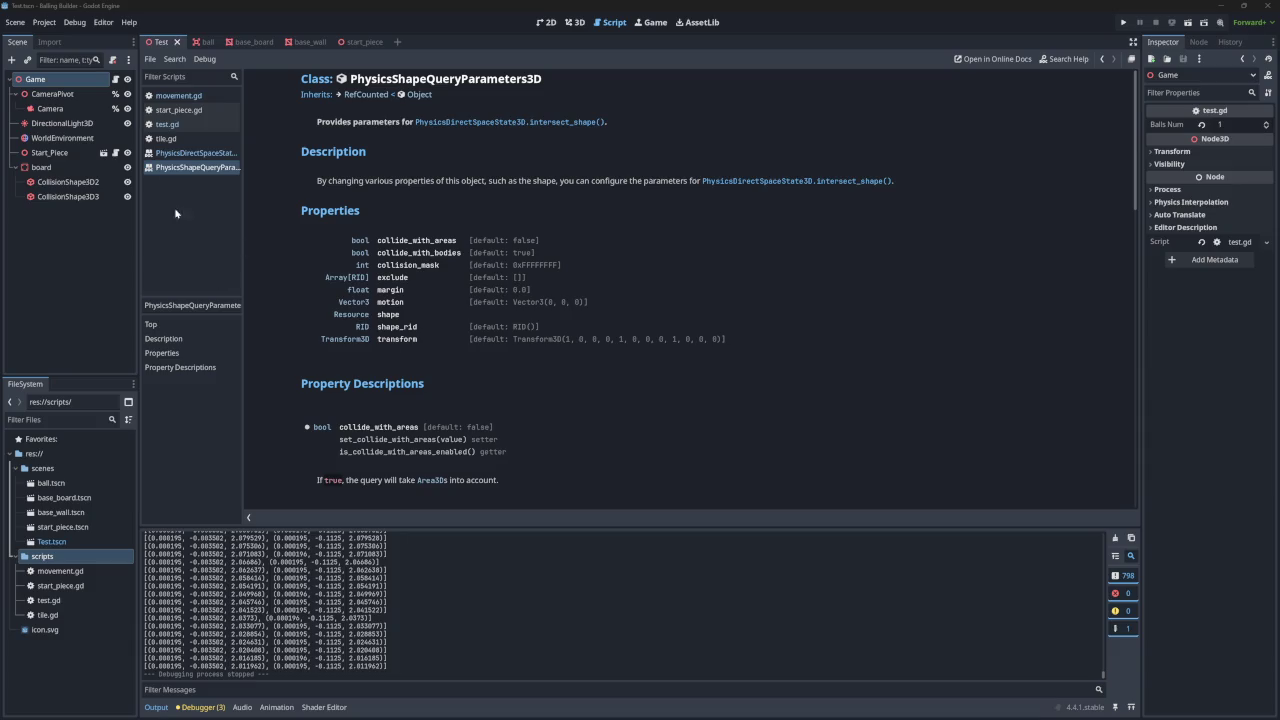
pyautogui.click(575, 22)
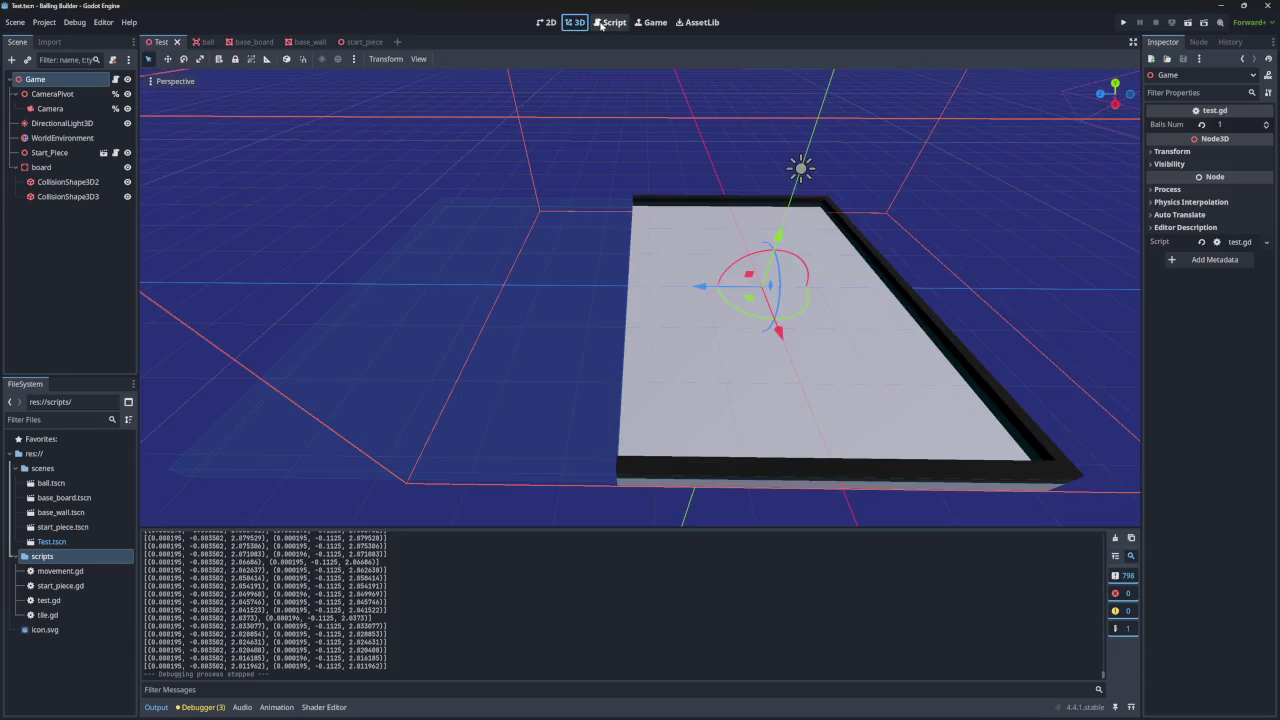
# - Inspect the board and its CollisionShape3D2 node, then start editing the board's Position y
pyautogui.click(610, 22)
pyautogui.click(575, 22)
pyautogui.moveTo(655, 200); pyautogui.dragTo(560, 203)
pyautogui.click(45, 167)
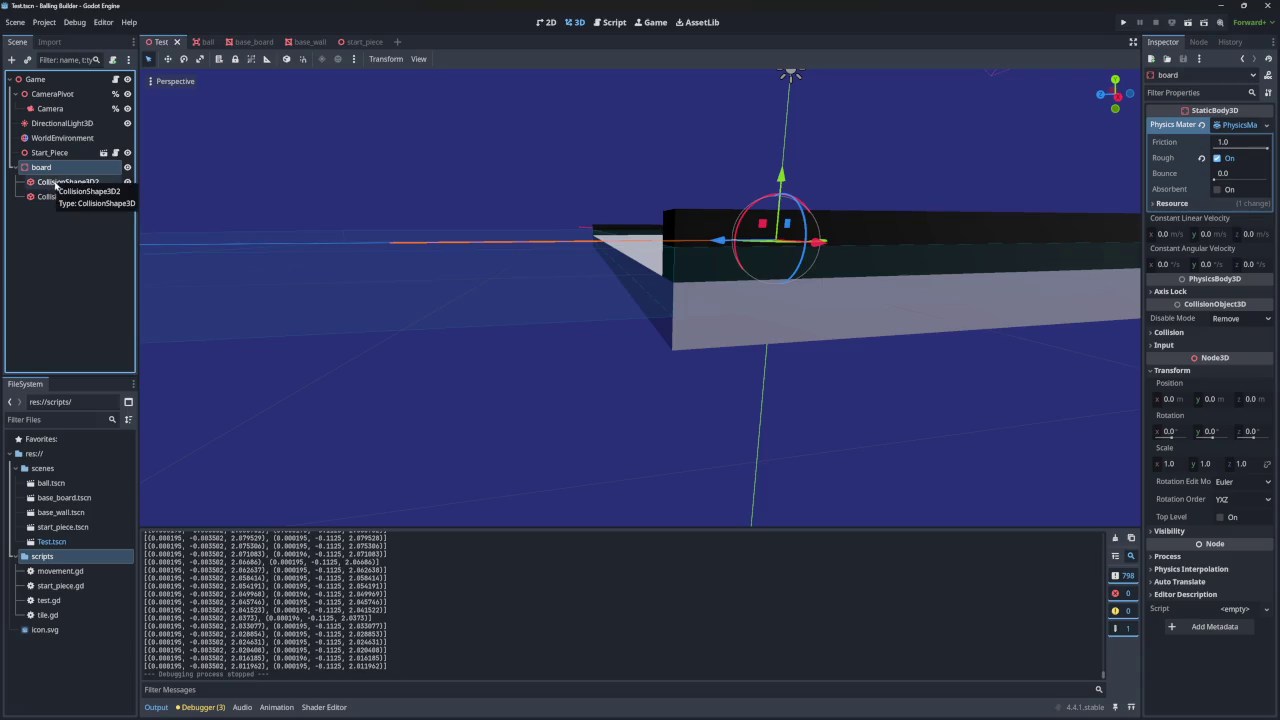
pyautogui.click(55, 183)
pyautogui.click(41, 167)
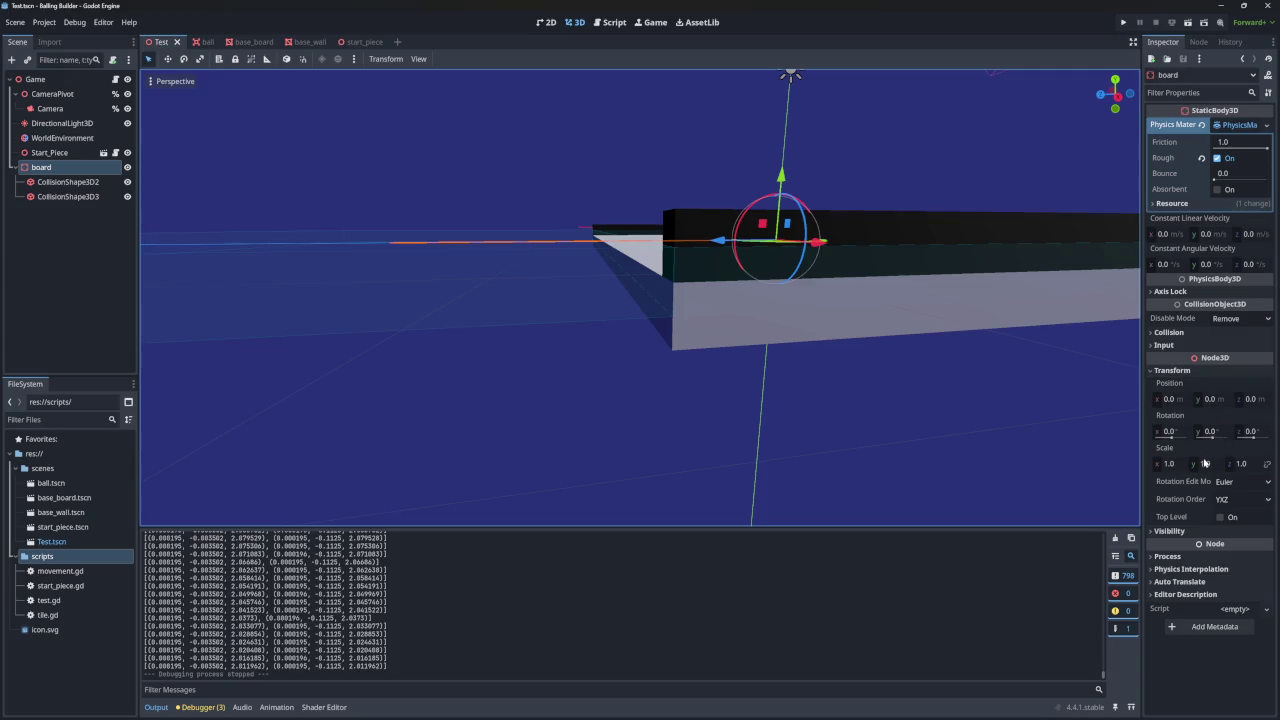
pyautogui.click(1212, 399)
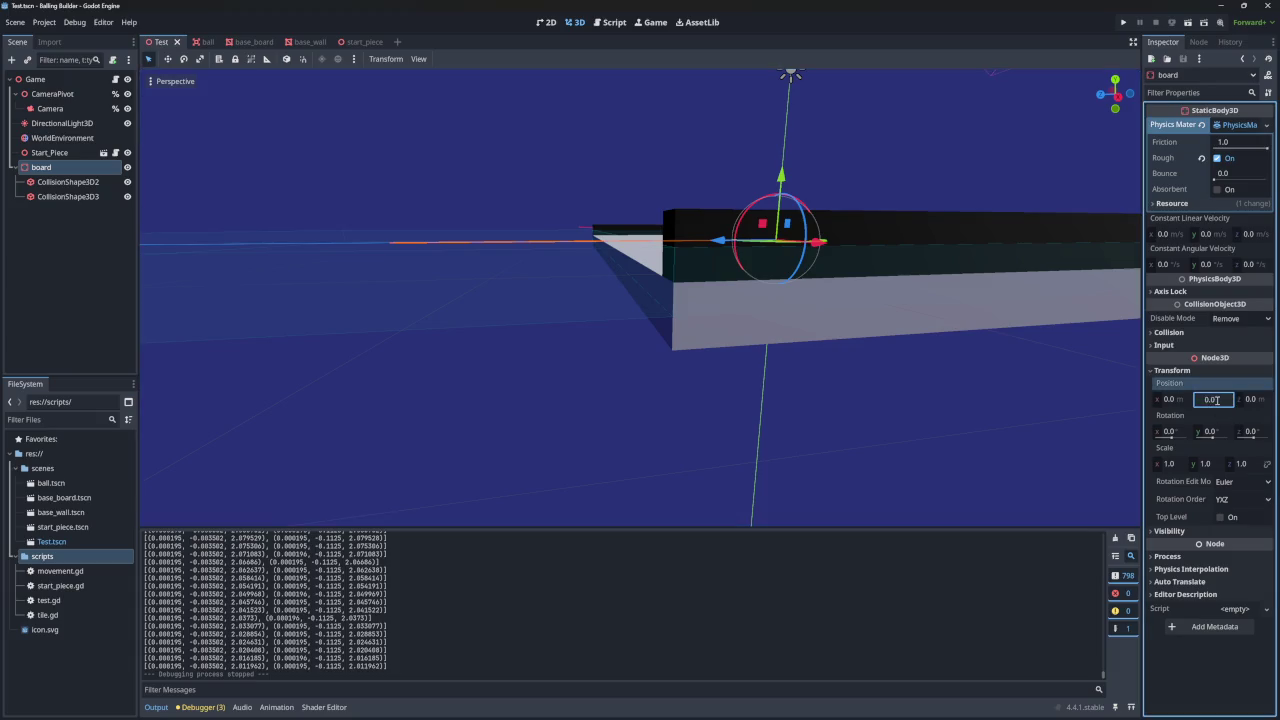